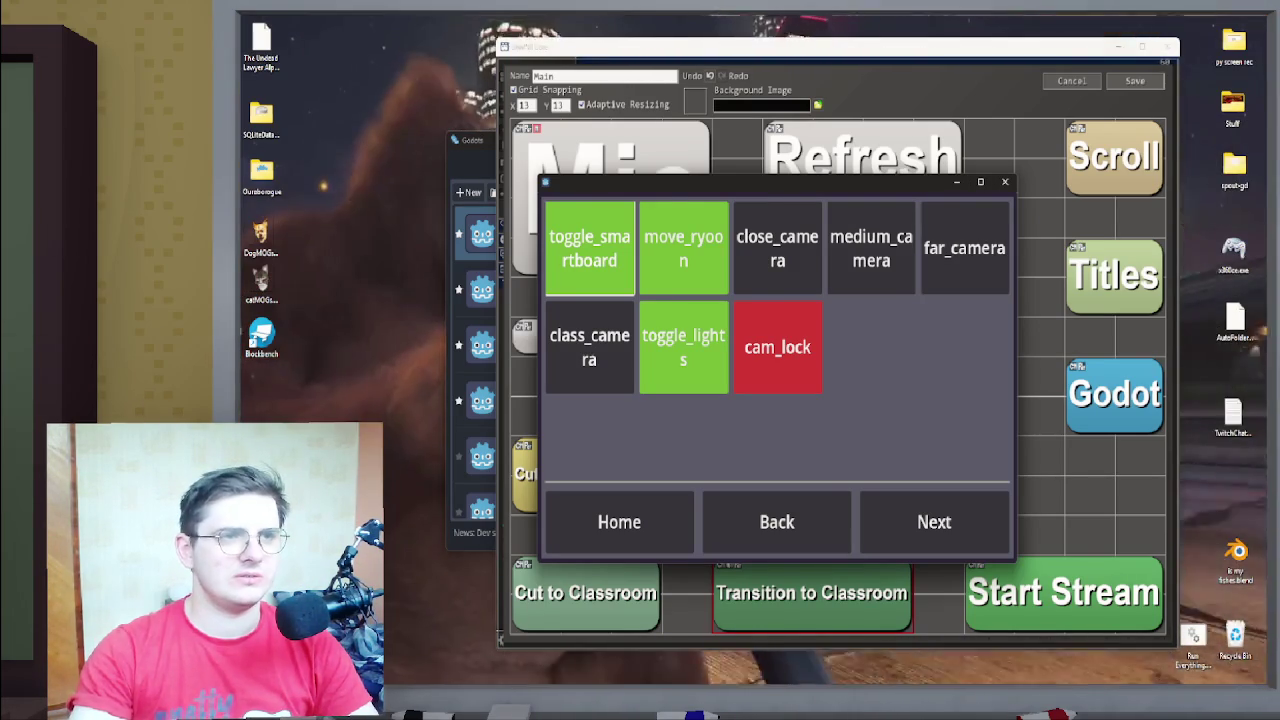
# Save the SAMMI deck, minimise SAMMI Core, and run the Classroom project
pyautogui.click(1005, 181)
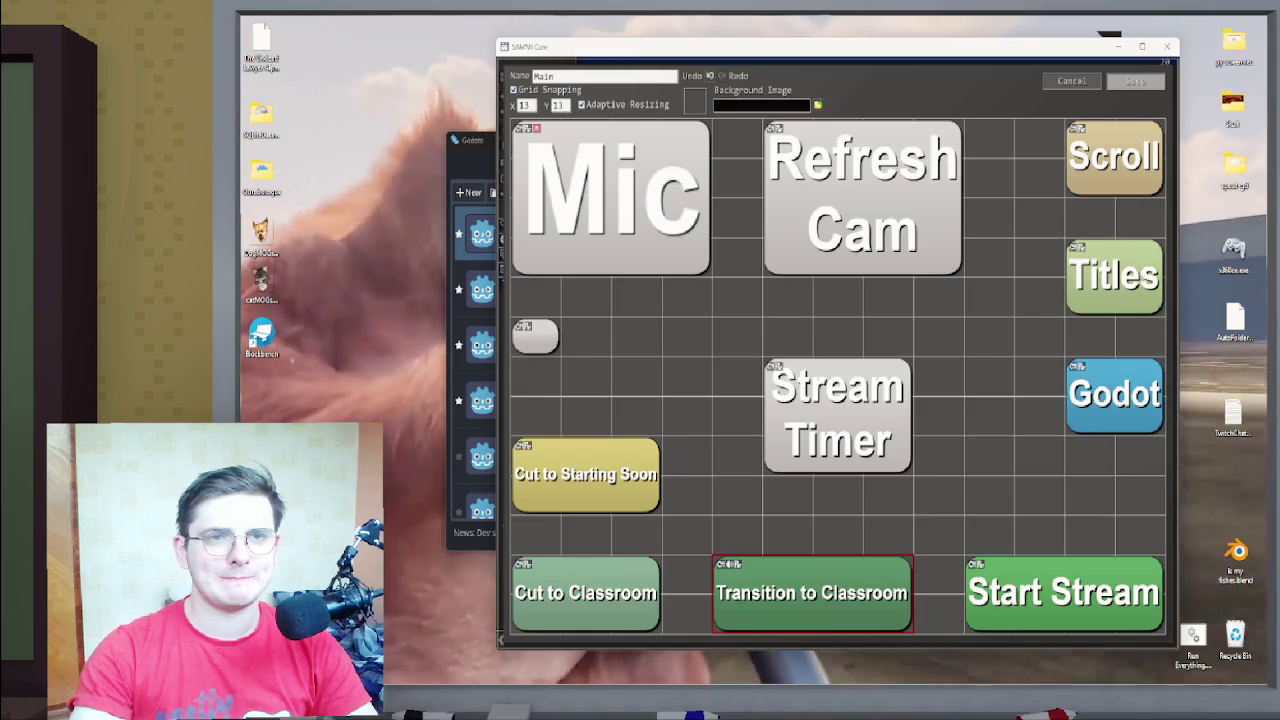
pyautogui.click(1134, 80)
pyautogui.press('super+Down')
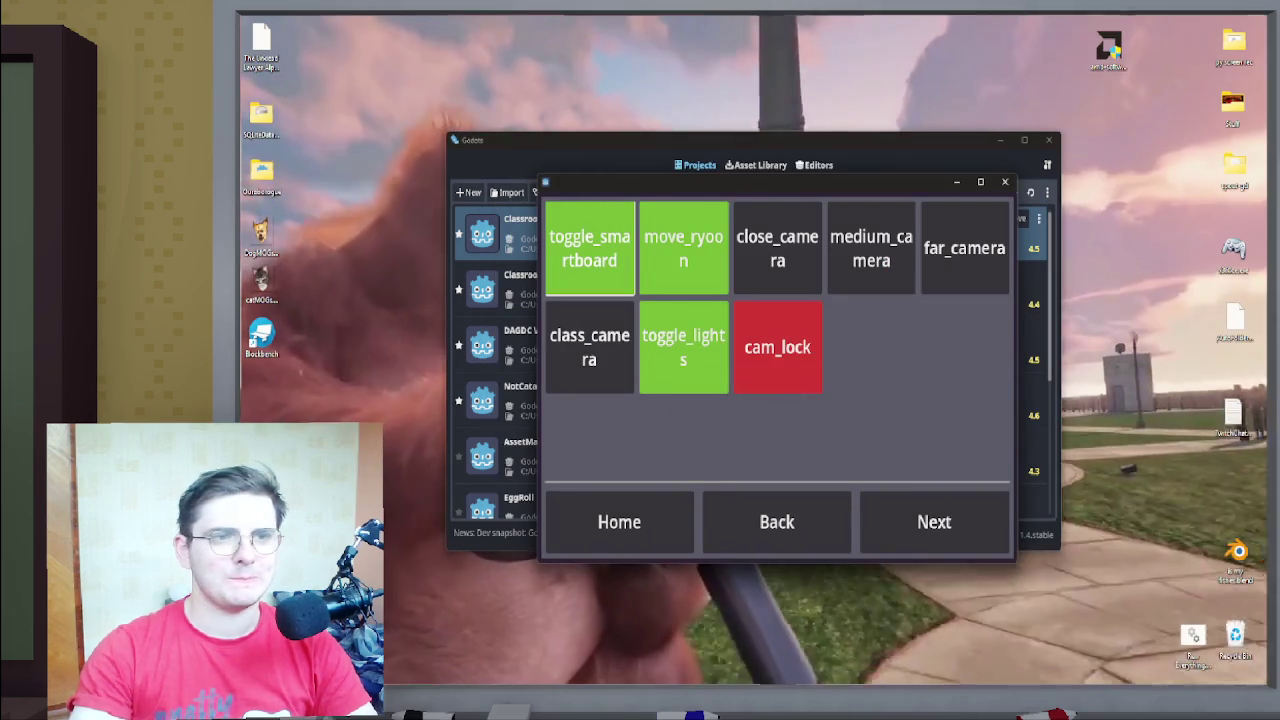
pyautogui.press('super+Down')
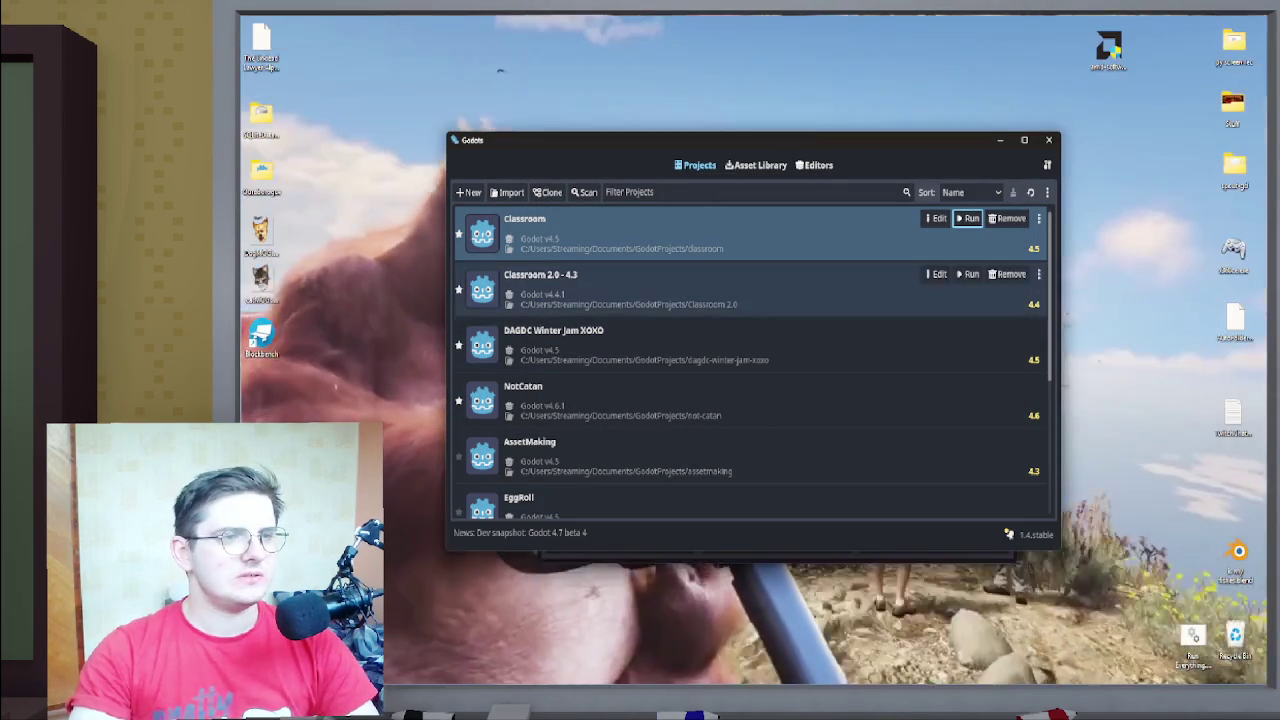
pyautogui.click(968, 218)
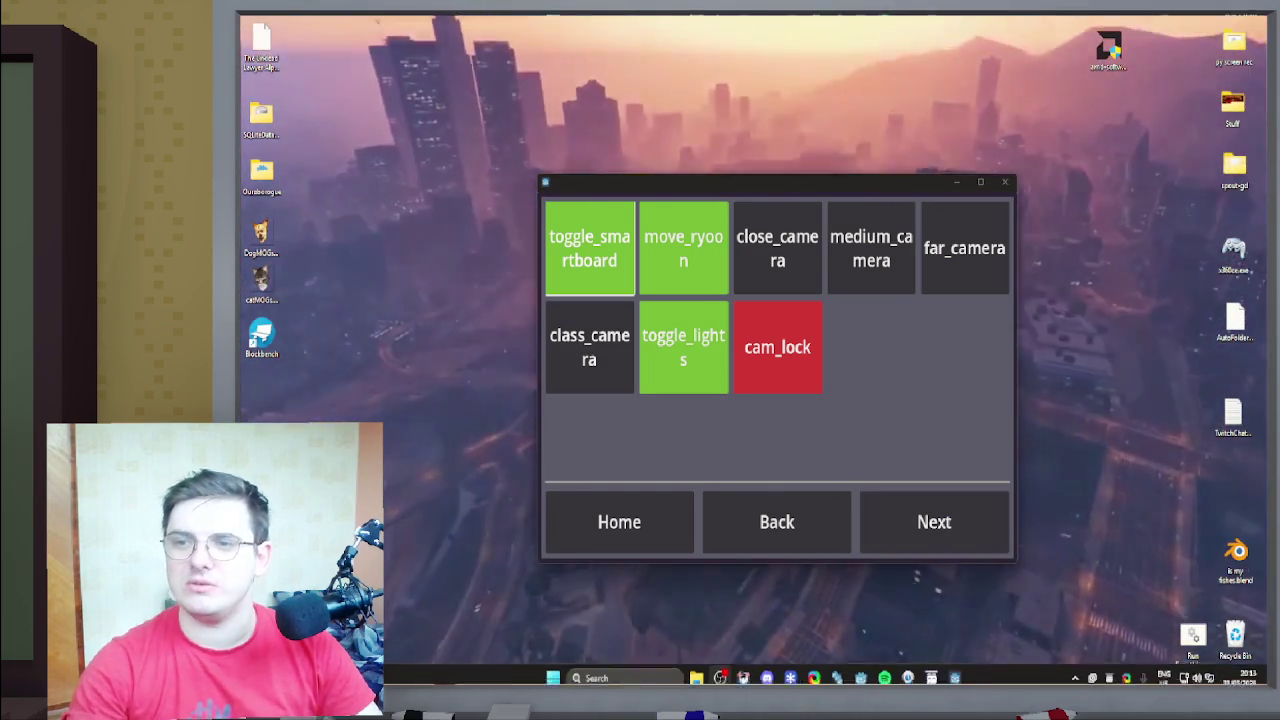
pyautogui.moveTo(931, 669)
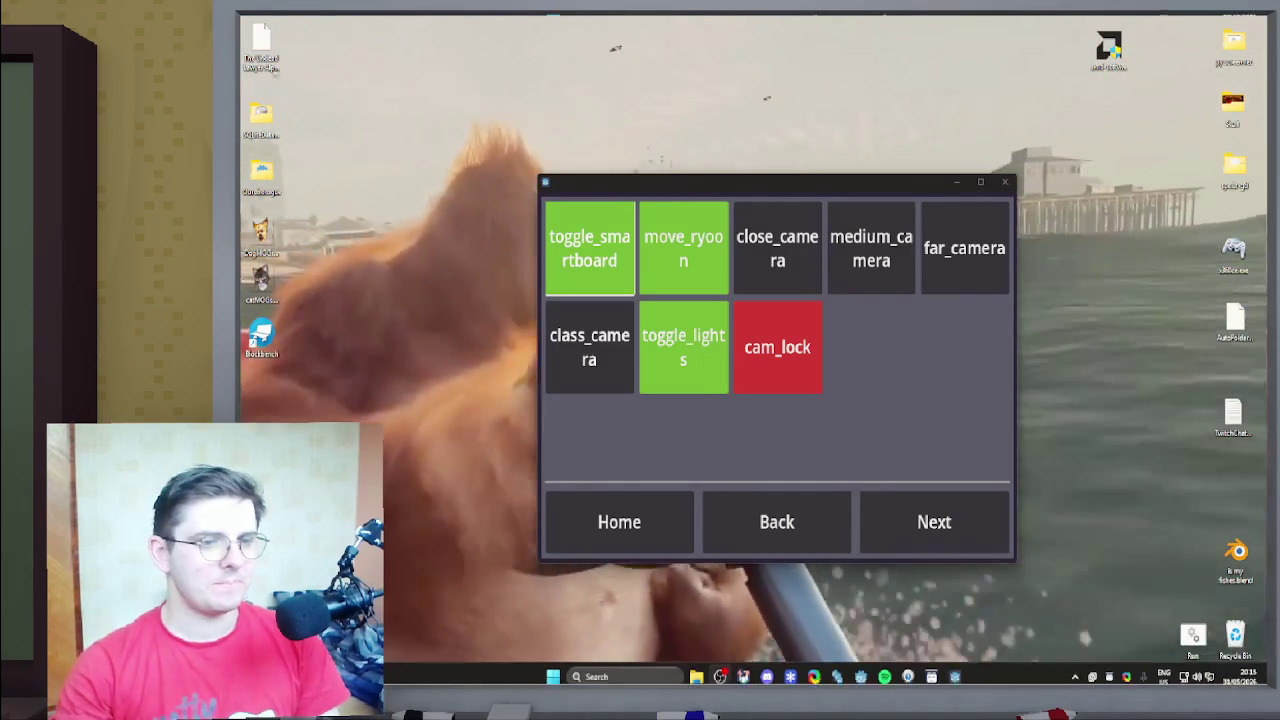
pyautogui.moveTo(860, 669)
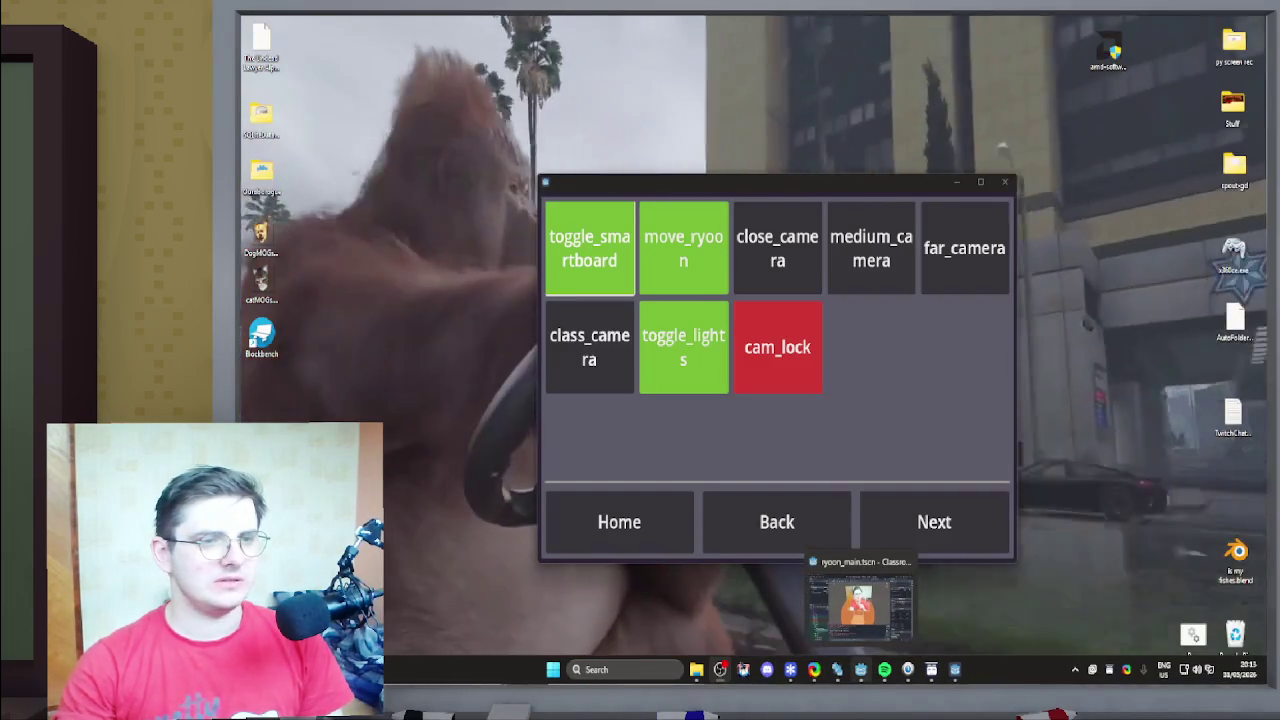
# Return to the Godot editor and show the Tasks board with its Todo, Doing and Done cards
pyautogui.click(860, 605)
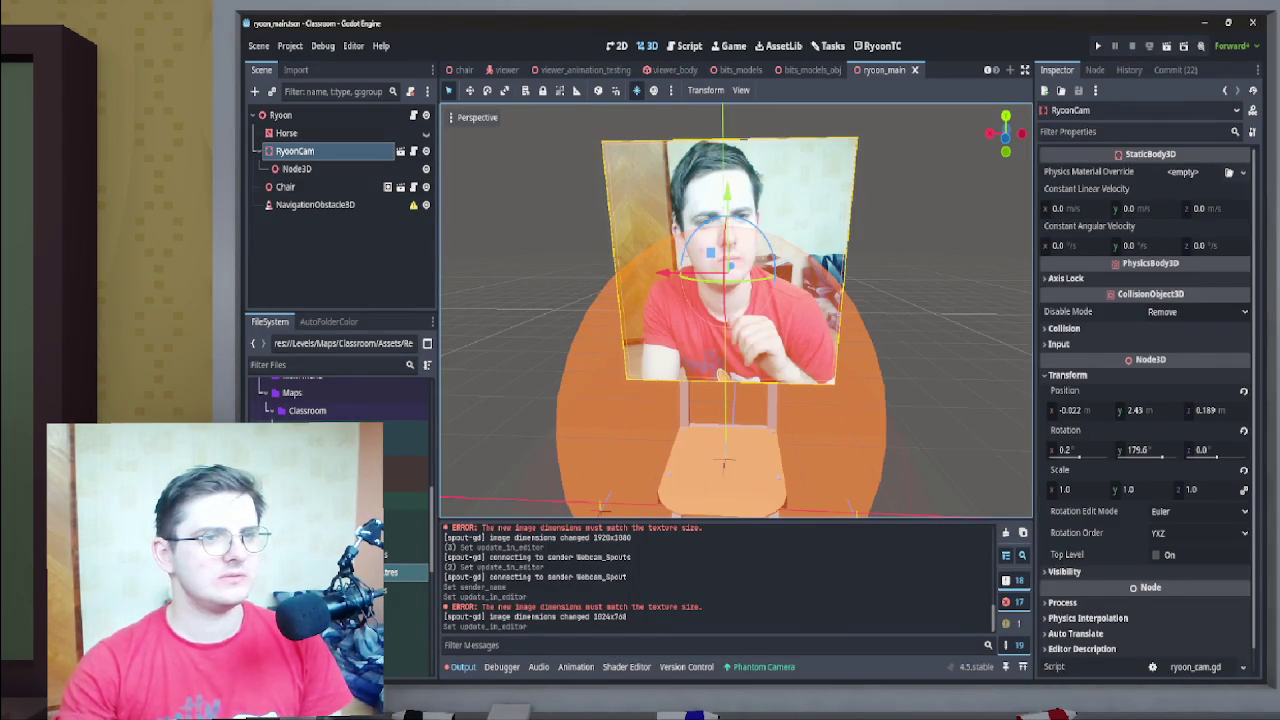
pyautogui.scroll(4, 700, 70)
pyautogui.scroll(-4, 700, 70)
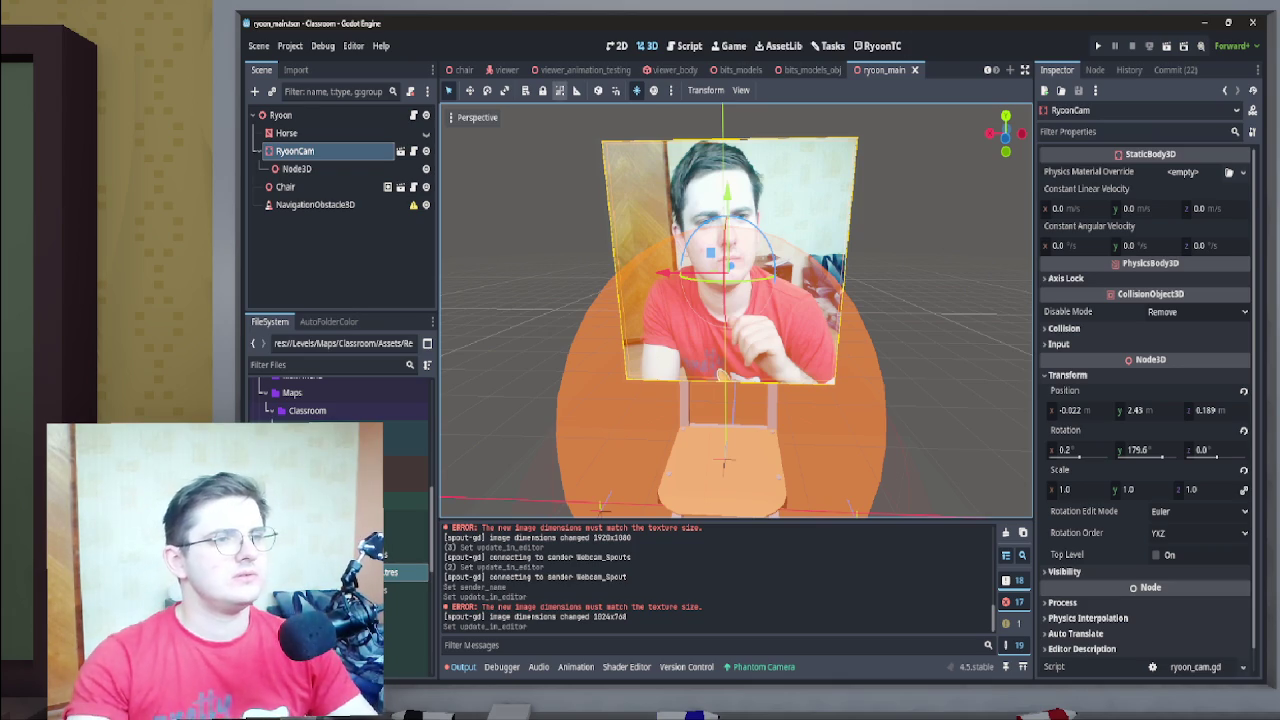
pyautogui.click(830, 46)
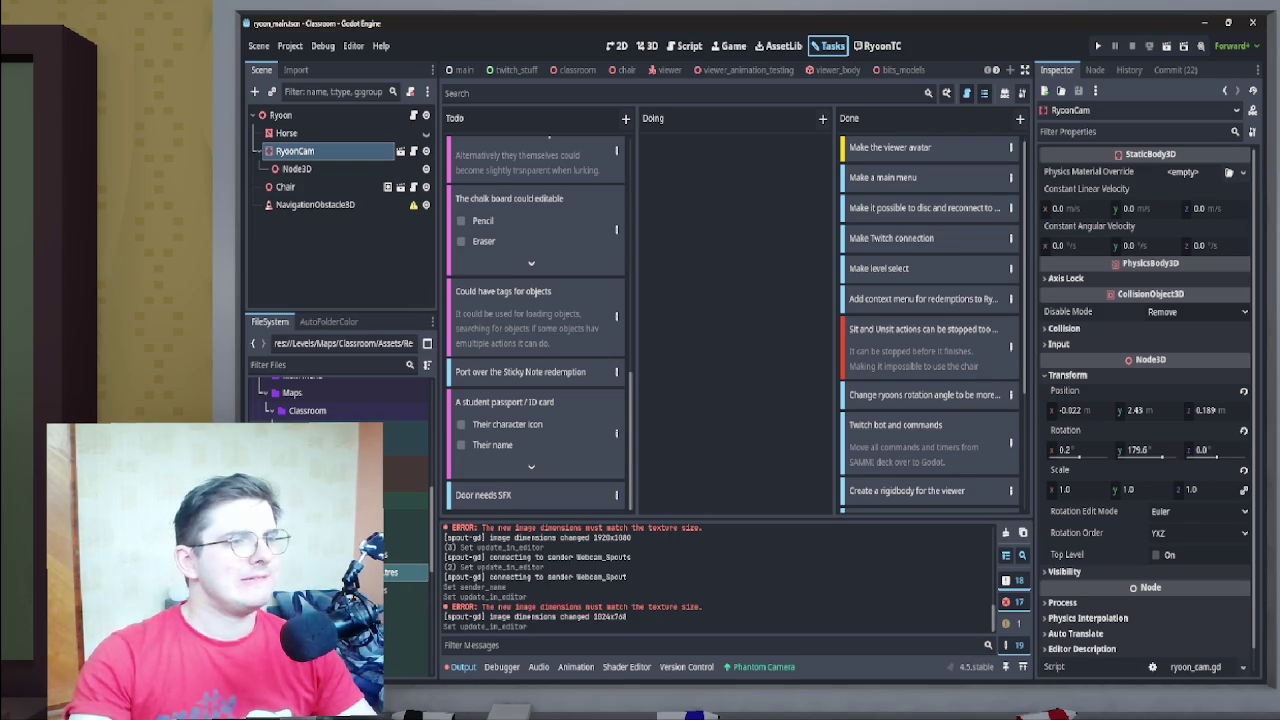
# Switch to the classroom scene tab
pyautogui.scroll(4, 536, 300)
pyautogui.scroll(-3, 840, 70)
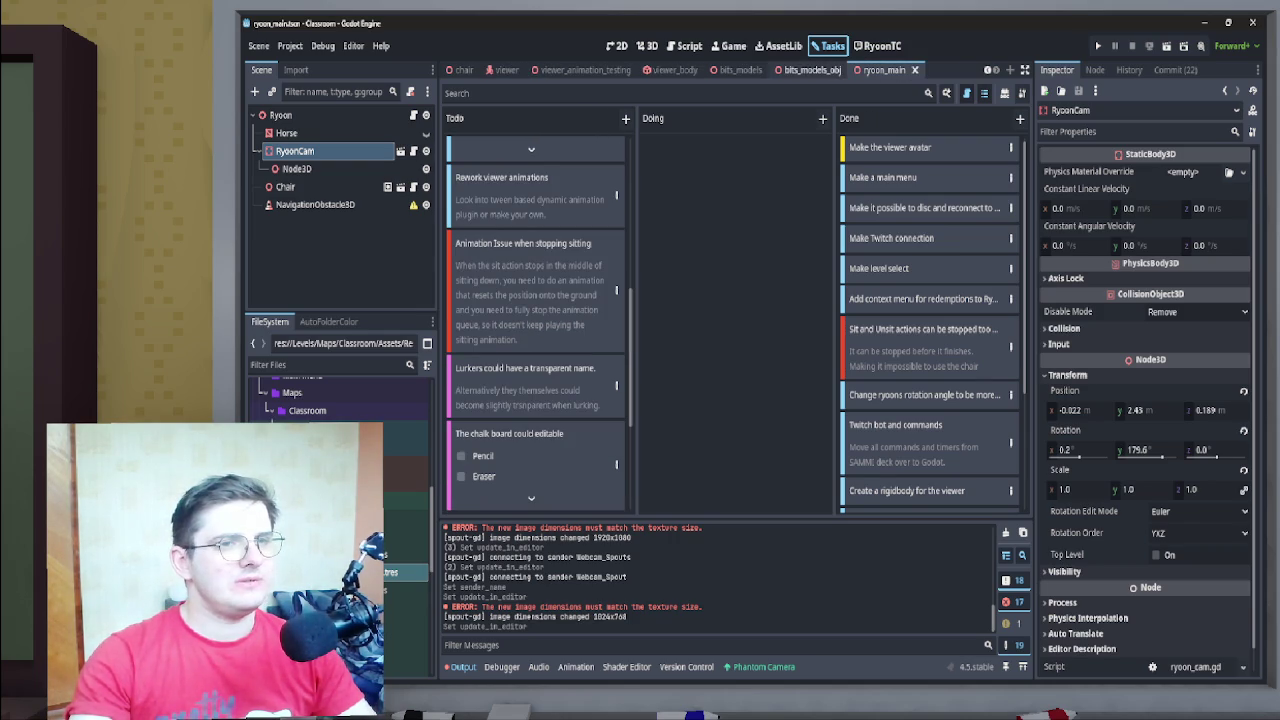
pyautogui.scroll(3, 500, 70)
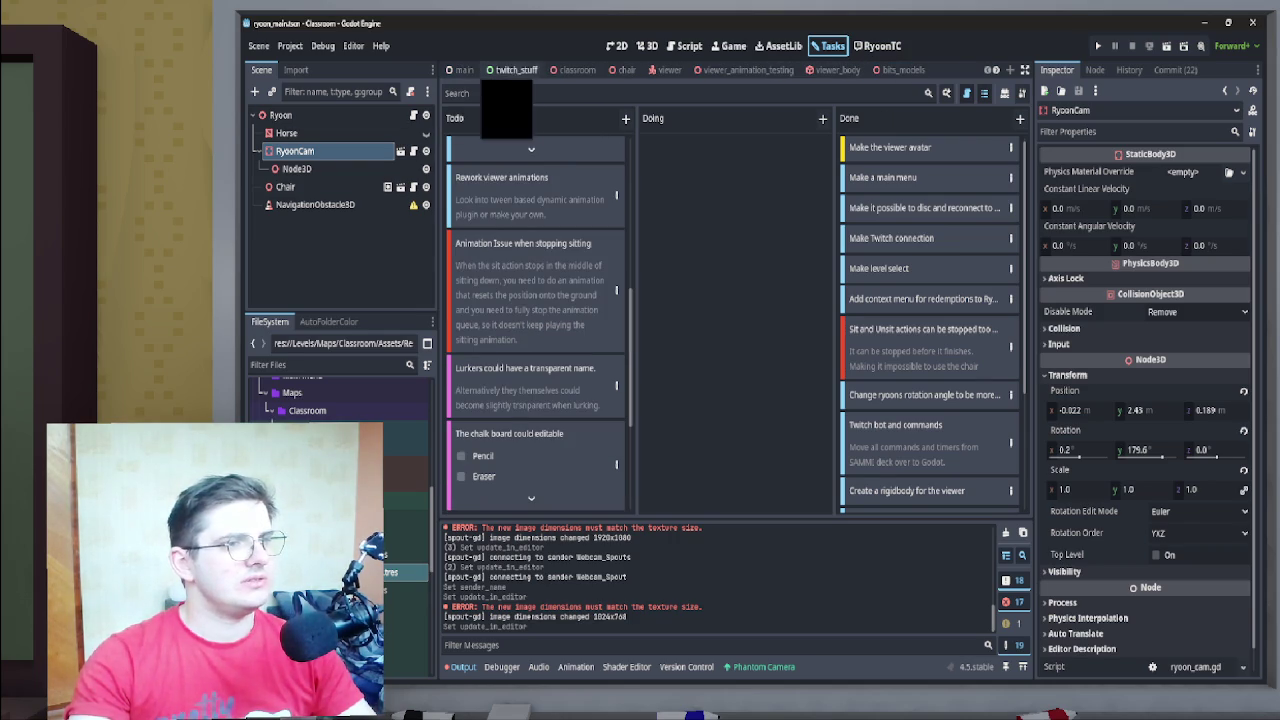
pyautogui.click(577, 70)
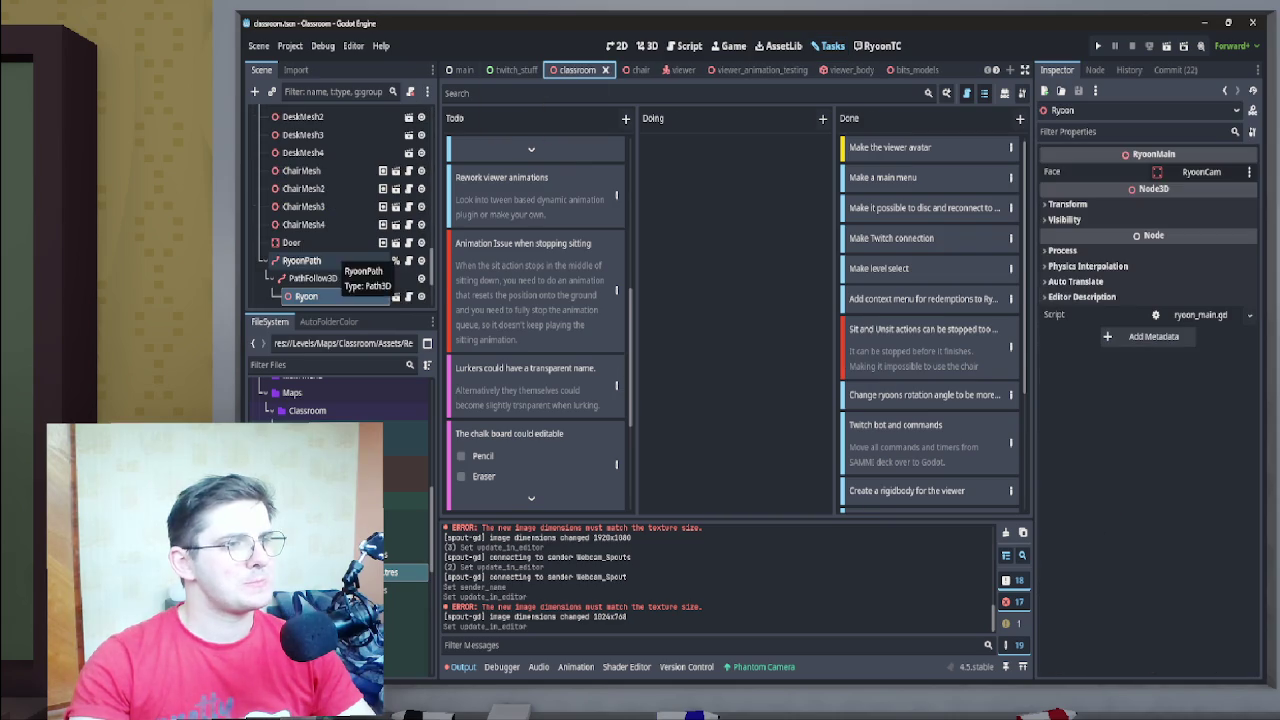
# Open the Boards node's scene, glance at boards.gd, and return to the 3D view
pyautogui.scroll(5, 330, 270)
pyautogui.scroll(10, 330, 275)
pyautogui.scroll(-8, 320, 270)
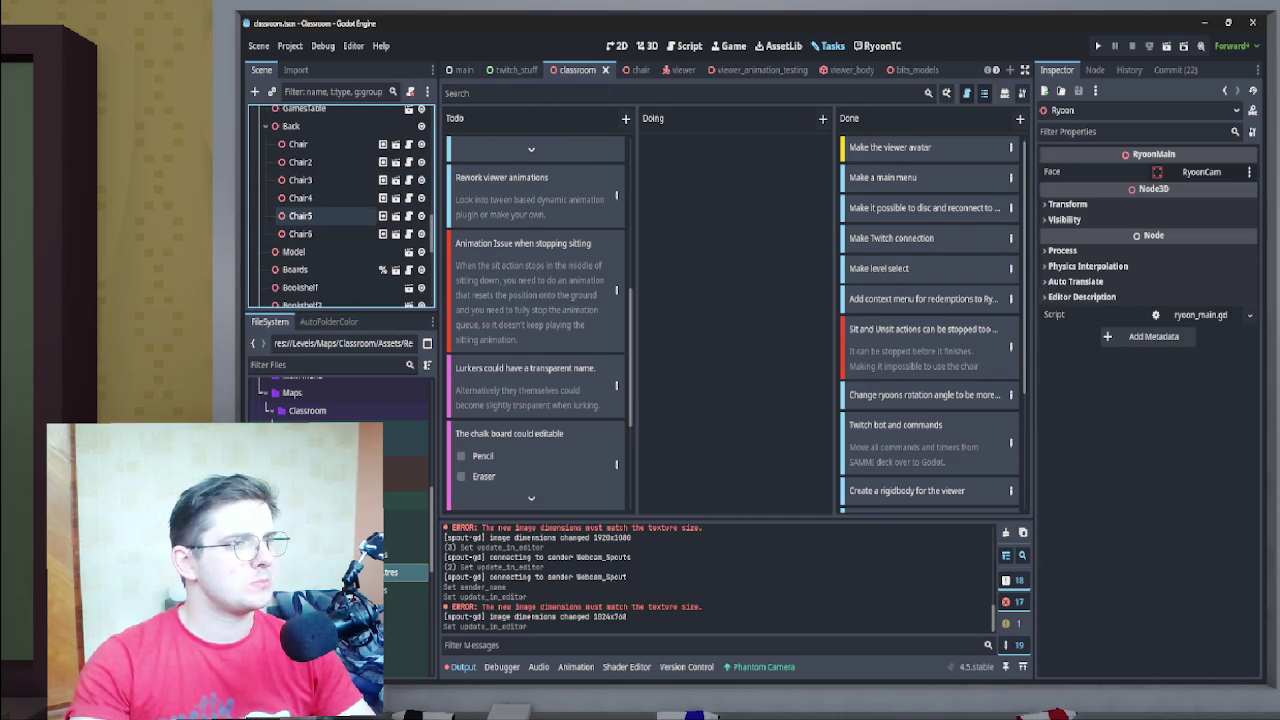
pyautogui.scroll(-2, 300, 215)
pyautogui.click(300, 219)
pyautogui.click(395, 219)
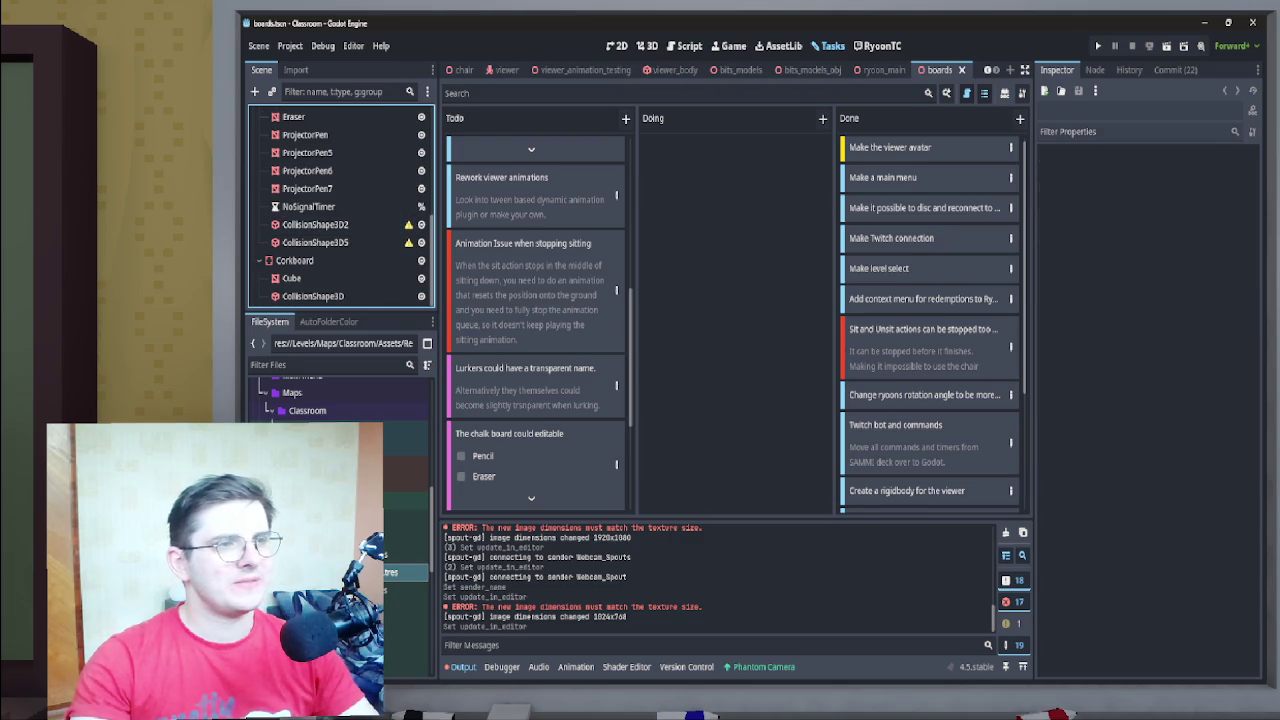
pyautogui.click(683, 46)
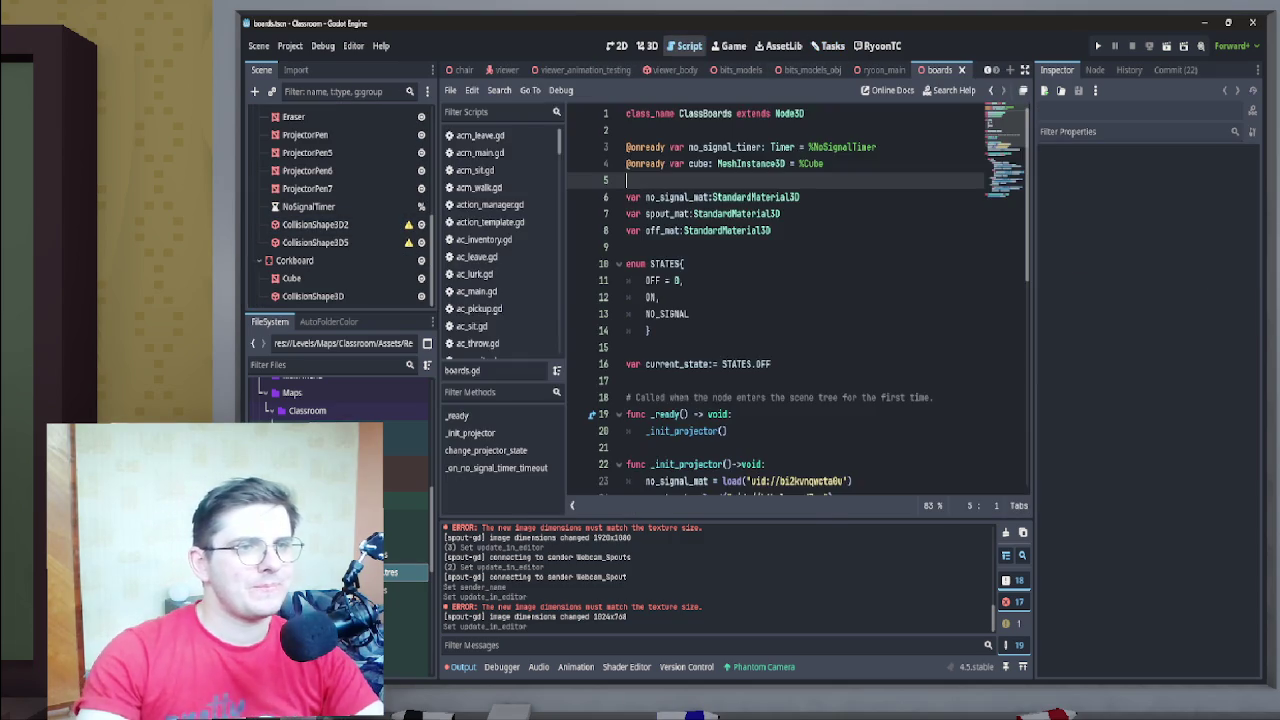
pyautogui.click(646, 46)
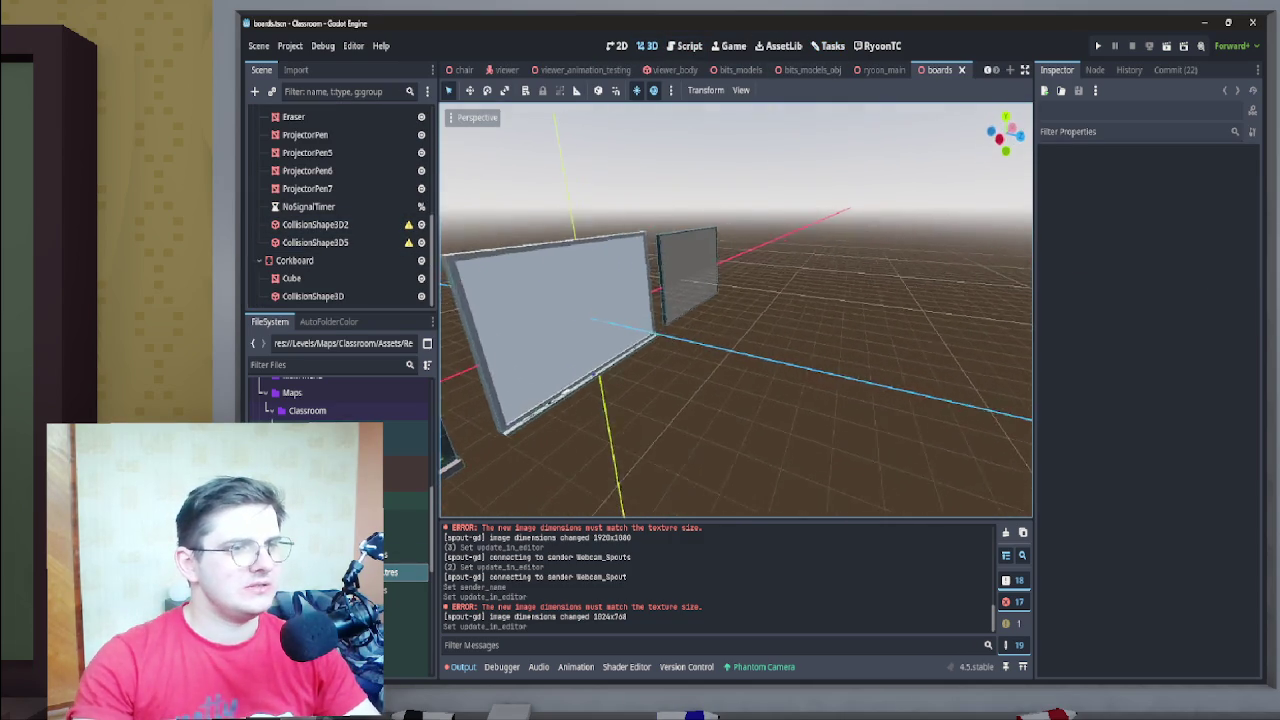
# Select the board's Cube mesh in the viewport and focus the FileSystem dock
pyautogui.click(735, 270)
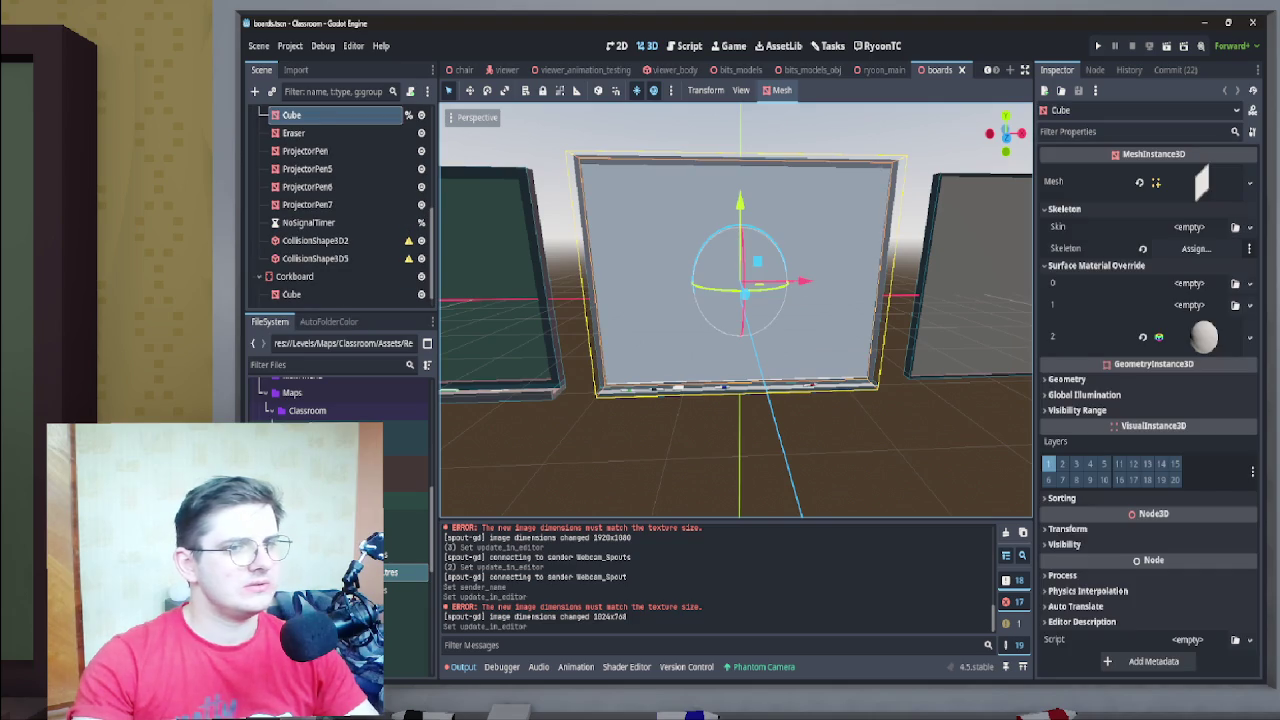
pyautogui.click(405, 610)
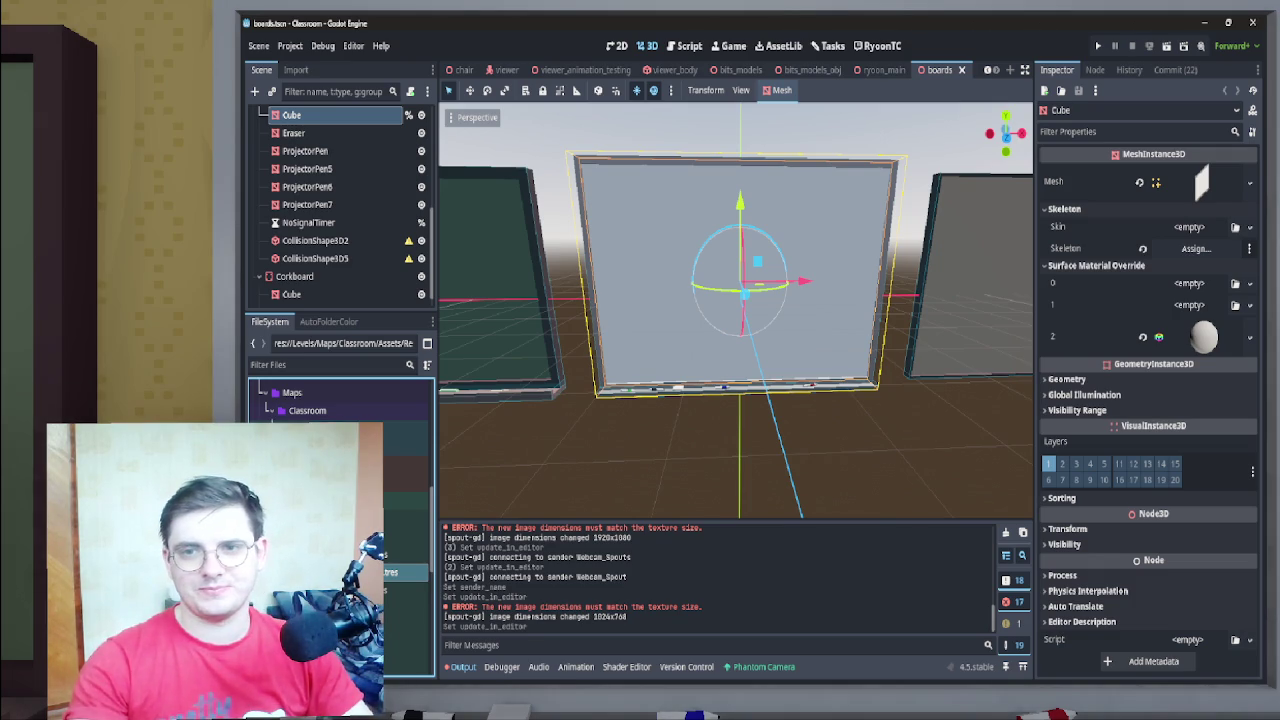
# Assign the spout screen material to the Cube's surface override slot 2
pyautogui.moveTo(392, 572)
pyautogui.mouseDown()
pyautogui.moveTo(960, 260)
pyautogui.moveTo(993, 228)
pyautogui.mouseUp()
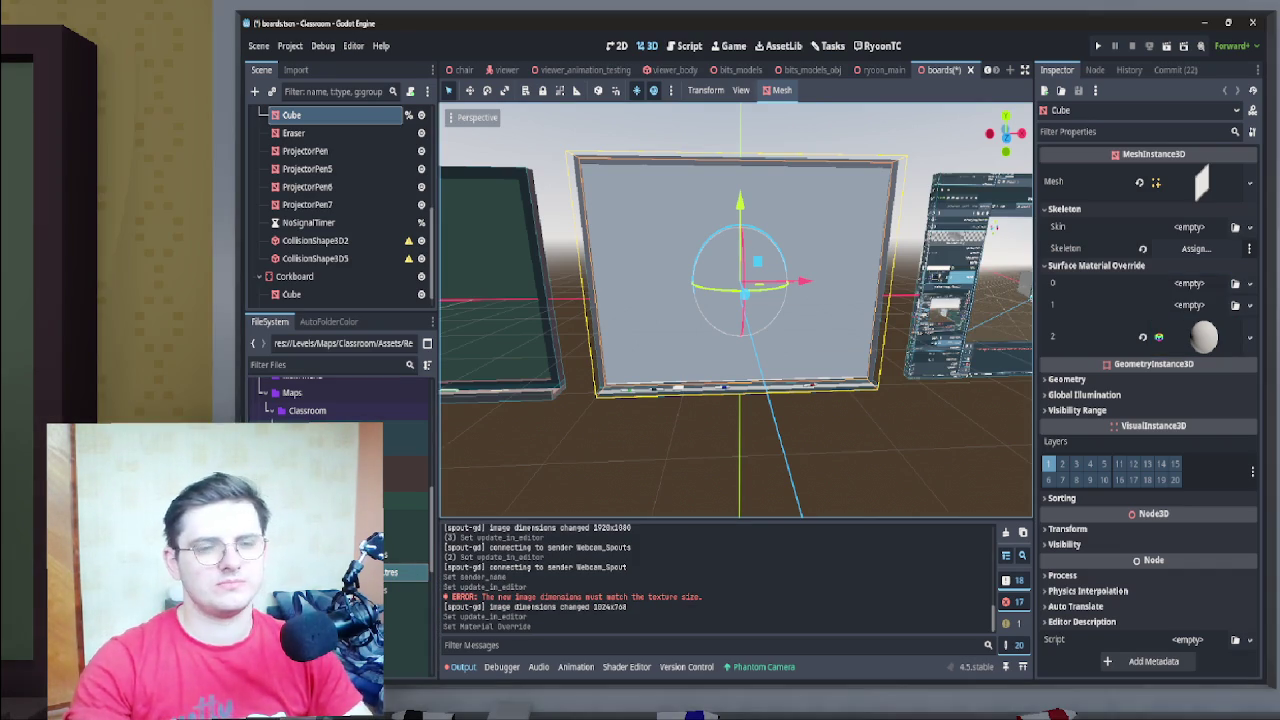
pyautogui.moveTo(993, 228); pyautogui.dragTo(845, 240)
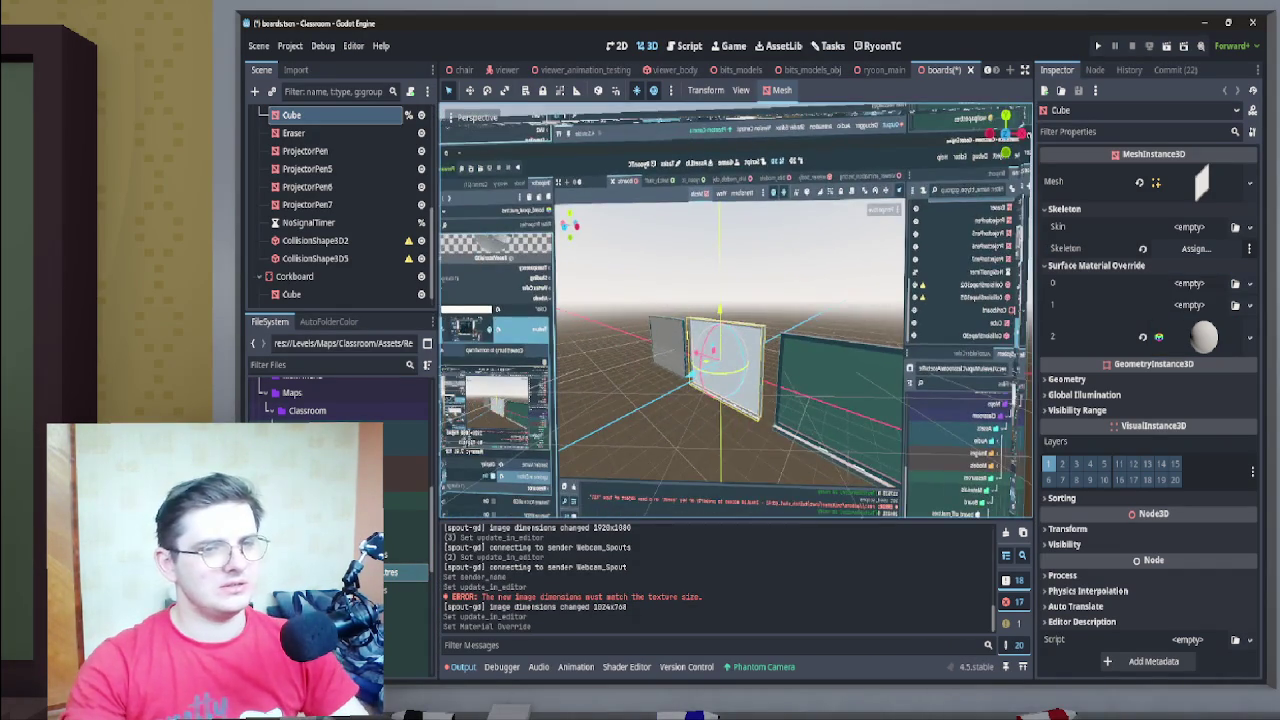
pyautogui.hotkey('ctrl', 'z')
pyautogui.press('f')
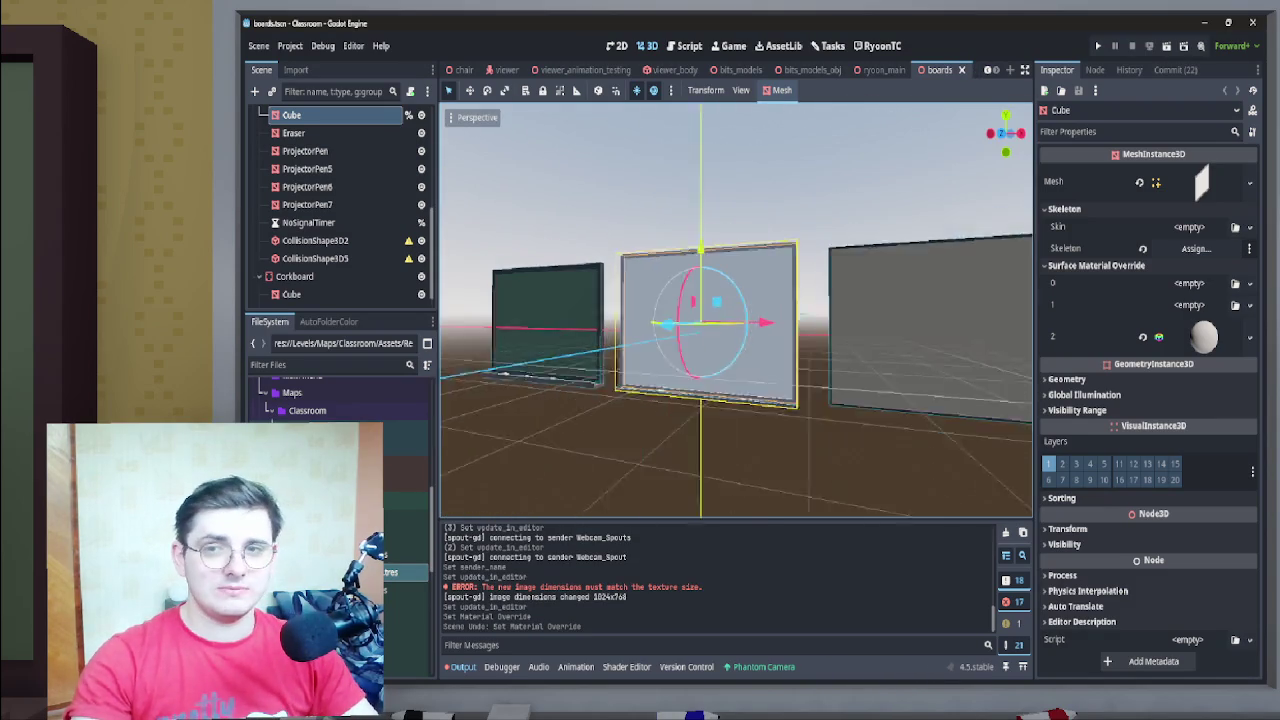
pyautogui.moveTo(392, 572)
pyautogui.mouseDown()
pyautogui.moveTo(800, 450)
pyautogui.moveTo(1205, 397)
pyautogui.mouseUp()
pyautogui.moveTo(1205, 338); pyautogui.dragTo(1205, 338)
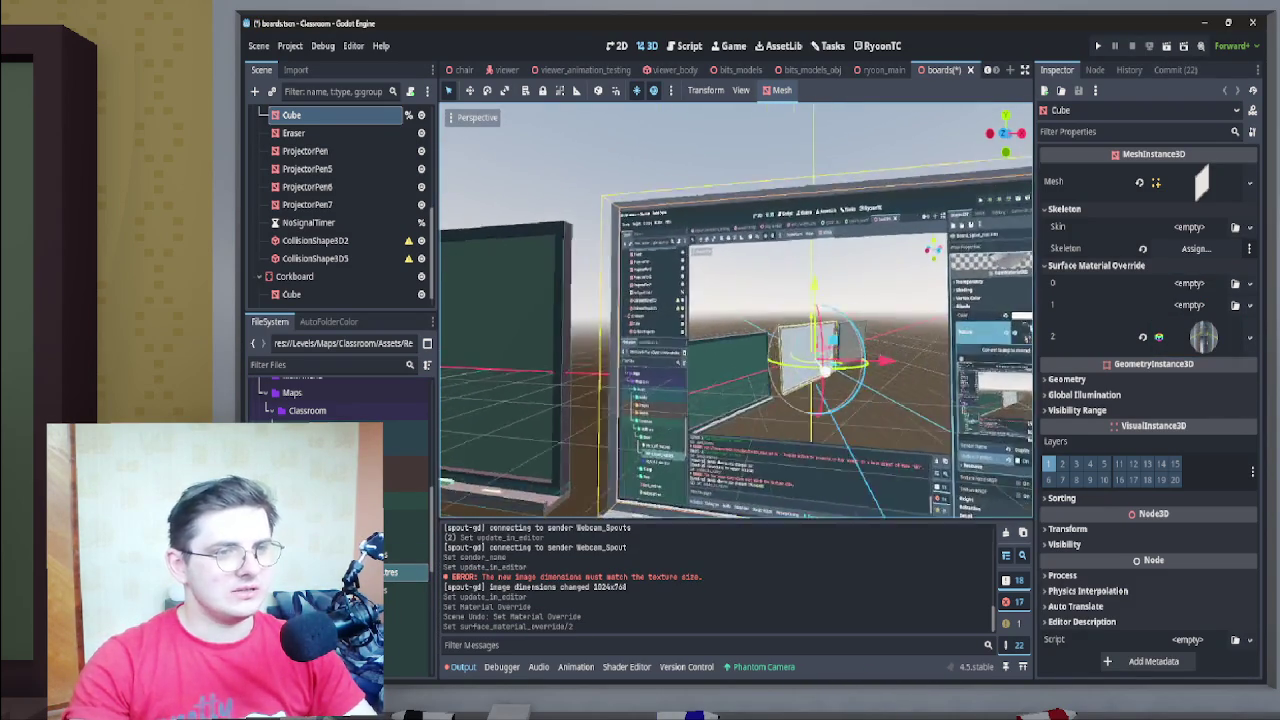
# Fly around the board to inspect the live feed, then frame it in view
pyautogui.press('w')
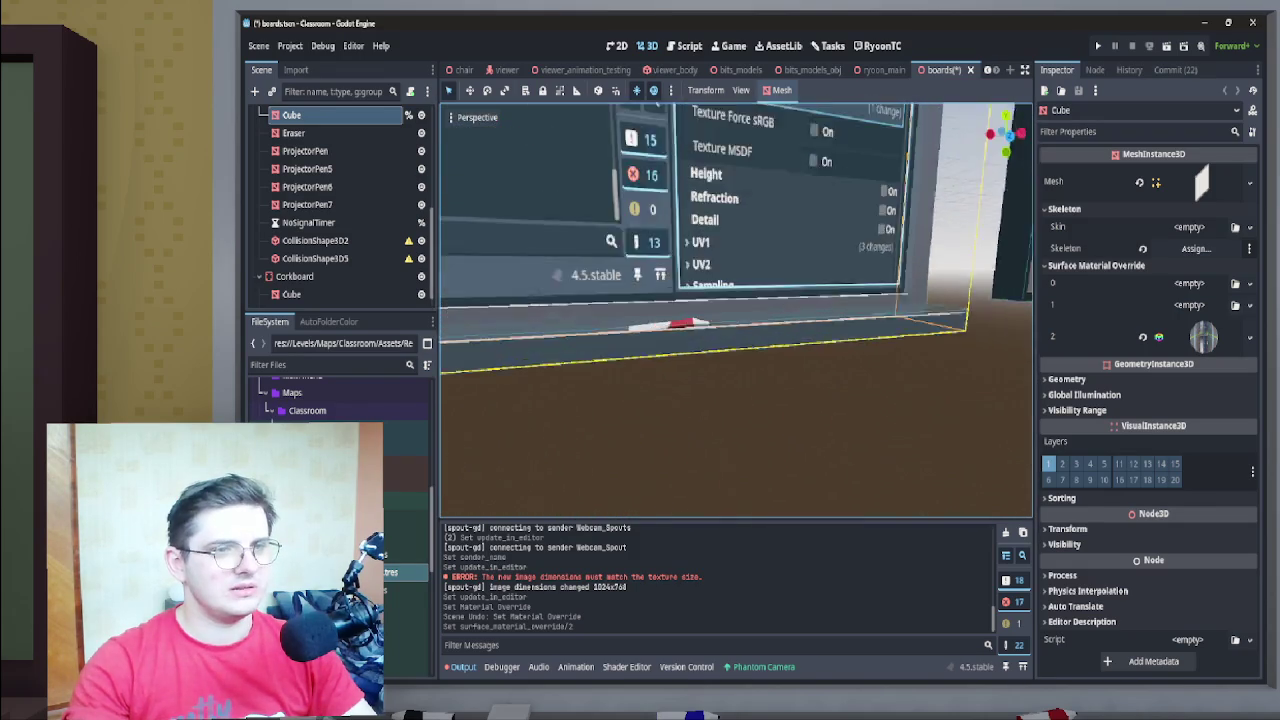
pyautogui.press('w')
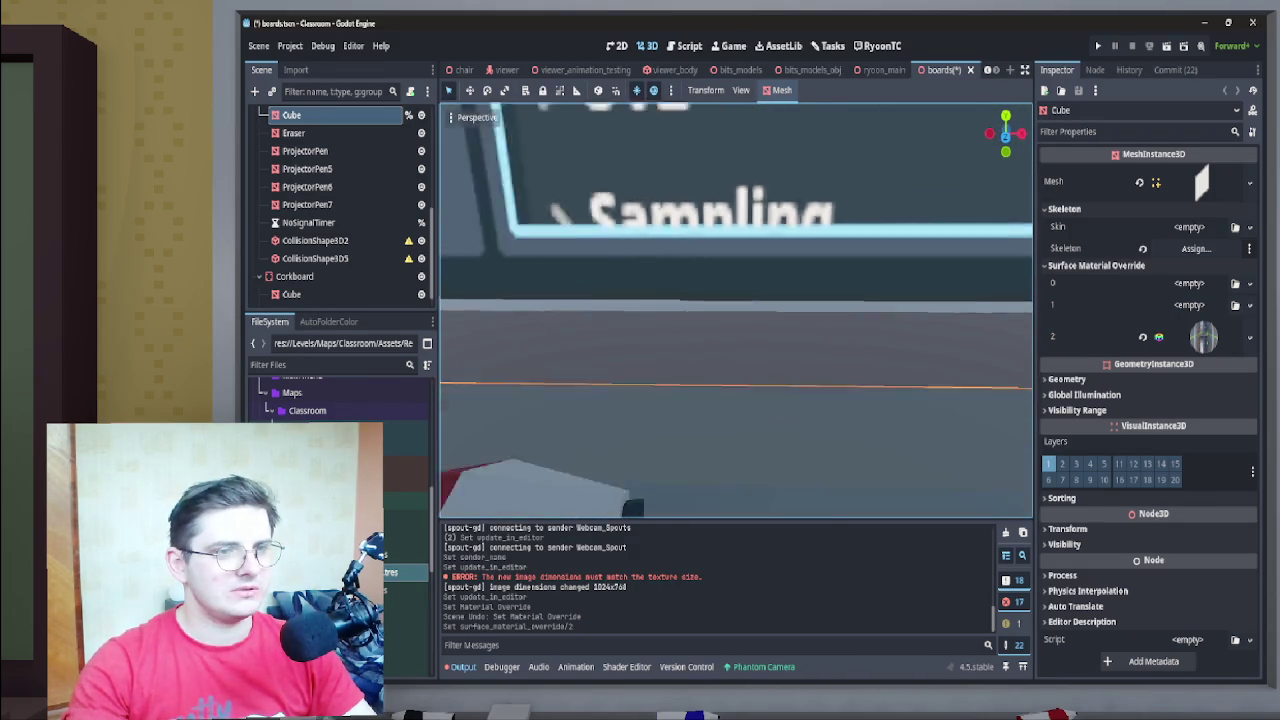
pyautogui.press('s')
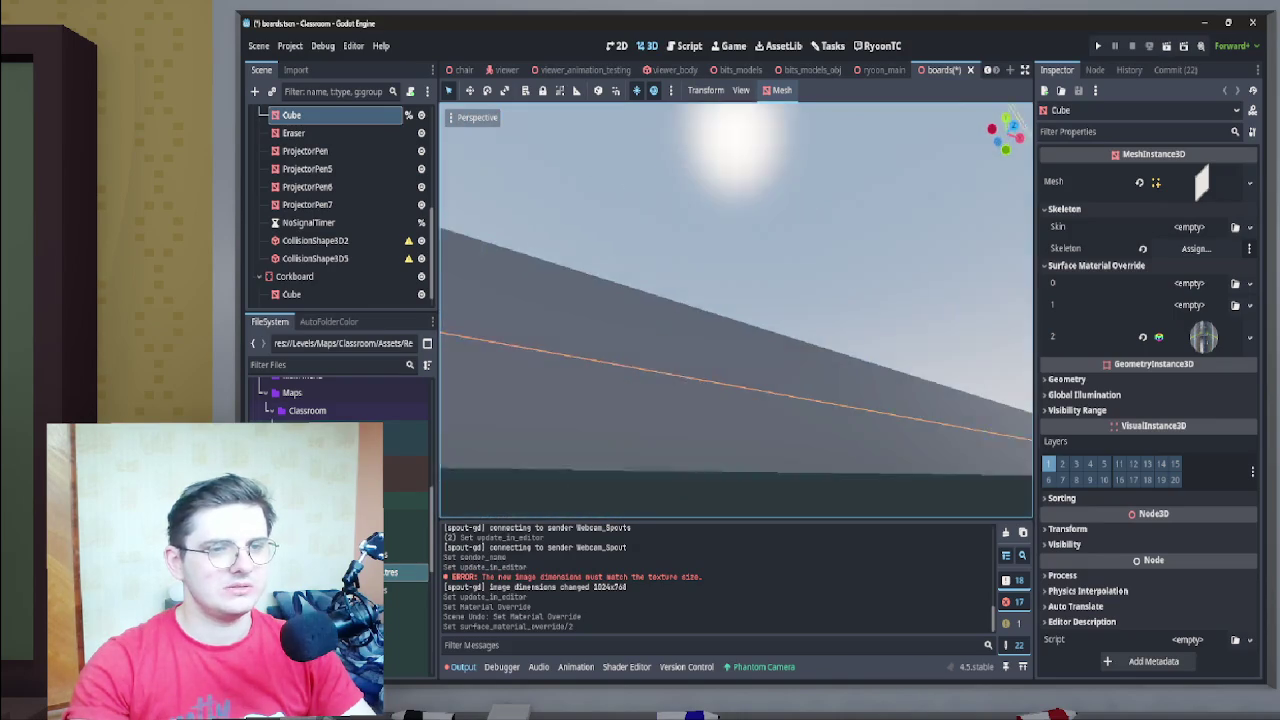
pyautogui.press('w')
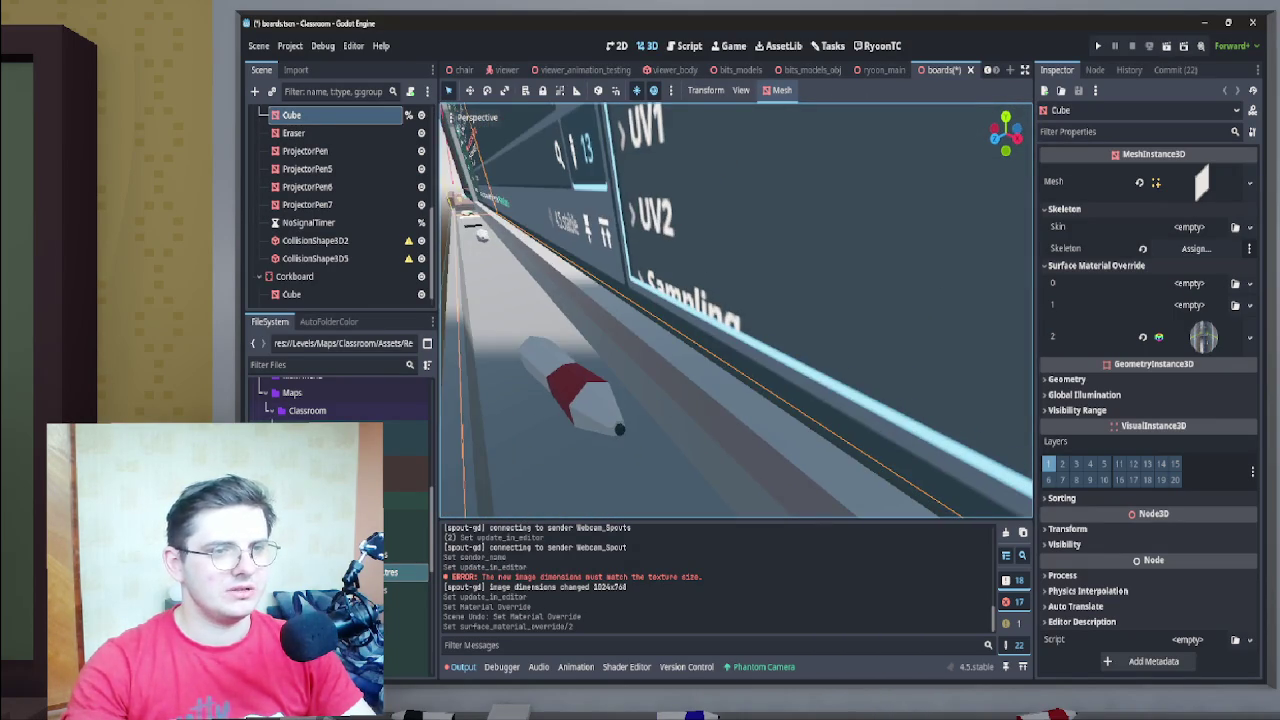
pyautogui.press('s')
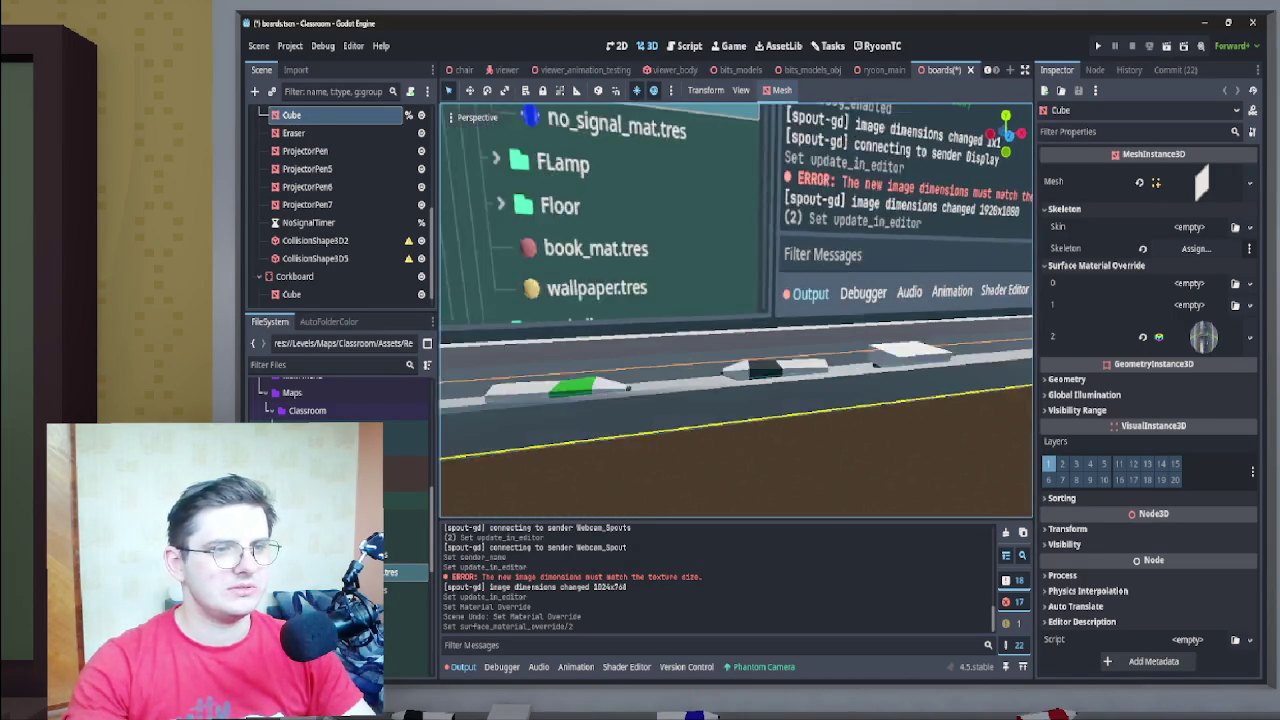
pyautogui.press('w')
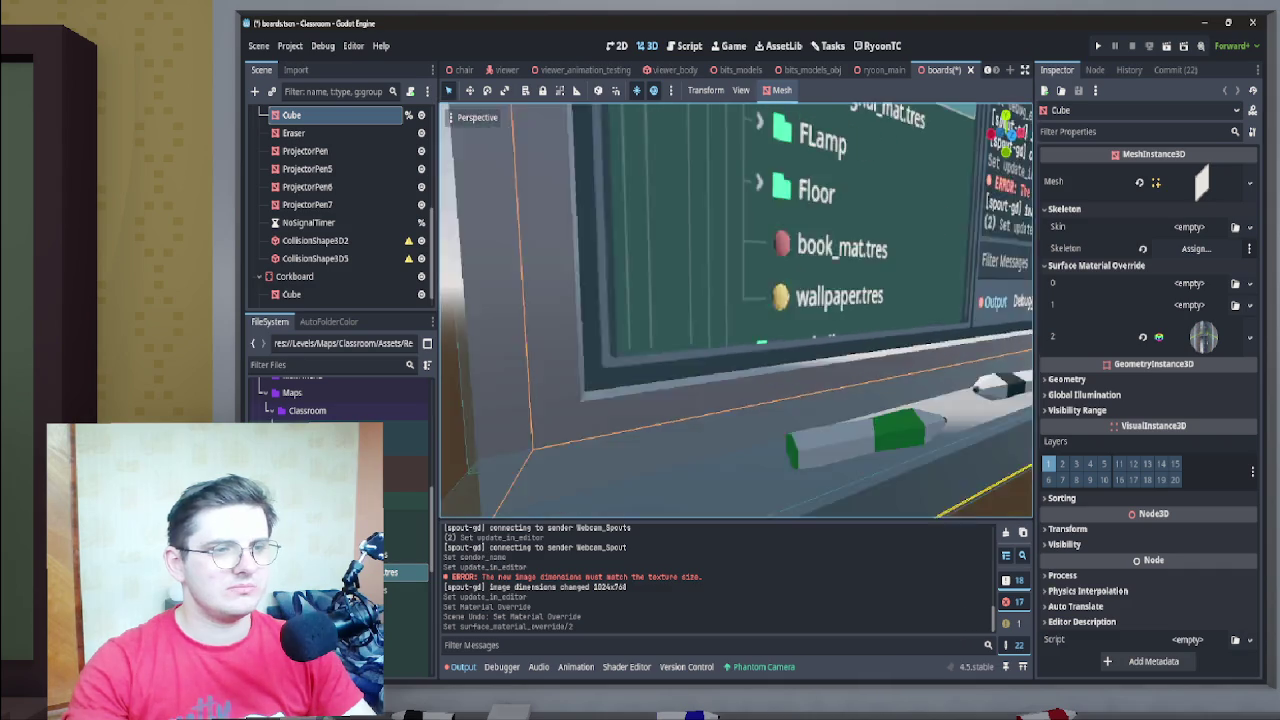
pyautogui.press('w')
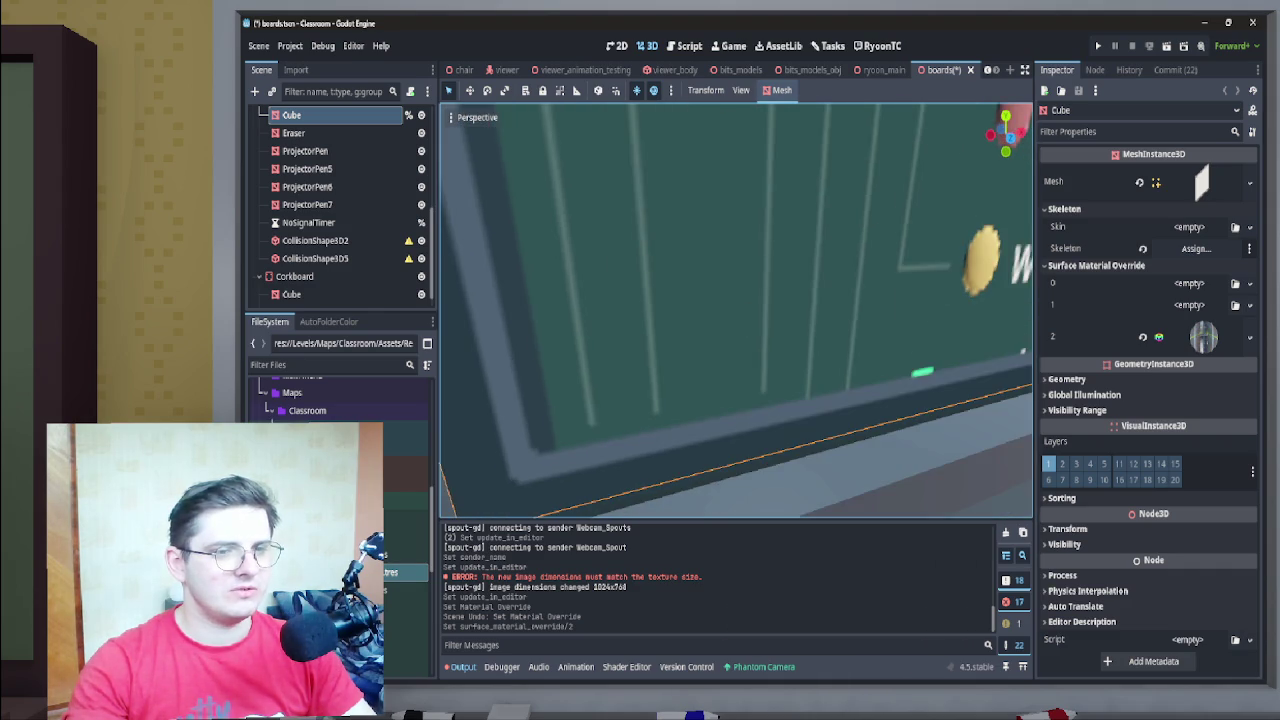
pyautogui.press('s')
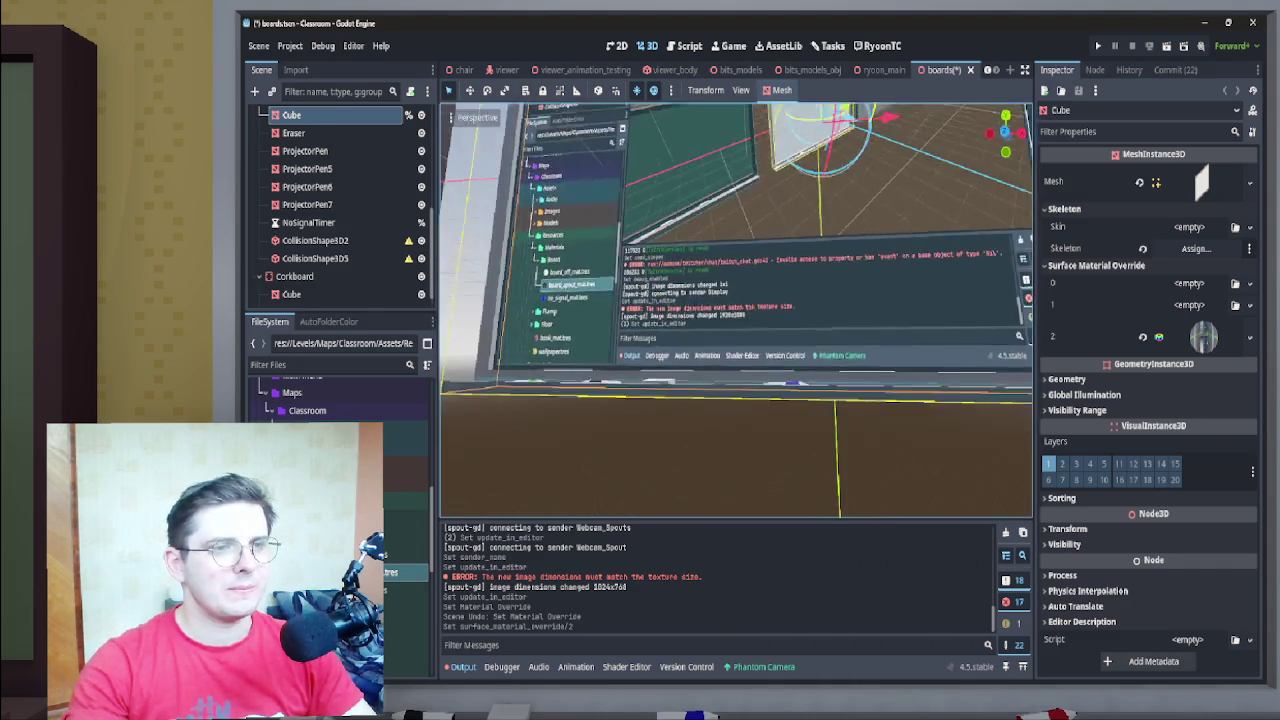
pyautogui.press('s')
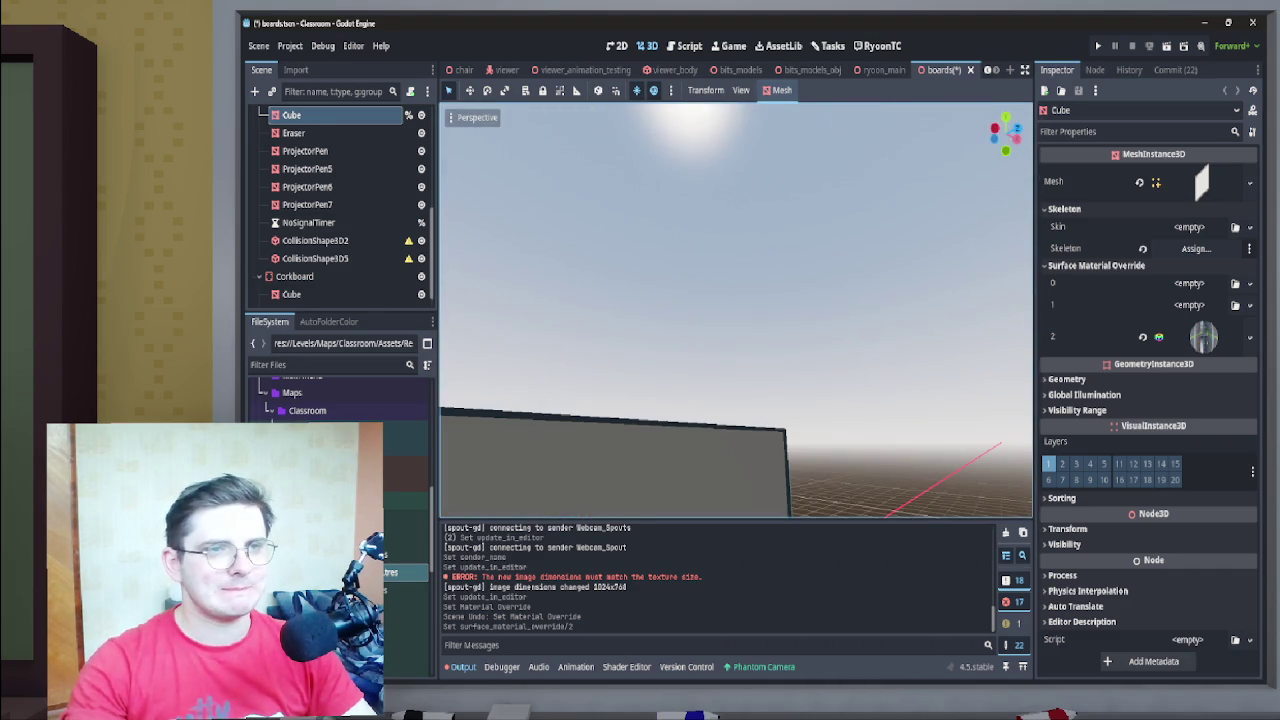
pyautogui.press('f')
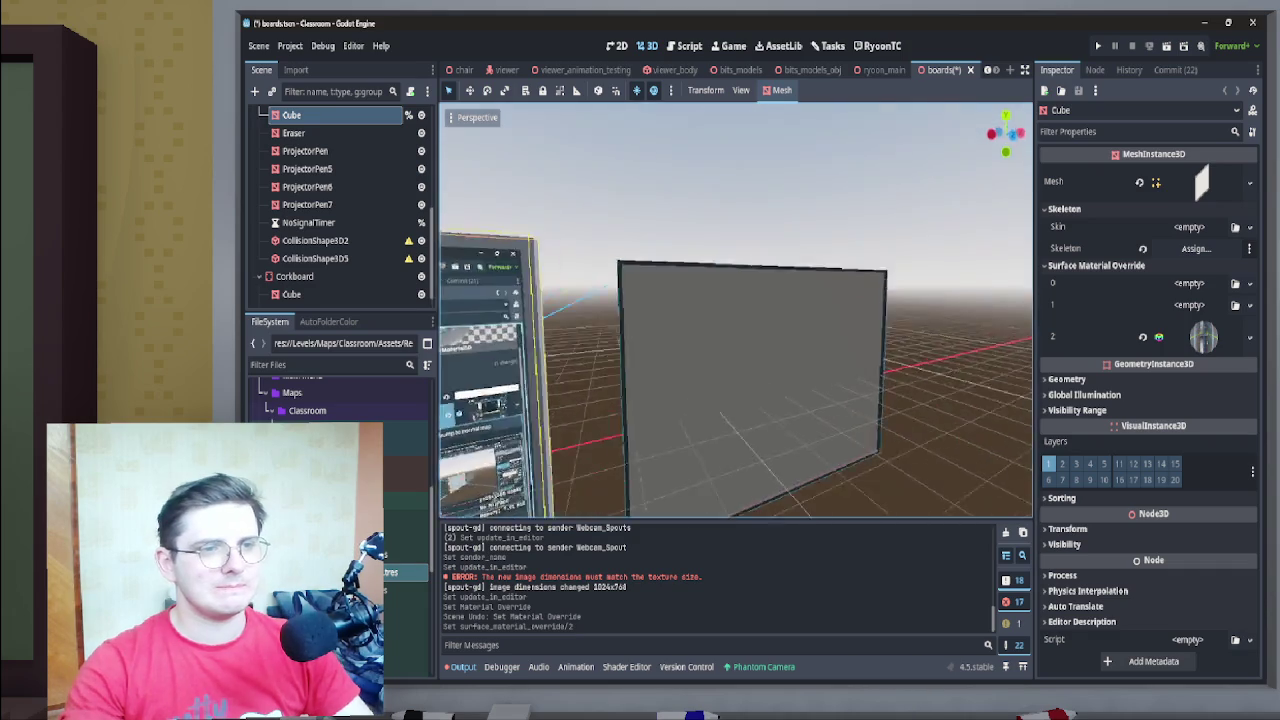
pyautogui.moveTo(700, 683)
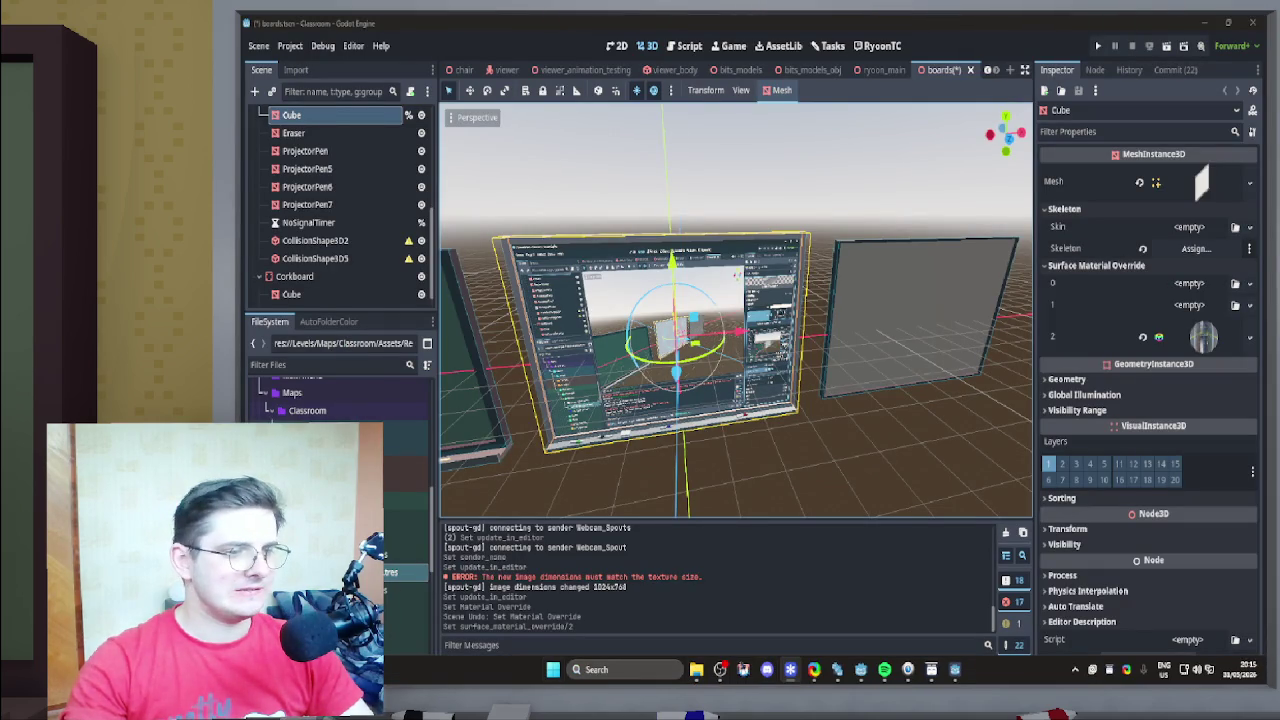
pyautogui.press('super')
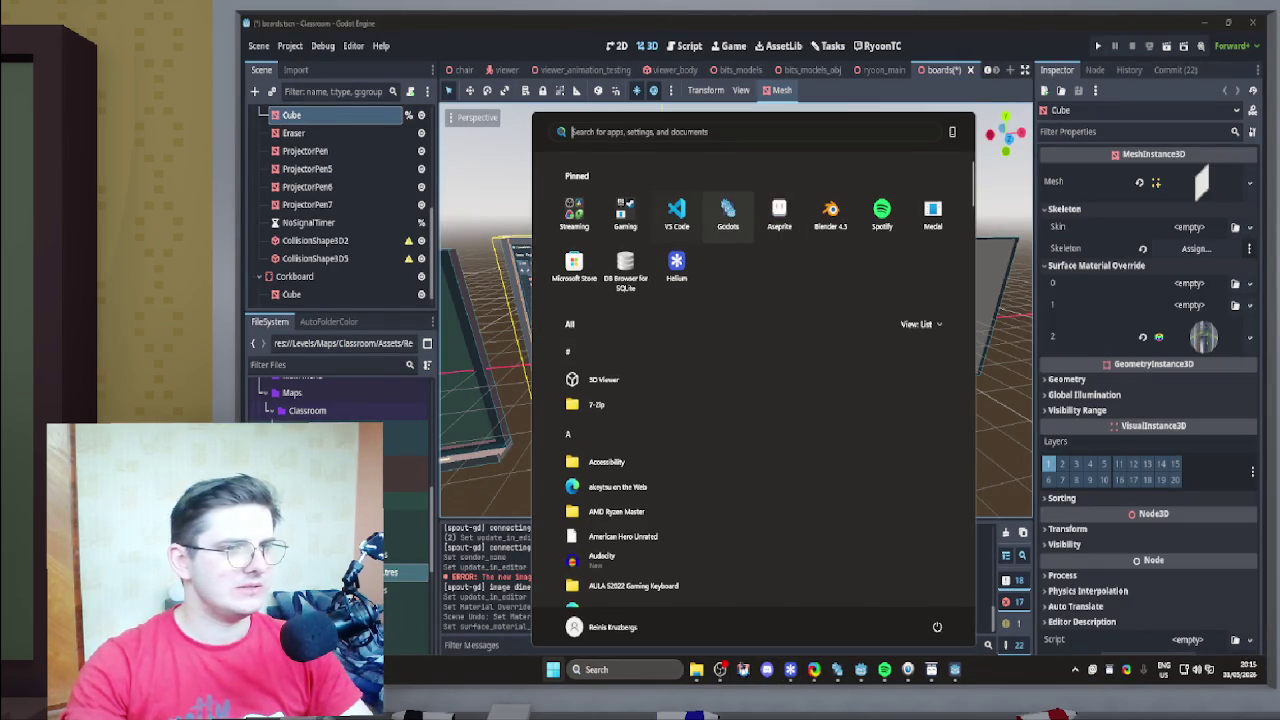
pyautogui.click(728, 212)
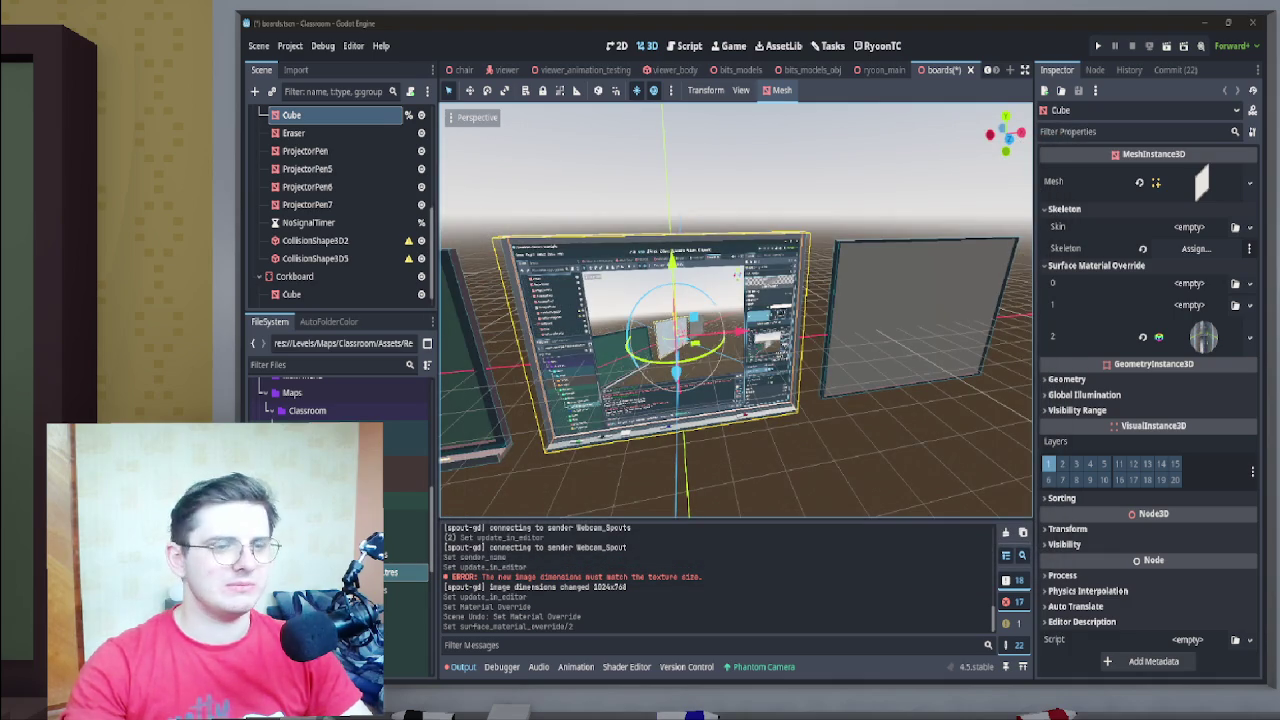
pyautogui.press('super')
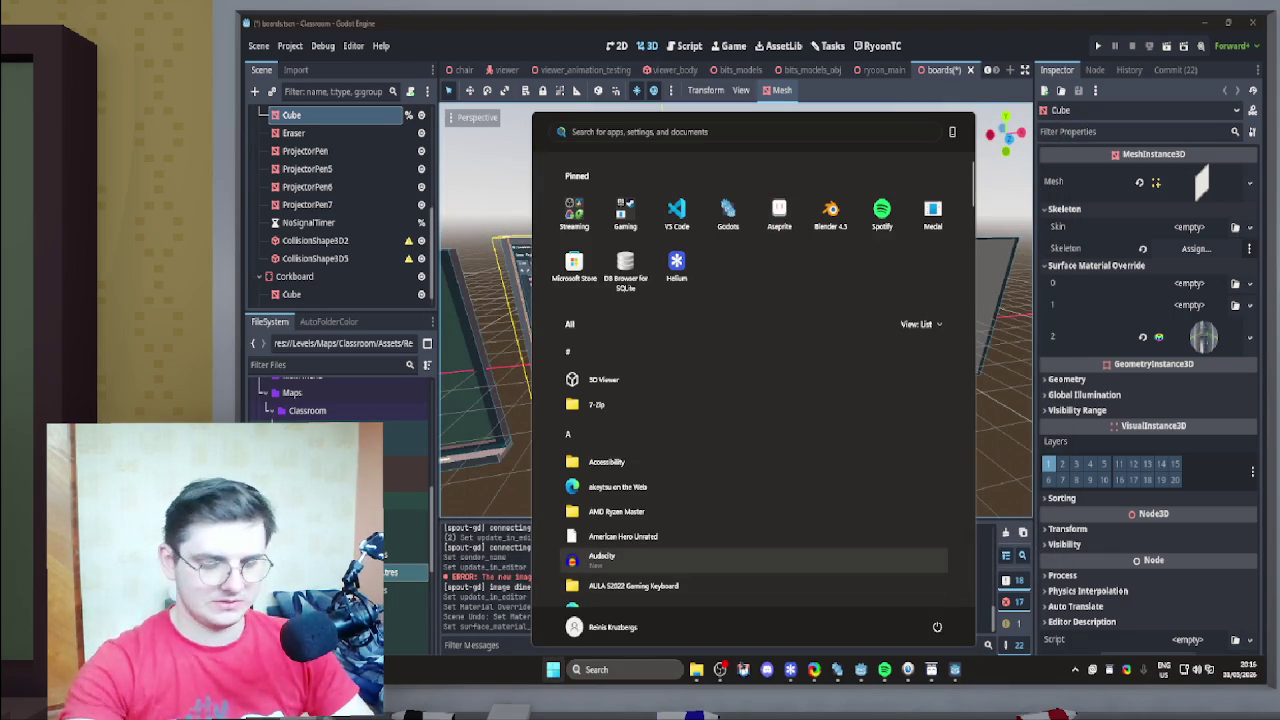
pyautogui.write('paint')
pyautogui.press('Return')
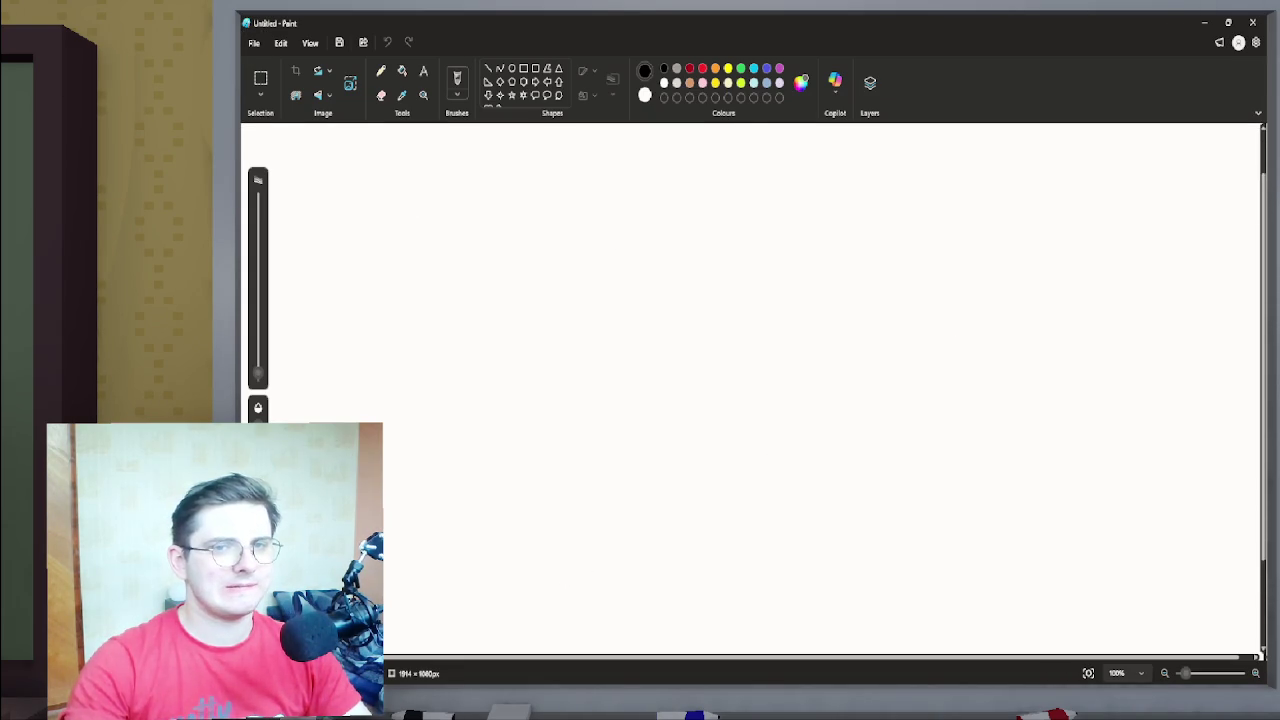
pyautogui.scroll(1, 751, 141)
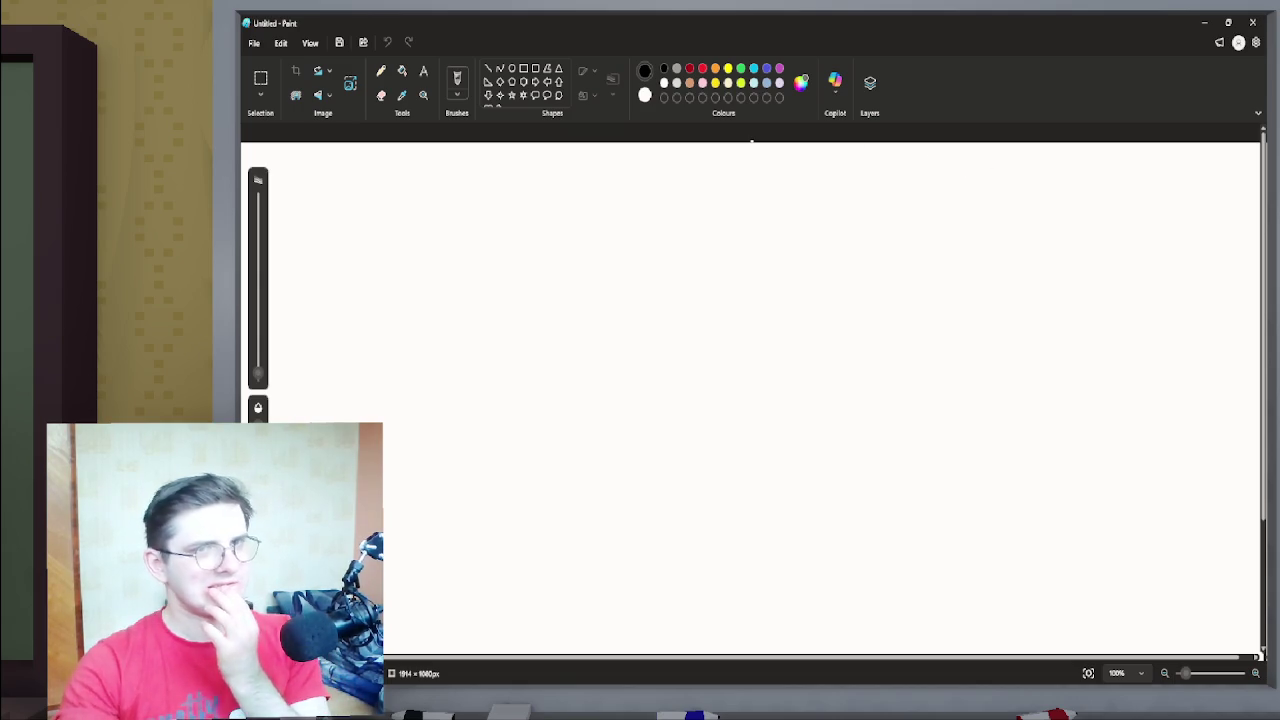
pyautogui.hotkey('alt', 'Tab')
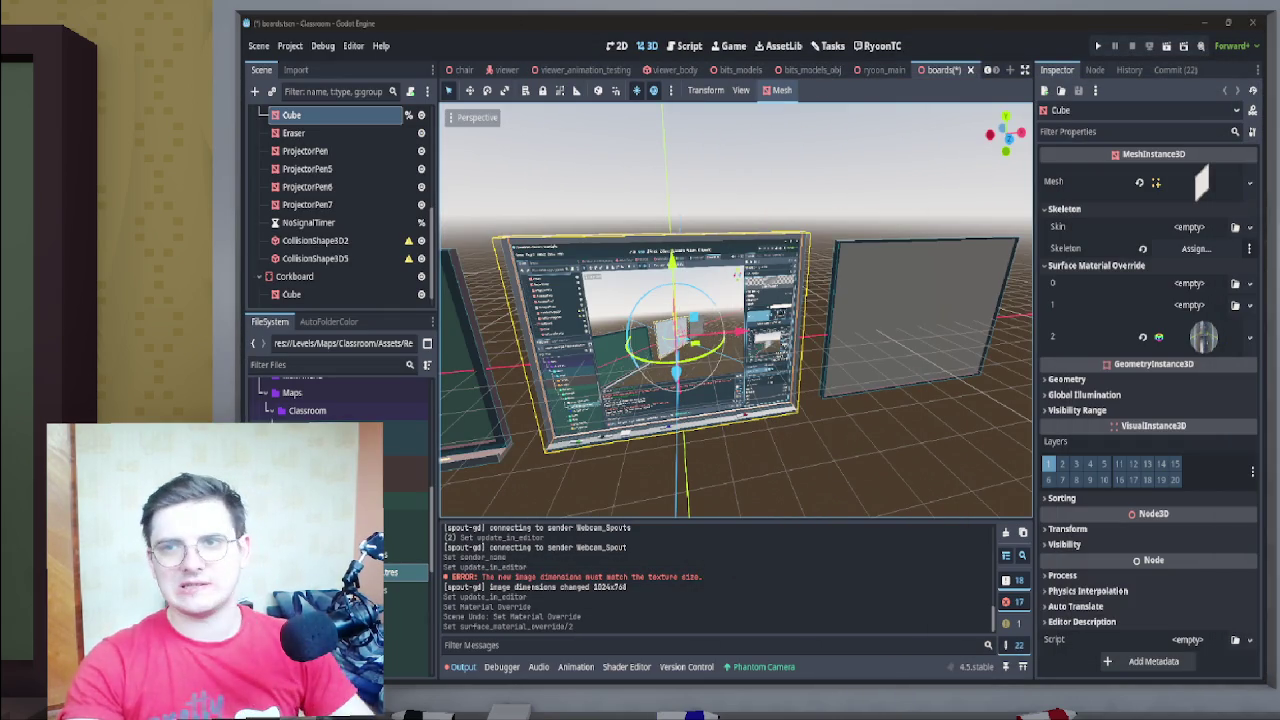
# Orbit toward the board, then resize Godot into a smaller floating window
pyautogui.hotkey('alt', 'Tab')
pyautogui.hotkey('alt', 'Tab')
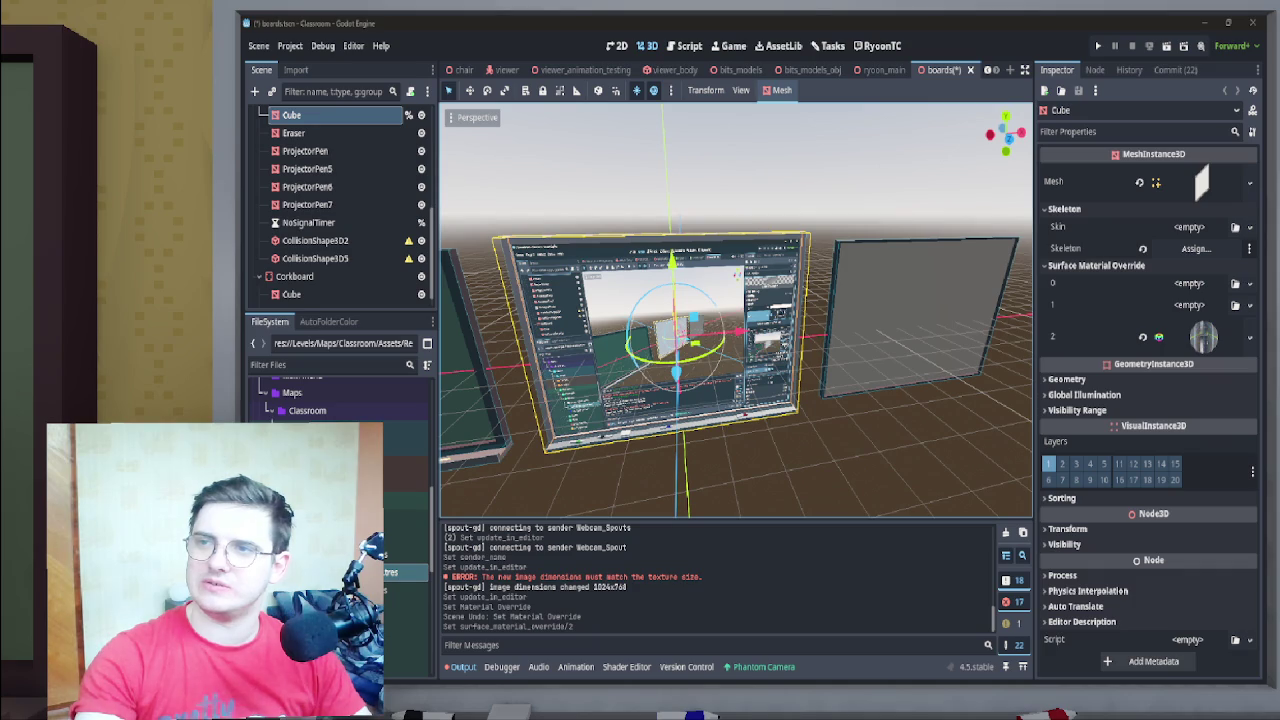
pyautogui.moveTo(736, 310)
pyautogui.mouseDown()
pyautogui.moveTo(760, 290)
pyautogui.moveTo(740, 330)
pyautogui.moveTo(700, 320)
pyautogui.moveTo(720, 300)
pyautogui.moveTo(760, 300)
pyautogui.mouseUp()
pyautogui.moveTo(880, 22)
pyautogui.mouseDown()
pyautogui.moveTo(913, 80)
pyautogui.moveTo(871, 137)
pyautogui.mouseUp()
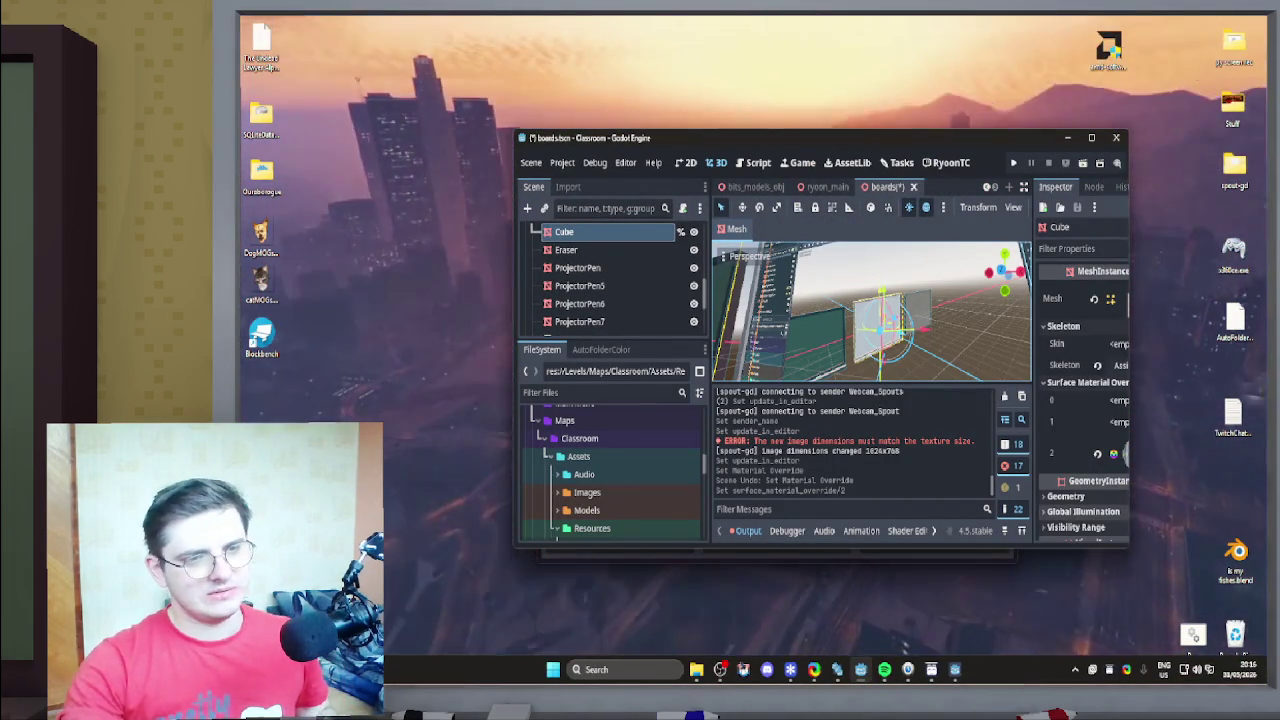
# Bring the smartboard, camera and light toggle deck window to the front from the taskbar
pyautogui.moveTo(955, 669)
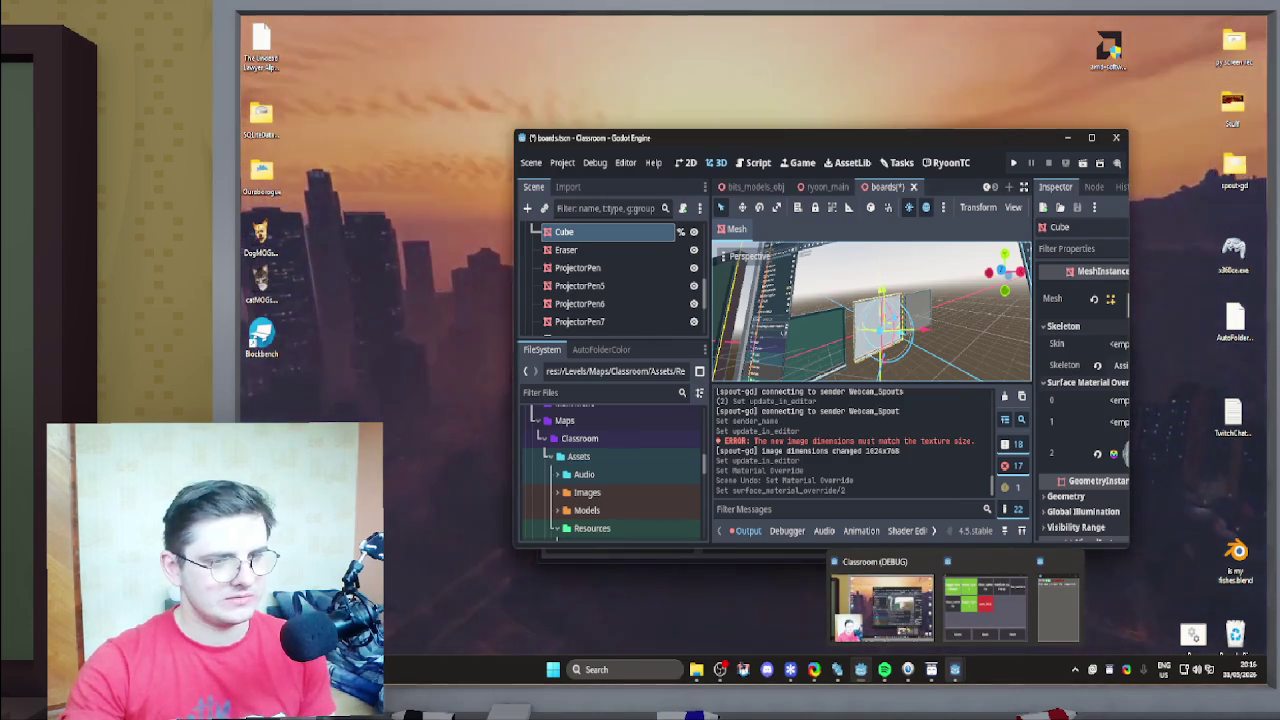
pyautogui.moveTo(860, 669)
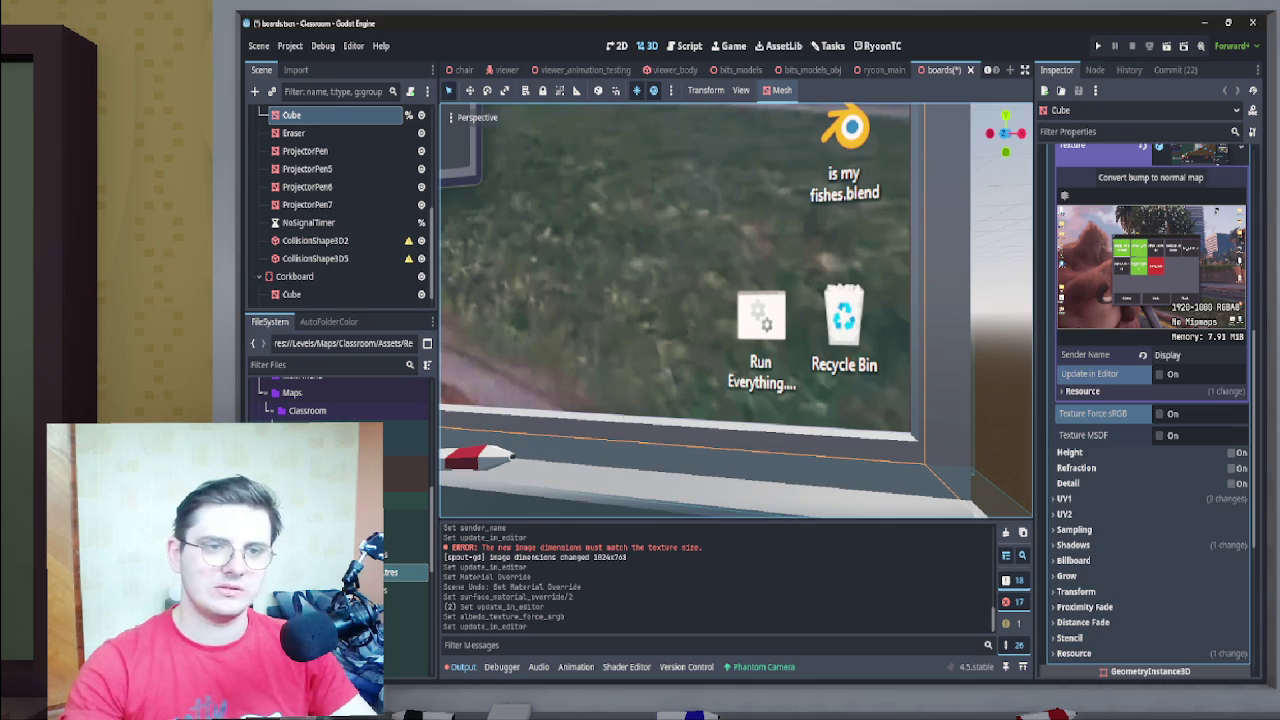
# Scroll the Inspector to the board material and expand its UV1 section
pyautogui.scroll(5, 1150, 400)
pyautogui.scroll(-6, 1150, 400)
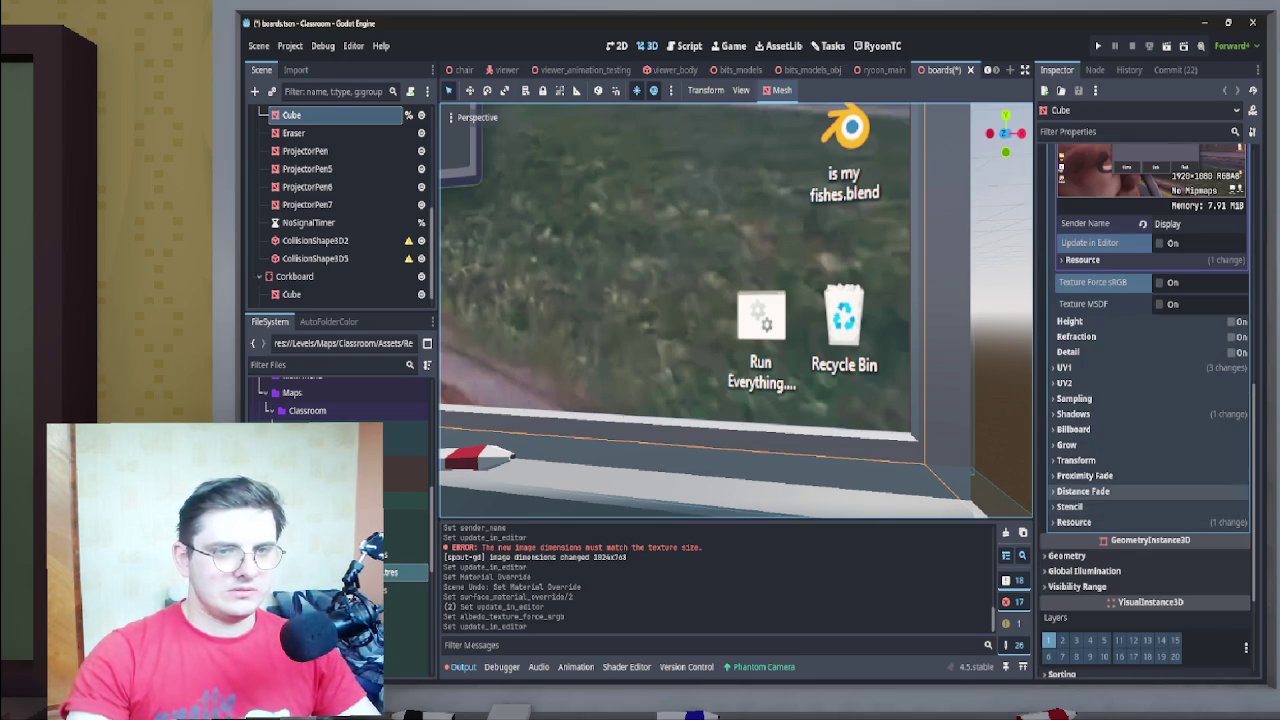
pyautogui.click(1064, 367)
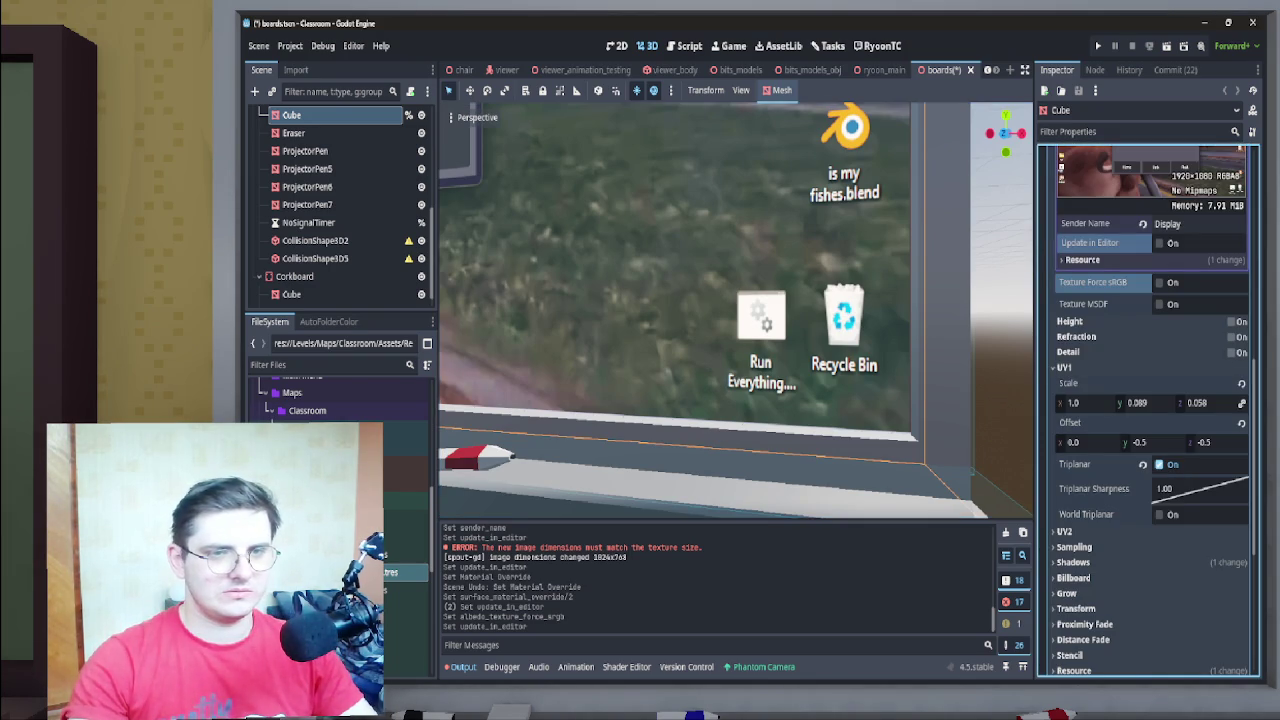
pyautogui.click(1143, 402)
pyautogui.write('0.174')
pyautogui.press('Return')
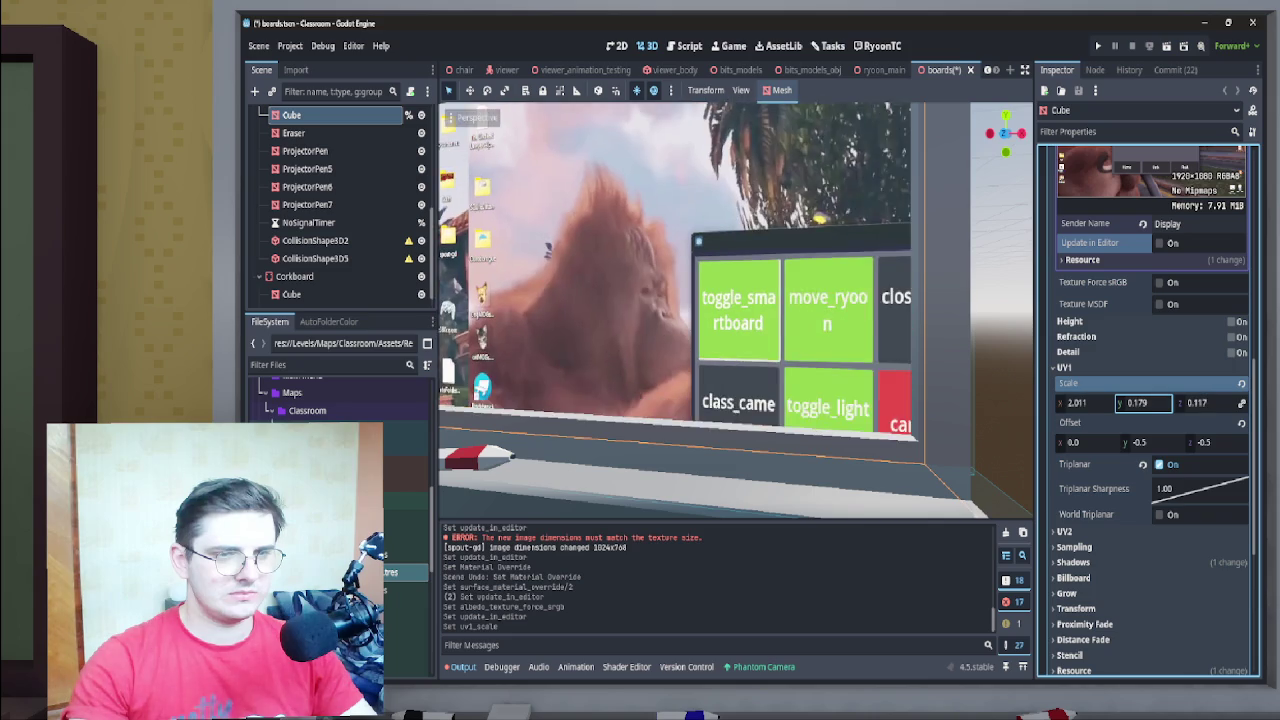
pyautogui.hotkey('ctrl', 'z')
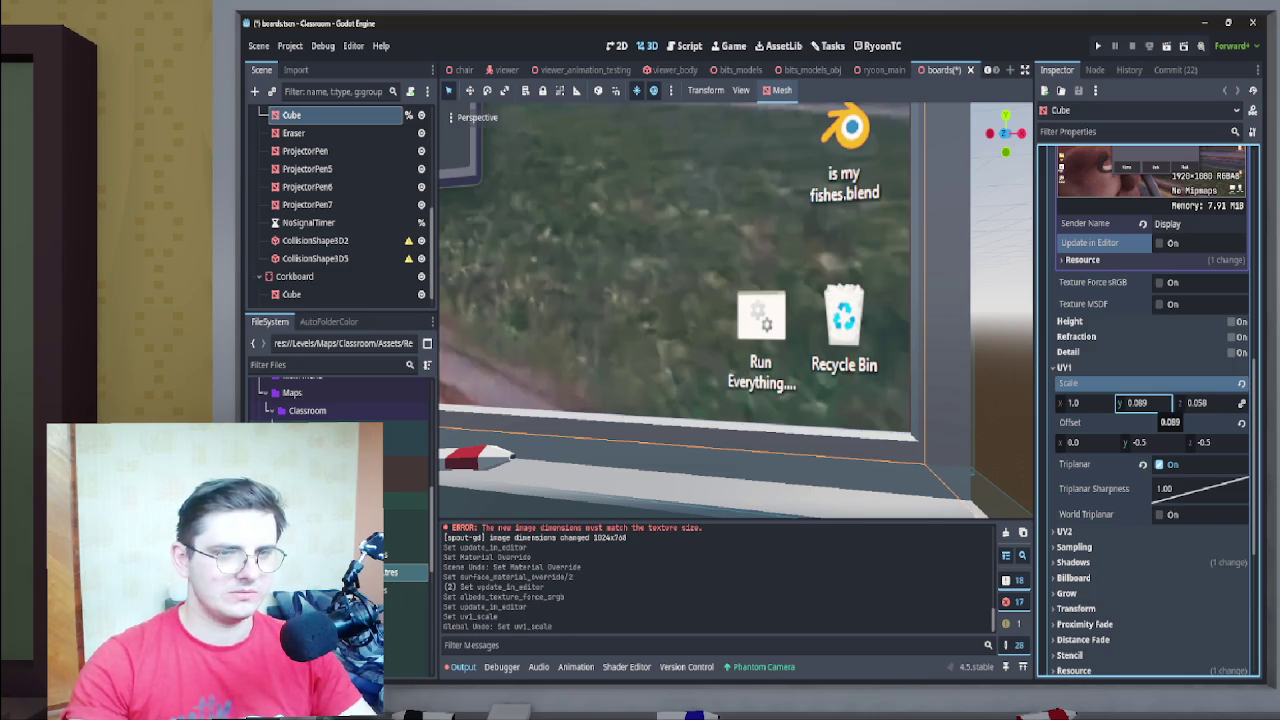
pyautogui.hotkey('ctrl', 'shift', 'z')
pyautogui.hotkey('ctrl', 'z')
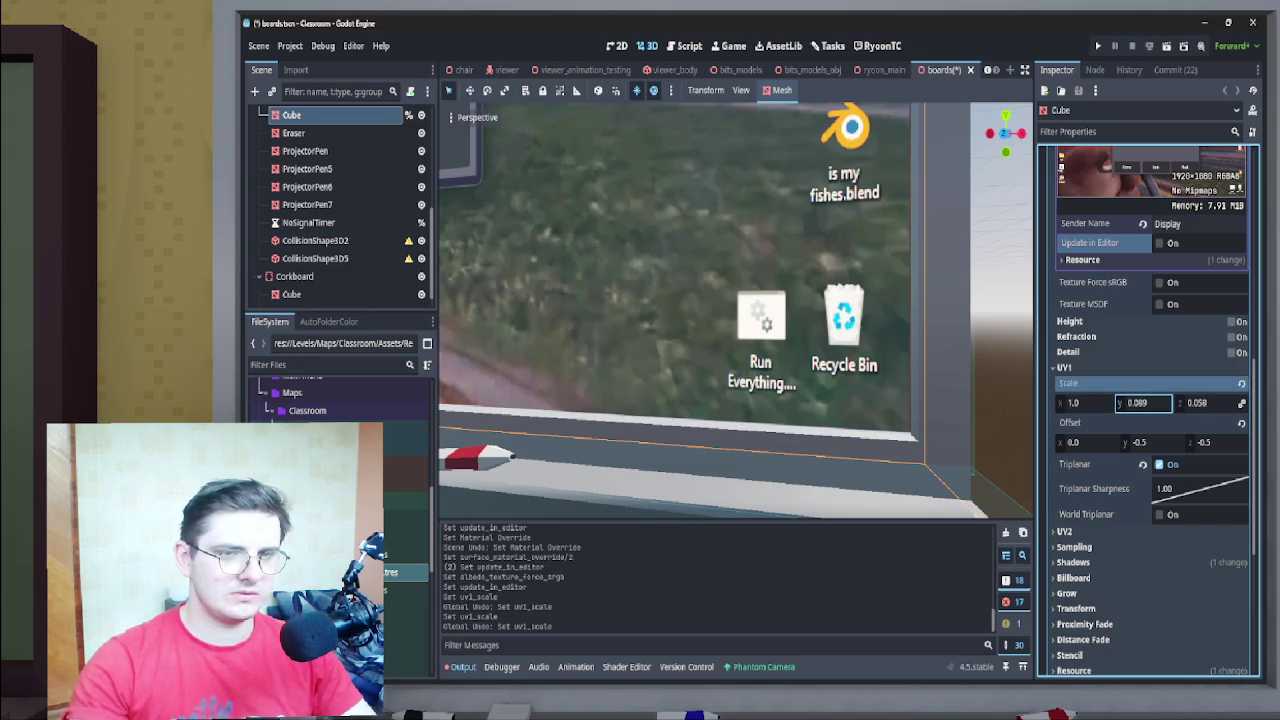
pyautogui.click(1150, 442)
pyautogui.write('05')
pyautogui.press('Return')
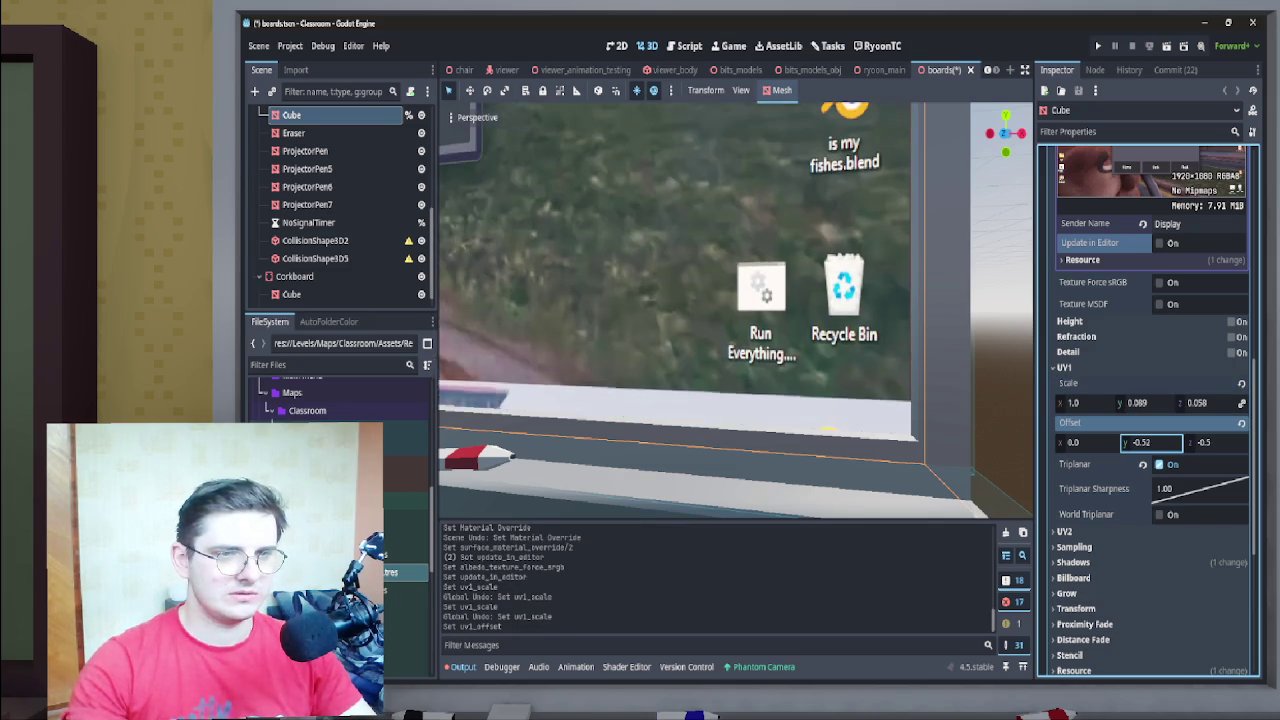
pyautogui.hotkey('ctrl', 'shift', 'z')
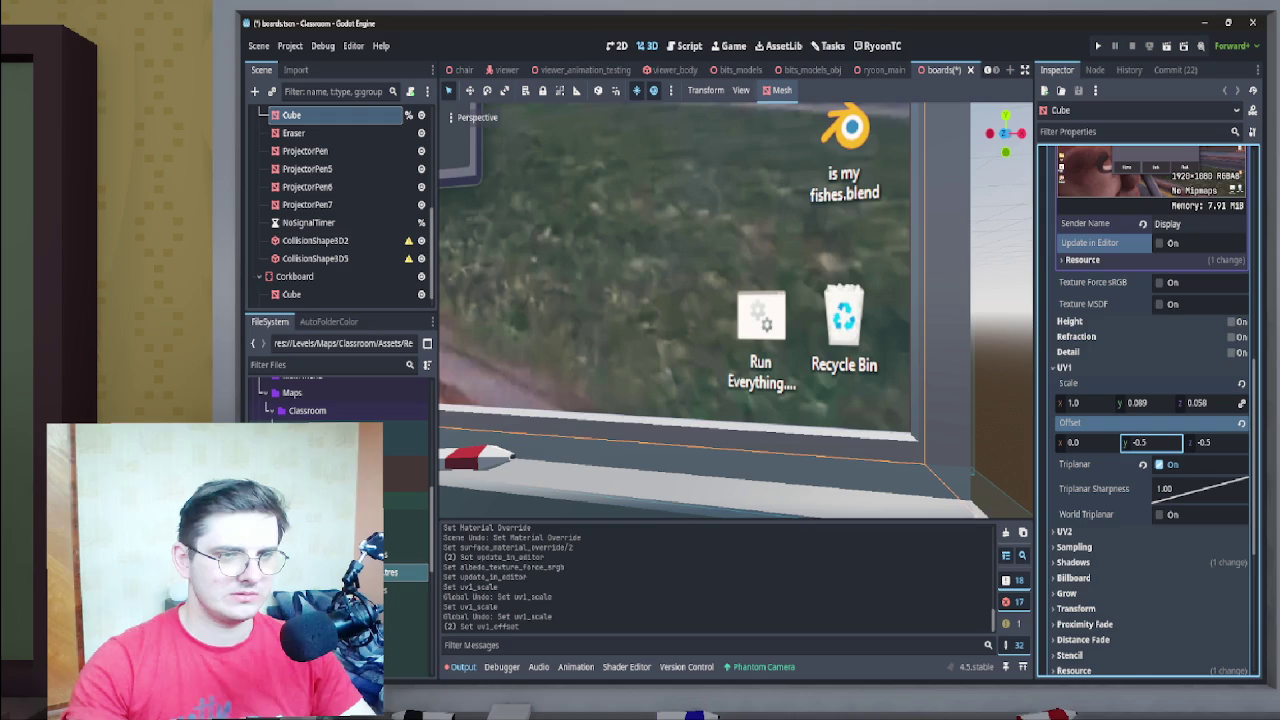
pyautogui.hotkey('ctrl', 'z')
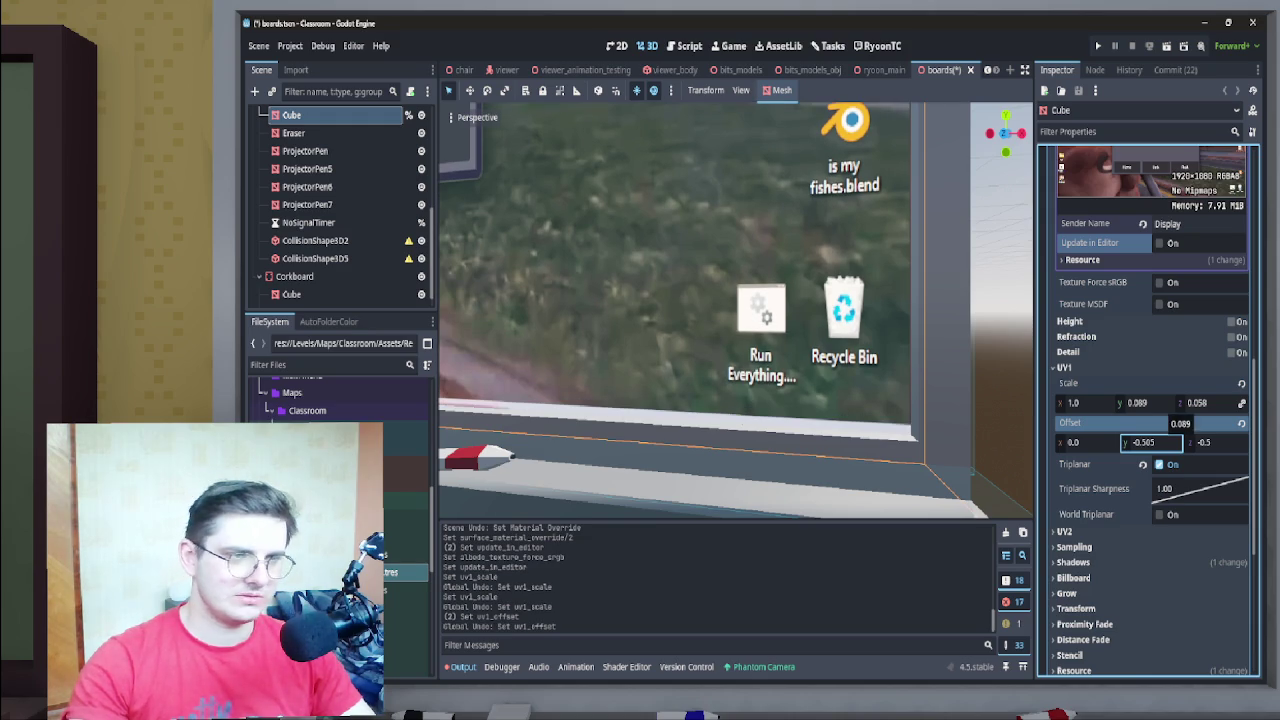
pyautogui.hotkey('ctrl', 'z')
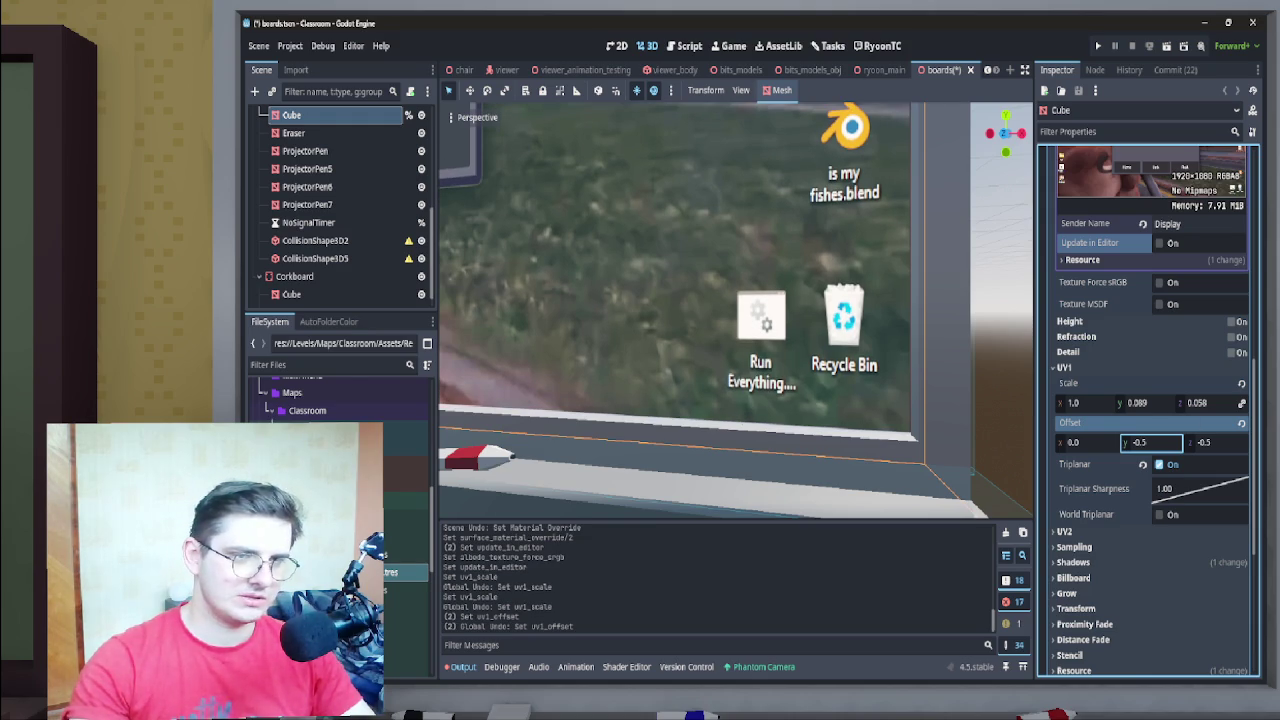
pyautogui.click(1145, 402)
pyautogui.press('BackSpace')
pyautogui.press('BackSpace')
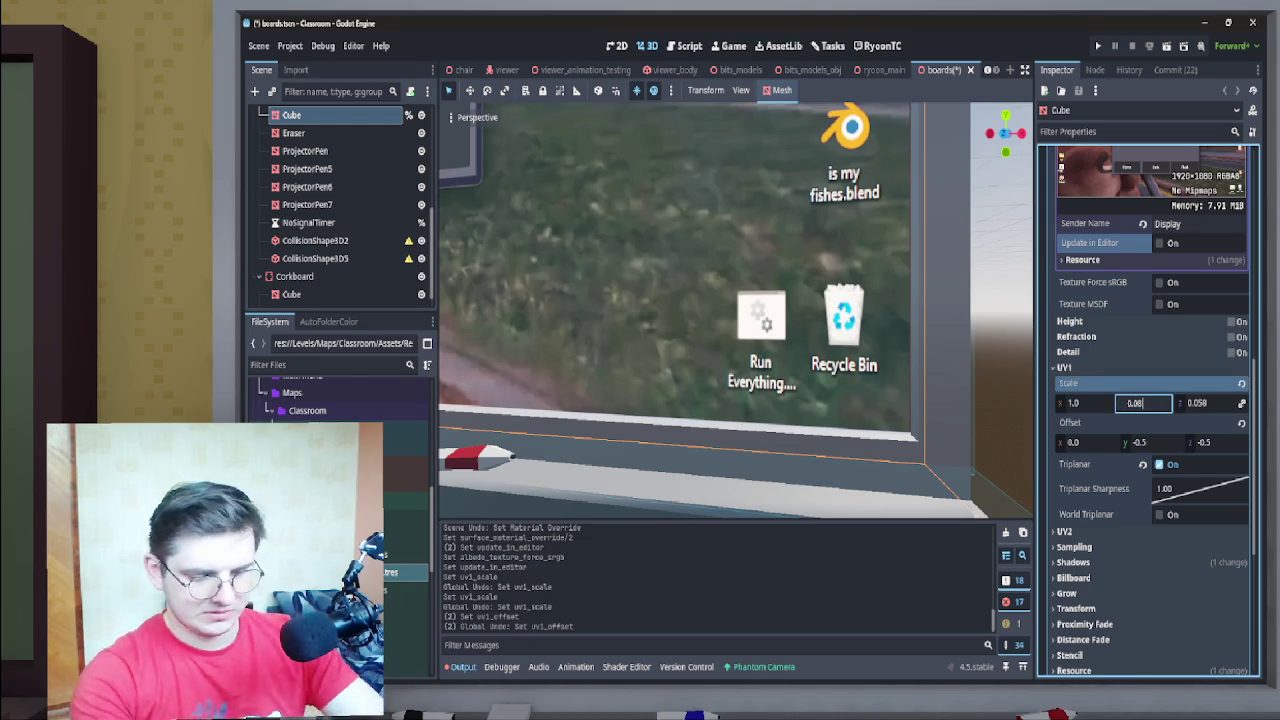
pyautogui.write('9')
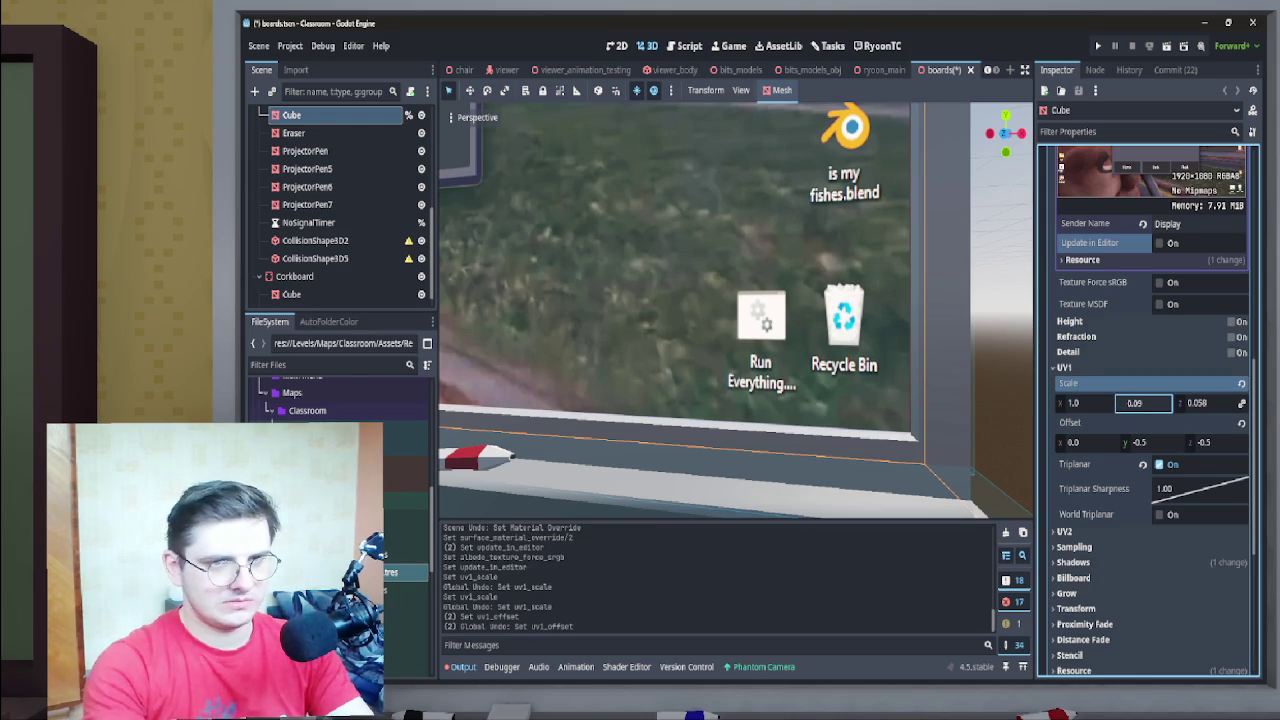
pyautogui.press('Return')
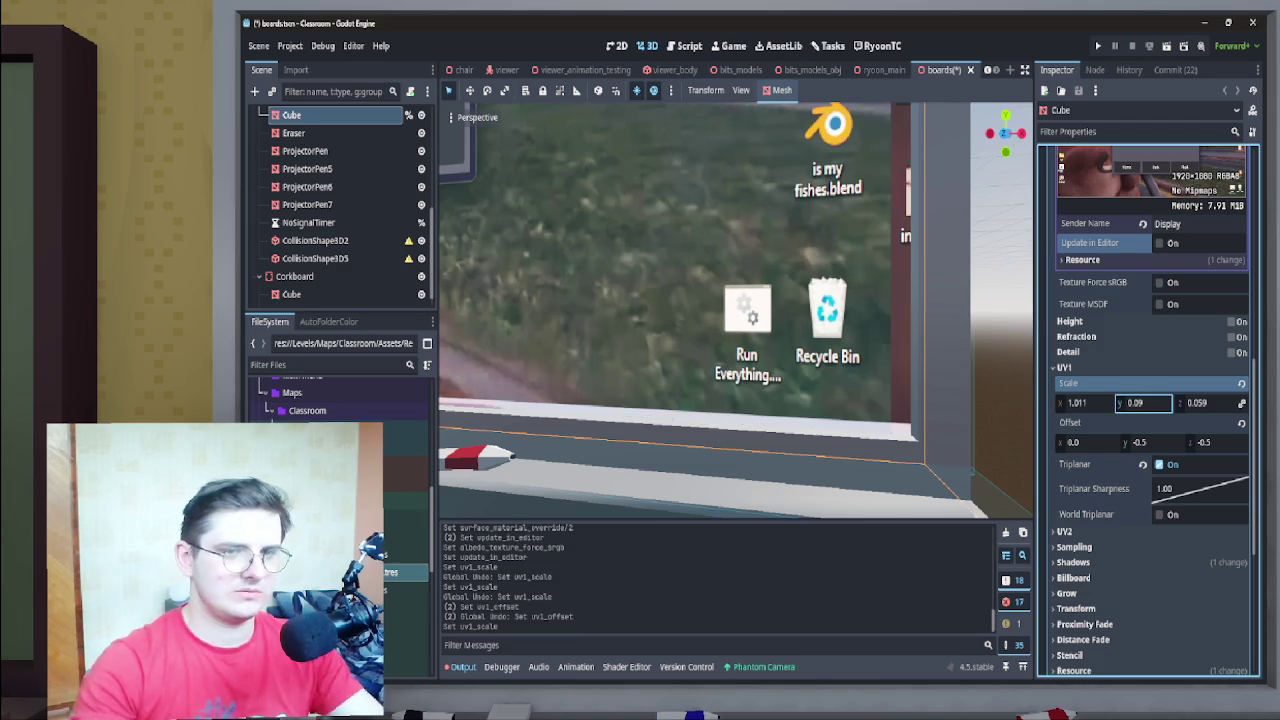
pyautogui.press('BackSpace')
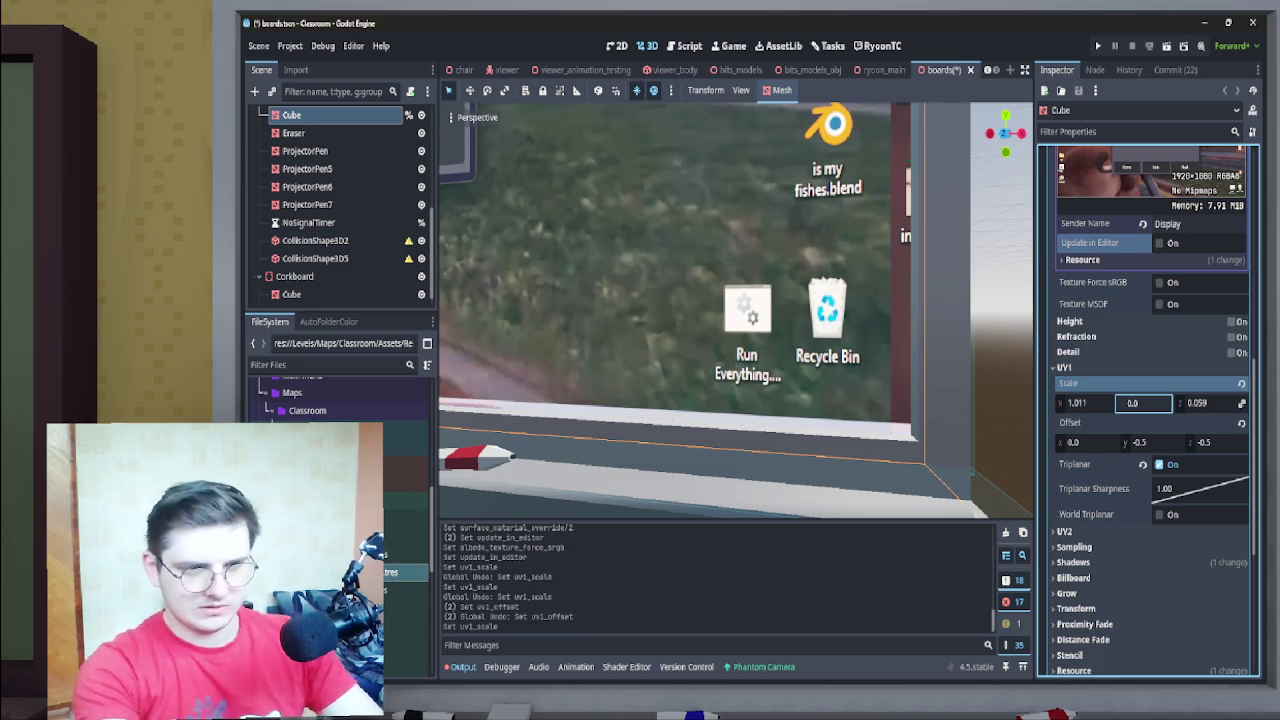
pyautogui.write('89')
pyautogui.press('Return')
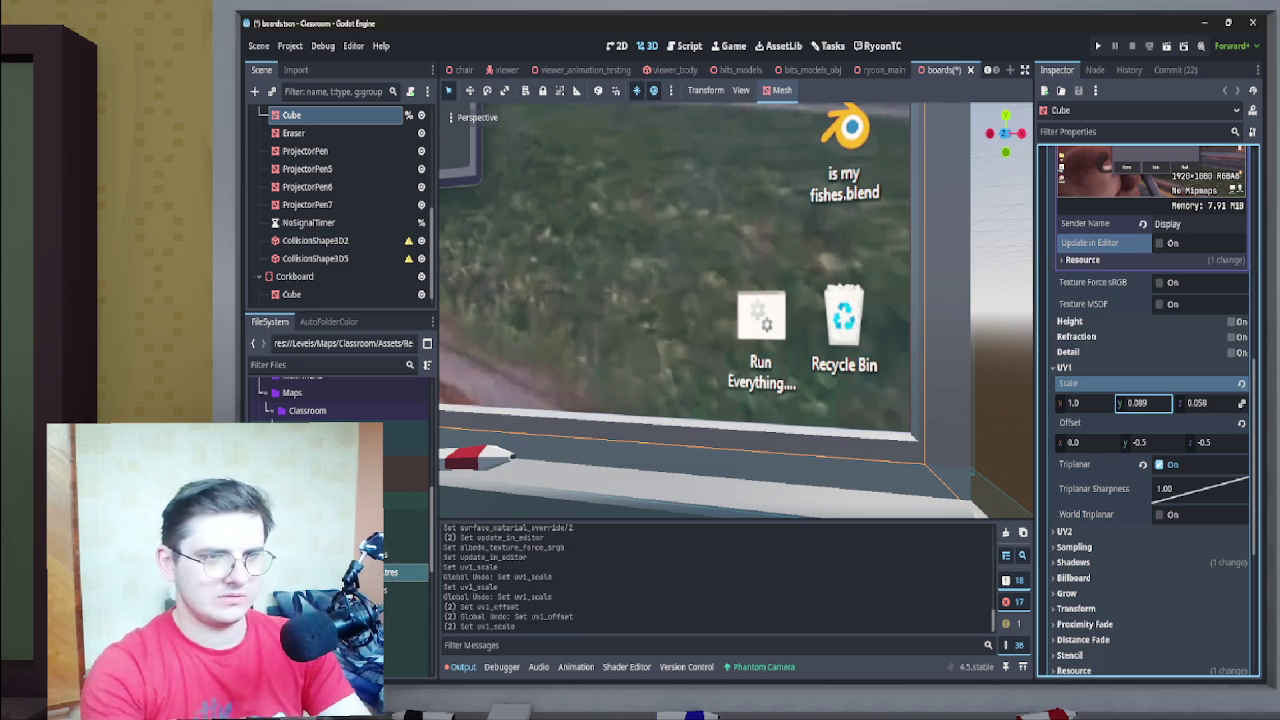
# Set the board texture's UV1 Scale z to 0.058
pyautogui.scroll(-5, 446, 420)
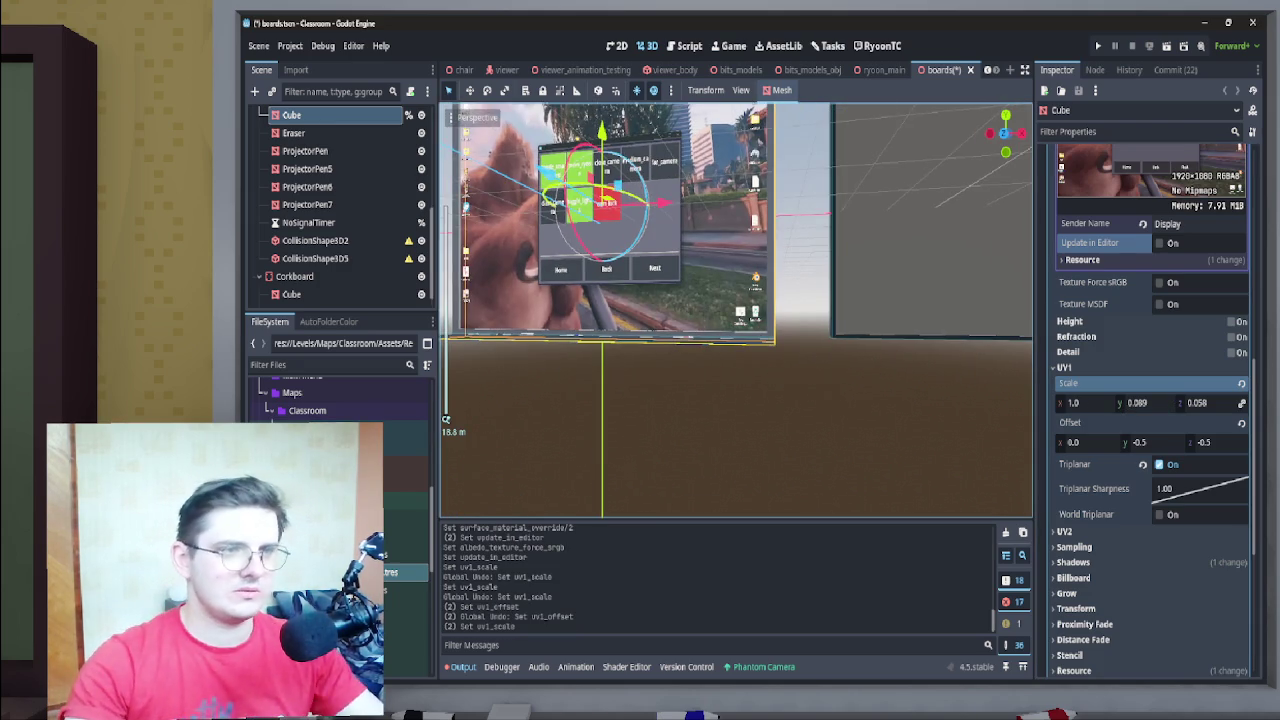
pyautogui.scroll(5, 446, 420)
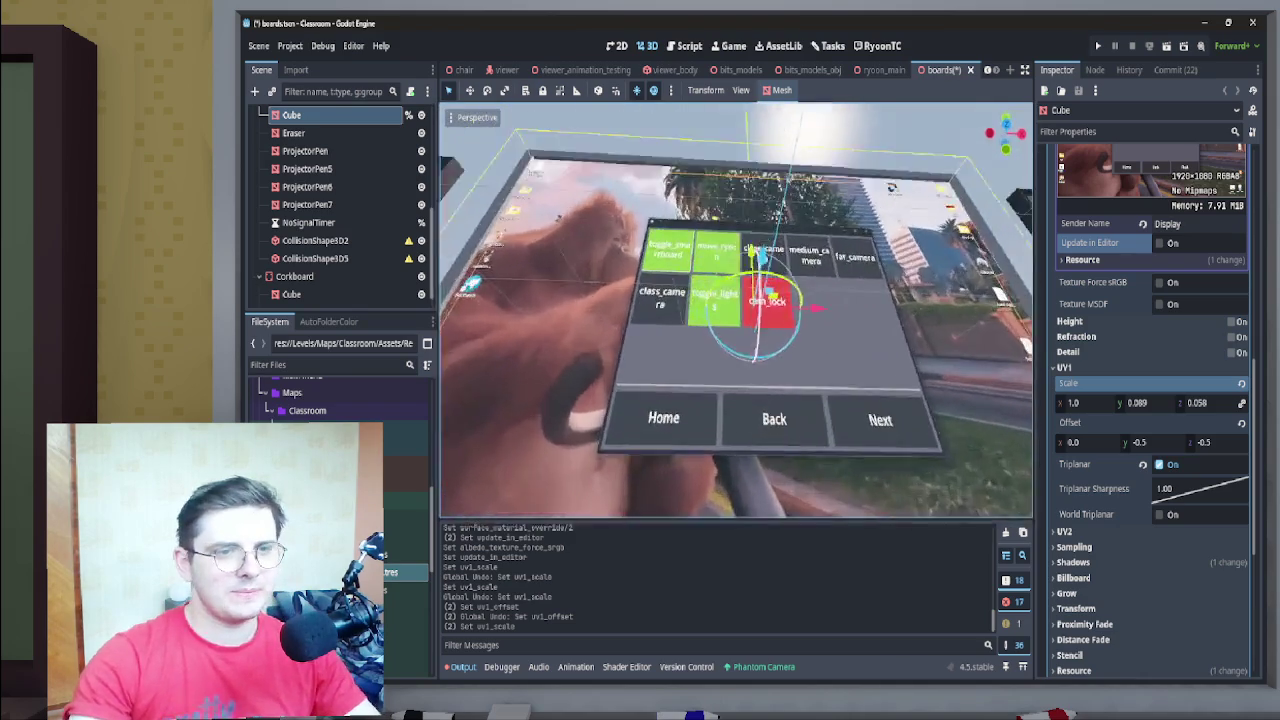
pyautogui.moveTo(1197, 402)
pyautogui.mouseDown()
pyautogui.moveTo(1230, 402)
pyautogui.moveTo(1160, 402)
pyautogui.moveTo(1186, 402)
pyautogui.mouseUp()
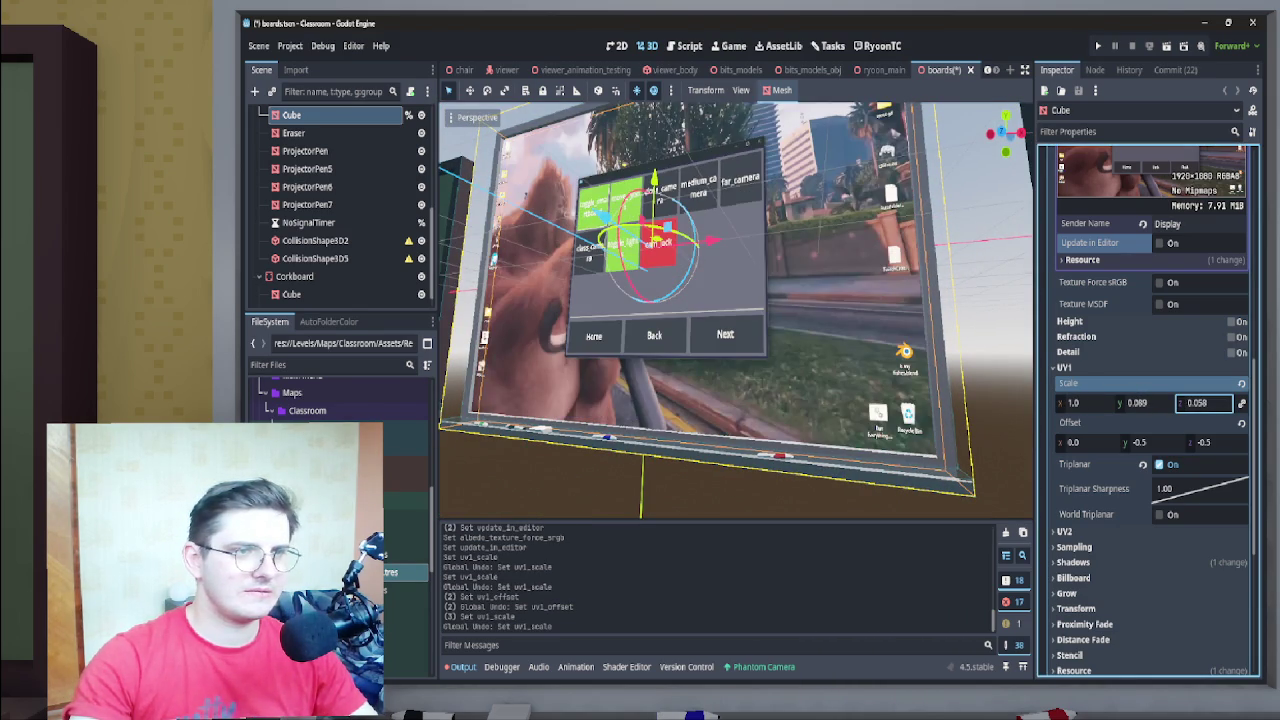
pyautogui.scroll(3, 736, 310)
pyautogui.click(1203, 402)
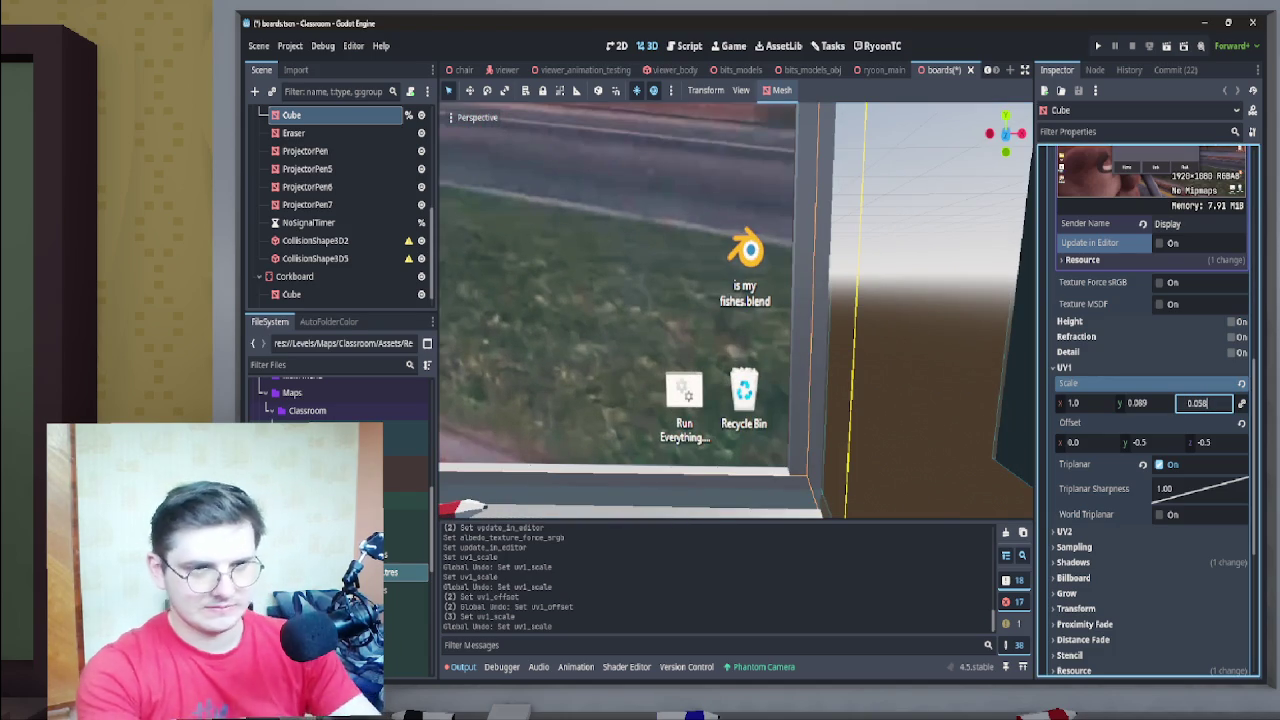
pyautogui.write('9')
pyautogui.press('Return')
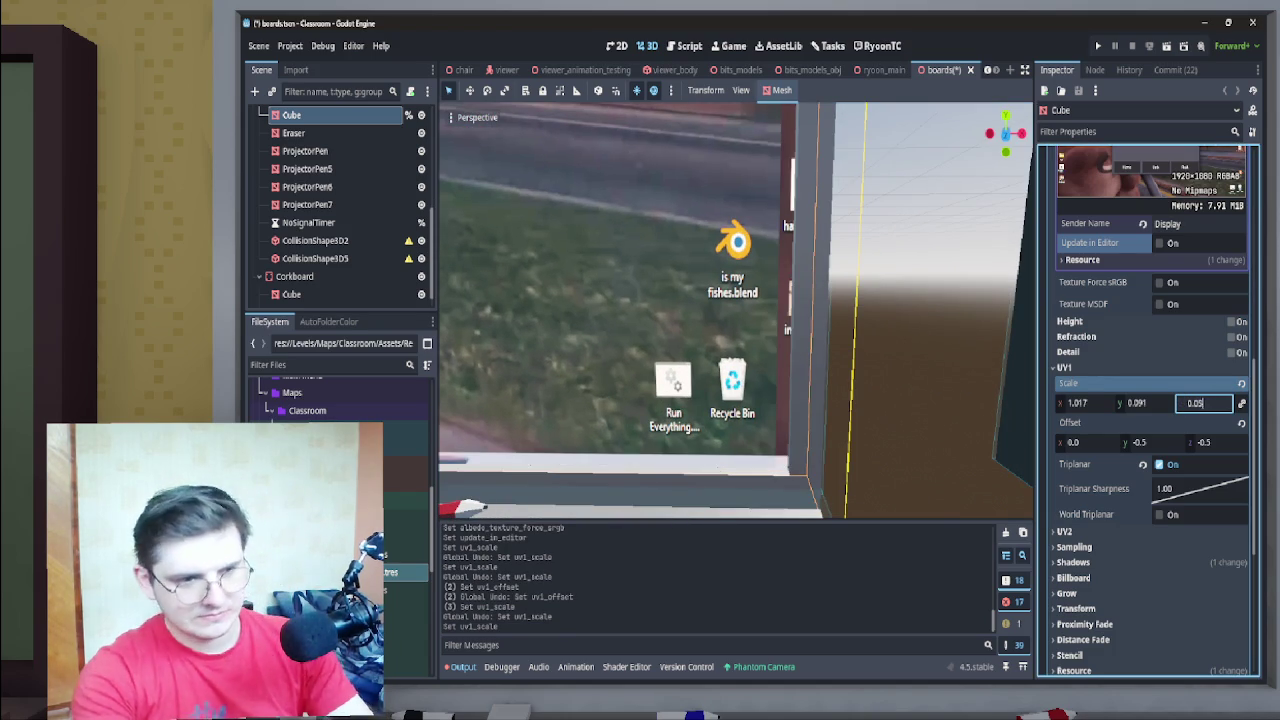
pyautogui.write('8')
pyautogui.press('Return')
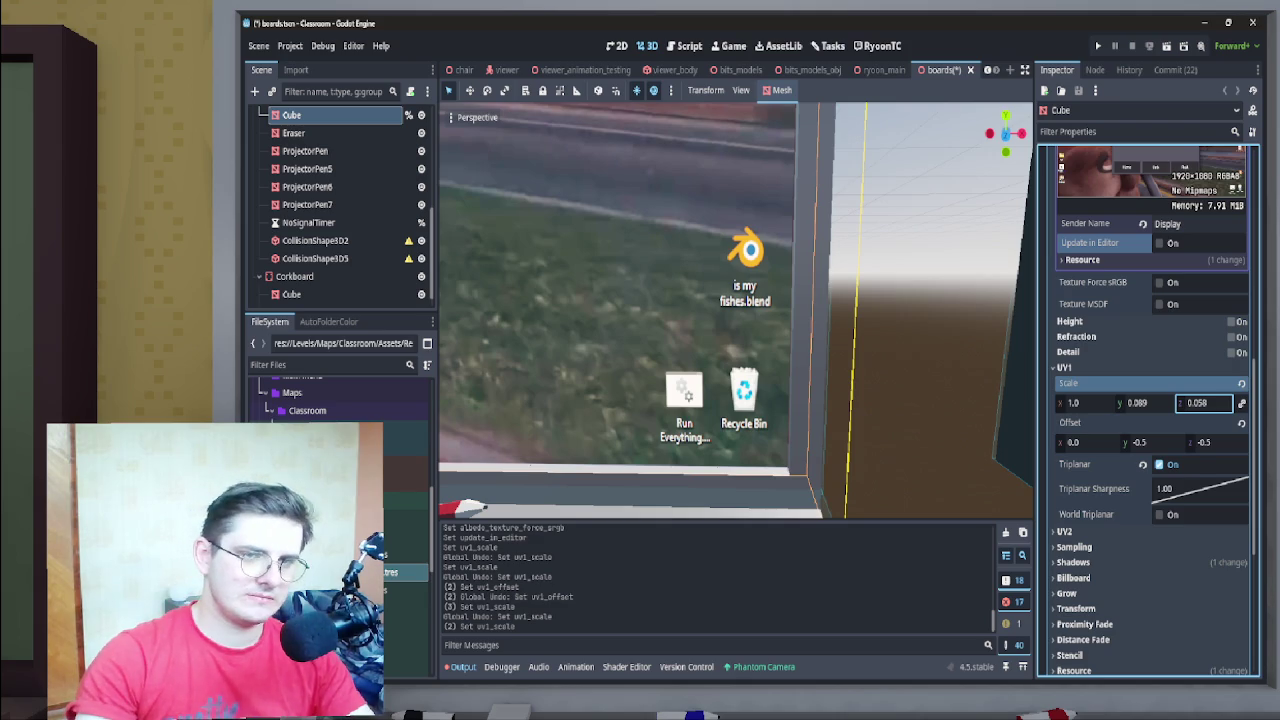
# Set the UV1 Offset y to -0.499
pyautogui.click(1150, 442)
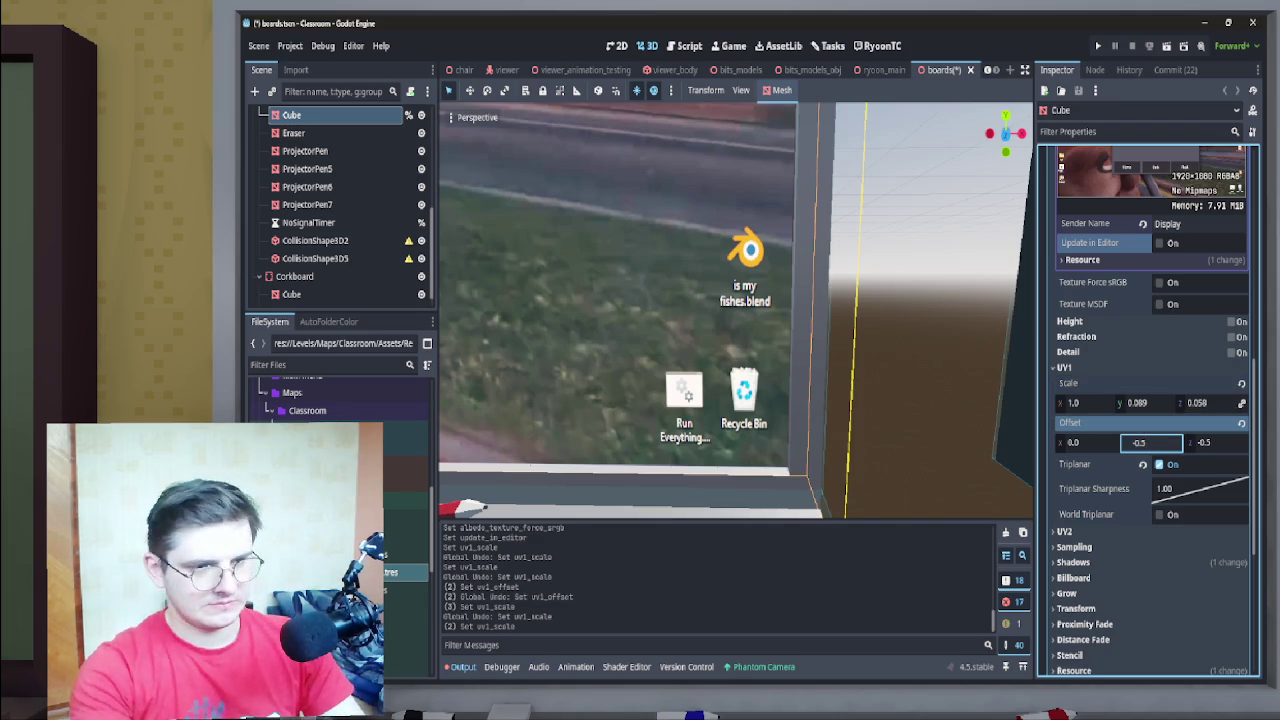
pyautogui.write('1')
pyautogui.press('Return')
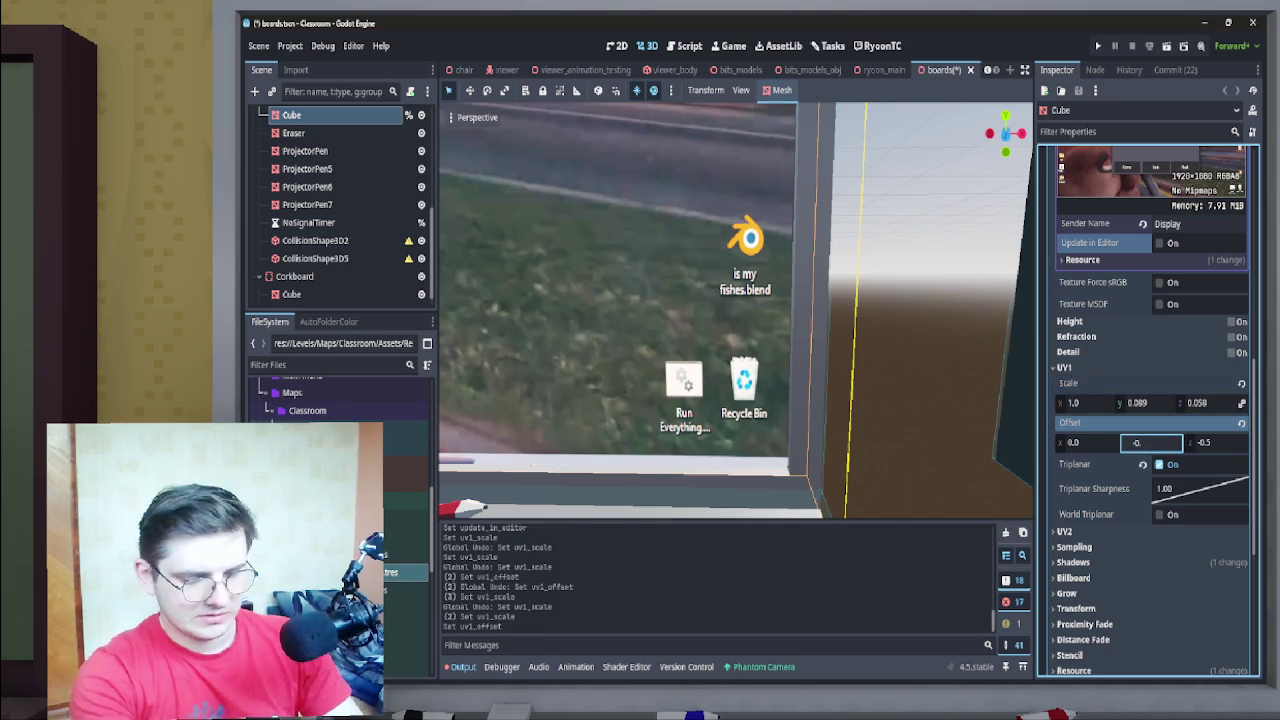
pyautogui.write('499')
pyautogui.press('Return')
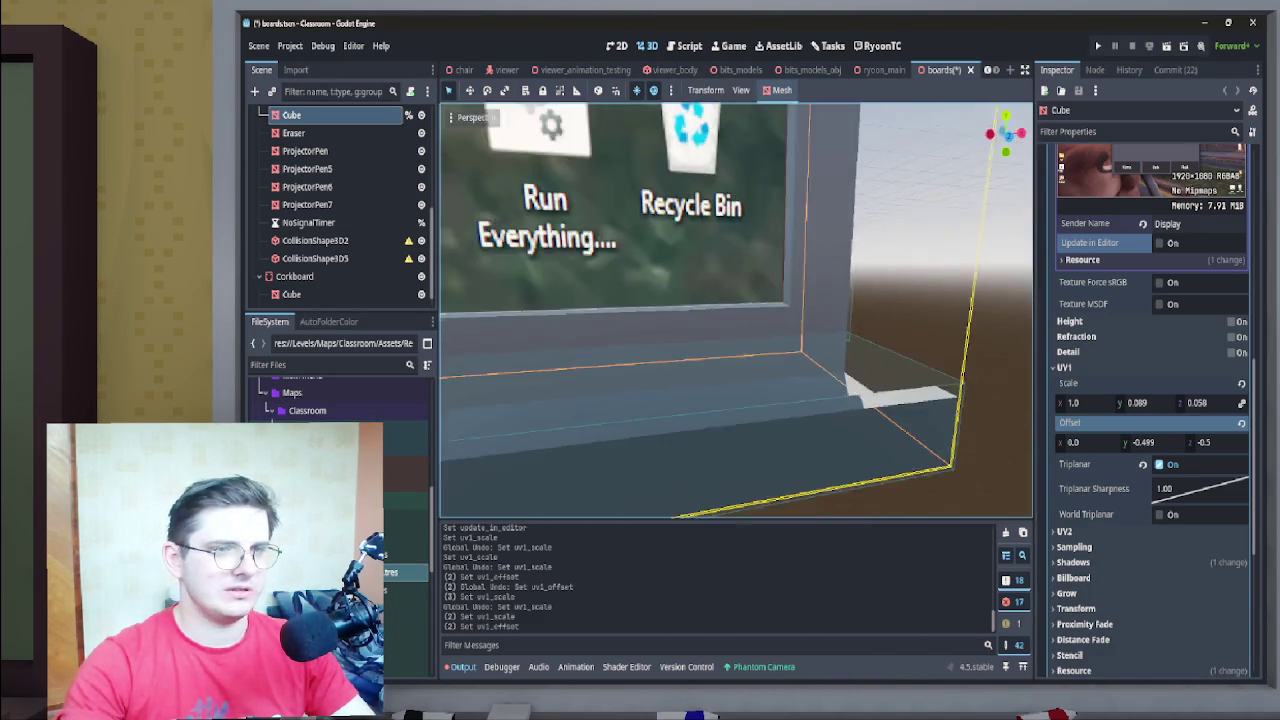
# Set UV1 Offset y to -0.498 and look around the board to check the texture
pyautogui.click(1150, 442)
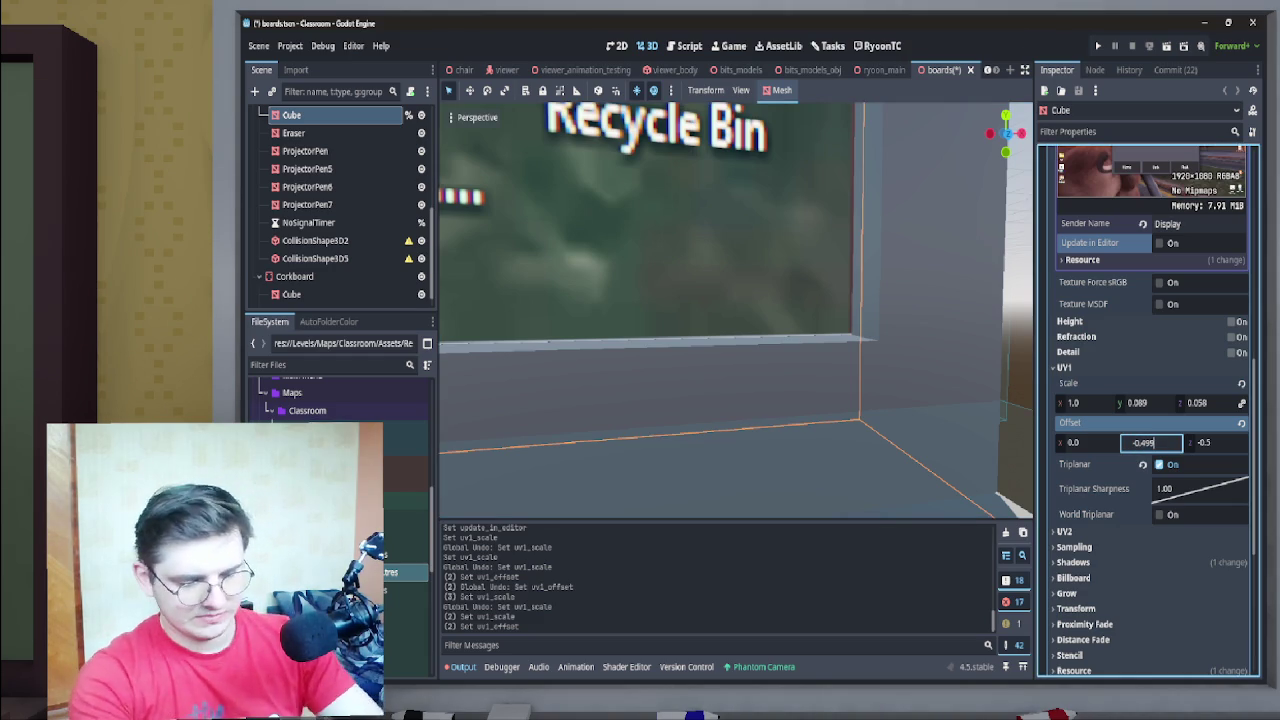
pyautogui.write('-0.498')
pyautogui.press('Return')
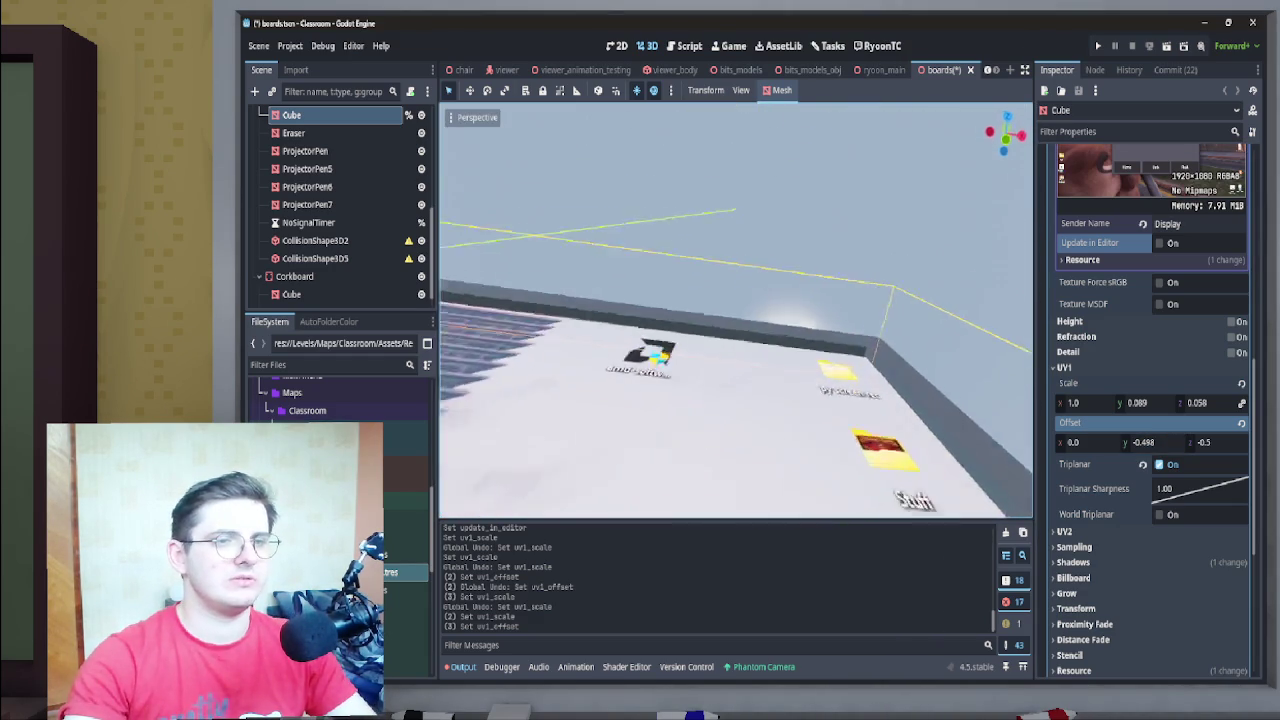
pyautogui.moveTo(736, 310)
pyautogui.mouseDown()
pyautogui.moveTo(936, 310)
pyautogui.moveTo(596, 310)
pyautogui.mouseUp()
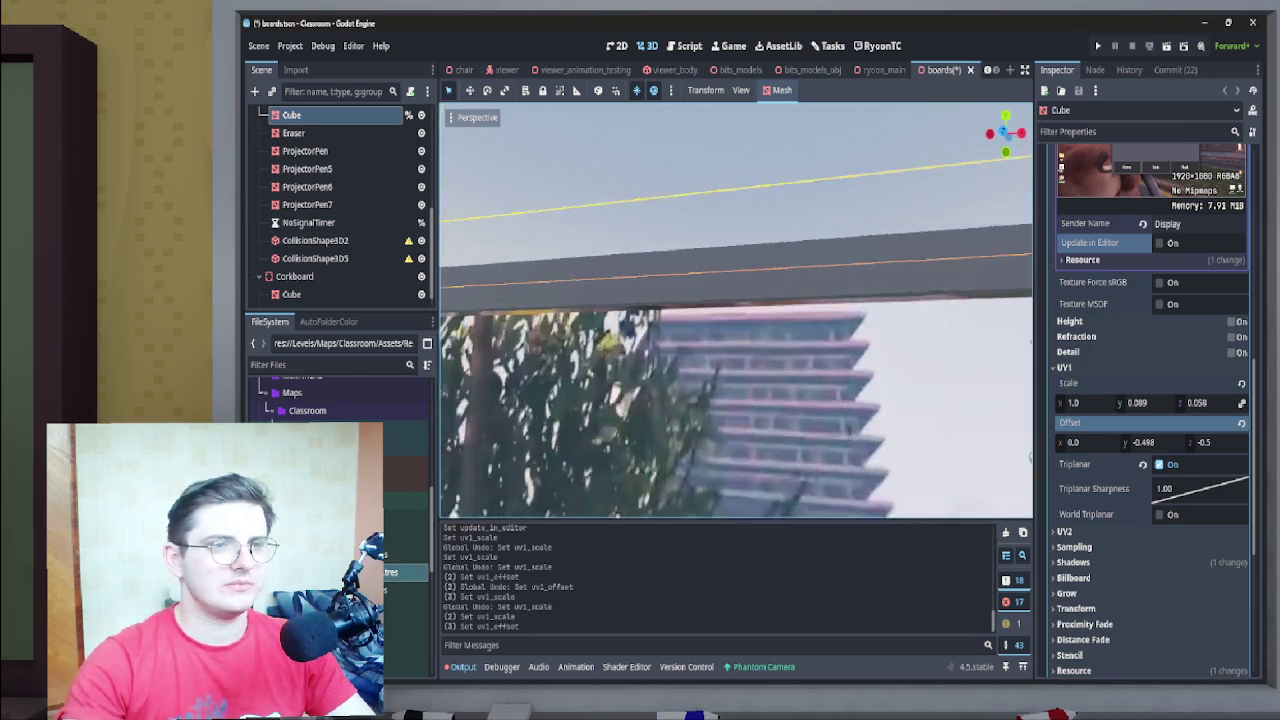
pyautogui.scroll(-3, 736, 310)
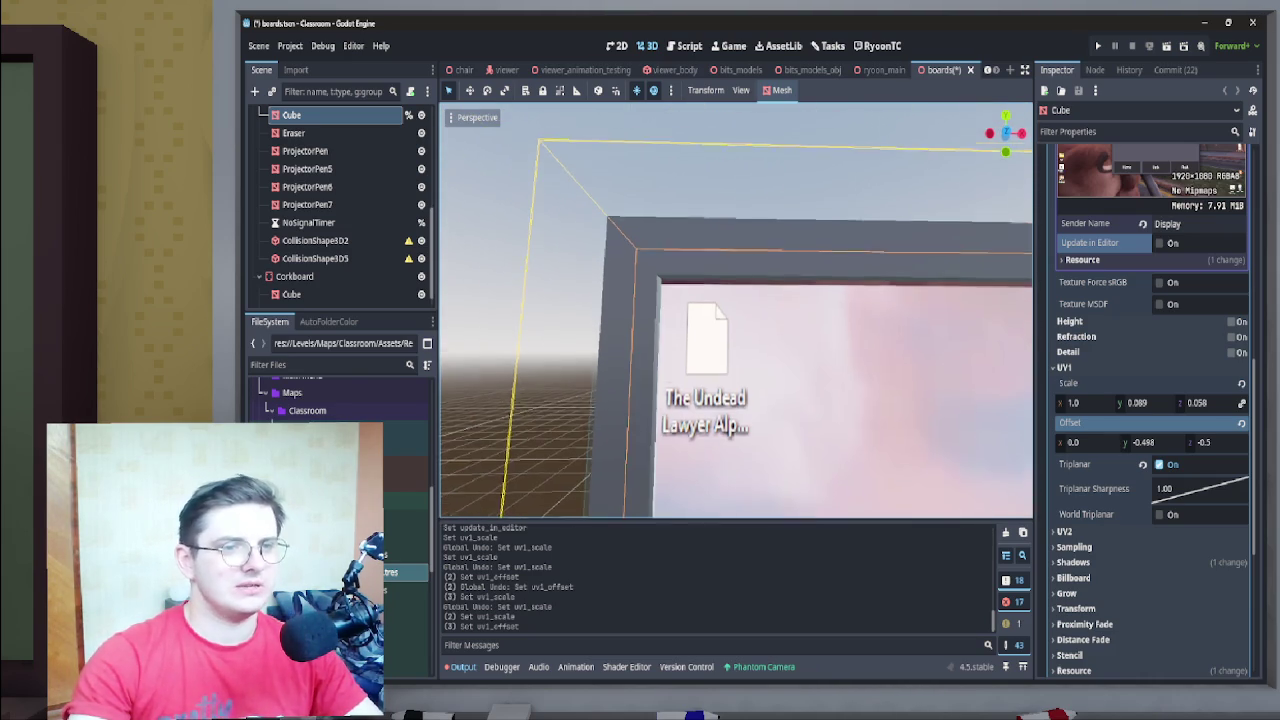
pyautogui.scroll(5, 736, 310)
pyautogui.scroll(-4, 736, 310)
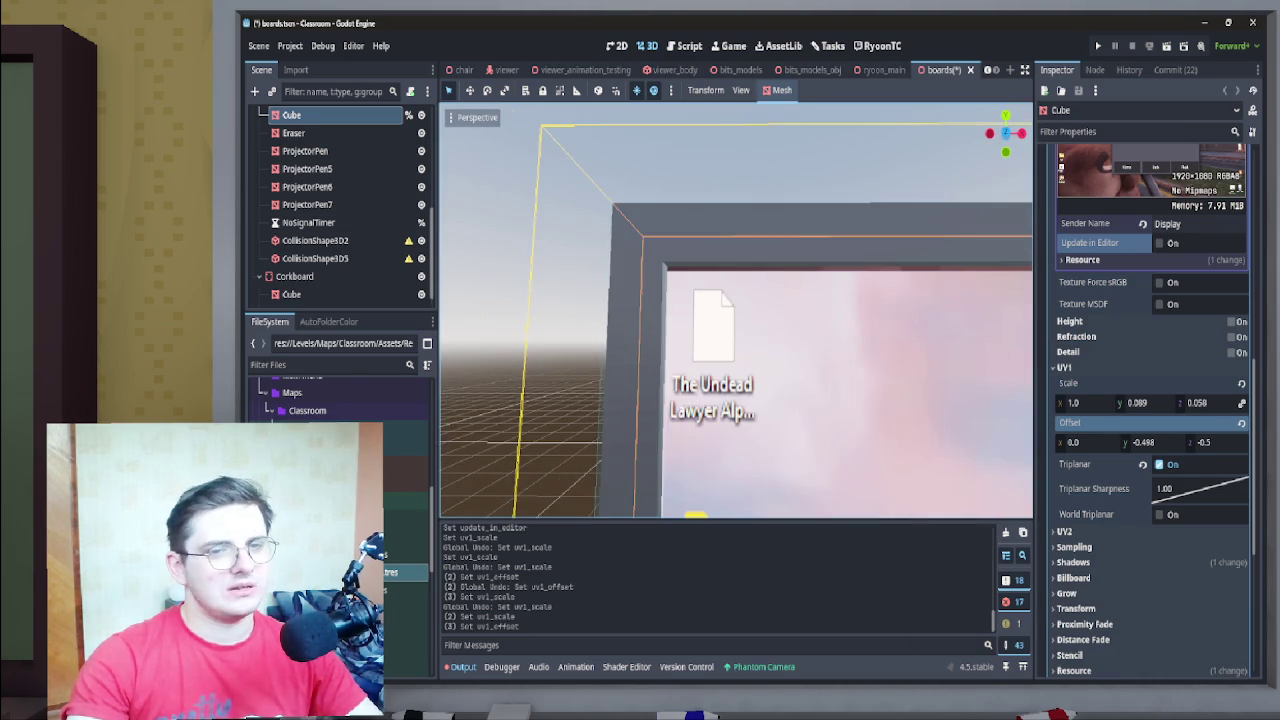
pyautogui.scroll(3, 736, 310)
# Orbit to inspect the board, then revert UV1 Scale to 1, 1, 1
pyautogui.moveTo(736, 310); pyautogui.dragTo(640, 300)
pyautogui.scroll(3, 736, 310)
pyautogui.moveTo(736, 310)
pyautogui.mouseDown()
pyautogui.moveTo(720, 300)
pyautogui.moveTo(640, 340)
pyautogui.mouseUp()
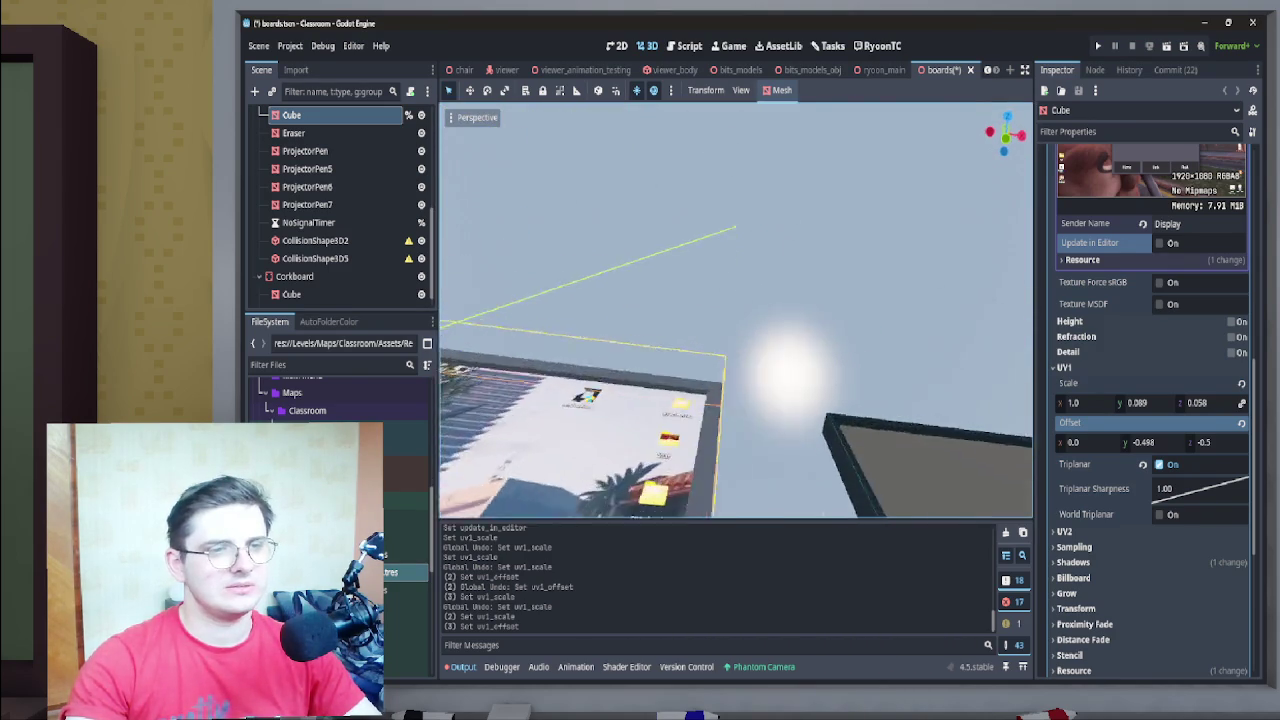
pyautogui.moveTo(736, 310); pyautogui.dragTo(680, 300)
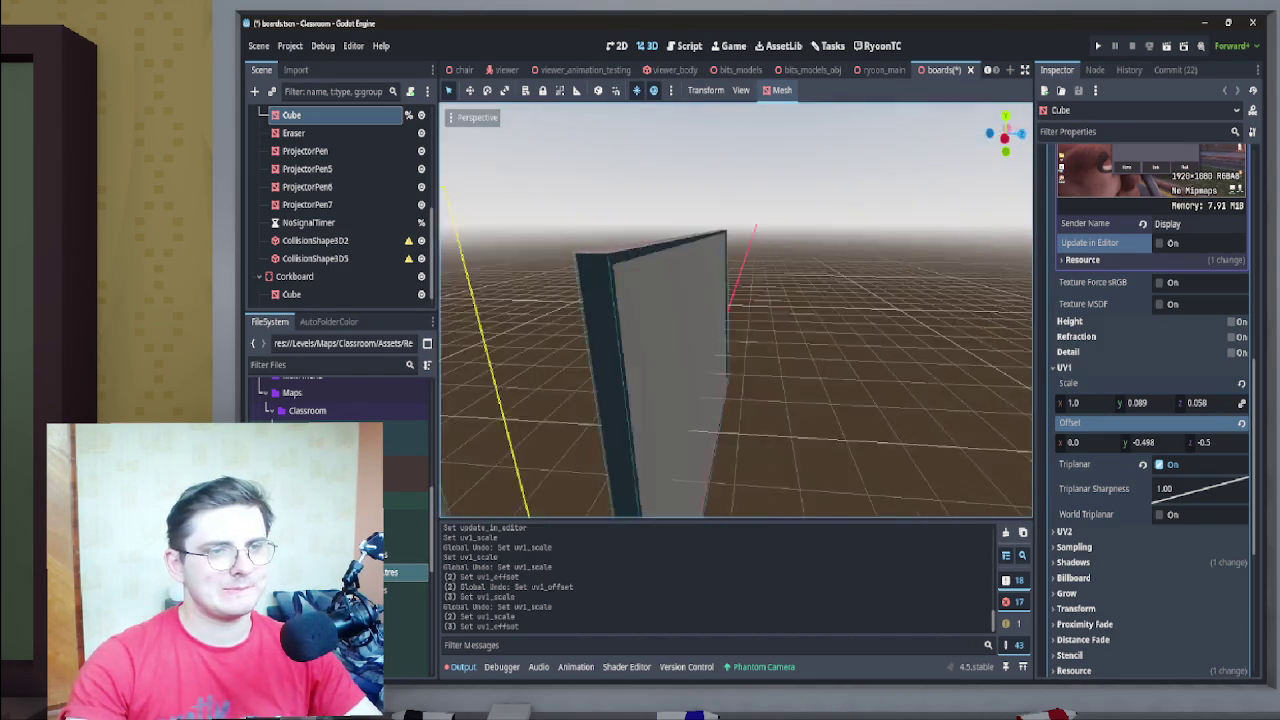
pyautogui.moveTo(736, 310); pyautogui.dragTo(680, 300)
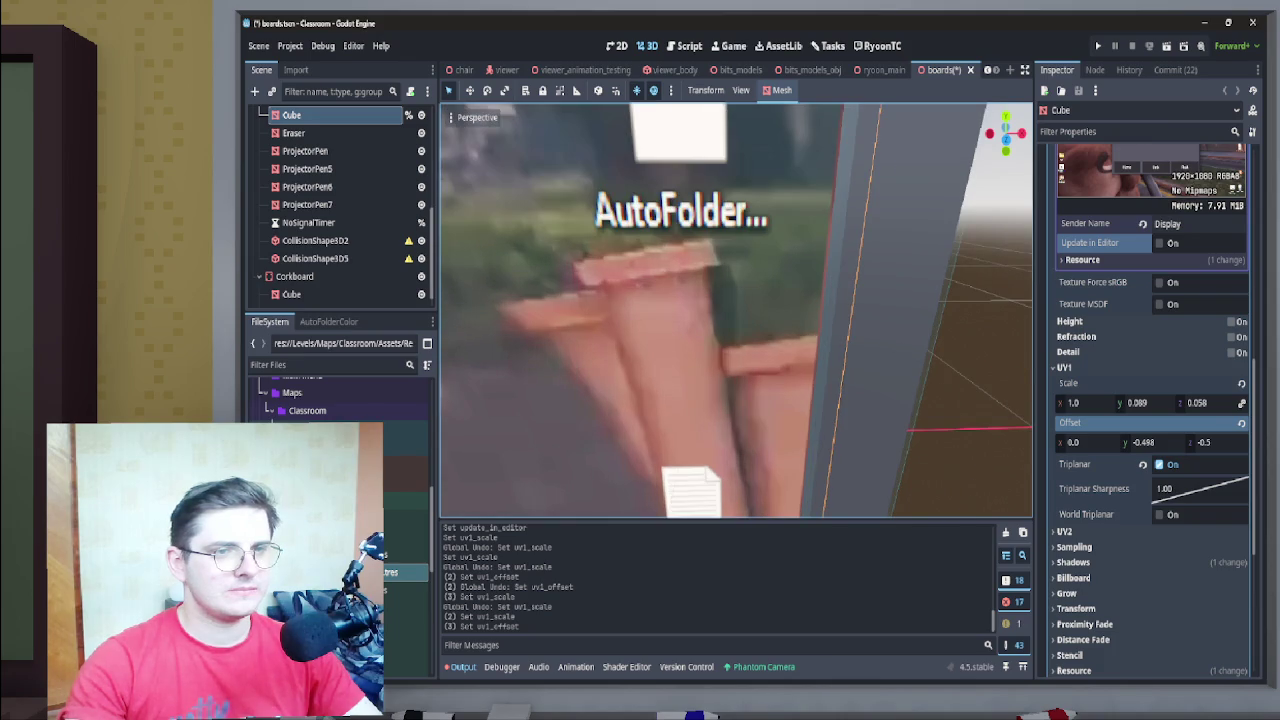
pyautogui.click(1241, 383)
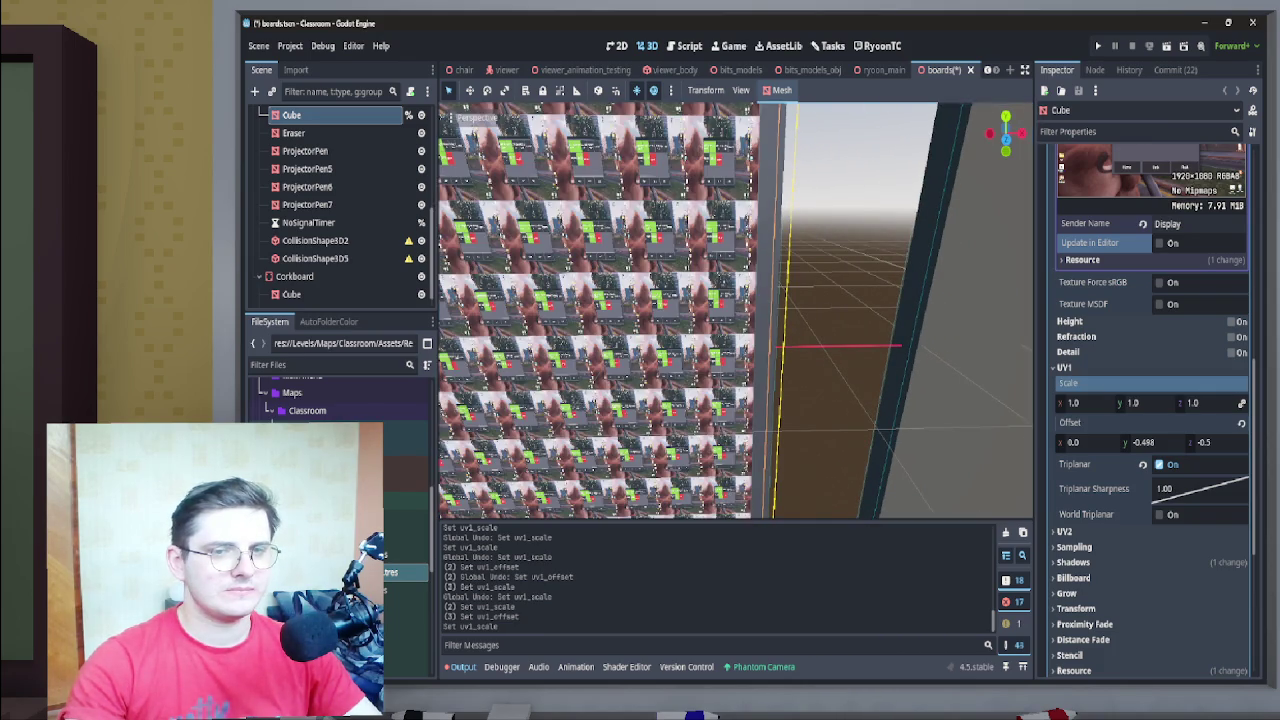
# Revert the board texture's UV1 Offset to its default 0, 0, 0
pyautogui.scroll(10, 735, 310)
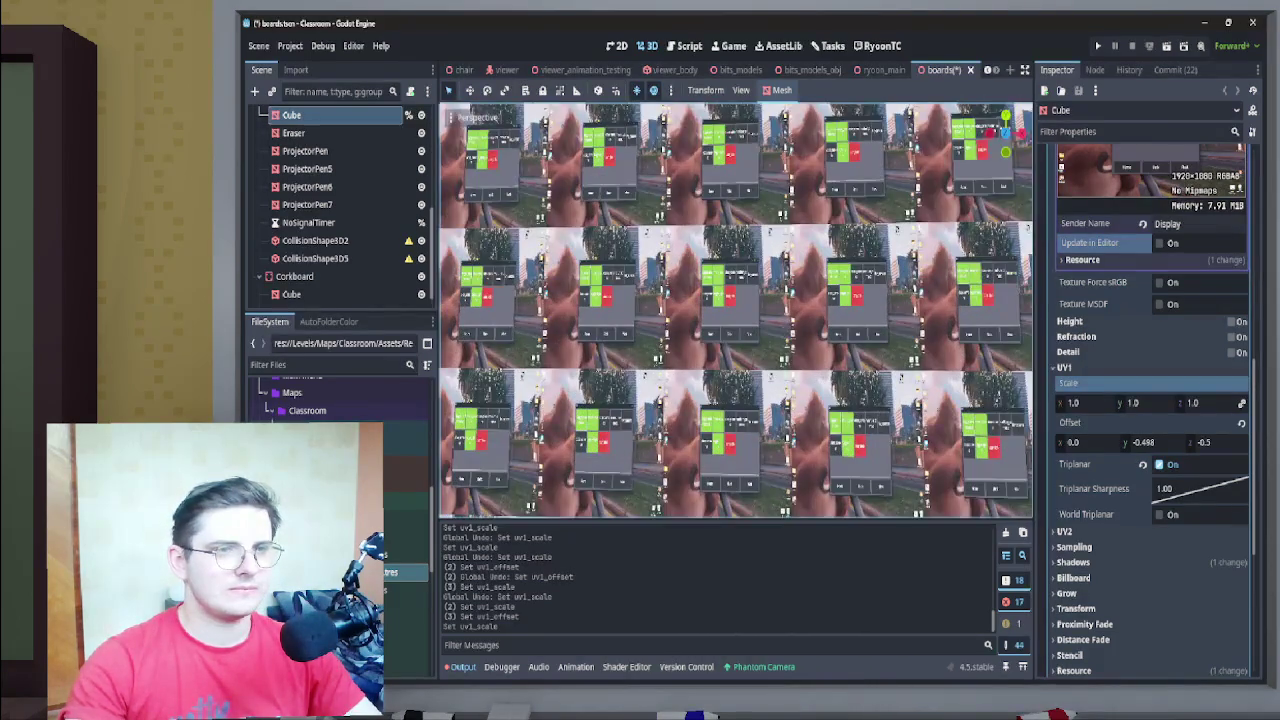
pyautogui.scroll(-8, 735, 310)
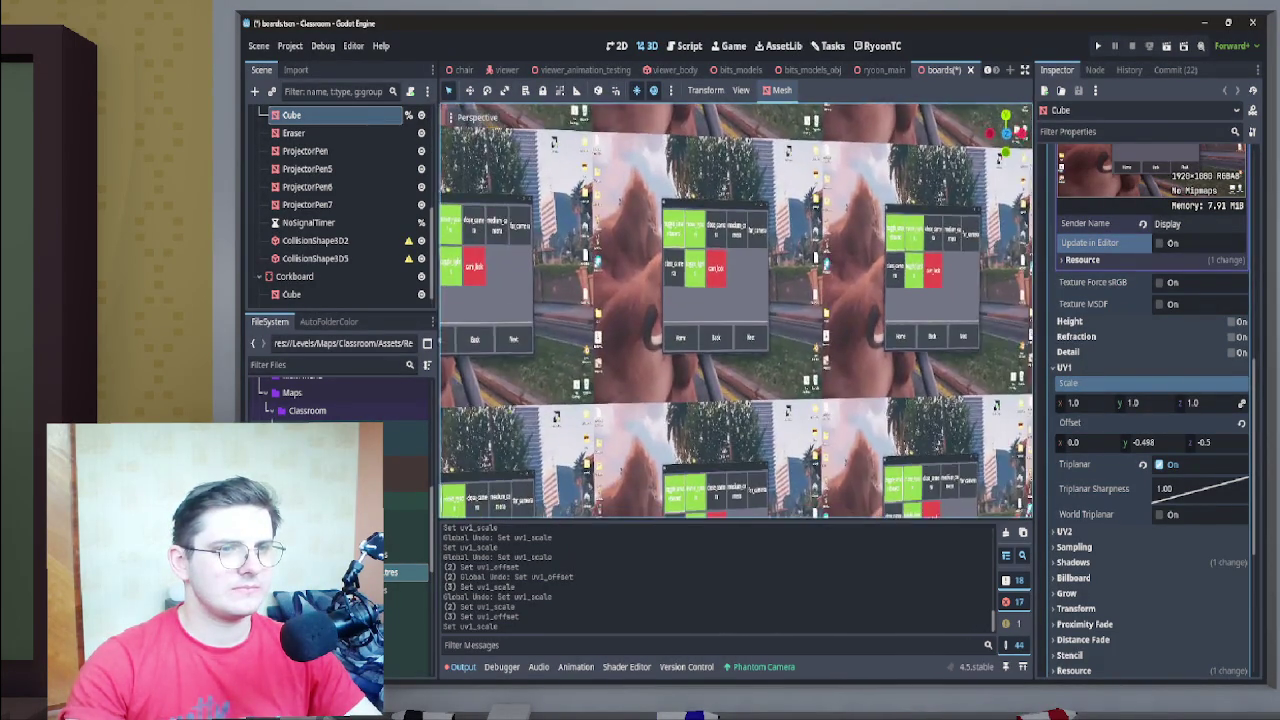
pyautogui.scroll(2, 735, 310)
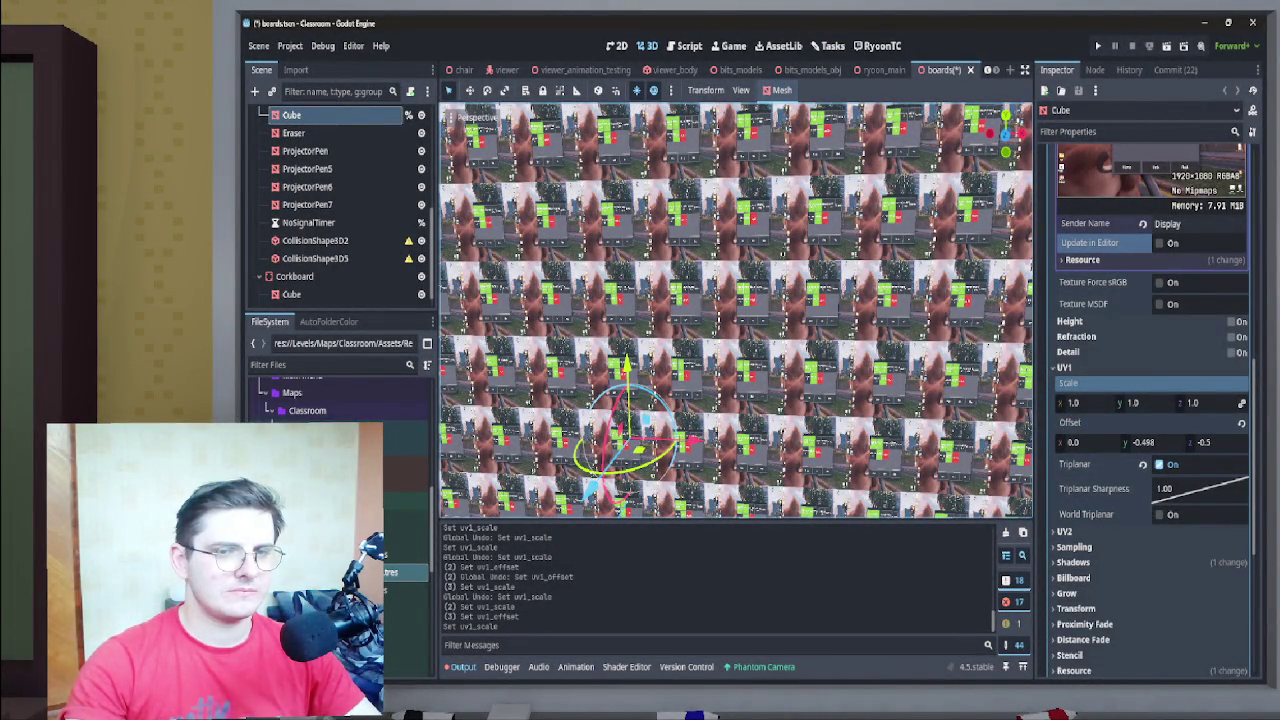
pyautogui.click(1241, 422)
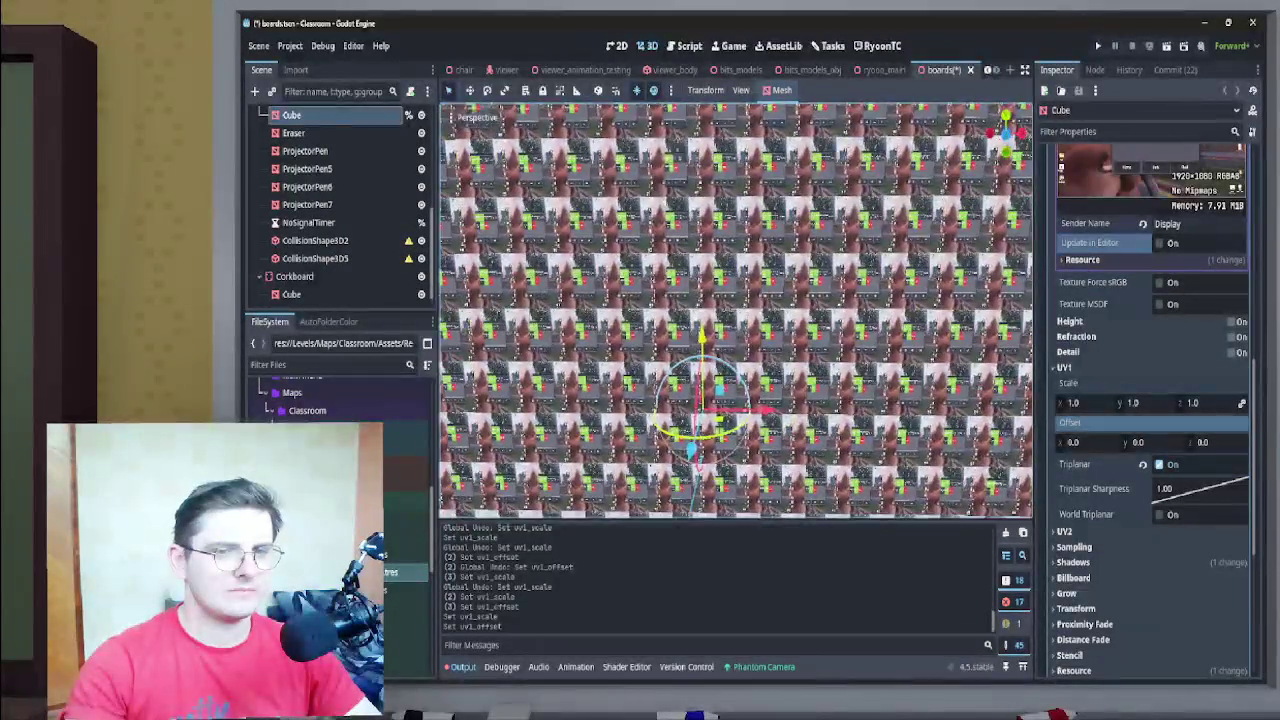
# Set UV1 Scale to 2 on all axes, briefly trying 0 before undoing back to 2
pyautogui.scroll(-2, 735, 310)
pyautogui.click(1140, 402)
pyautogui.write('2')
pyautogui.press('Return')
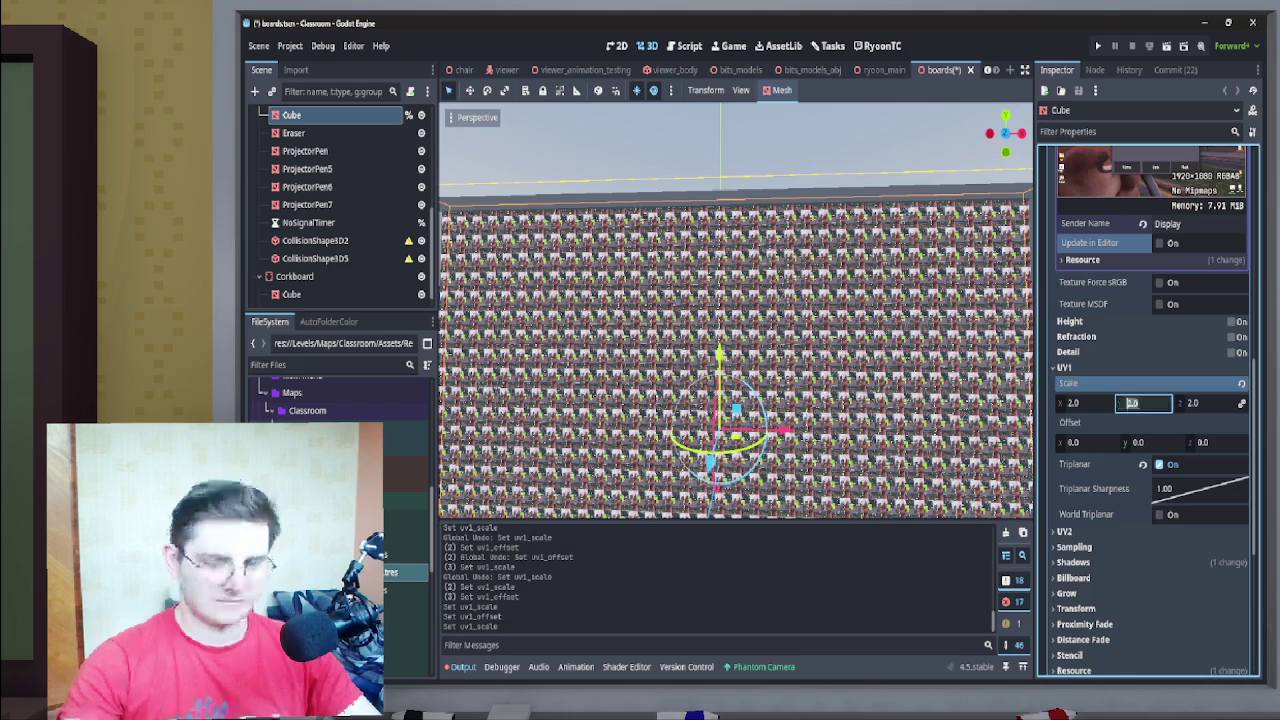
pyautogui.write('0')
pyautogui.press('Return')
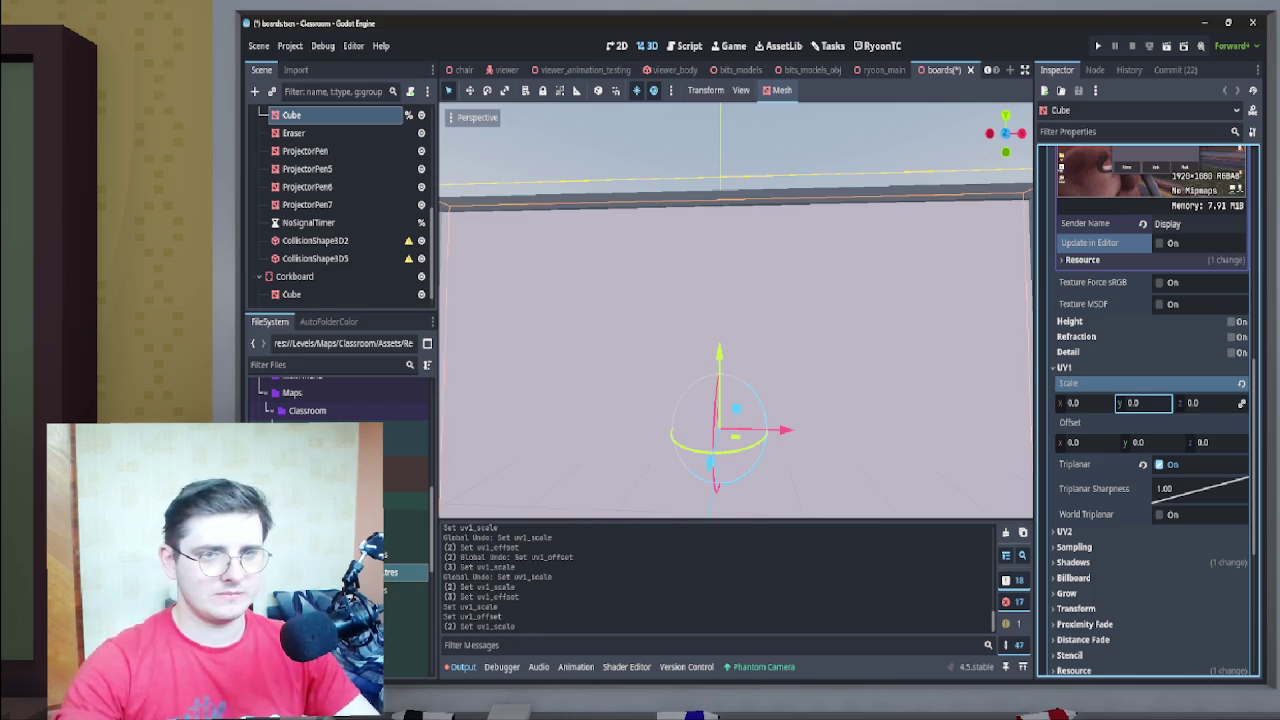
pyautogui.hotkey('ctrl', 'z')
pyautogui.click(1140, 402)
# Adjust the UV1 vertical scale, committing a value of 0.105
pyautogui.hotkey('ctrl', 'z')
pyautogui.press('Up')
pyautogui.hotkey('ctrl', 'z')
pyautogui.press('Up')
pyautogui.write('-2.01')
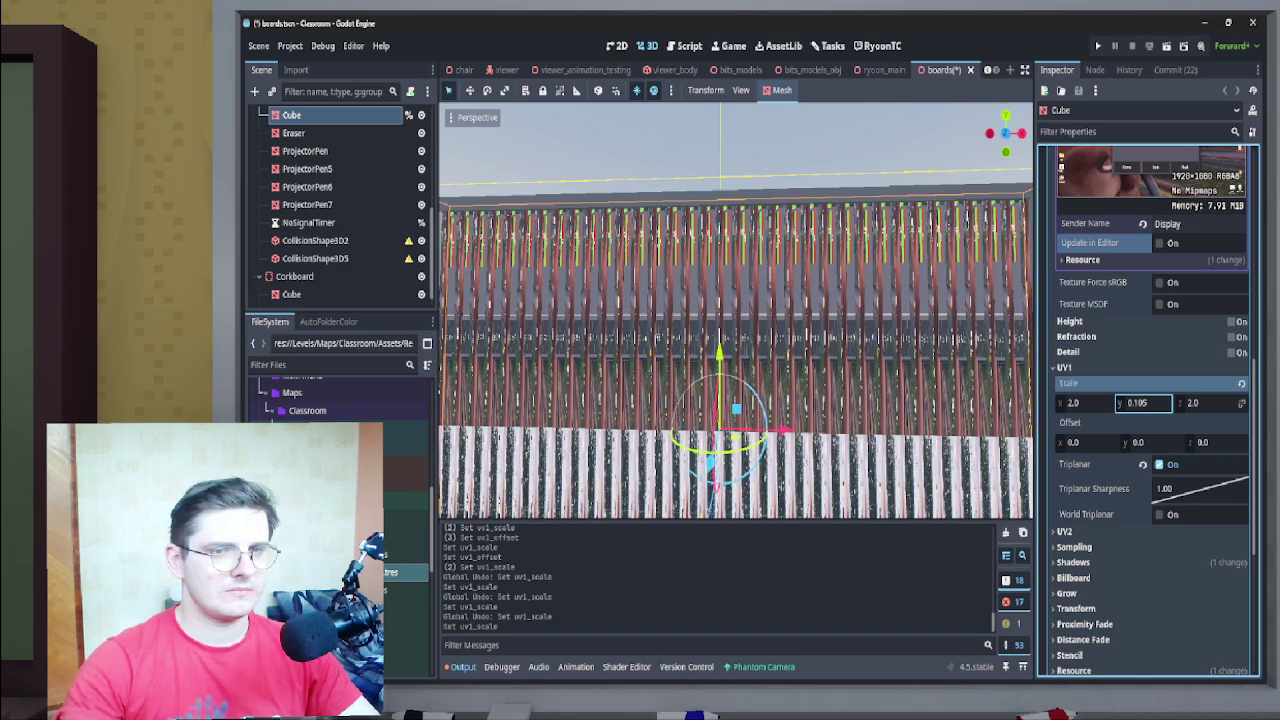
pyautogui.press('Tab')
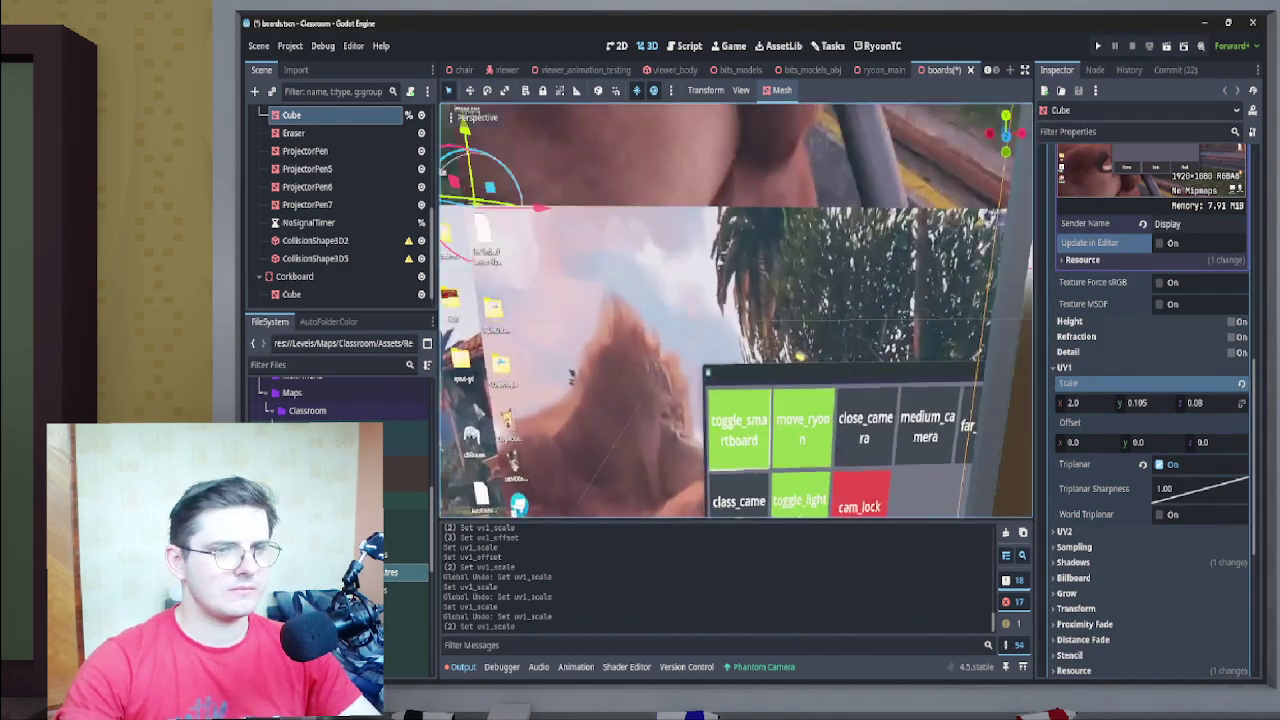
pyautogui.write('0.08')
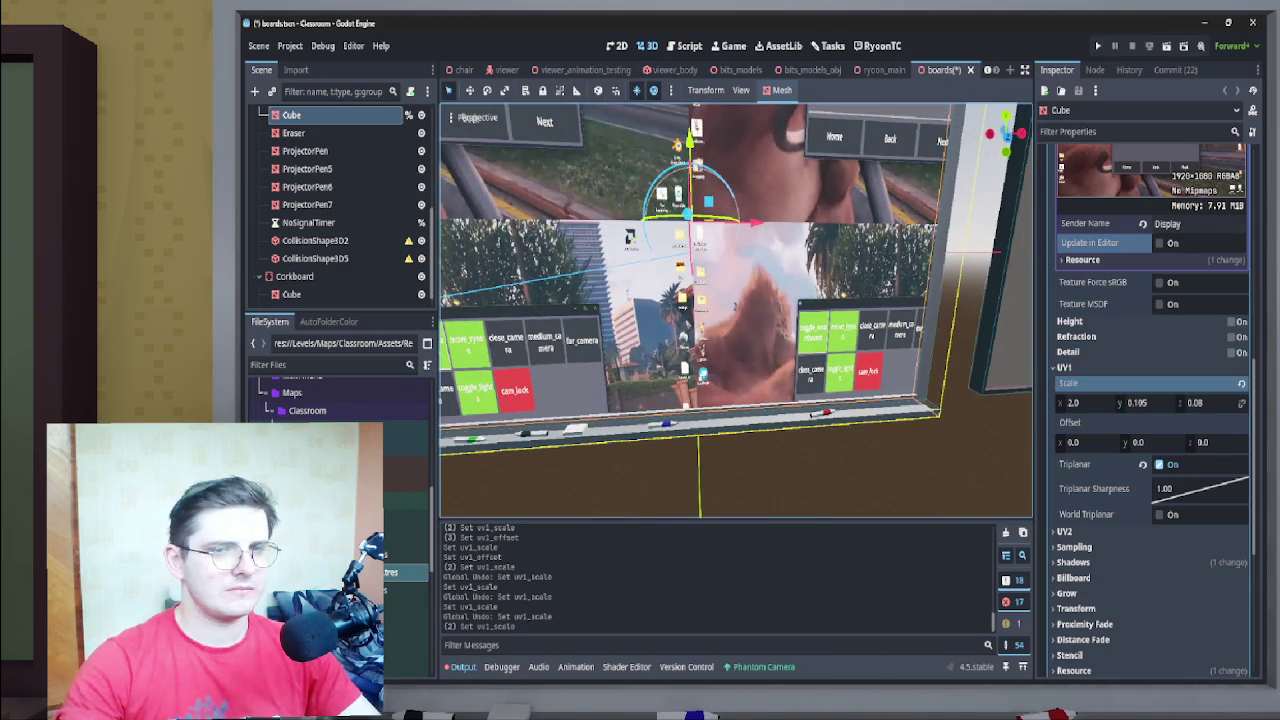
# Set UV1 Scale Y to 0.055 and Scale Z to 0.015
pyautogui.click(1145, 402)
pyautogui.write('0.06')
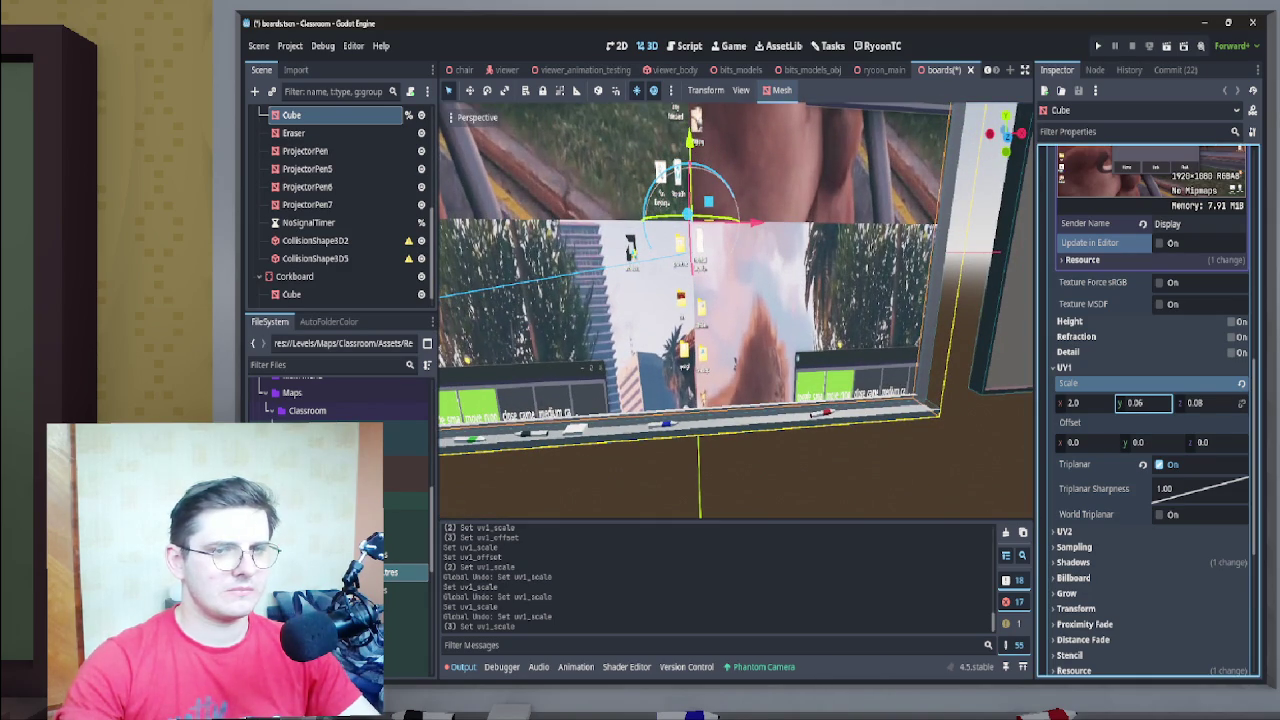
pyautogui.press('BackSpace')
pyautogui.write('55')
pyautogui.press('Return')
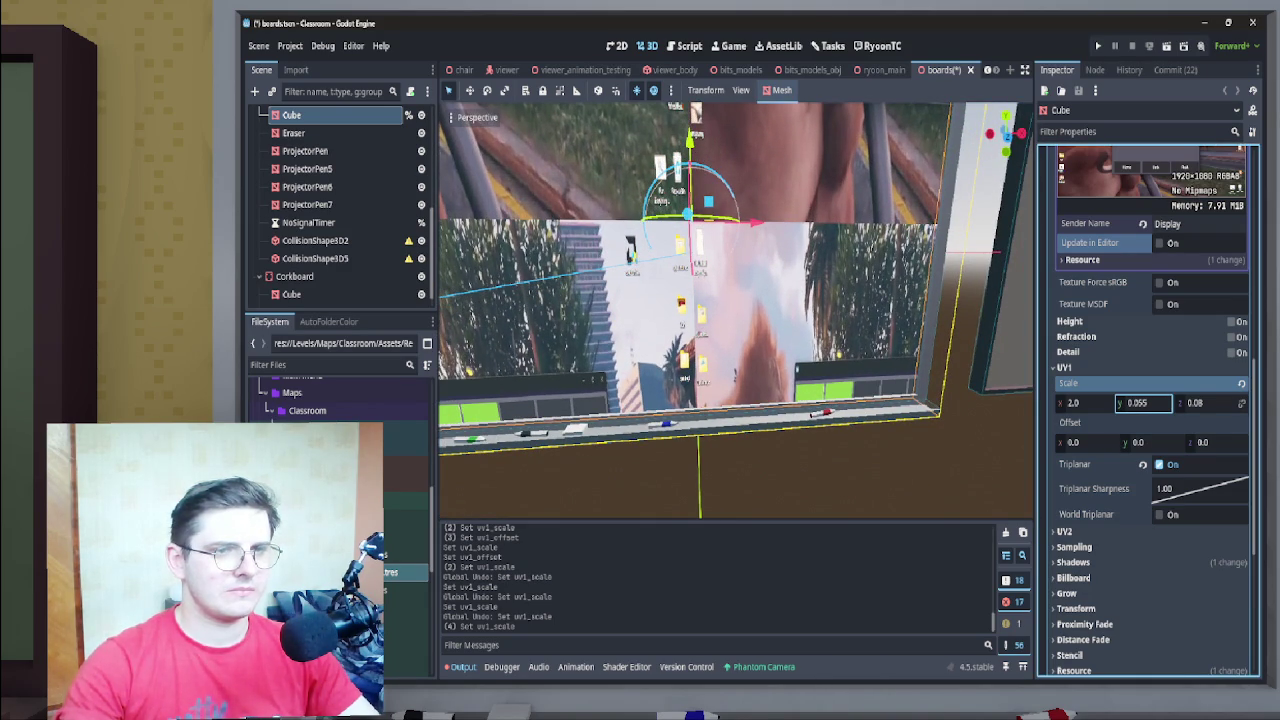
pyautogui.press('Tab')
pyautogui.write('0.02')
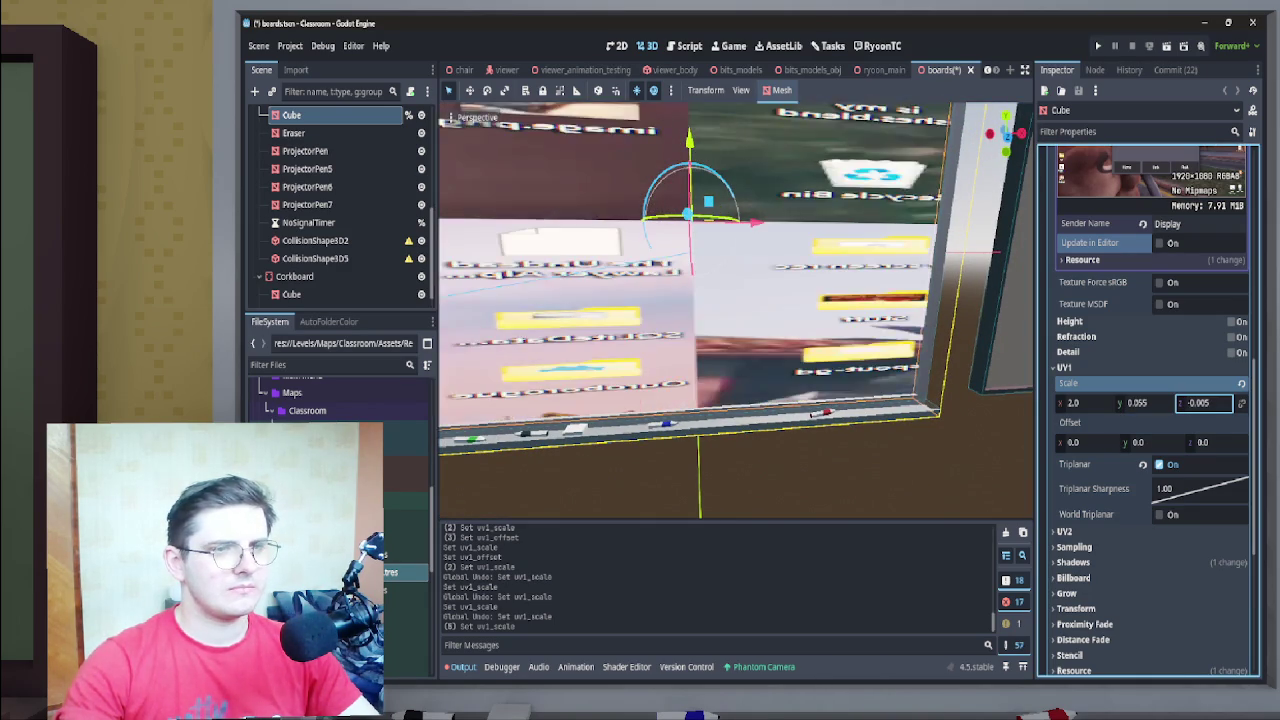
pyautogui.press('BackSpace')
pyautogui.write('15')
pyautogui.press('Return')
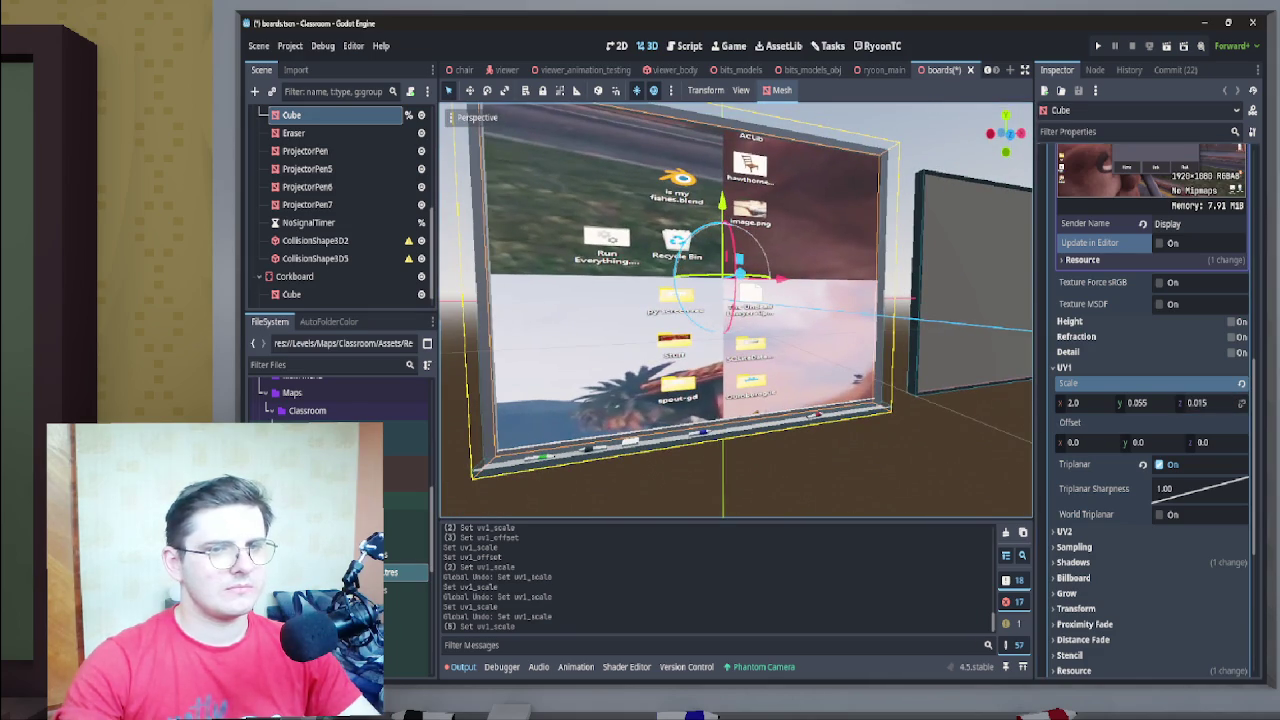
# Try alternating UV1 vertical offset and scale values, around -0.55 offset and 0.075 scale
pyautogui.click(1150, 442)
pyautogui.write('-0.355')
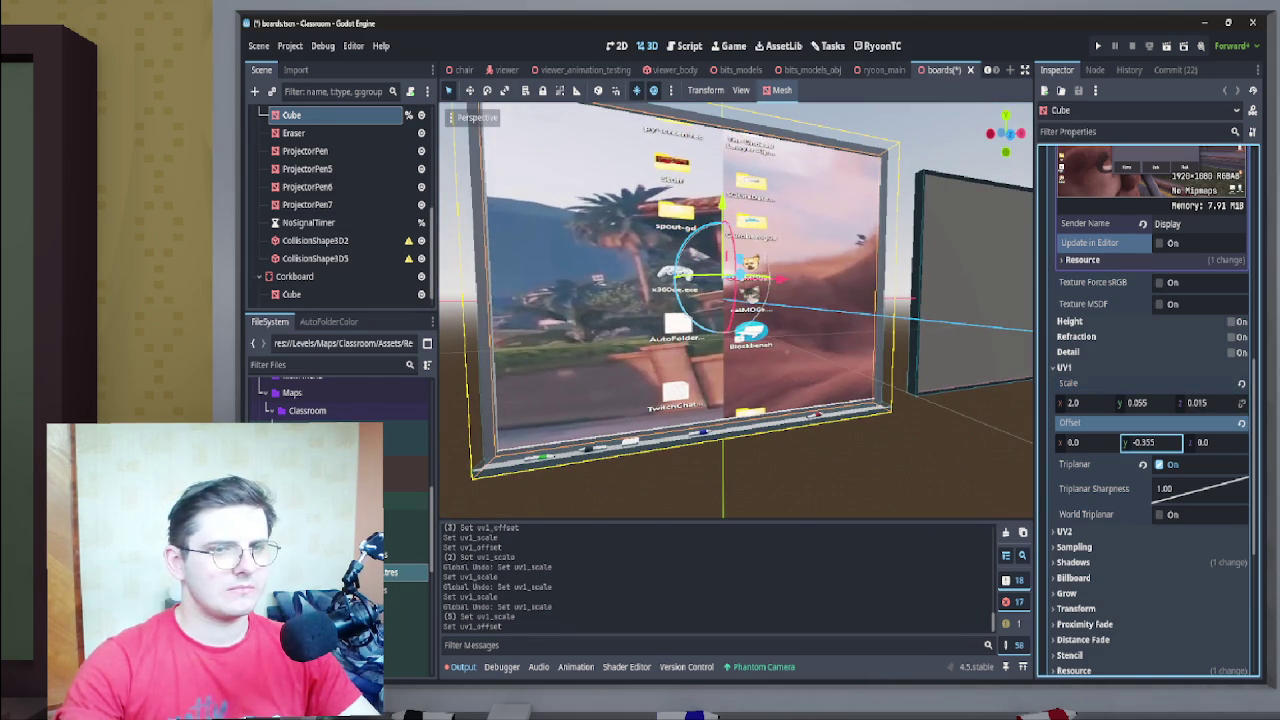
pyautogui.click(1145, 402)
pyautogui.write('0.11')
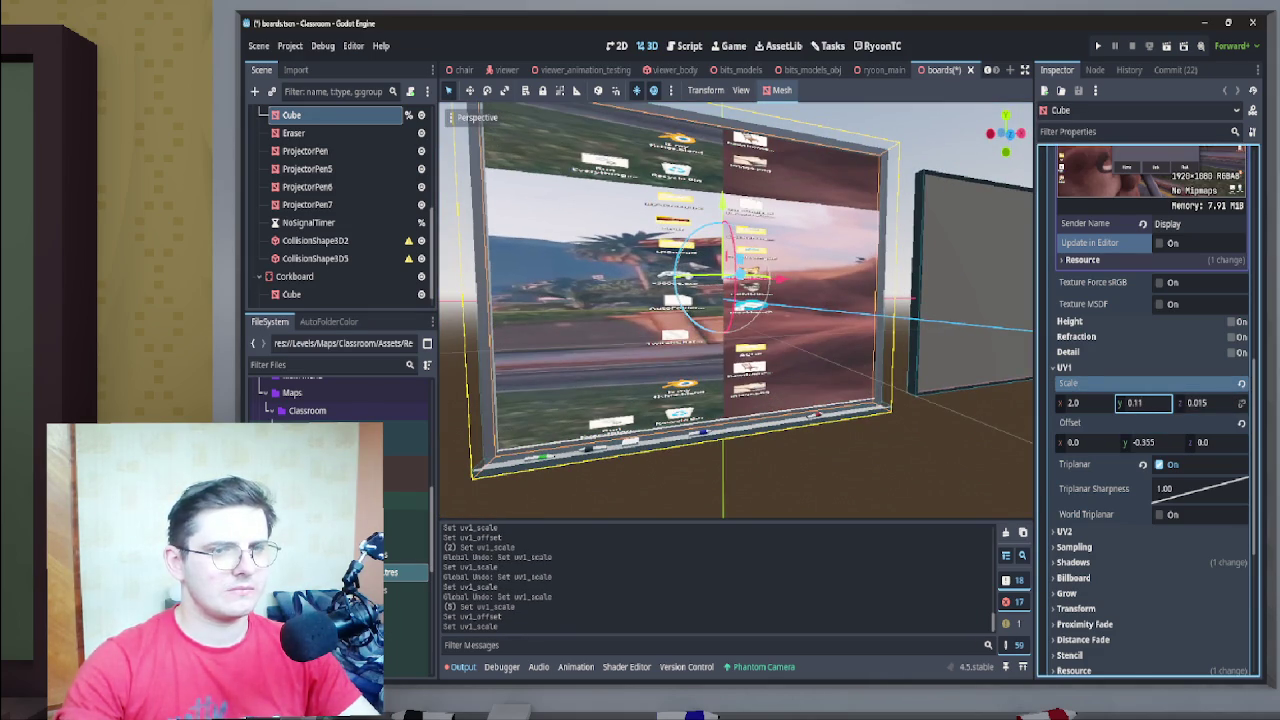
pyautogui.click(1150, 442)
pyautogui.write('-0.55')
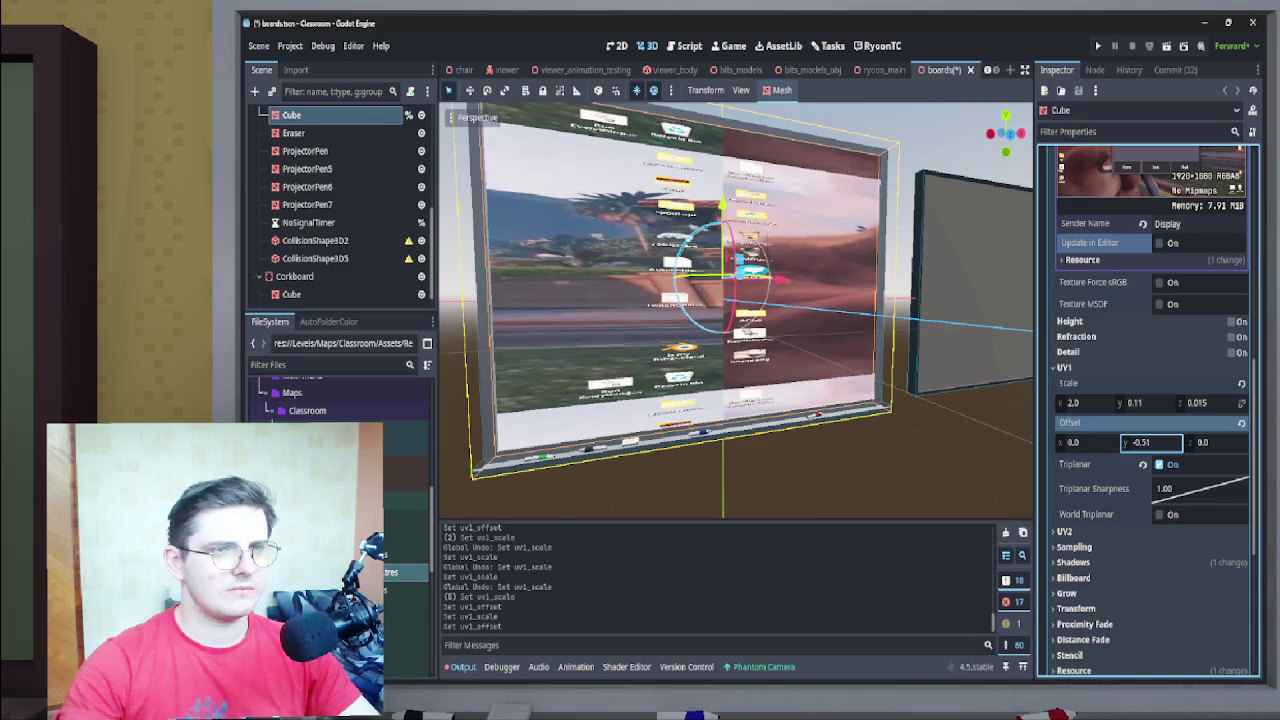
pyautogui.click(1145, 402)
pyautogui.write('0.0650.075')
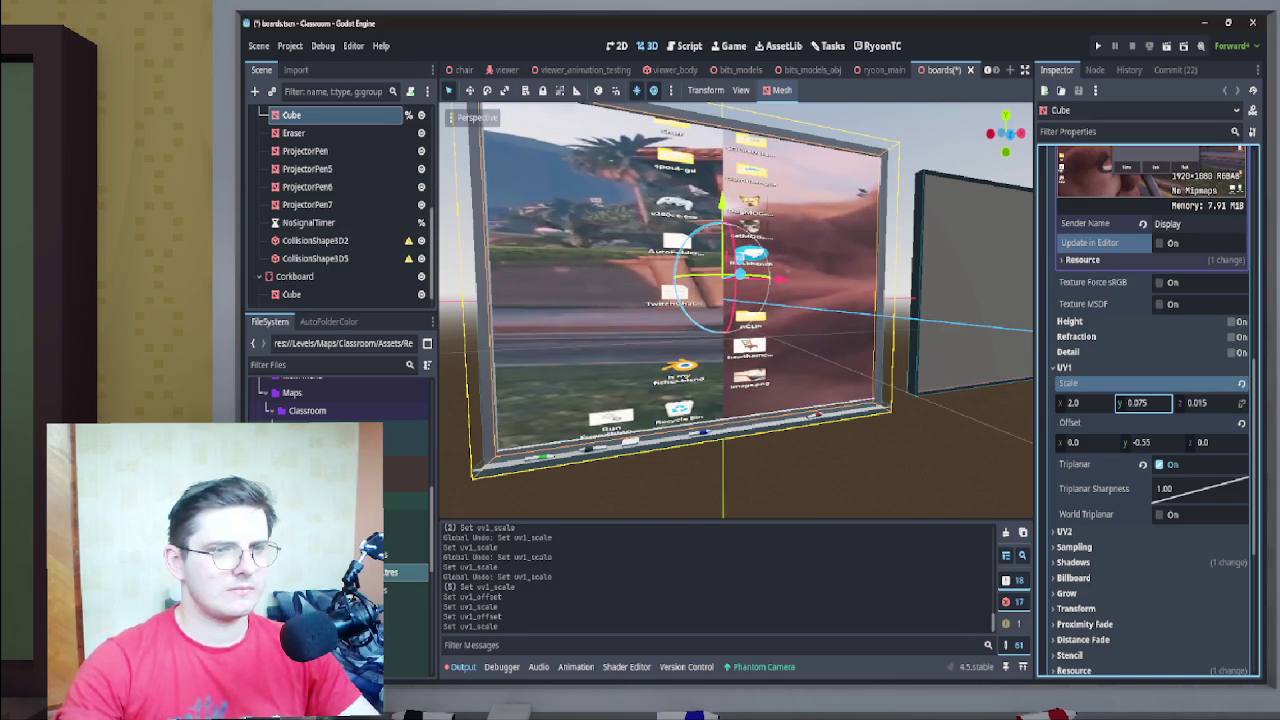
pyautogui.click(1150, 442)
pyautogui.write('-0.44')
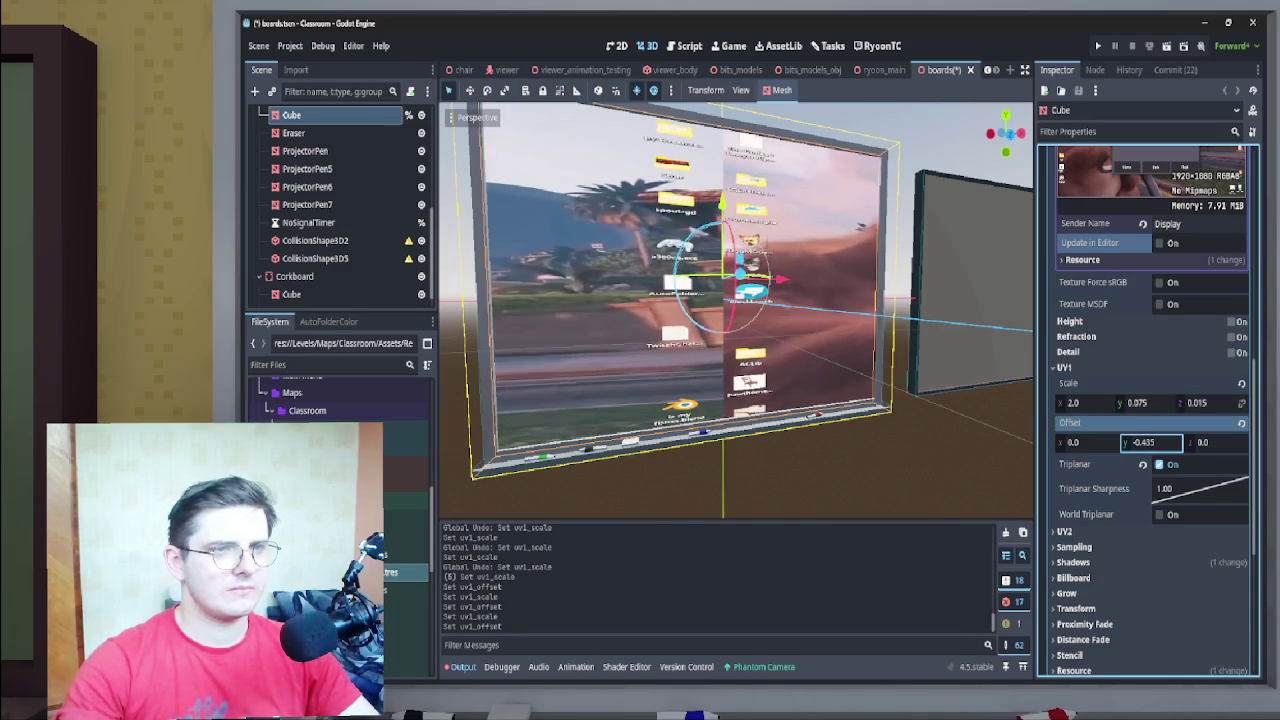
pyautogui.write('-0.555')
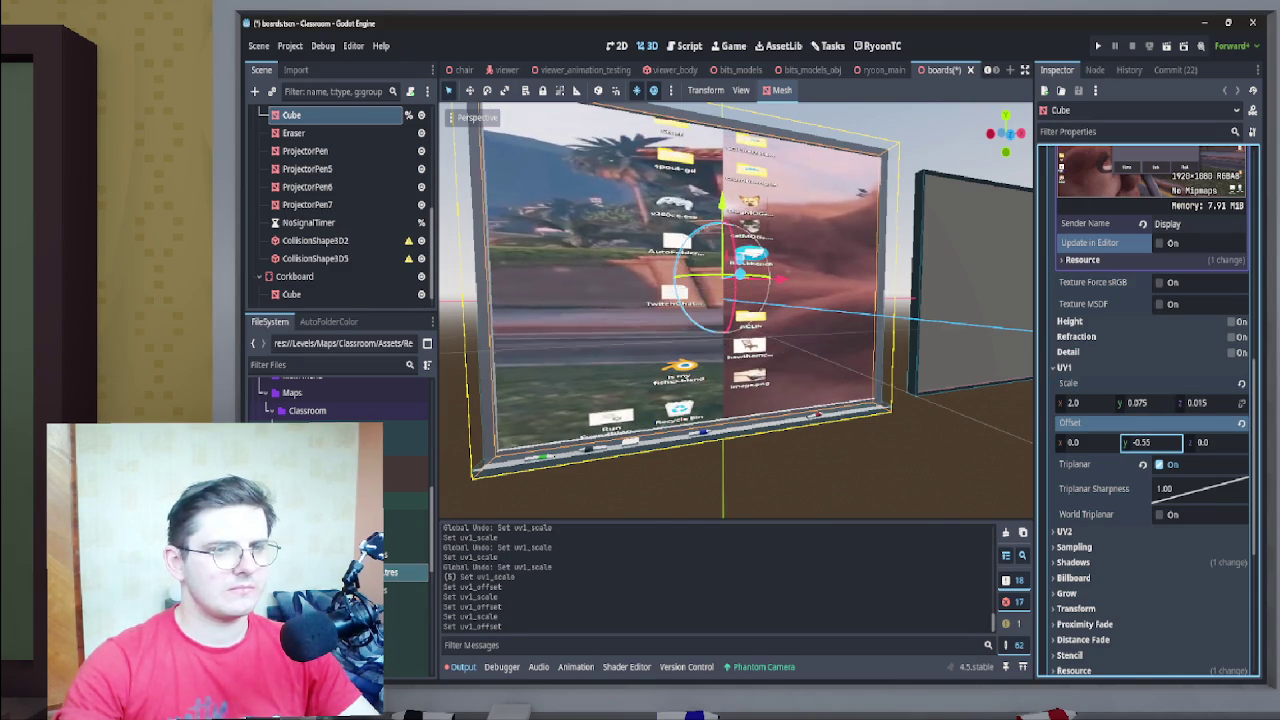
pyautogui.click(1145, 402)
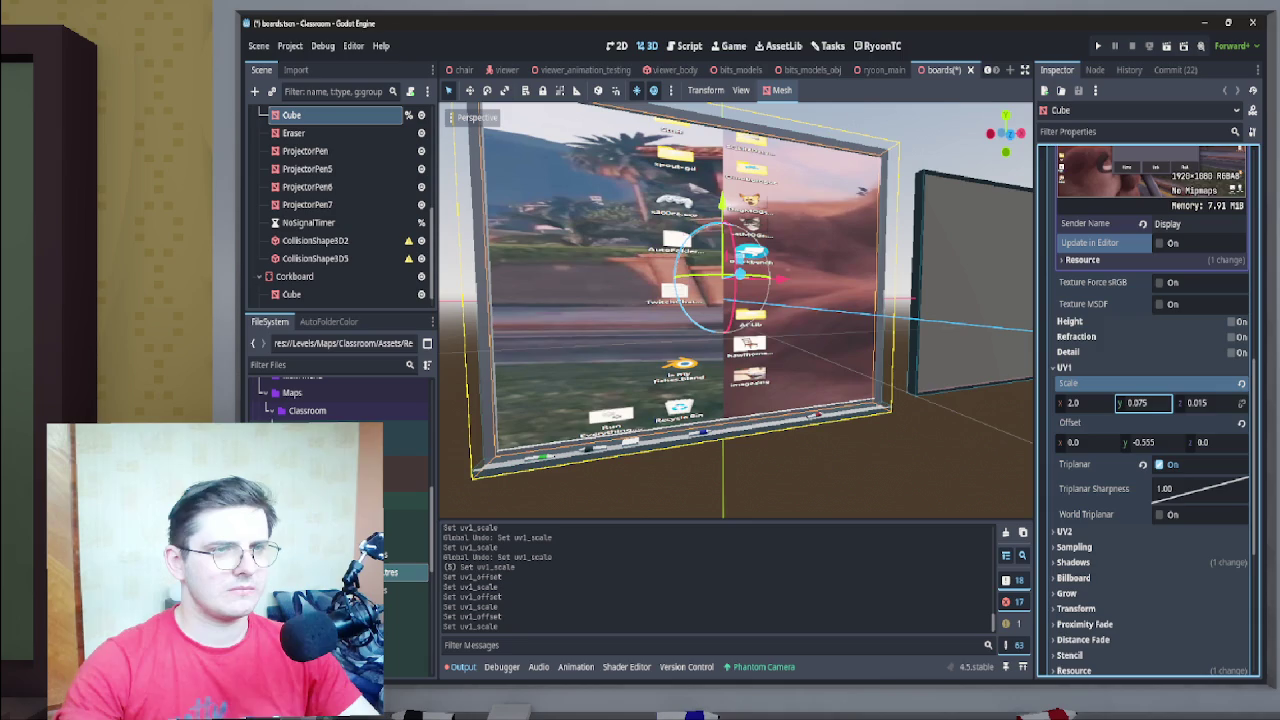
# Refine the UV1 vertical offset to -0.52
pyautogui.click(1150, 442)
pyautogui.write('-0.405')
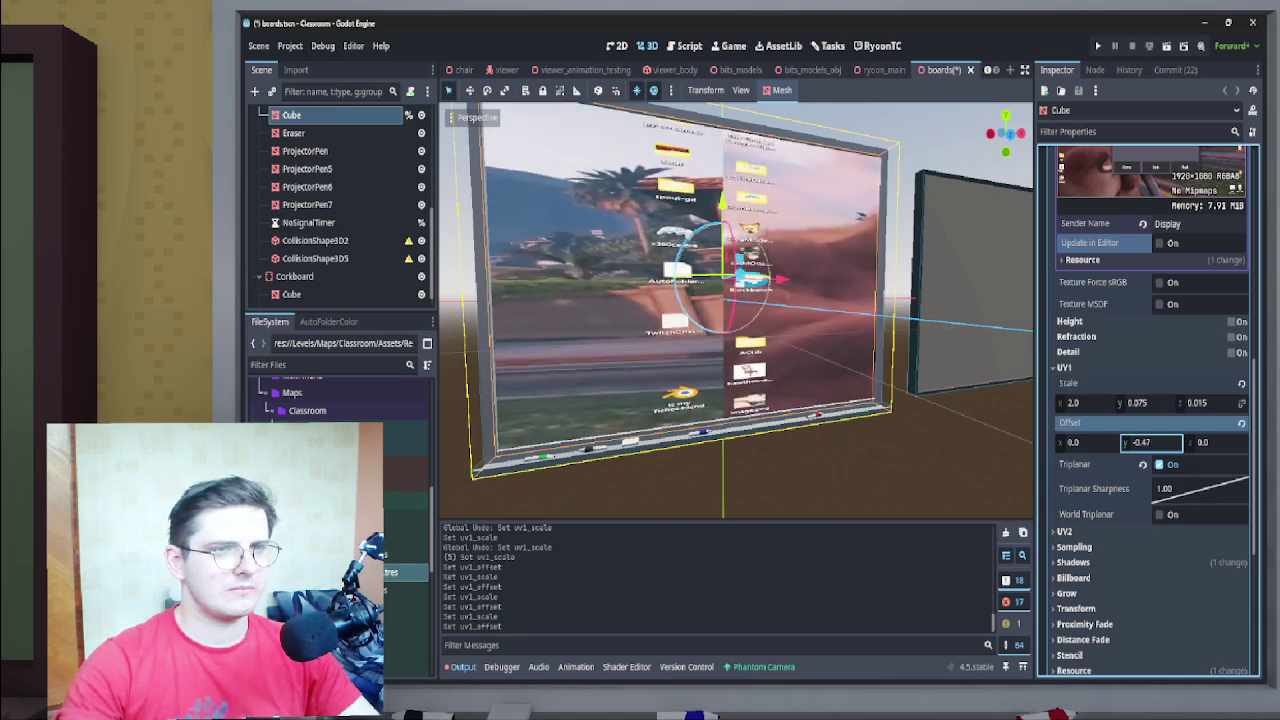
pyautogui.press('BackSpace')
pyautogui.press('BackSpace')
pyautogui.press('BackSpace')
pyautogui.write('565')
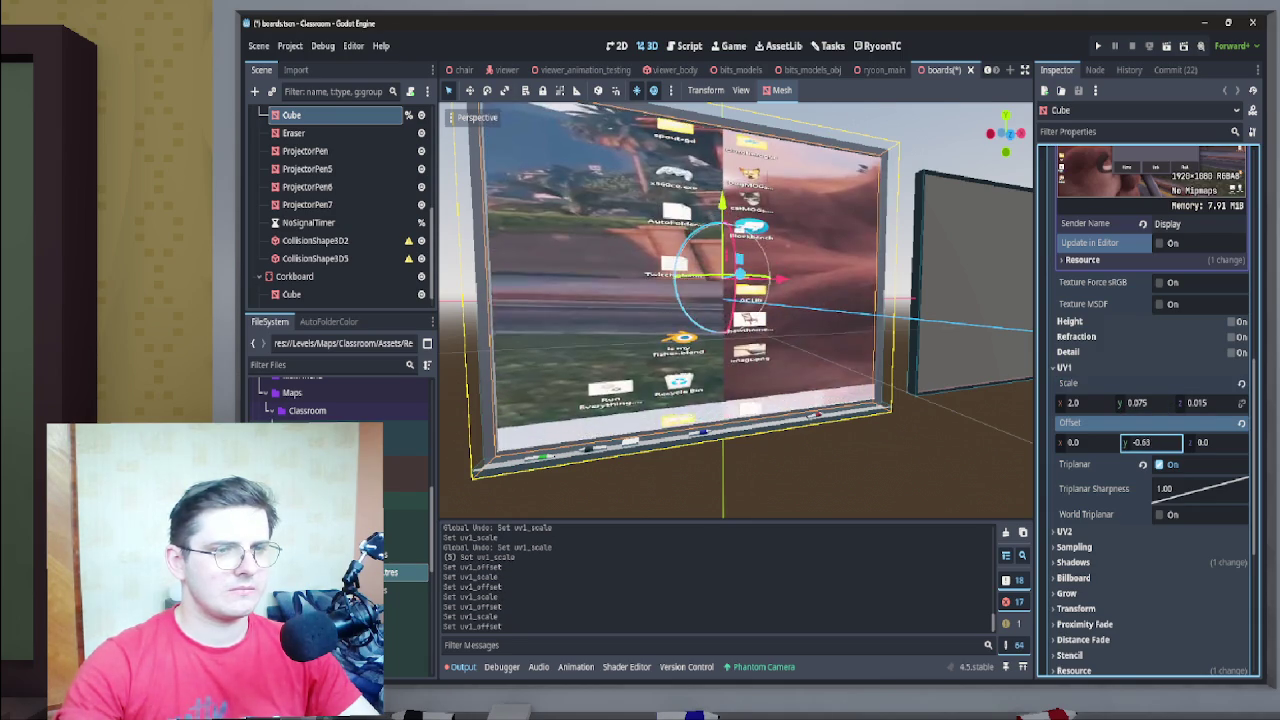
pyautogui.press('BackSpace')
pyautogui.press('BackSpace')
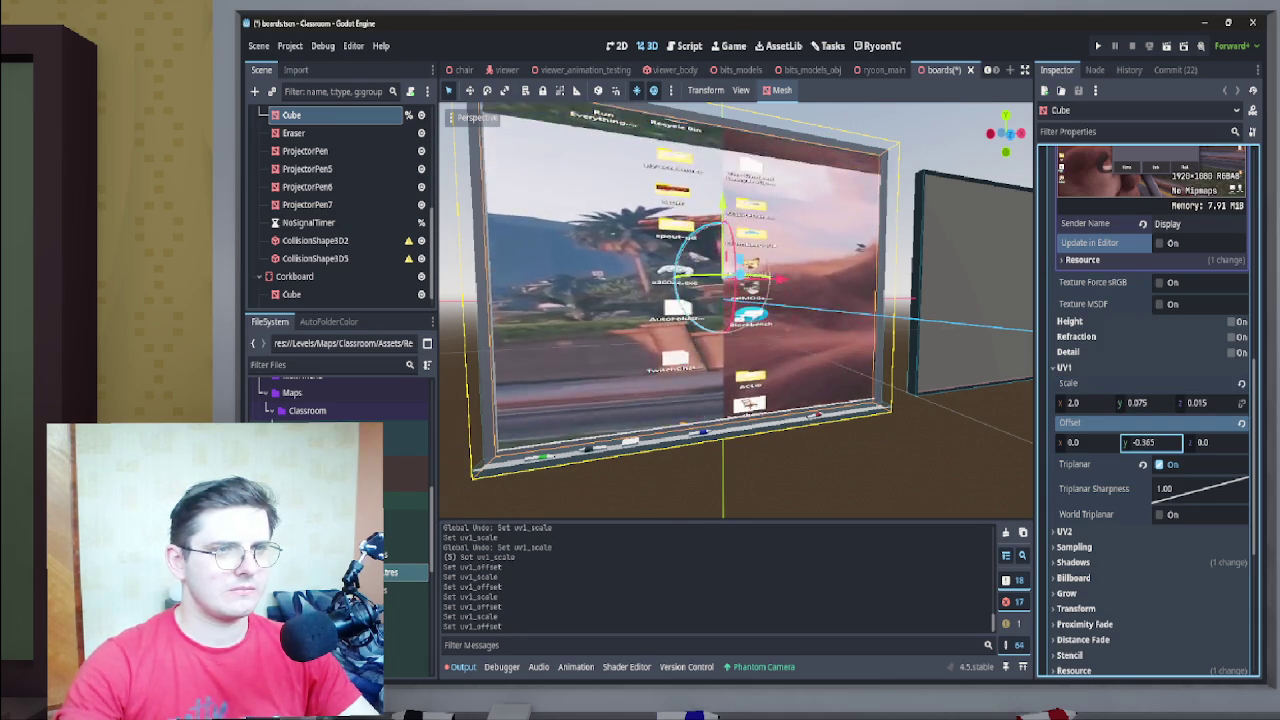
pyautogui.write('2')
pyautogui.click(1143, 402)
# Set the UV1 vertical scale to 0.08 and the vertical offset to -0.5
pyautogui.press('BackSpace')
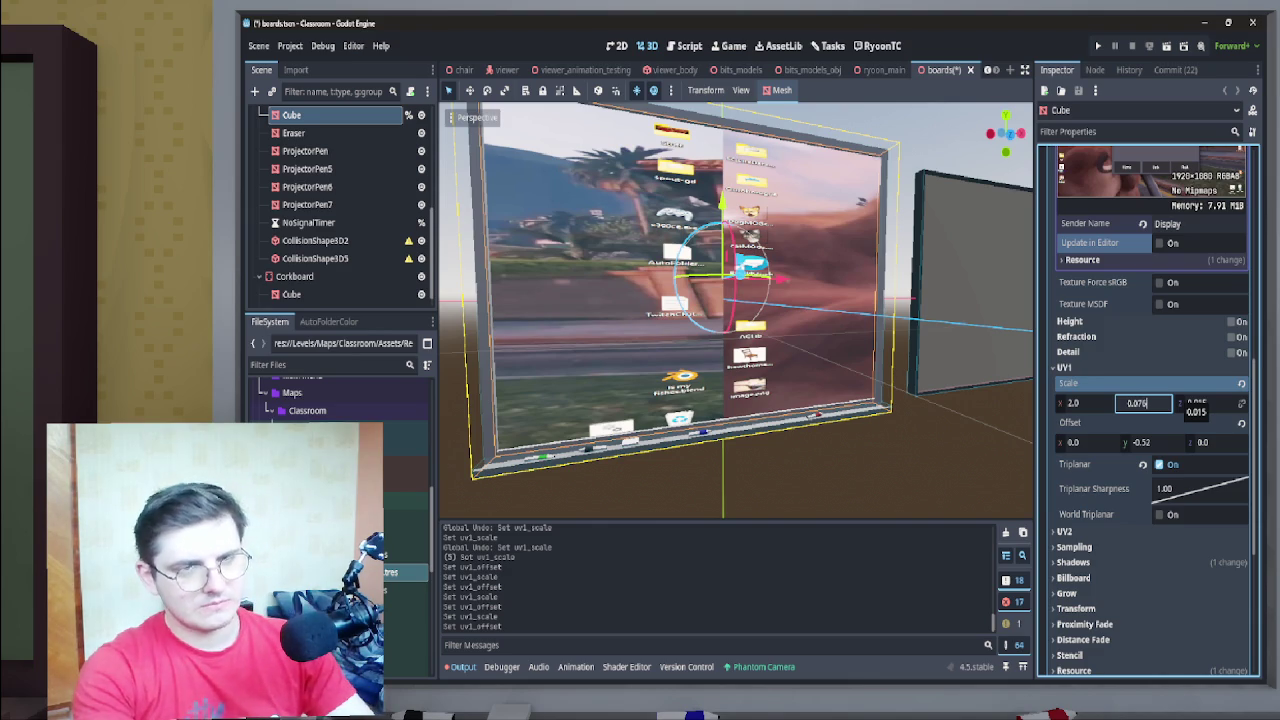
pyautogui.write('6')
pyautogui.press('Return')
pyautogui.write('0.08')
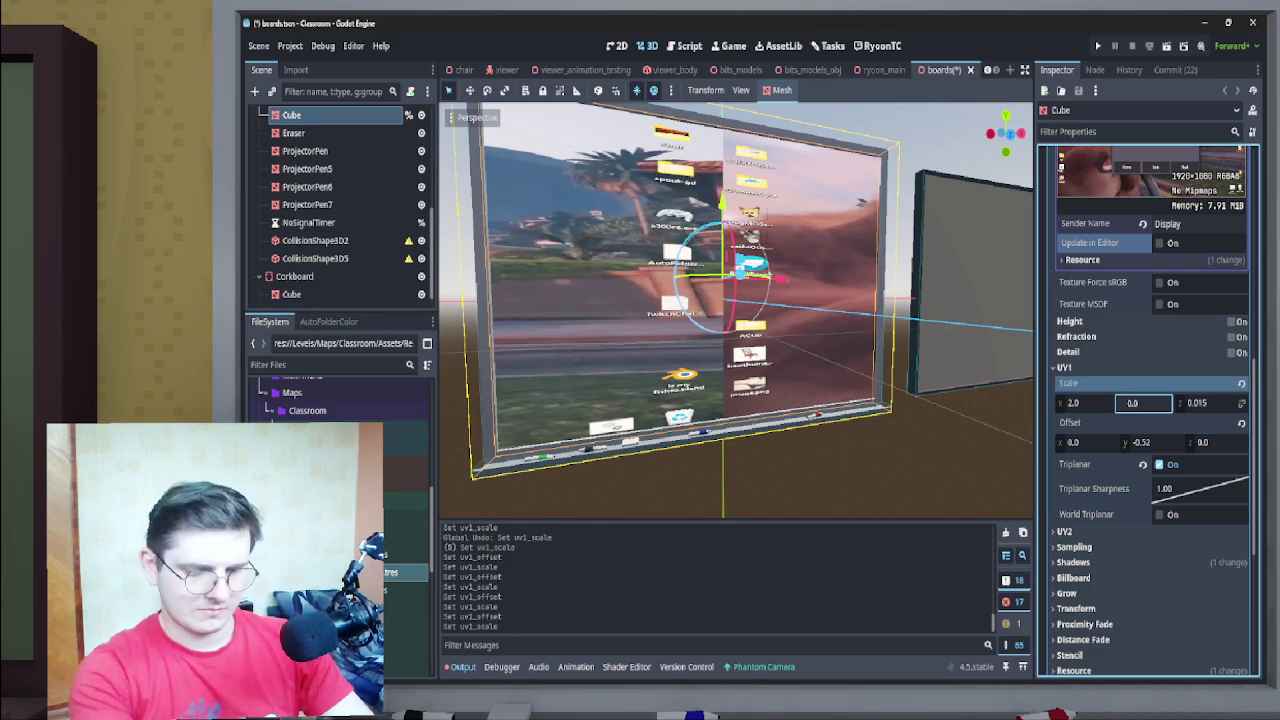
pyautogui.press('Return')
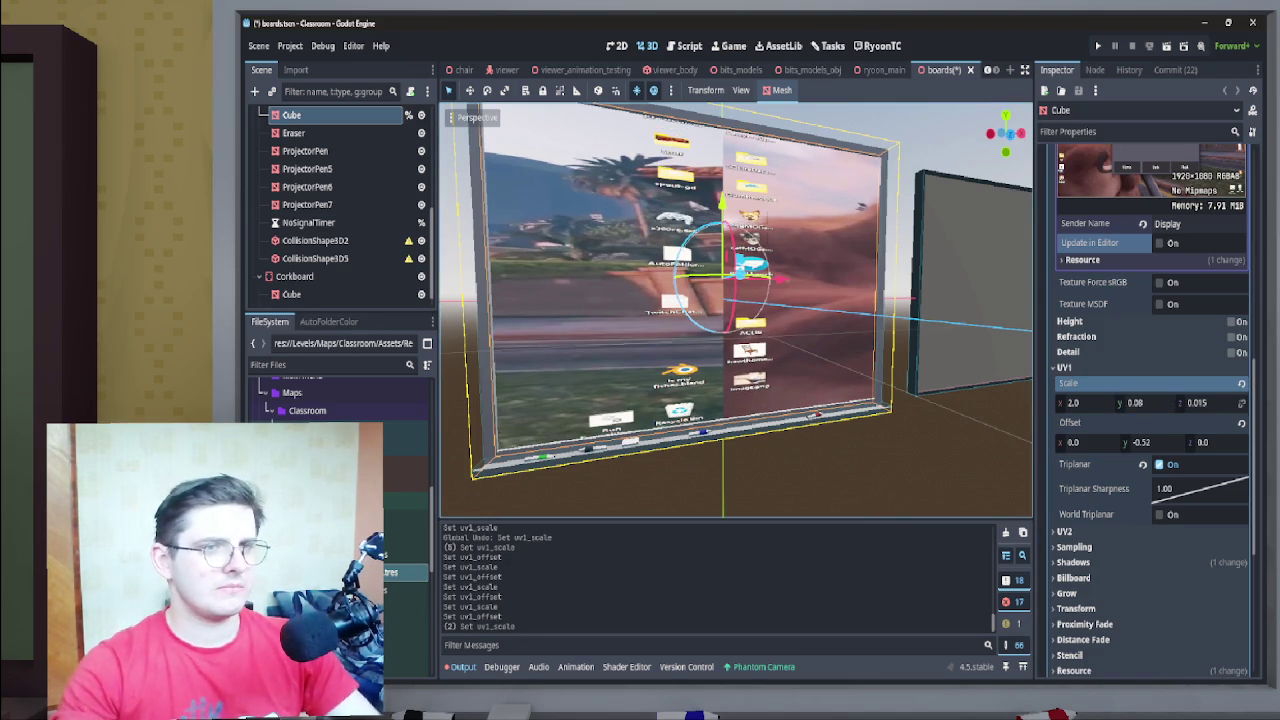
pyautogui.scroll(3, 736, 310)
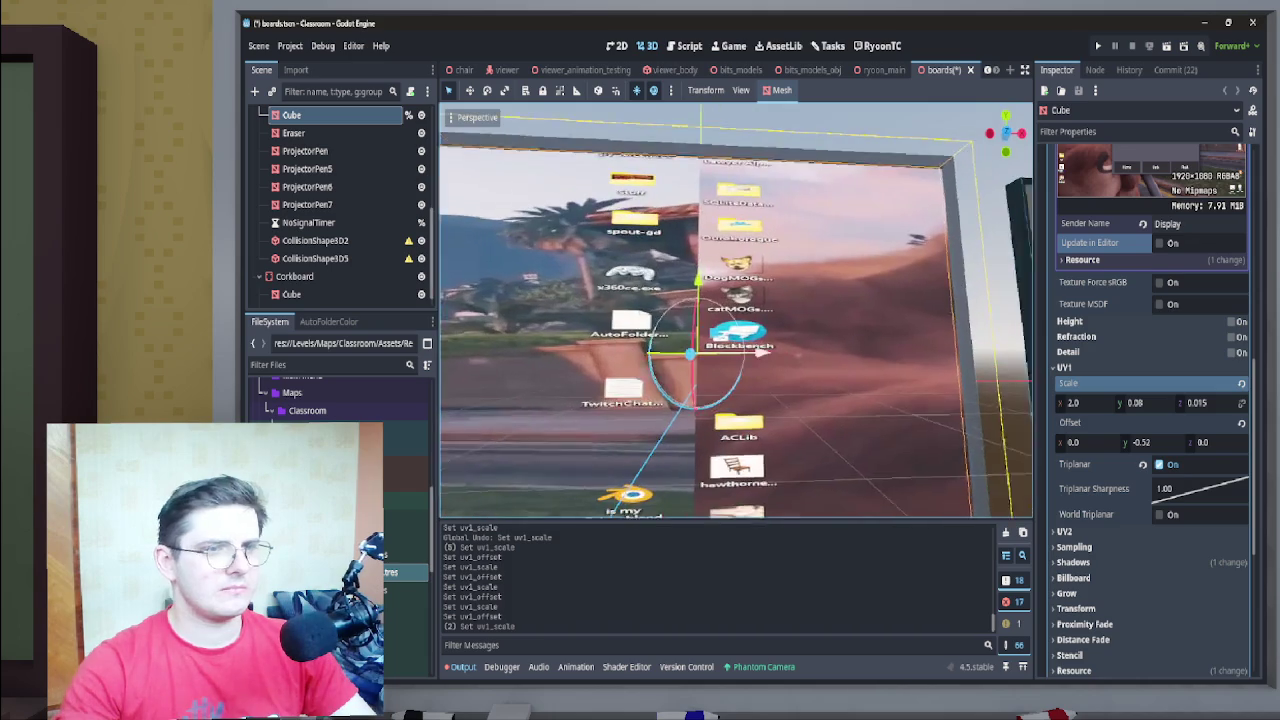
pyautogui.scroll(-2, 736, 310)
pyautogui.click(1150, 442)
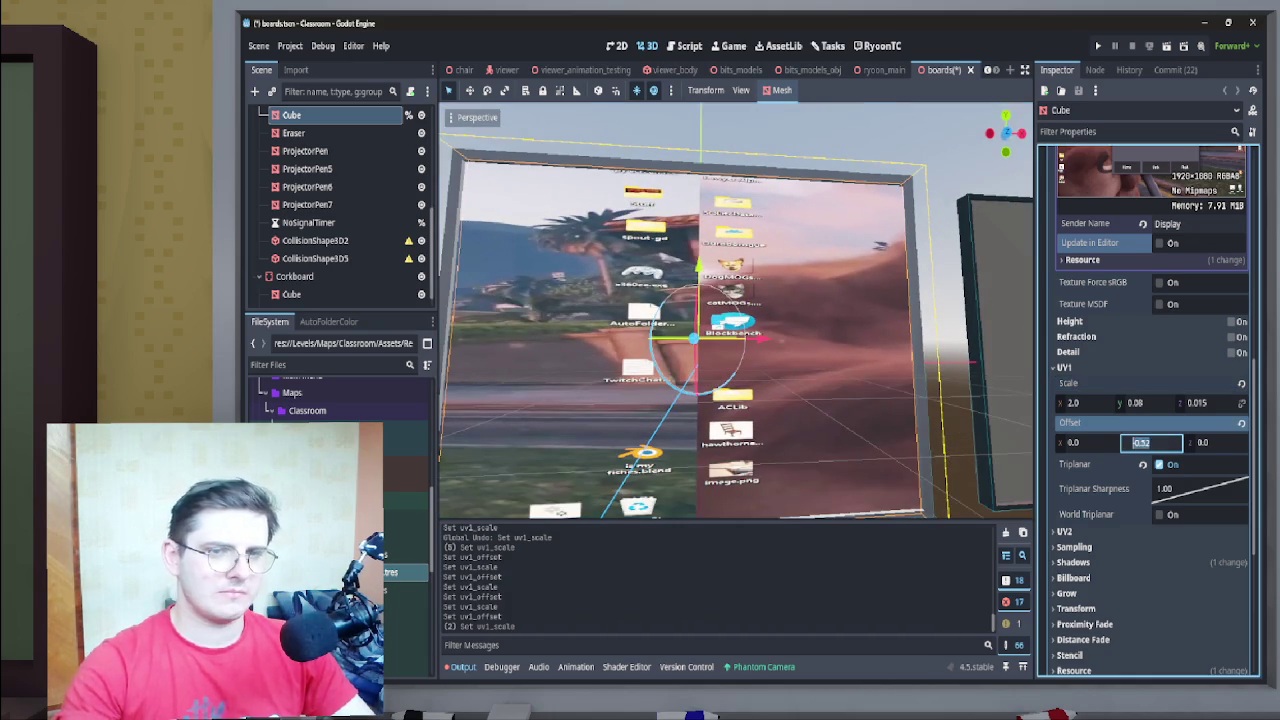
pyautogui.write('-0.5')
pyautogui.press('Return')
pyautogui.scroll(3, 736, 310)
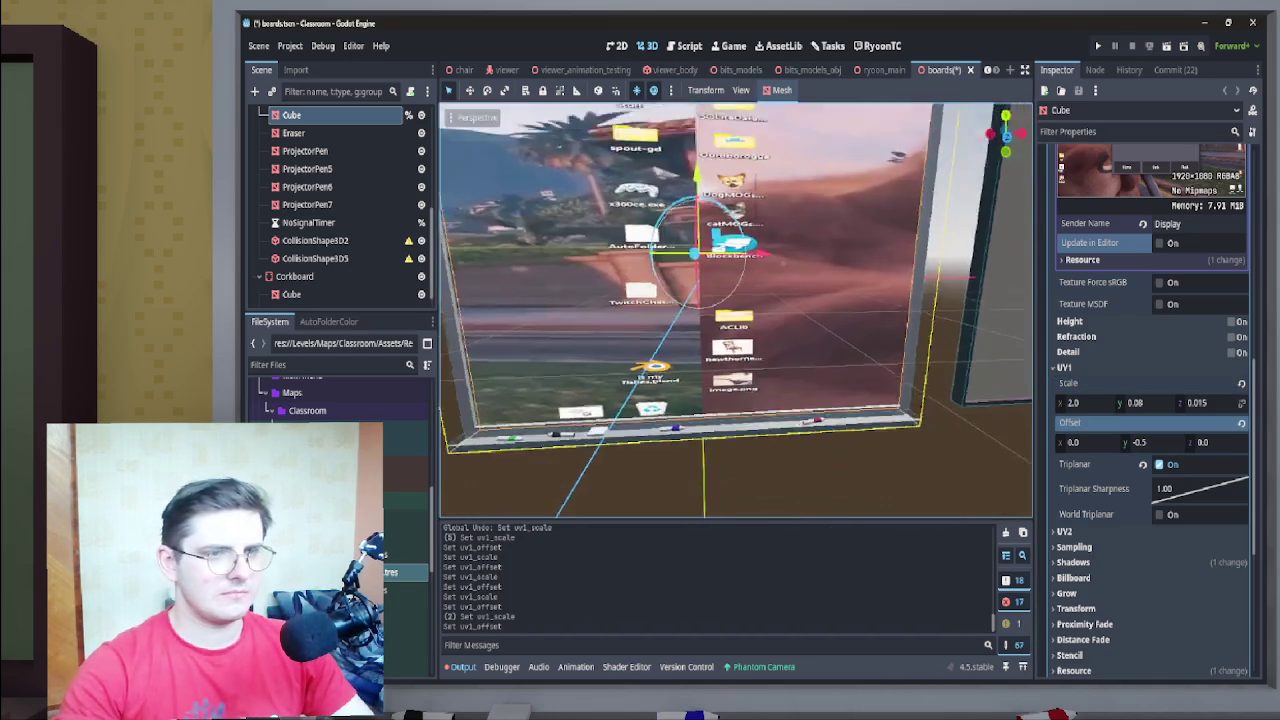
# Frame the board, push UV1 Scale Z negative, and set Offset Z to 0.5
pyautogui.press('f')
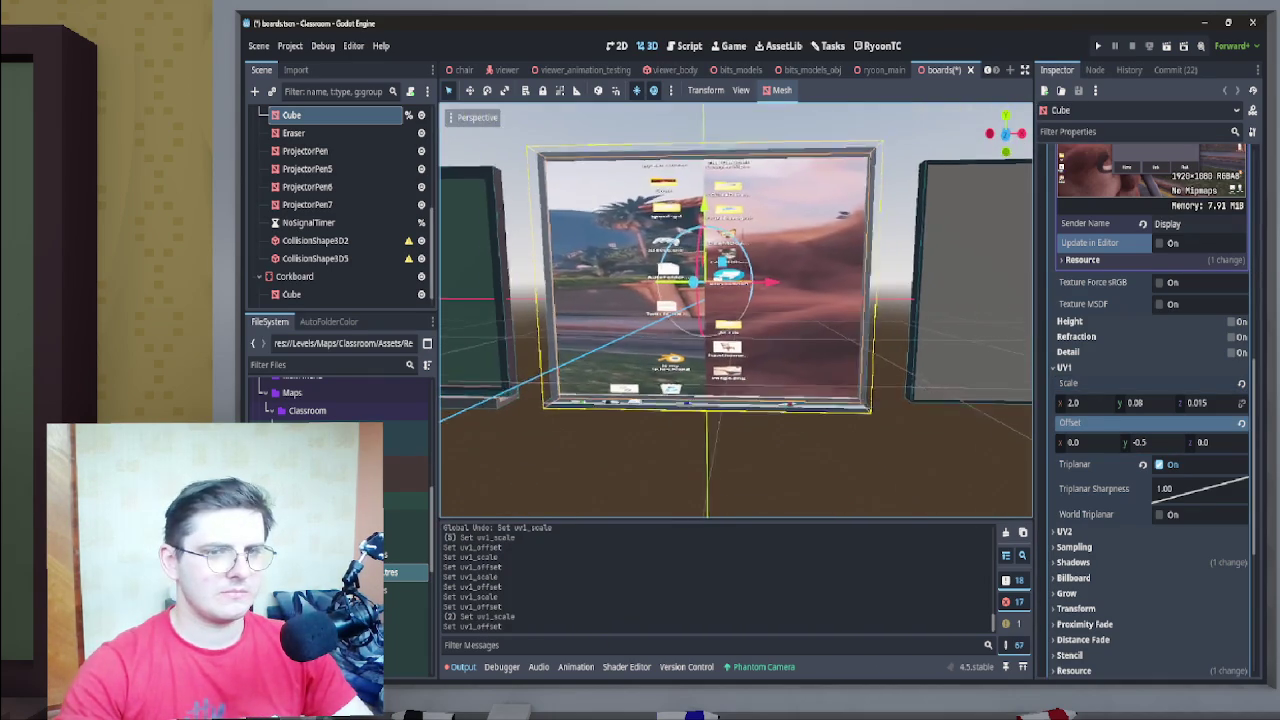
pyautogui.moveTo(1200, 402)
pyautogui.mouseDown()
pyautogui.moveTo(1160, 402)
pyautogui.moveTo(1190, 402)
pyautogui.mouseUp()
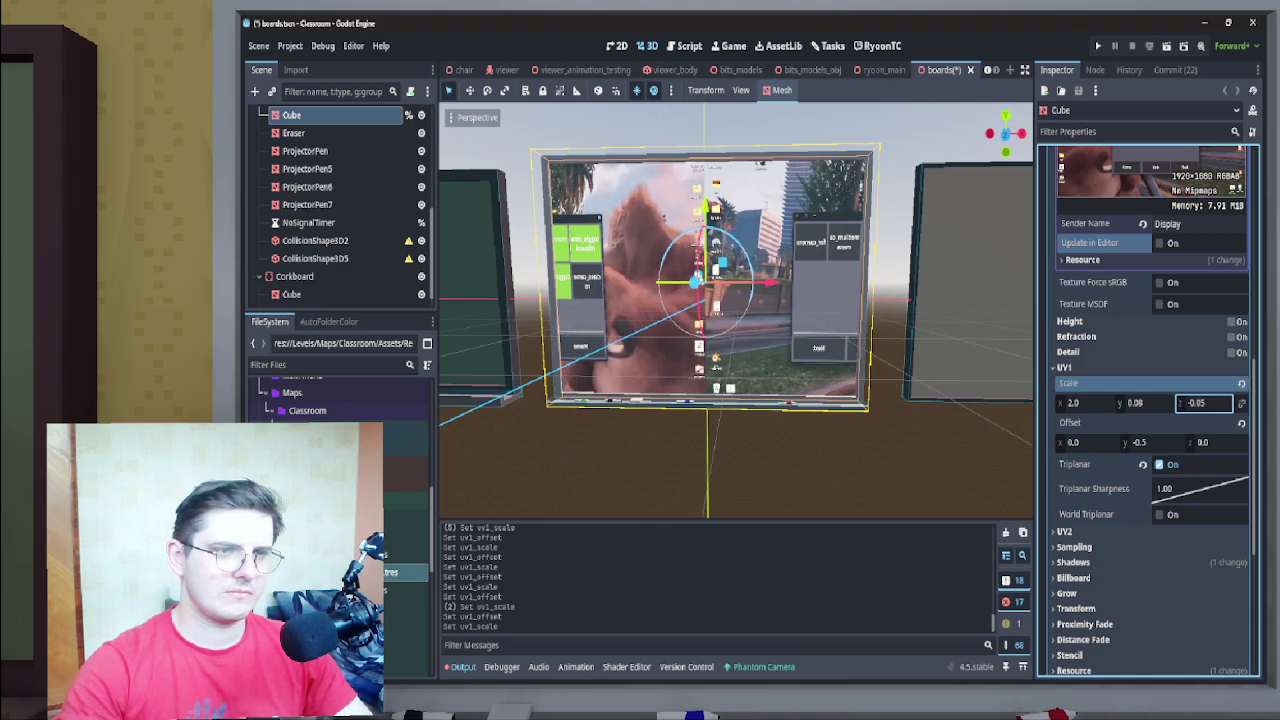
pyautogui.click(1210, 442)
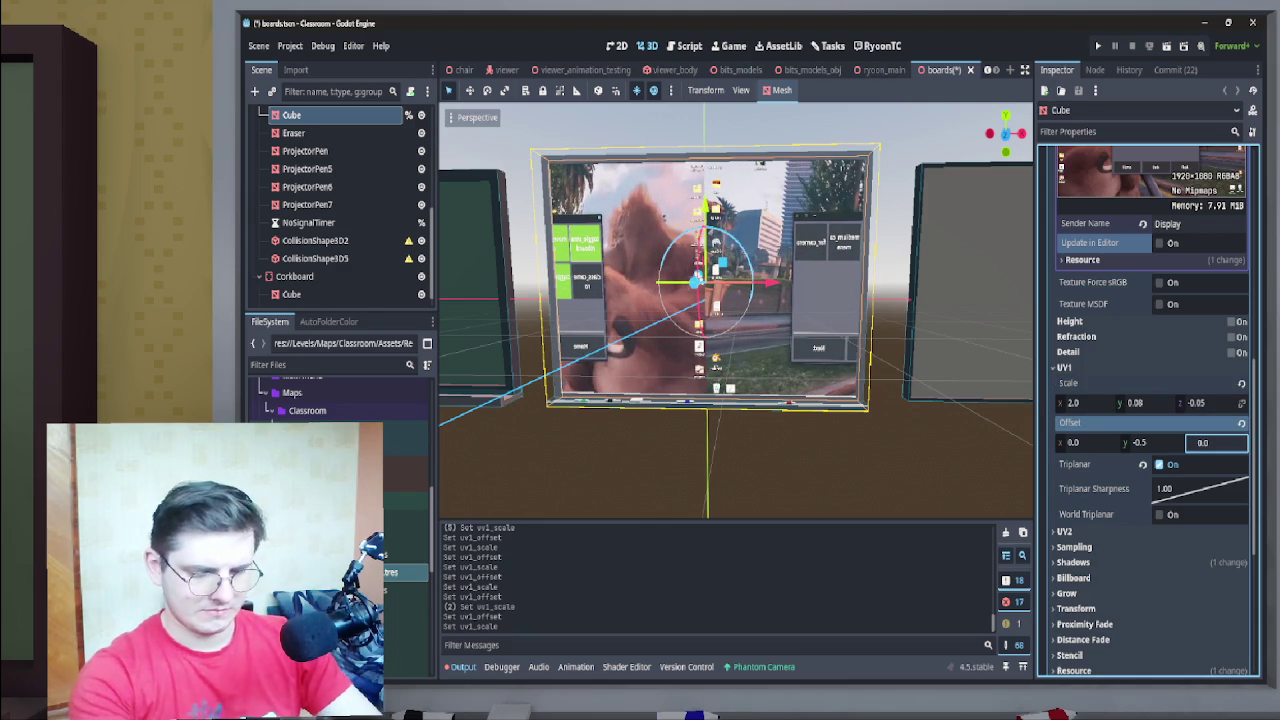
pyautogui.write('0.5')
pyautogui.press('Return')
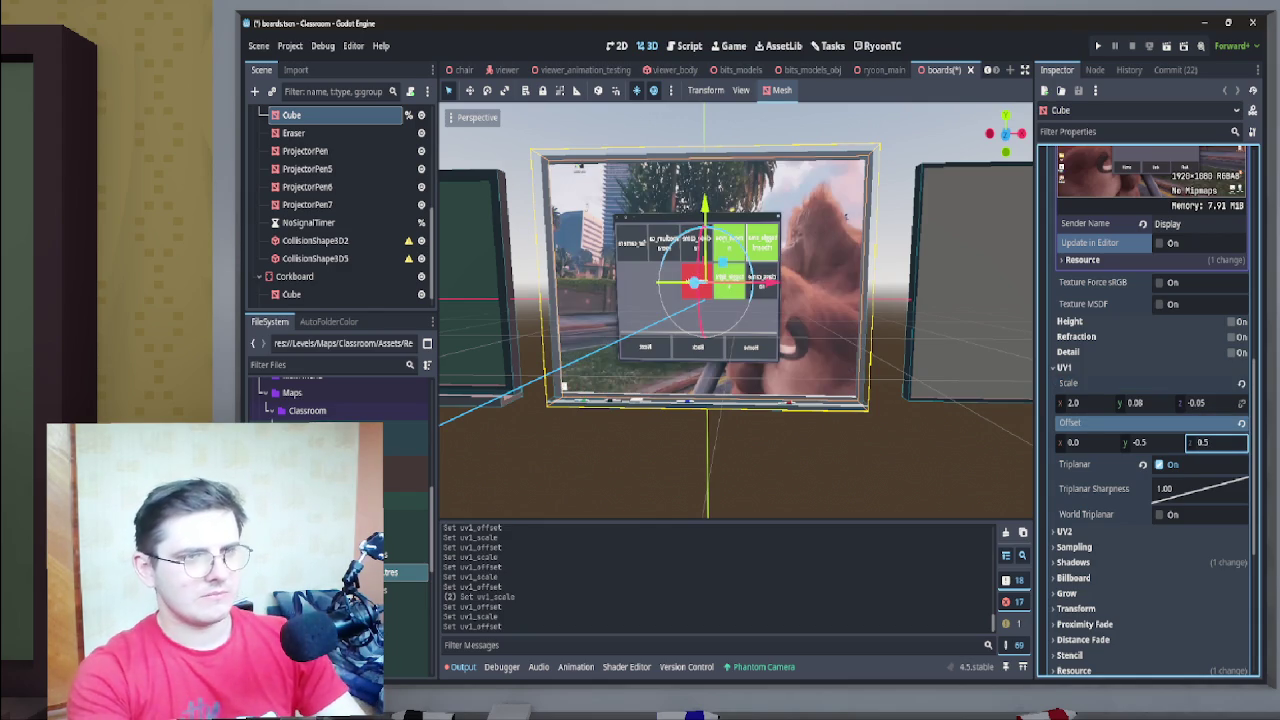
pyautogui.scroll(5, 736, 310)
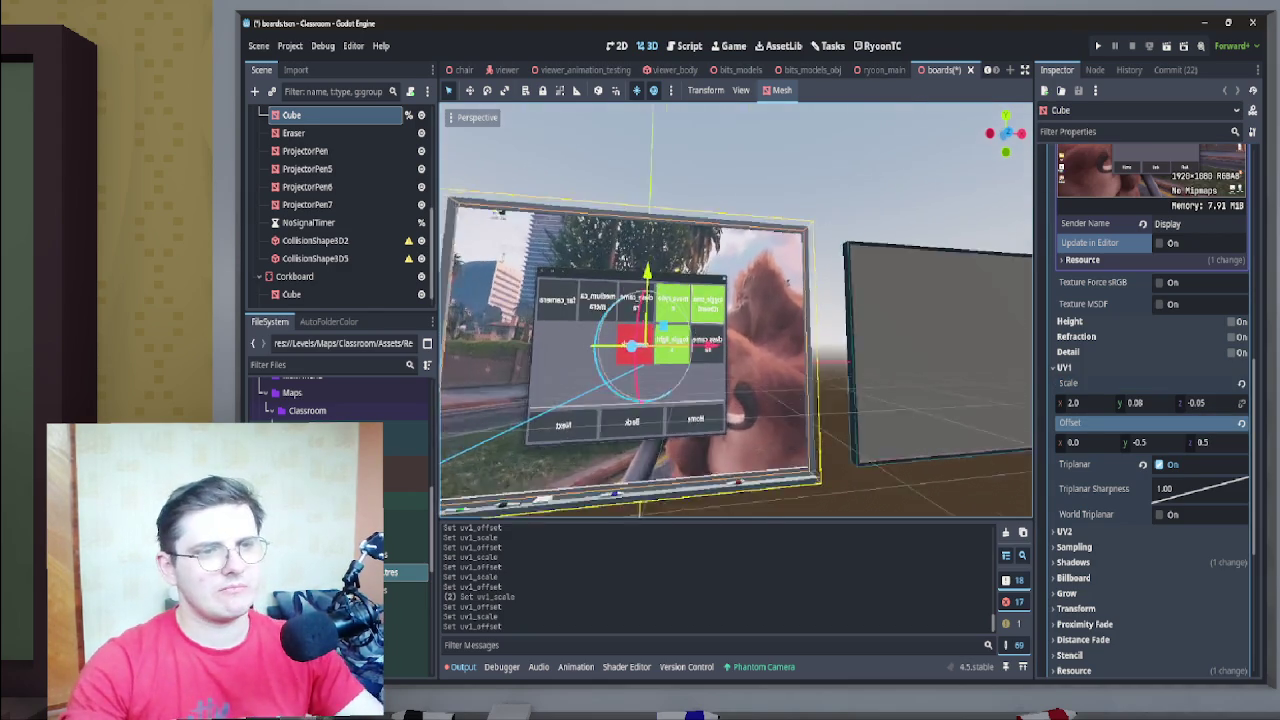
pyautogui.scroll(-3, 736, 310)
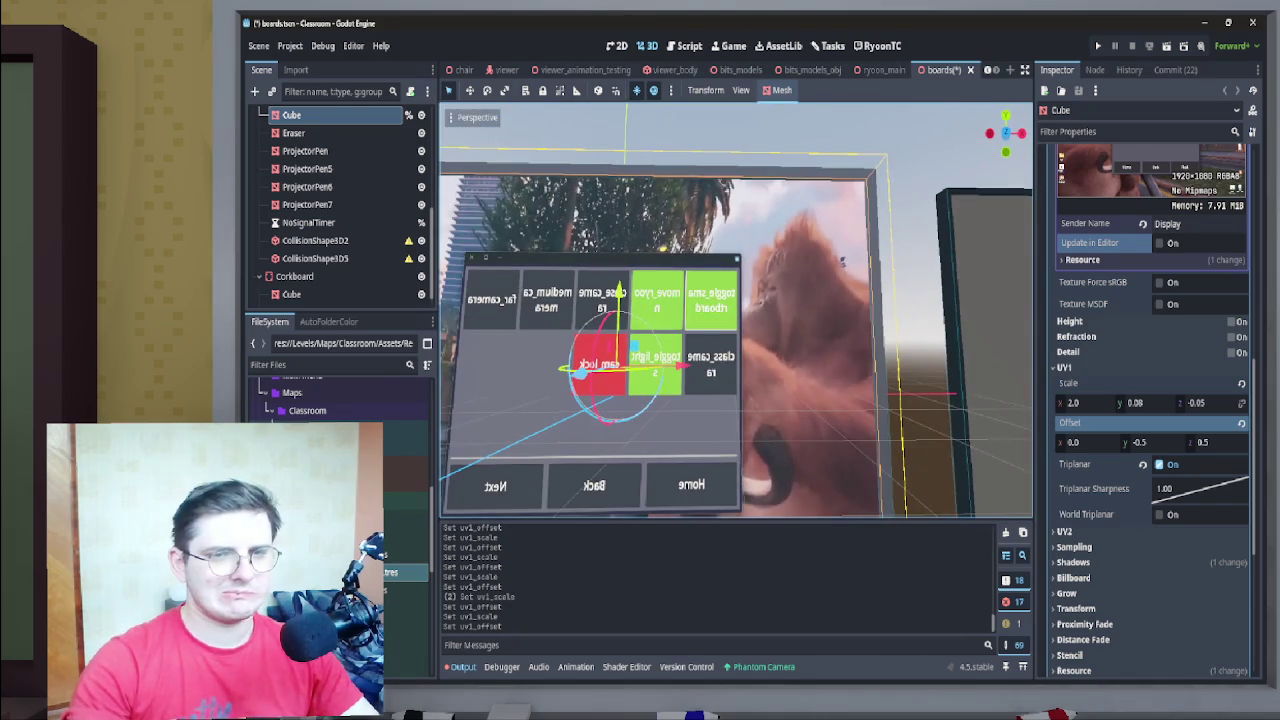
# Set UV1 Scale Z to 0.05 so the board image reads unmirrored
pyautogui.click(1203, 442)
pyautogui.click(1203, 402)
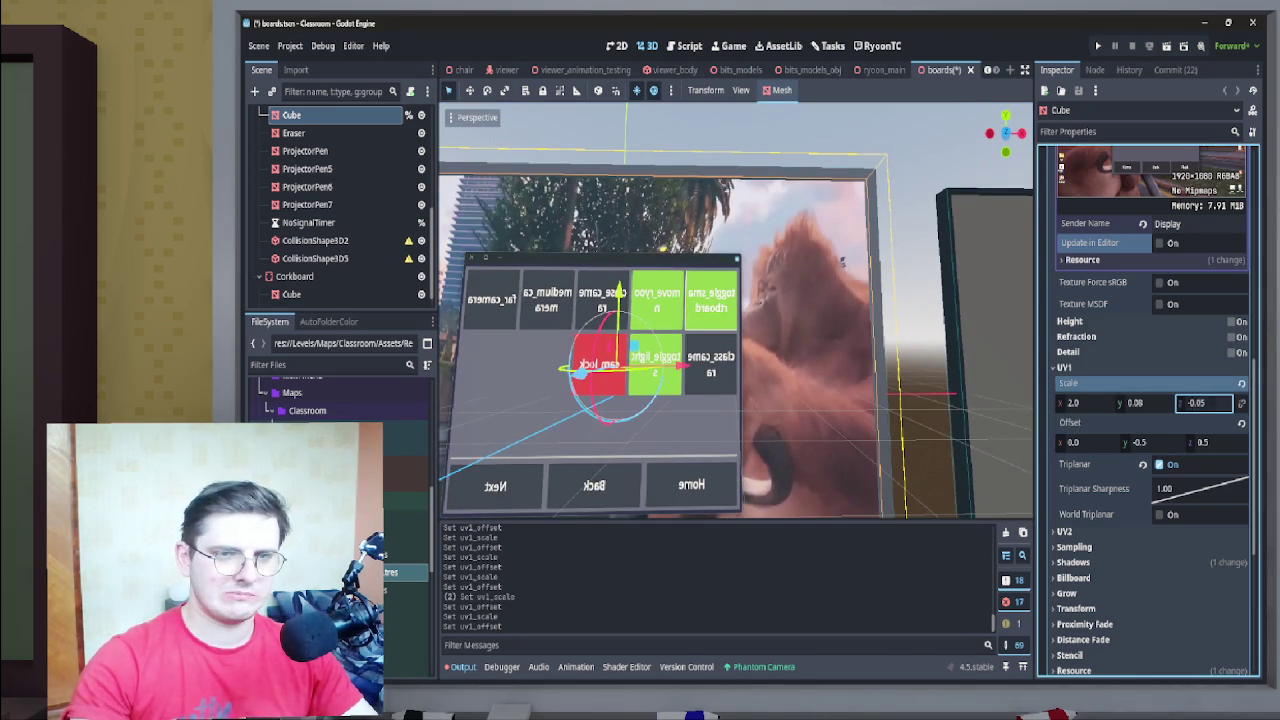
pyautogui.write('0.05')
pyautogui.press('Return')
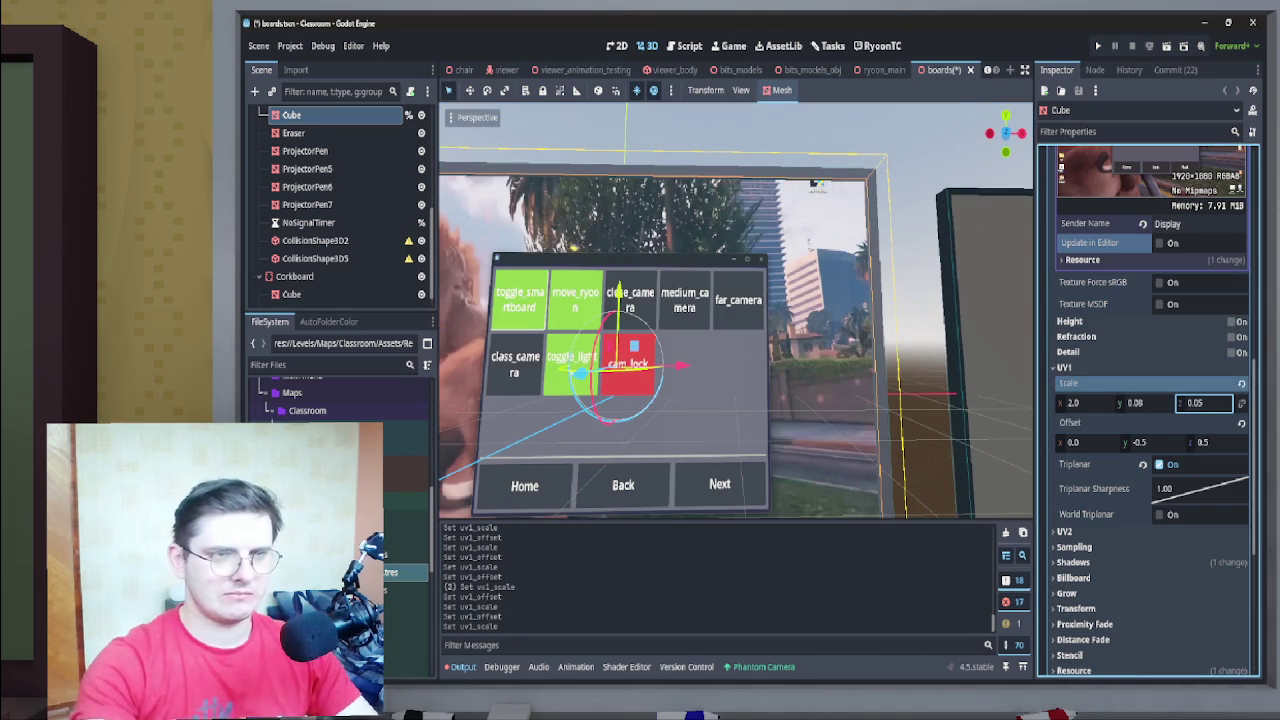
pyautogui.moveTo(735, 310)
pyautogui.mouseDown()
pyautogui.moveTo(485, 318)
pyautogui.moveTo(755, 318)
pyautogui.mouseUp()
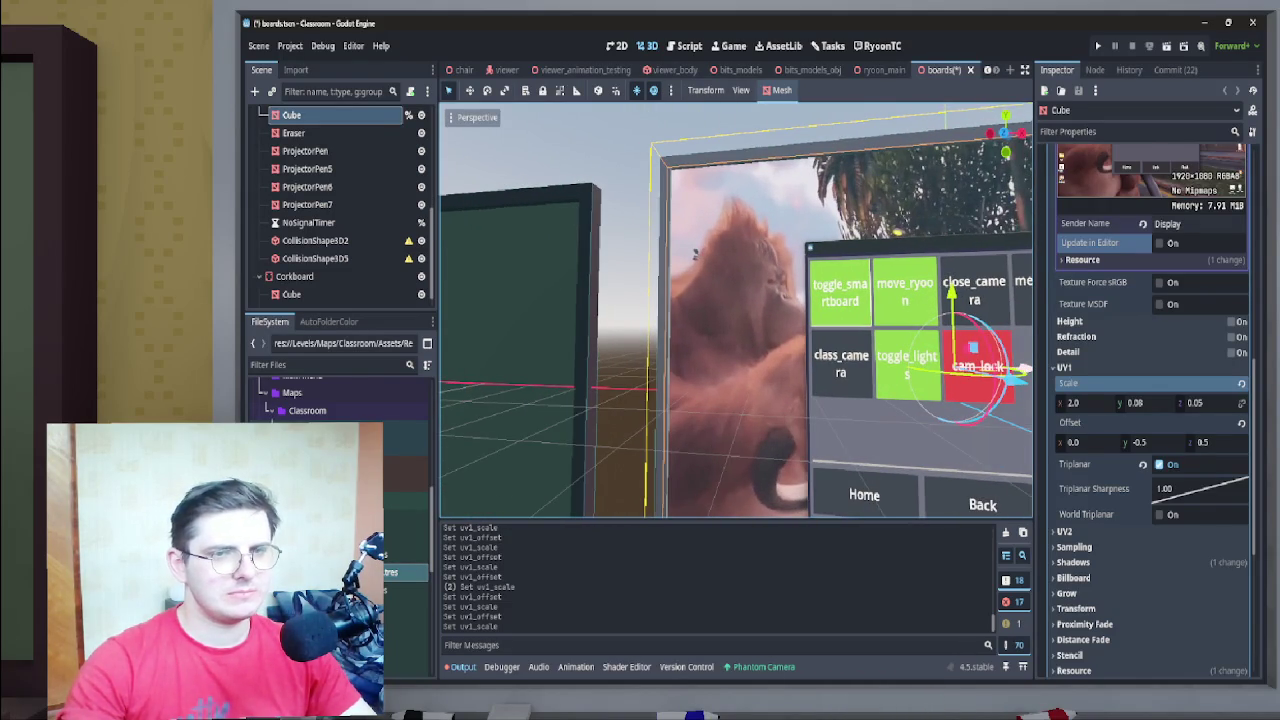
# Try UV1 vertical scale values 0.081, 0.082, 0.107 and 0.092
pyautogui.click(1140, 402)
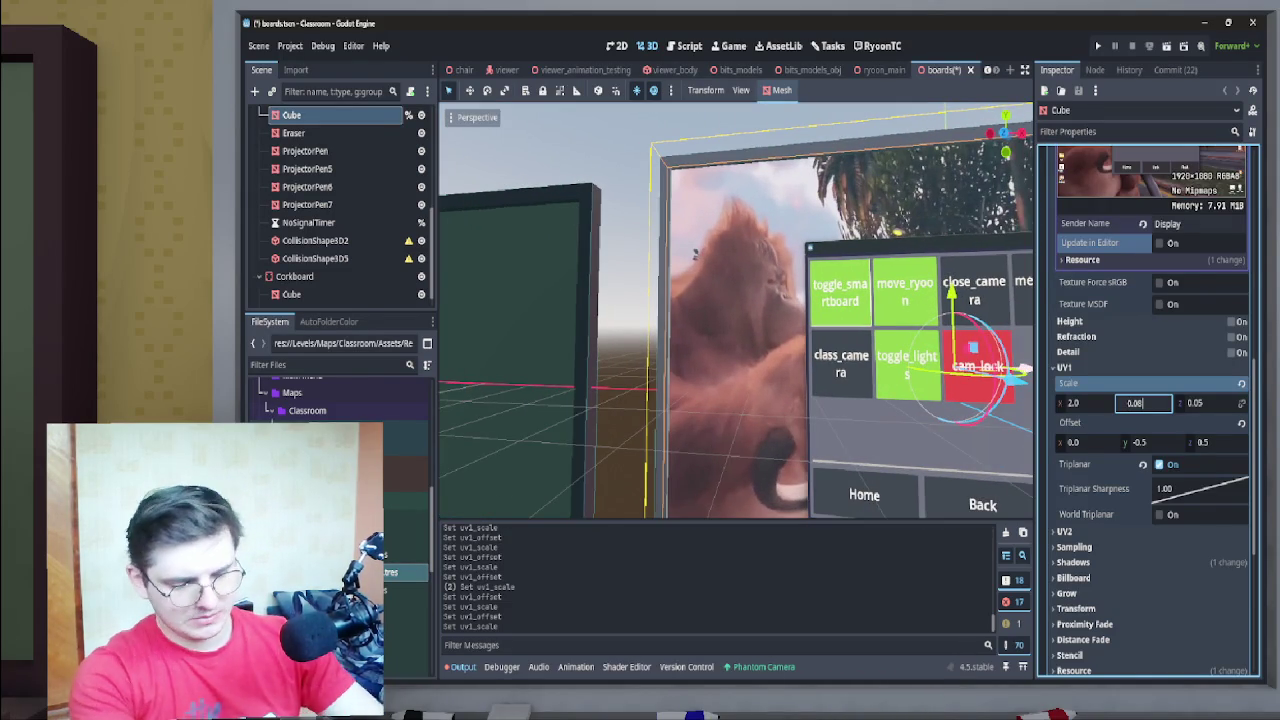
pyautogui.write('1')
pyautogui.press('Return')
pyautogui.click(1140, 402)
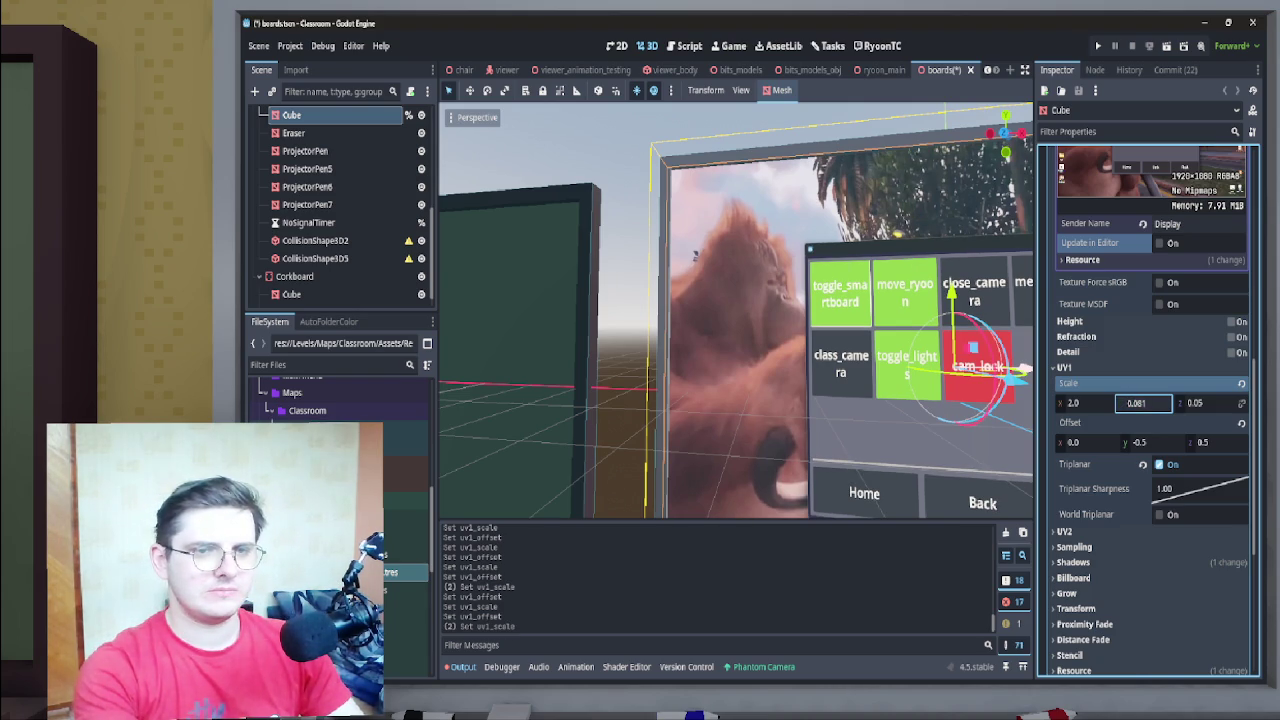
pyautogui.write('0.082')
pyautogui.press('Return')
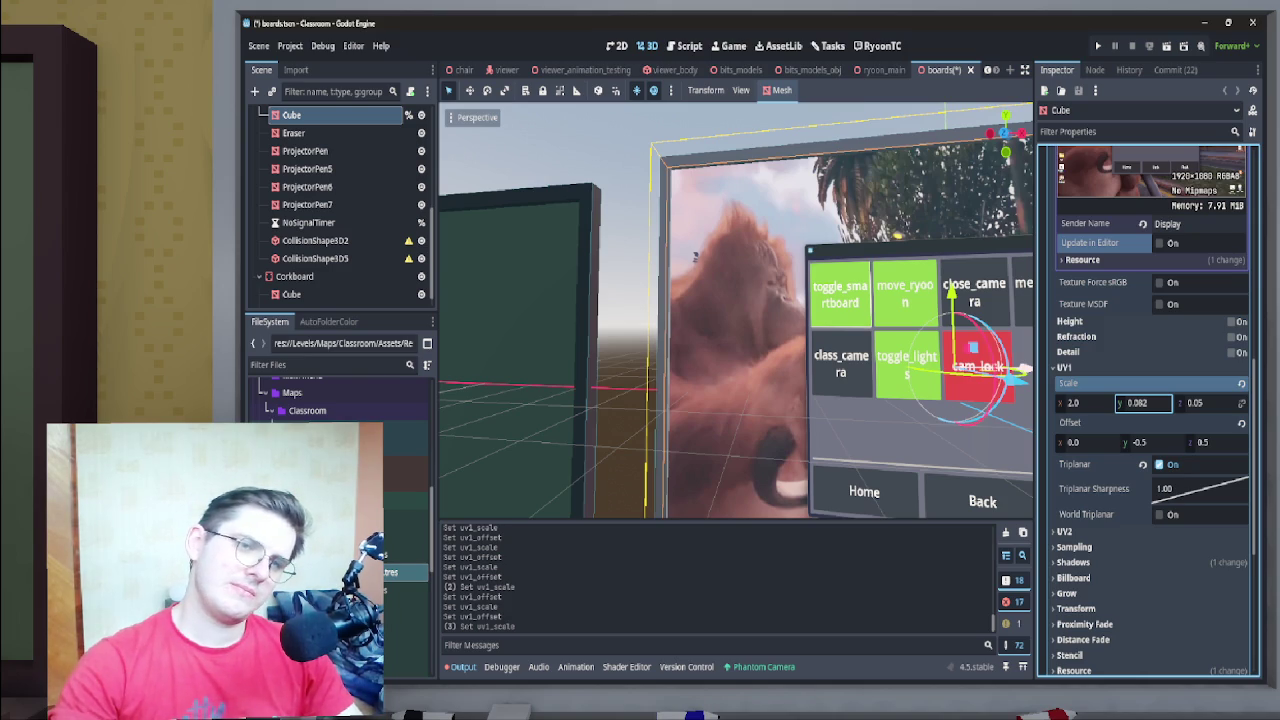
pyautogui.write('0.052')
pyautogui.moveTo(1140, 402)
pyautogui.mouseDown()
pyautogui.moveTo(1165, 402)
pyautogui.moveTo(1150, 402)
pyautogui.mouseUp()
pyautogui.moveTo(1005, 135); pyautogui.dragTo(965, 140)
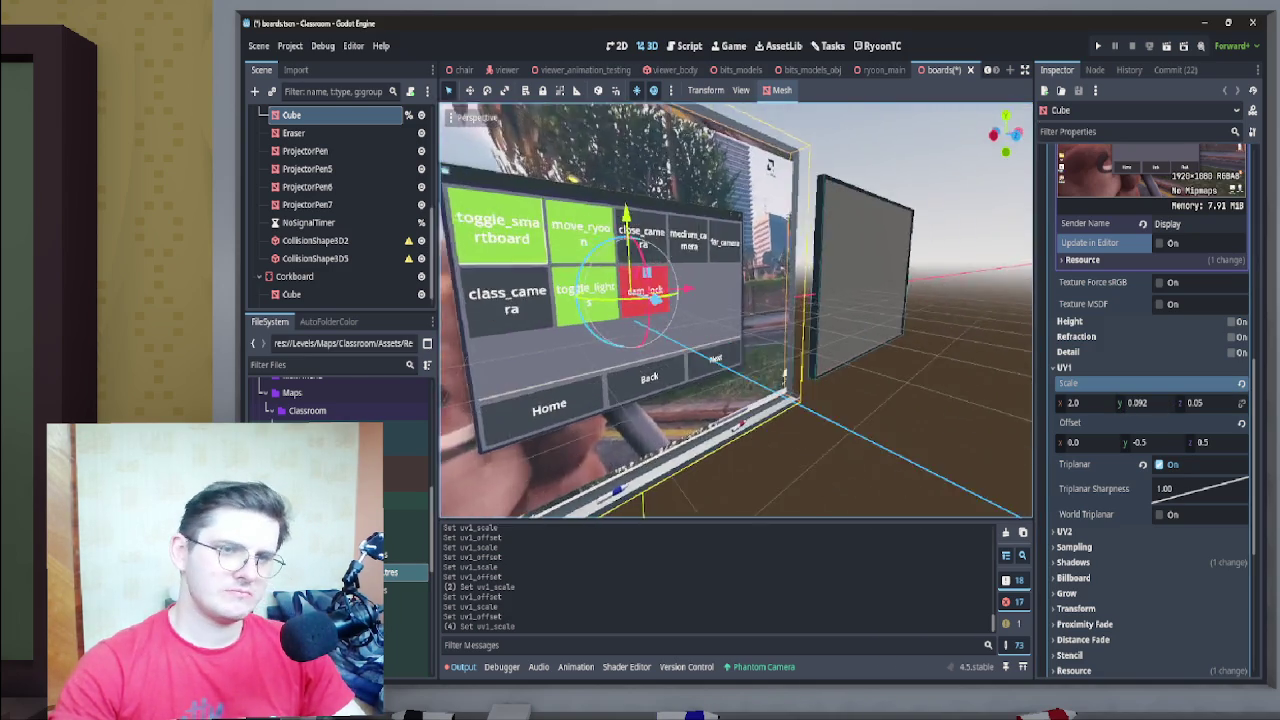
# Fly toward the board's lower buttons and enter a final UV1 vertical scale of 0.087
pyautogui.press('w')
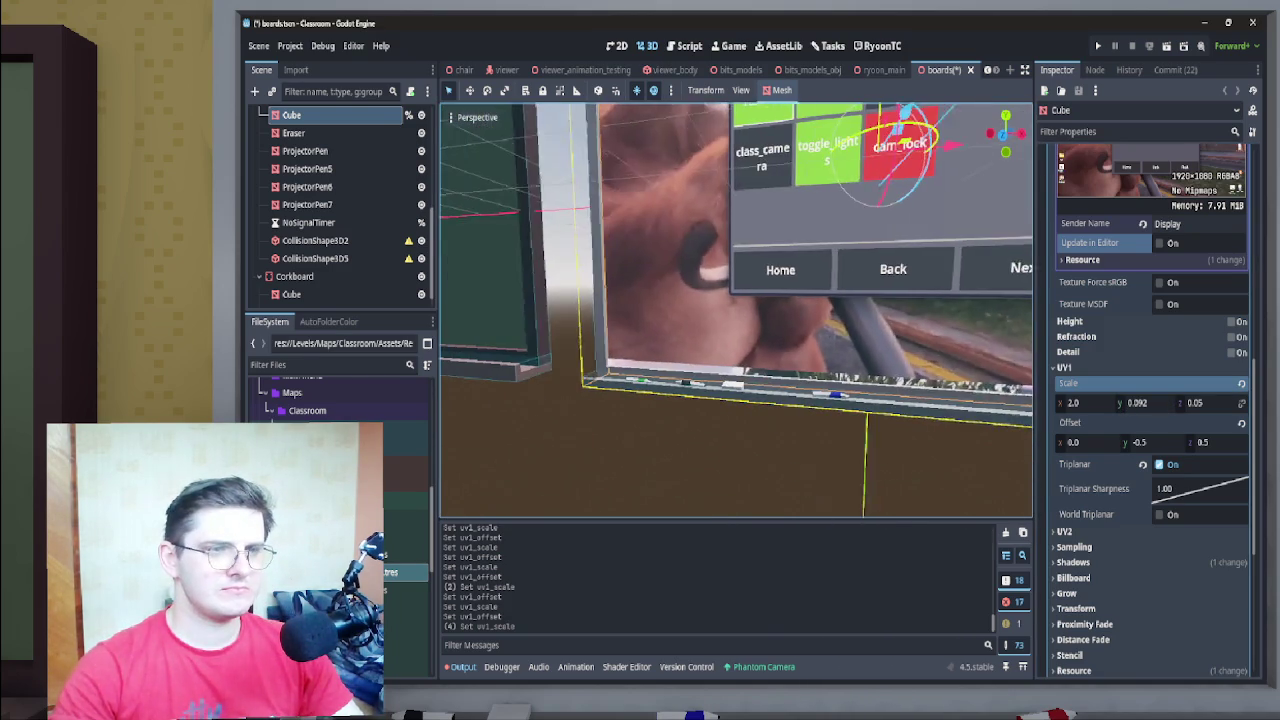
pyautogui.press('a')
pyautogui.click(1145, 402)
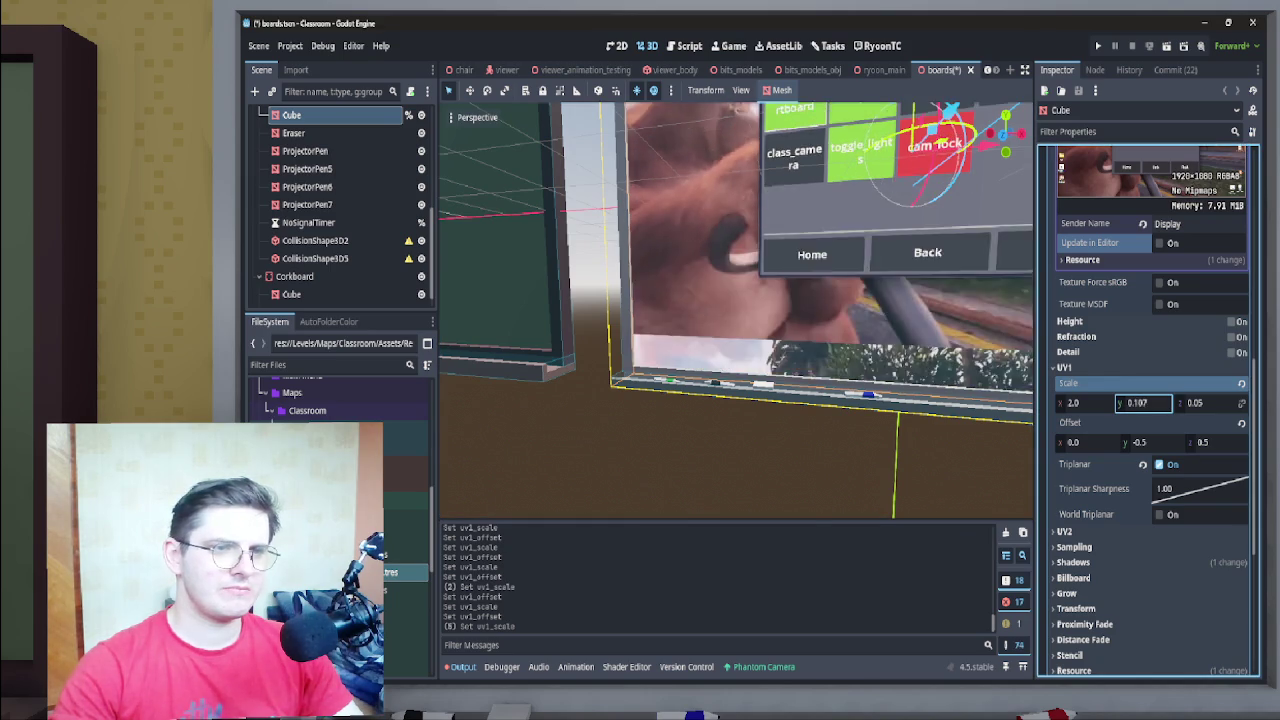
pyautogui.write('0.077')
pyautogui.press('Return')
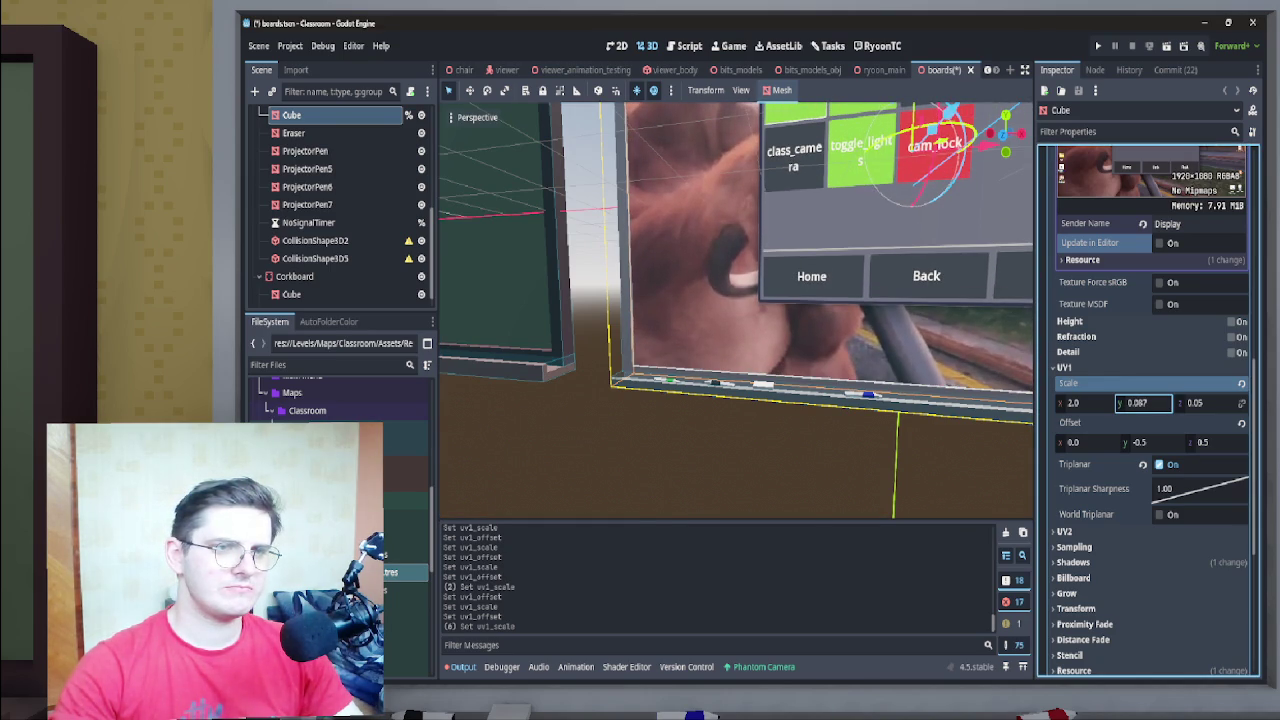
# Fly close to the board's textured face and set UV1 vertical scale to 0.088
pyautogui.press('w')
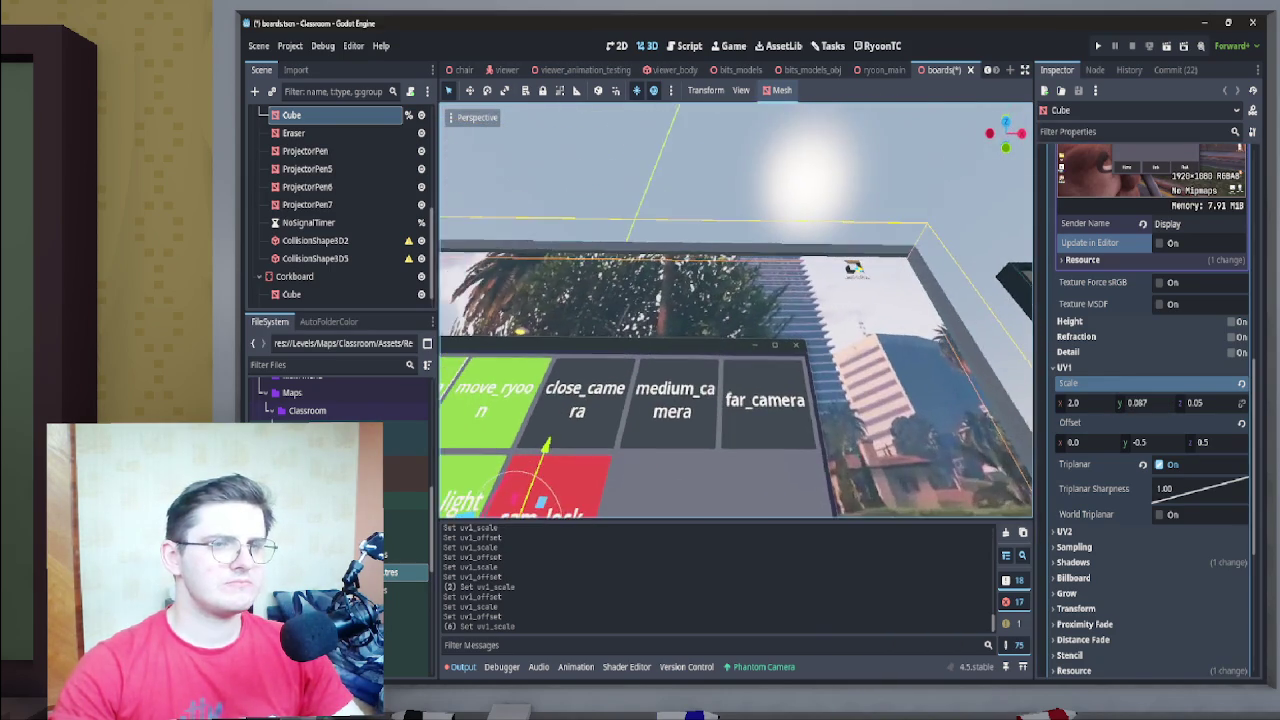
pyautogui.press('w')
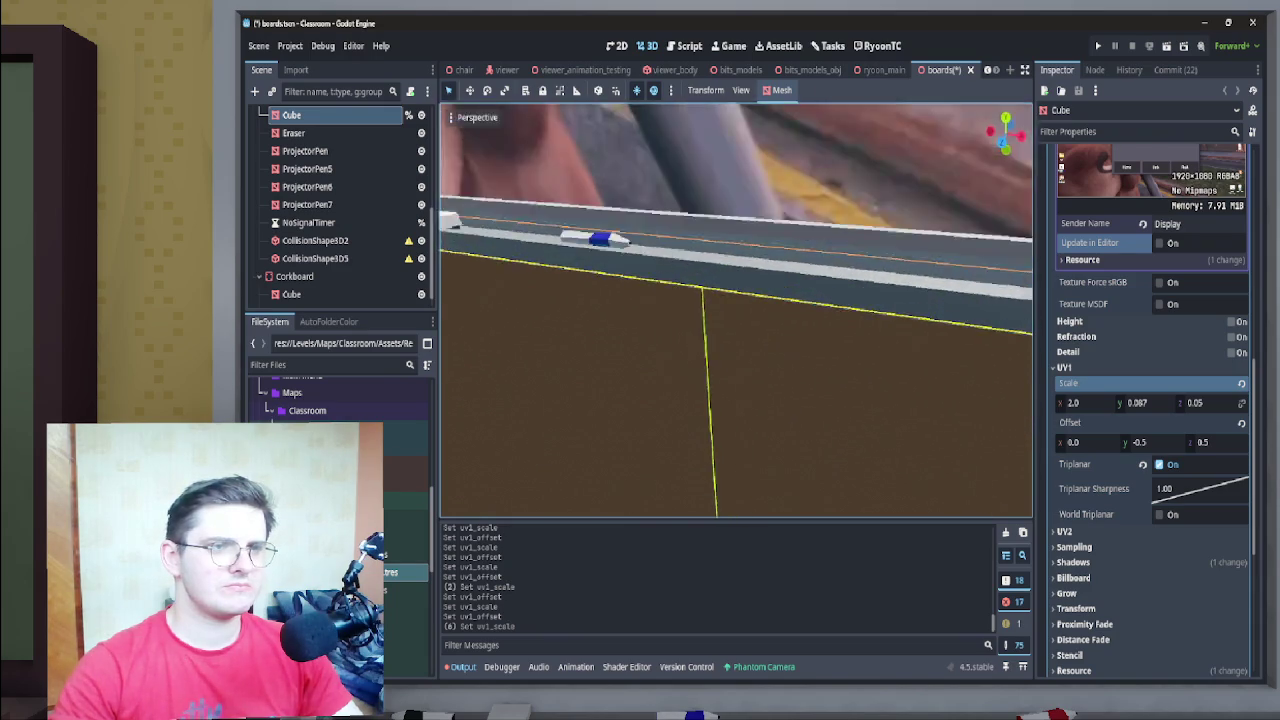
pyautogui.press('w')
pyautogui.press('w')
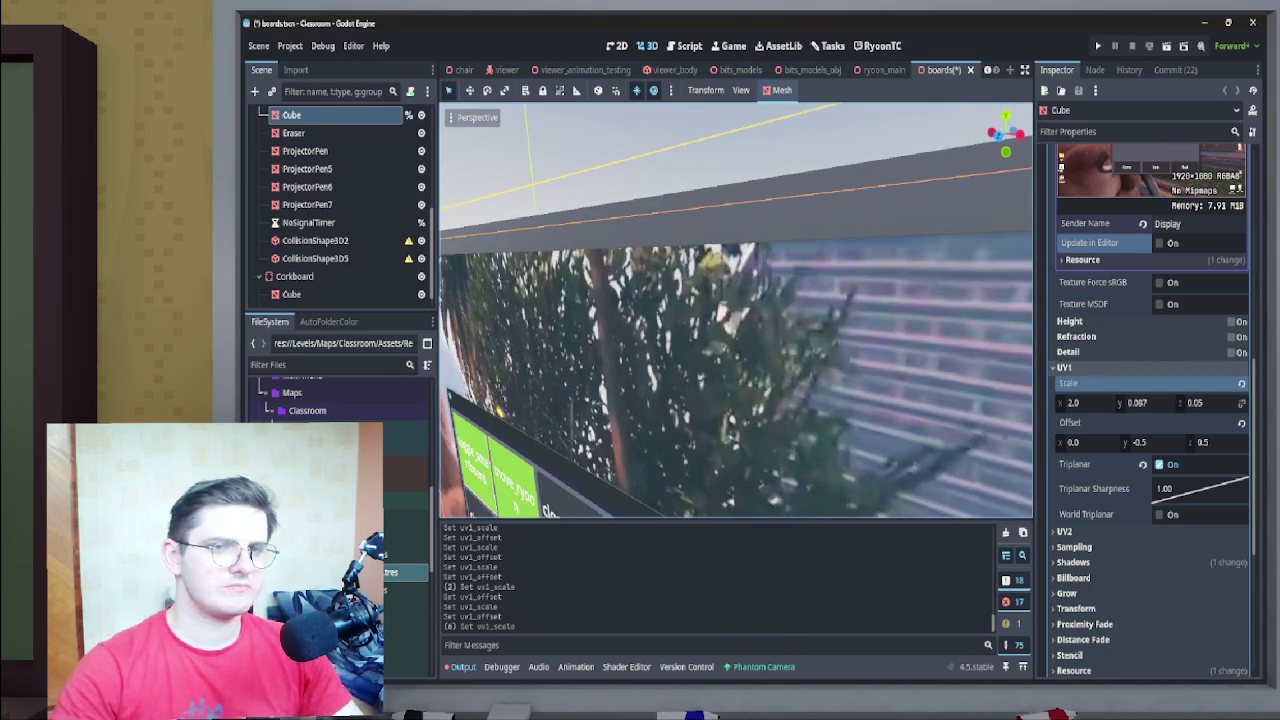
pyautogui.press('w')
pyautogui.click(1143, 402)
pyautogui.press('BackSpace')
pyautogui.write('8')
pyautogui.press('Return')
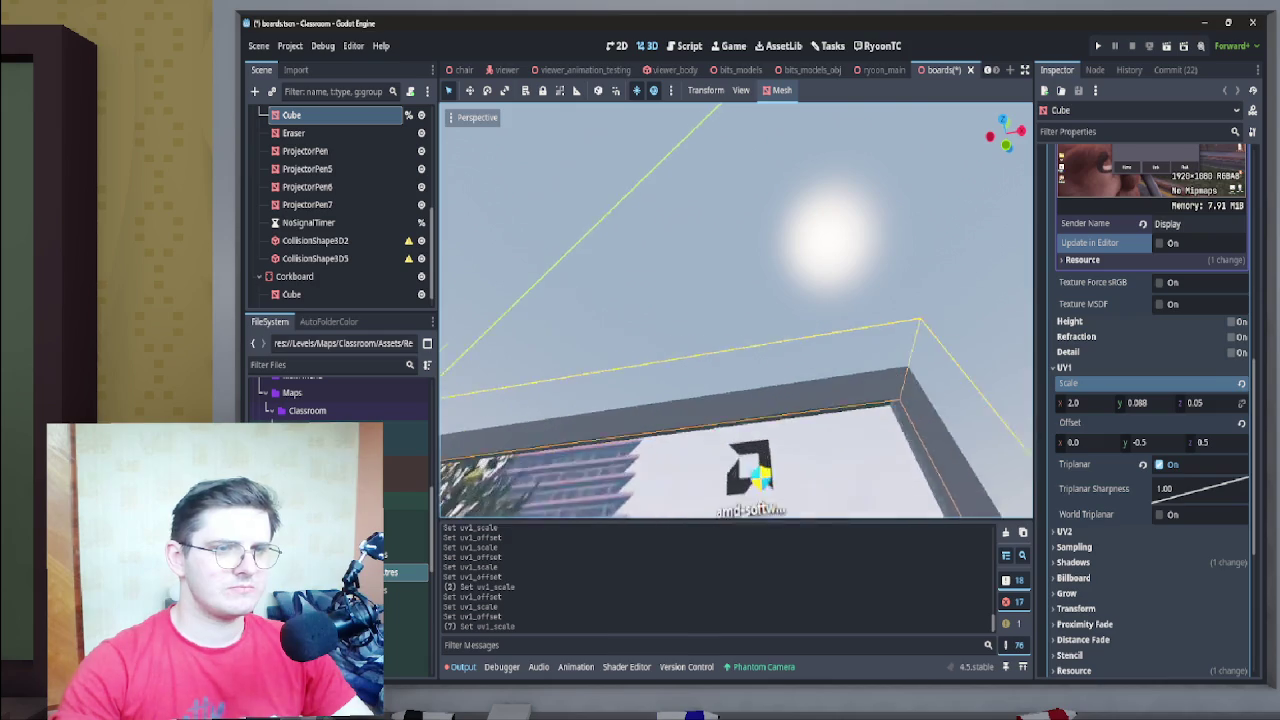
# Set UV1 vertical scale to 0.089, try offset -0.535, then return the offset to -0.5
pyautogui.click(1137, 402)
pyautogui.write('0.089')
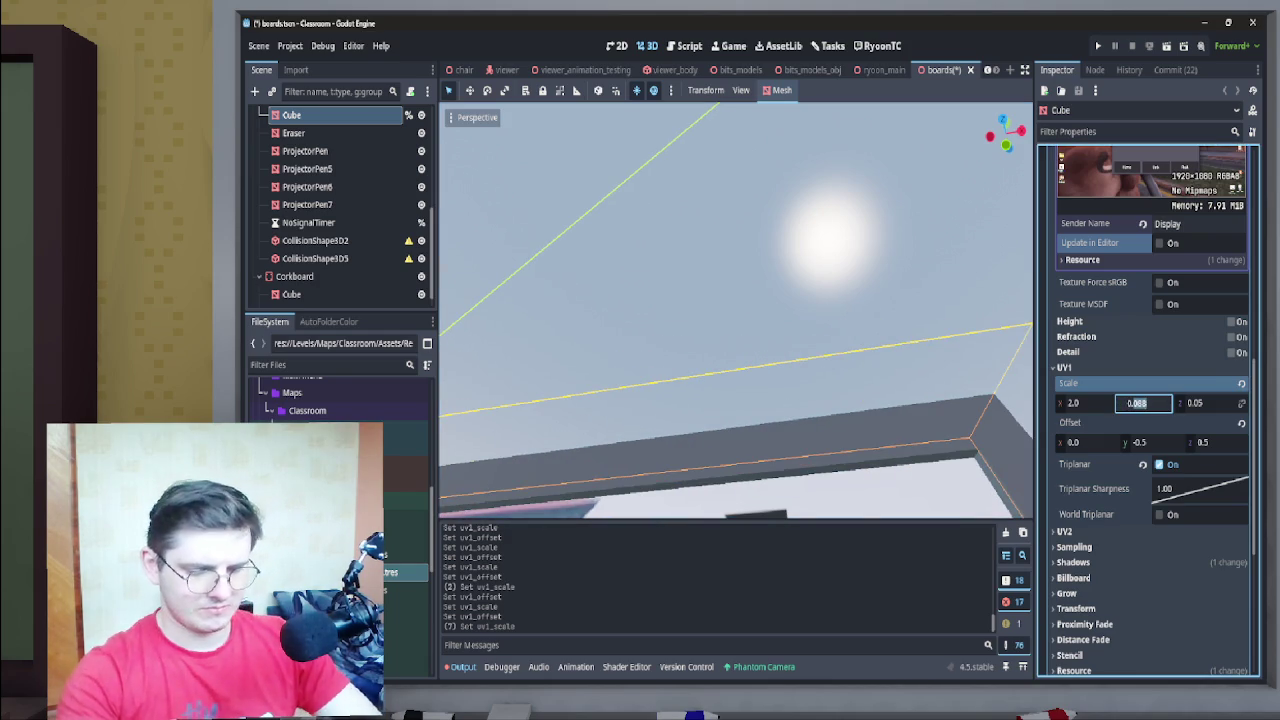
pyautogui.press('Return')
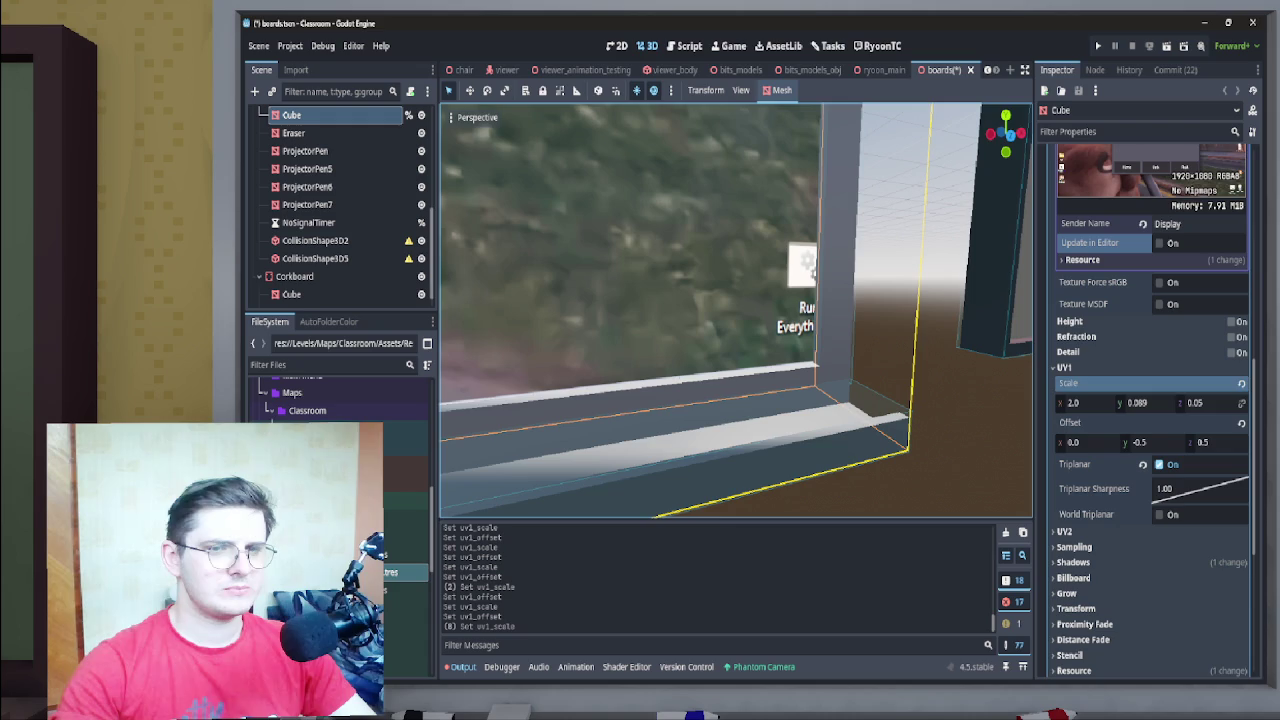
pyautogui.click(1150, 442)
pyautogui.write('-0.535')
pyautogui.press('Return')
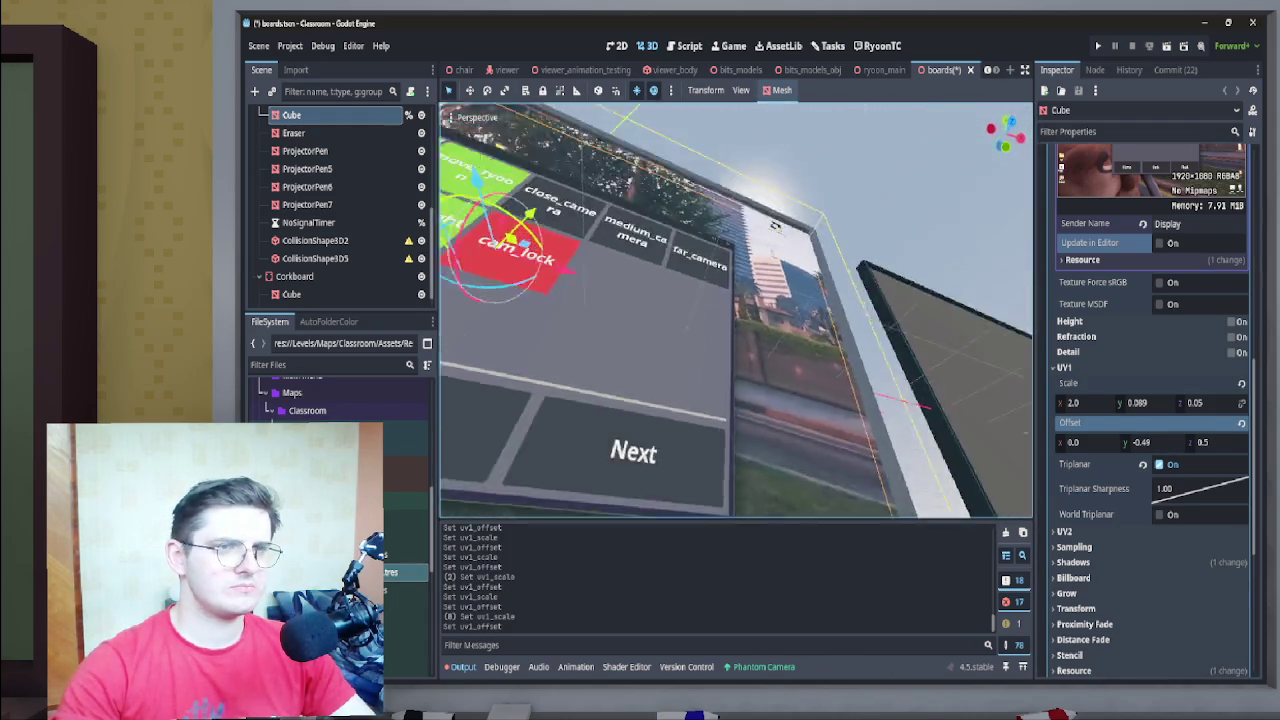
pyautogui.click(1150, 442)
pyautogui.press('BackSpace')
pyautogui.write('5')
pyautogui.press('Return')
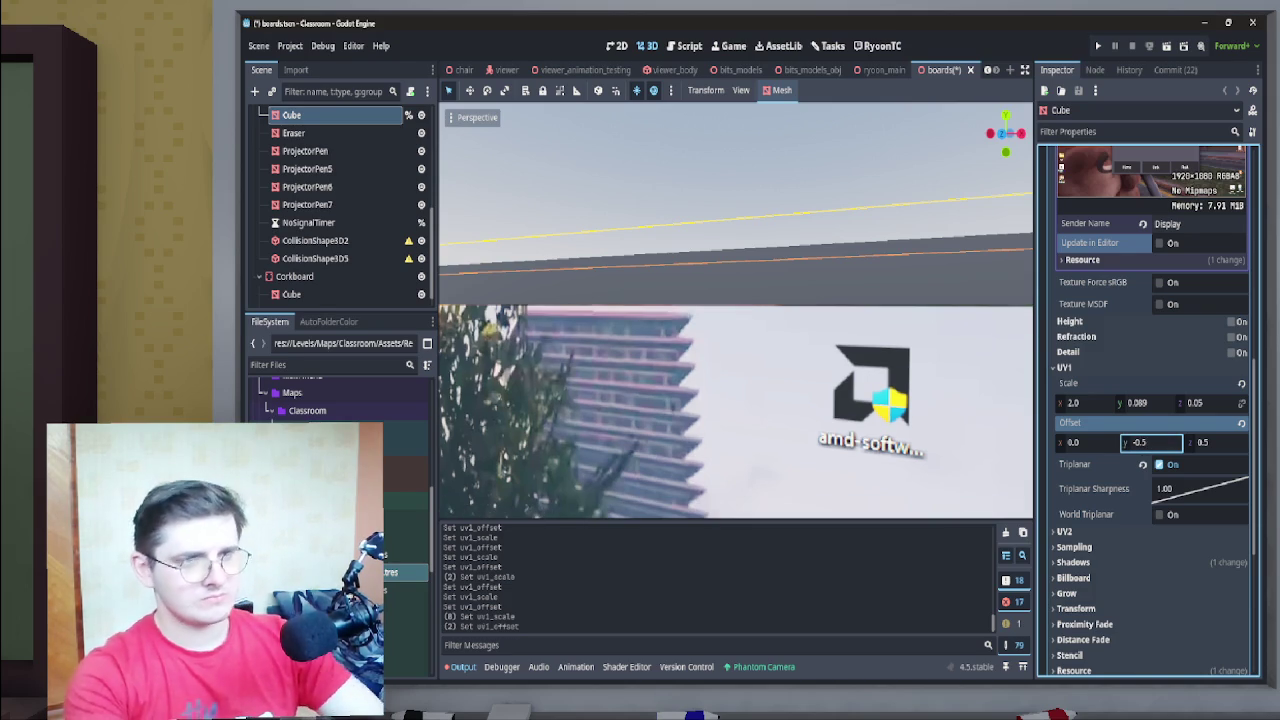
# Check the board at angles with vertical scale 0.09, then settle back on 0.089
pyautogui.moveTo(736, 310)
pyautogui.mouseDown()
pyautogui.moveTo(790, 305)
pyautogui.moveTo(750, 300)
pyautogui.mouseUp()
pyautogui.click(1140, 402)
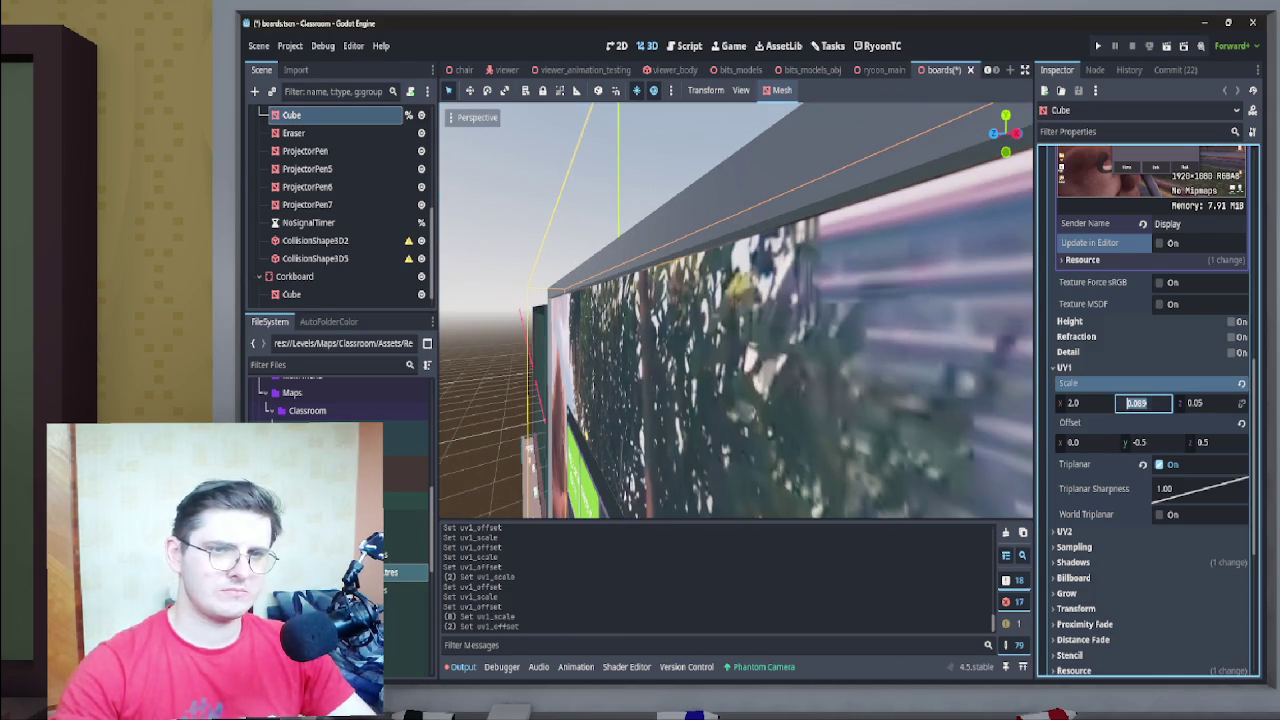
pyautogui.write('0.09')
pyautogui.press('Return')
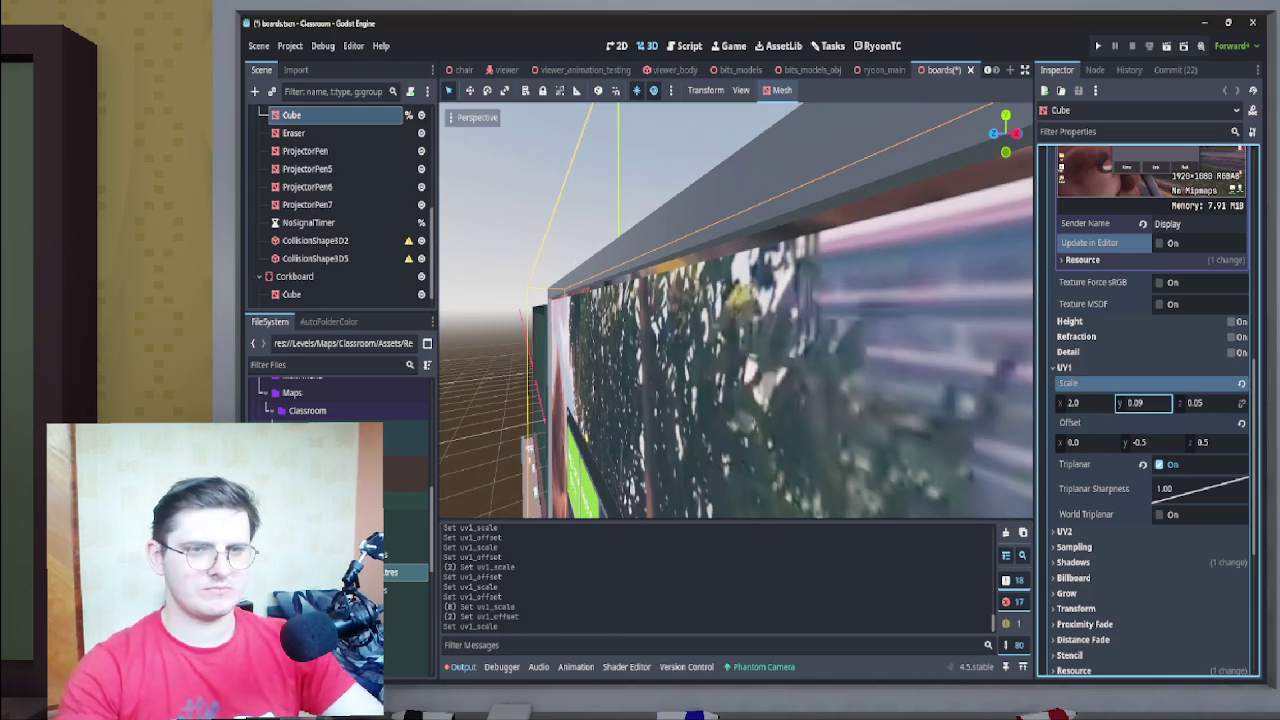
pyautogui.moveTo(736, 310)
pyautogui.mouseDown()
pyautogui.moveTo(720, 305)
pyautogui.moveTo(676, 352)
pyautogui.mouseUp()
pyautogui.click(1135, 402)
pyautogui.write('0.089')
pyautogui.press('Return')
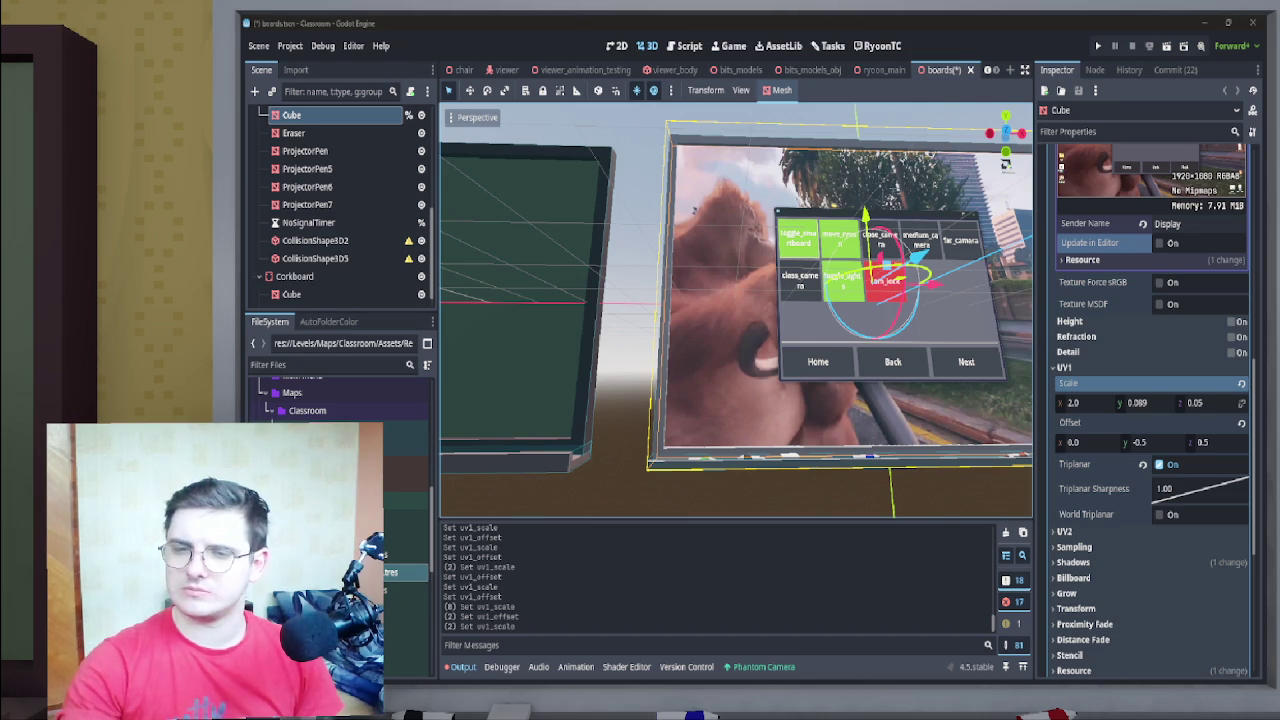
# Toggle the Windows Start menu and orbit back to a head-on board view
pyautogui.press('super')
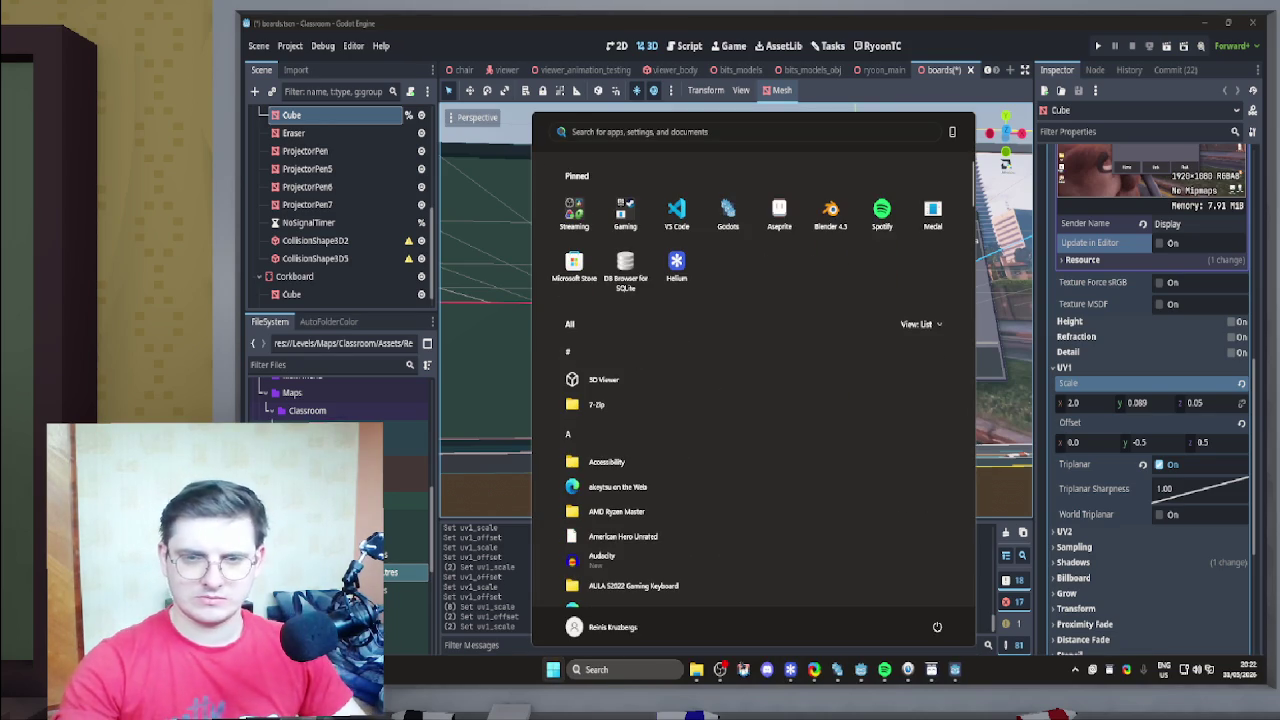
pyautogui.press('super')
pyautogui.press('super')
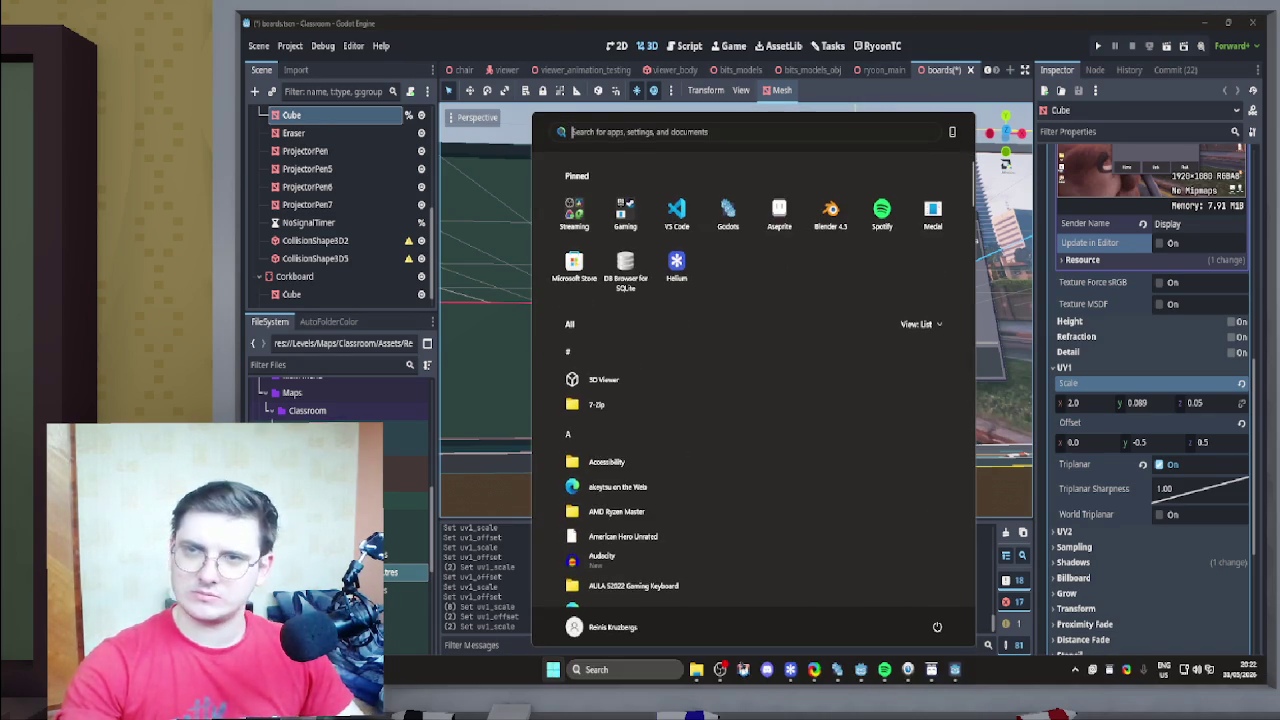
pyautogui.press('super')
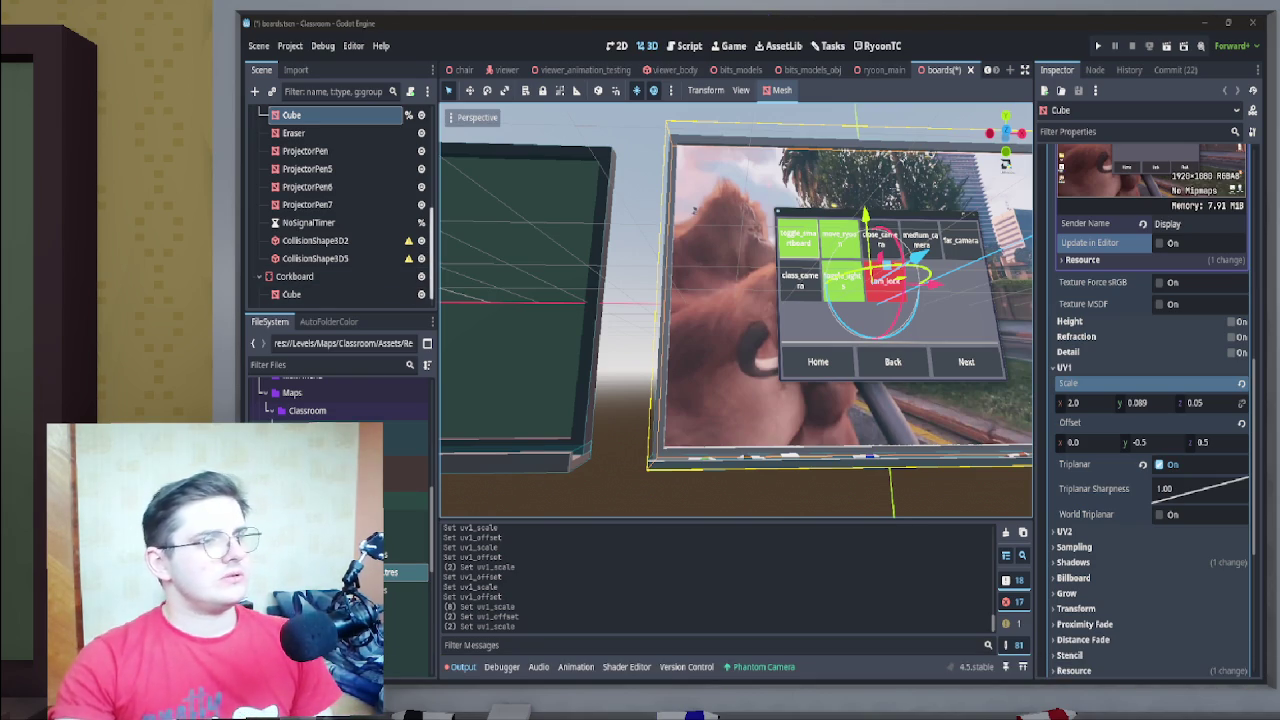
pyautogui.scroll(2, 336, 200)
pyautogui.scroll(2, 336, 200)
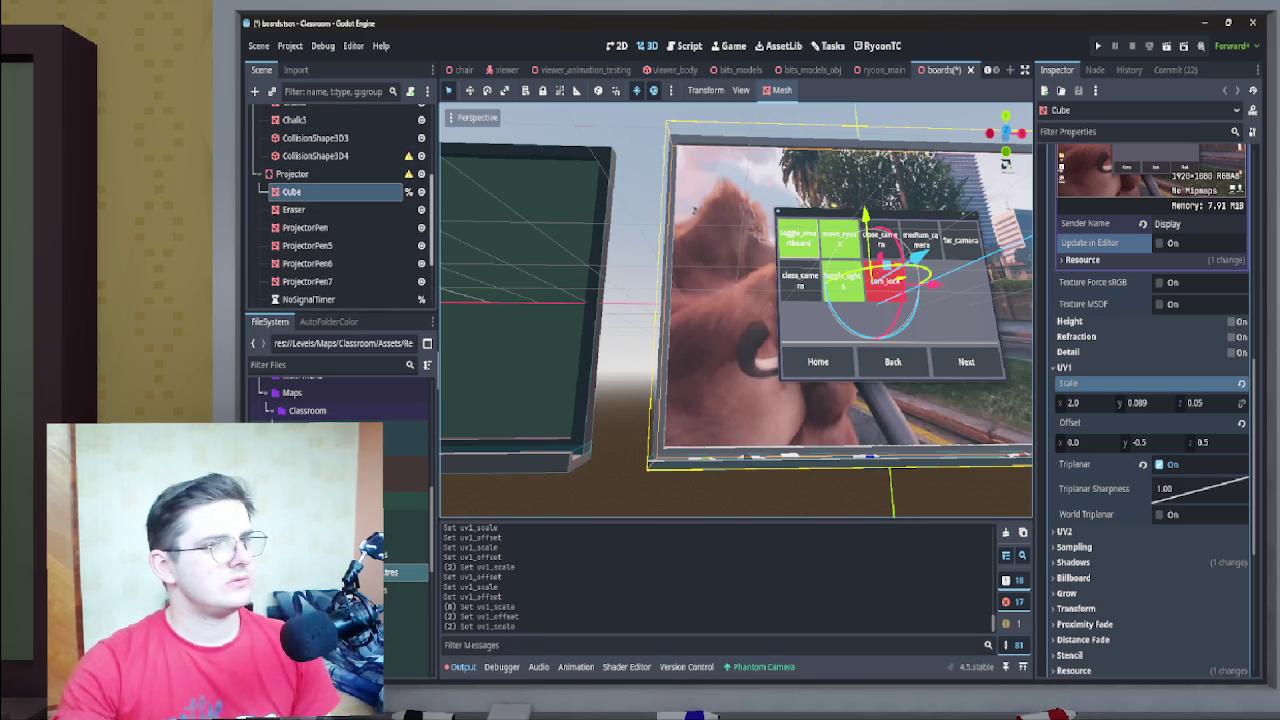
pyautogui.moveTo(693, 210)
pyautogui.mouseDown()
pyautogui.moveTo(540, 127)
pyautogui.moveTo(864, 257)
pyautogui.moveTo(645, 315)
pyautogui.mouseUp()
# Create a Sprite3D node (searched with 'spr') and place it under the Projector node
pyautogui.click(292, 173)
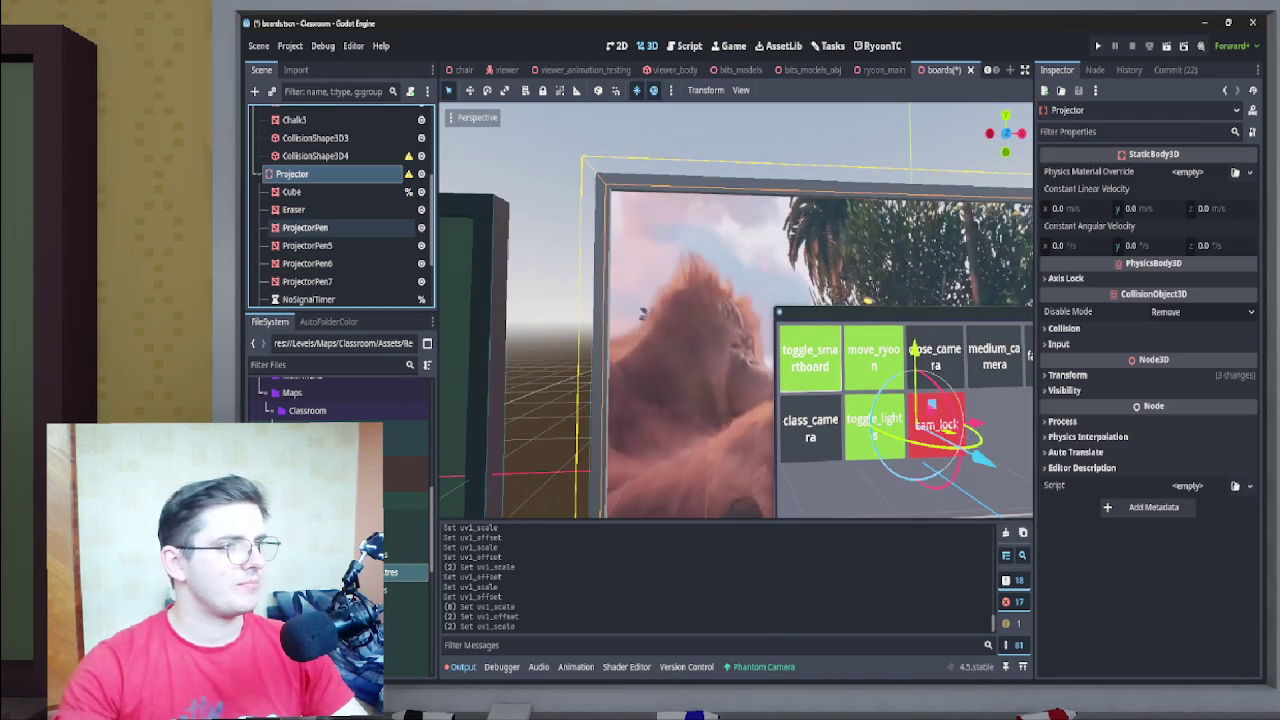
pyautogui.rightClick(298, 176)
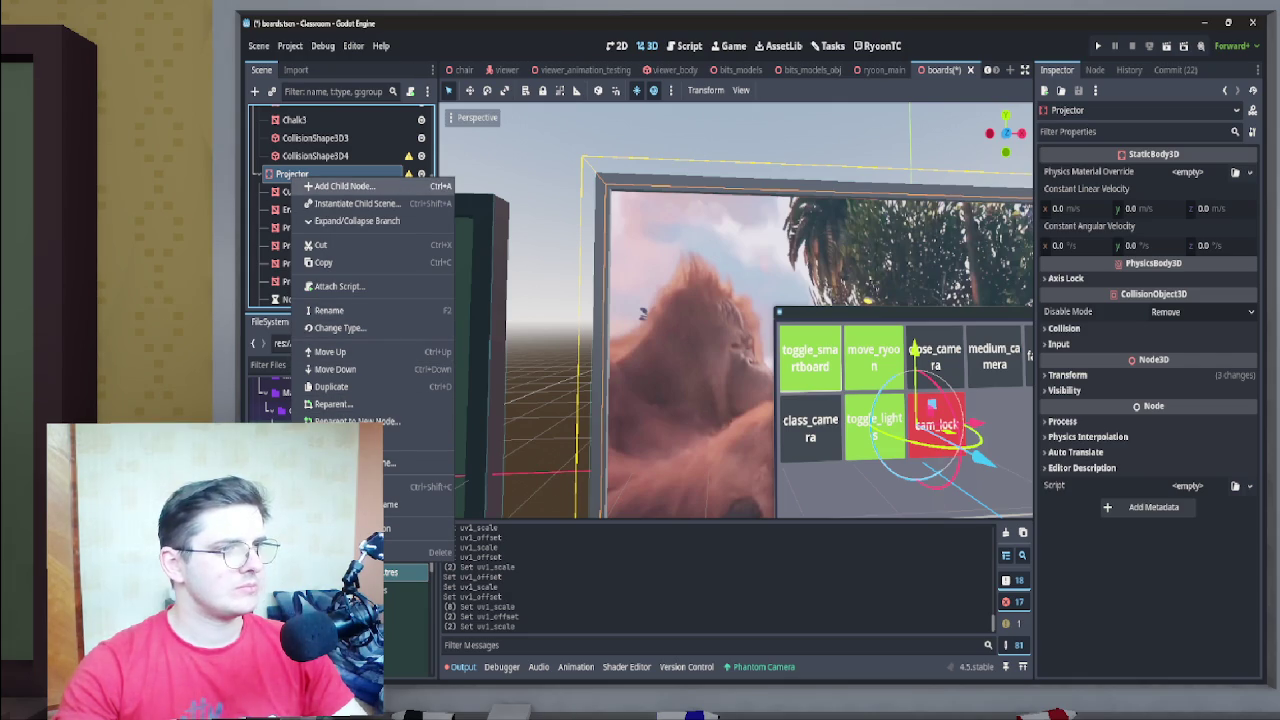
pyautogui.click(340, 186)
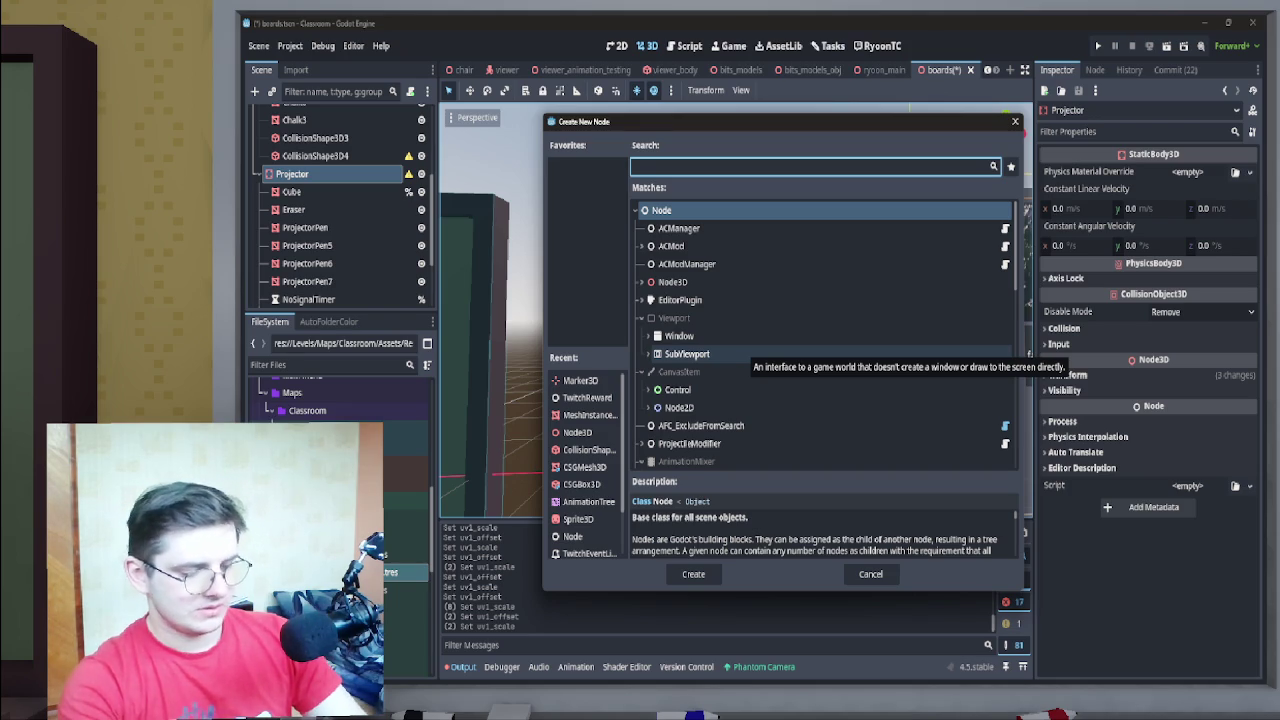
pyautogui.write('spr')
pyautogui.press('Tab')
pyautogui.press('Return')
pyautogui.moveTo(298, 303); pyautogui.dragTo(333, 130)
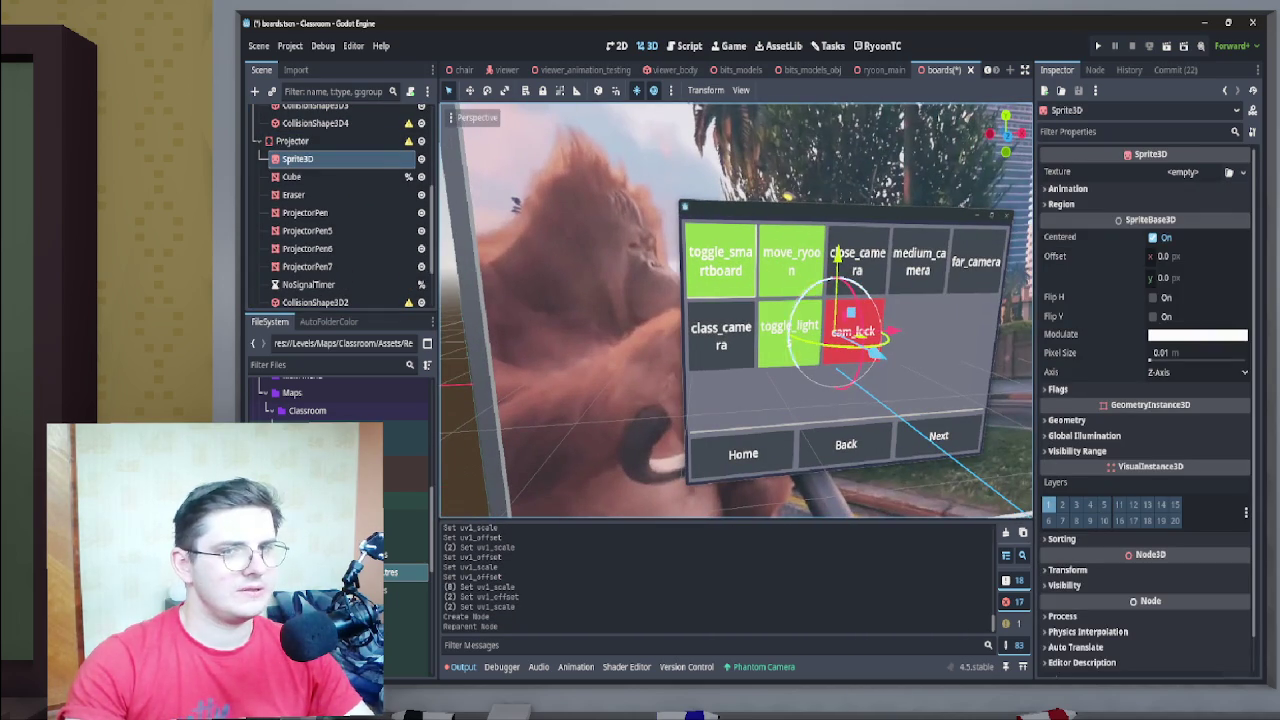
# Shift the Sprite3D along X and assign the SpoutTexture from board_spout_mat.tres as its texture
pyautogui.click(1182, 172)
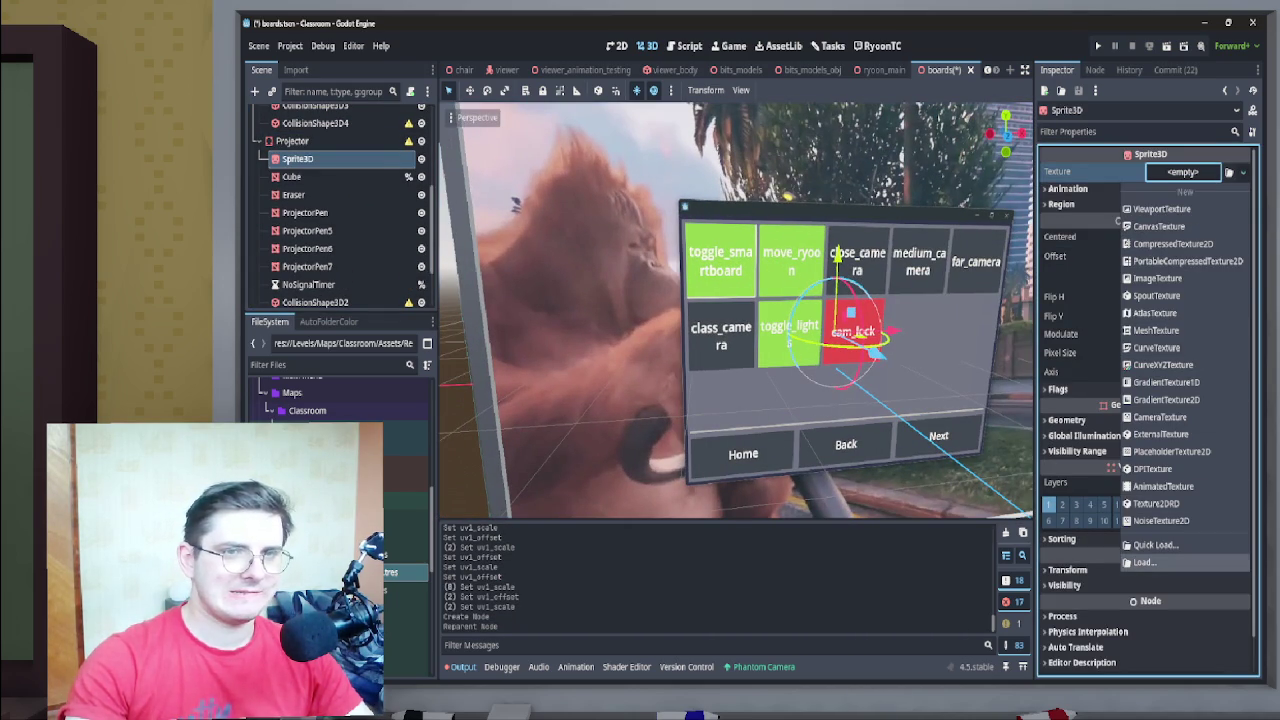
pyautogui.click(1145, 562)
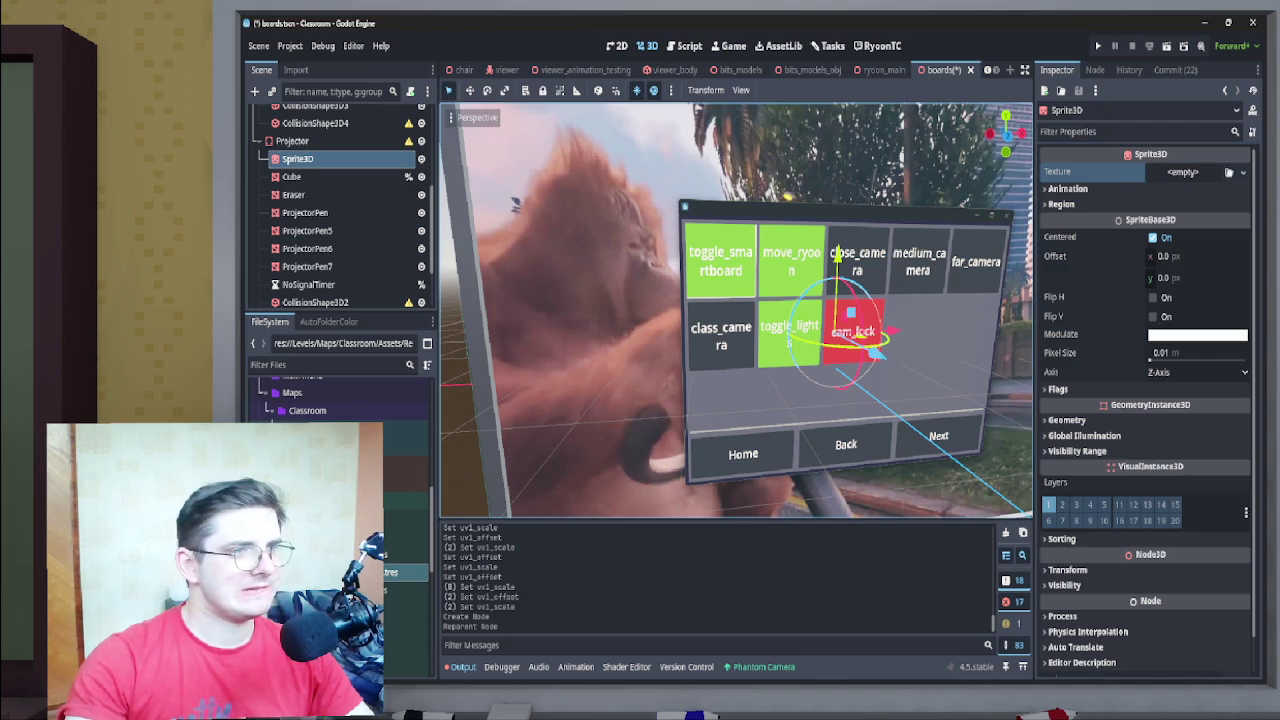
pyautogui.moveTo(405, 590); pyautogui.dragTo(525, 628)
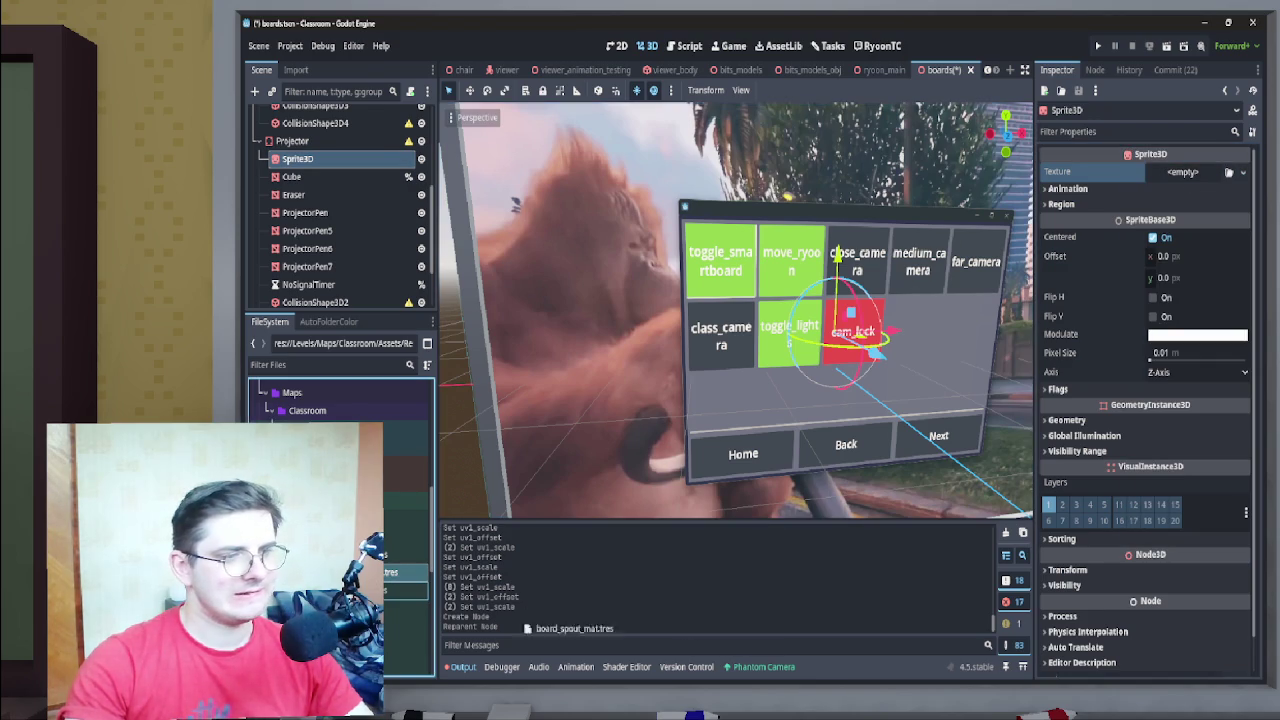
pyautogui.moveTo(735, 310); pyautogui.dragTo(895, 310)
pyautogui.moveTo(735, 372); pyautogui.dragTo(755, 372)
pyautogui.moveTo(395, 572); pyautogui.dragTo(452, 583)
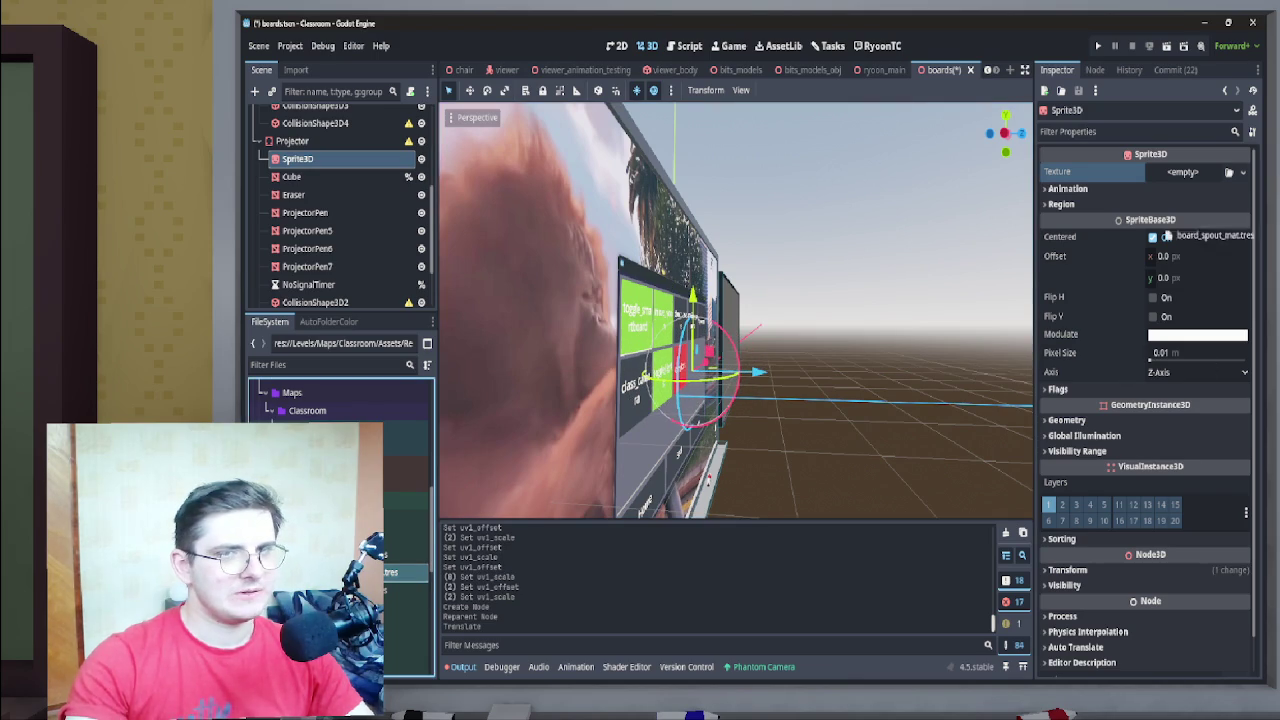
pyautogui.moveTo(1178, 176)
pyautogui.mouseDown()
pyautogui.moveTo(440, 440)
pyautogui.moveTo(397, 575)
pyautogui.moveTo(414, 163)
pyautogui.moveTo(350, 174)
pyautogui.moveTo(802, 582)
pyautogui.mouseUp()
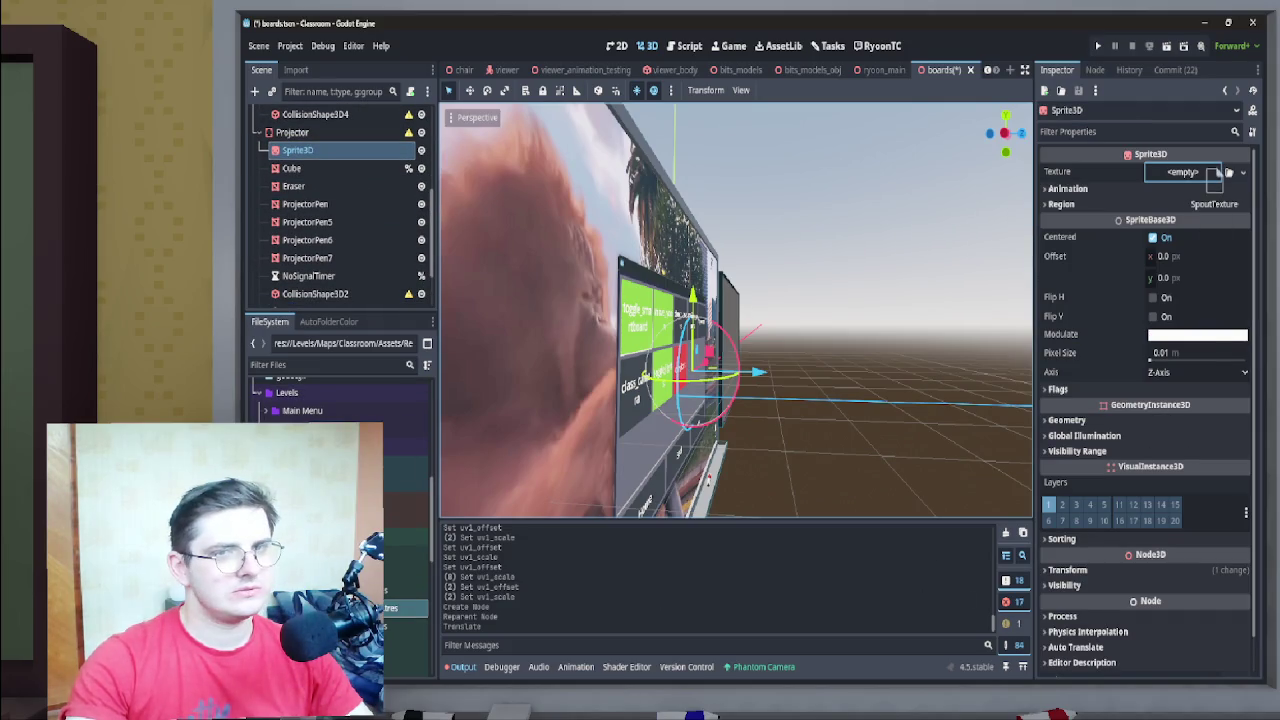
pyautogui.moveTo(1205, 174); pyautogui.dragTo(1190, 176)
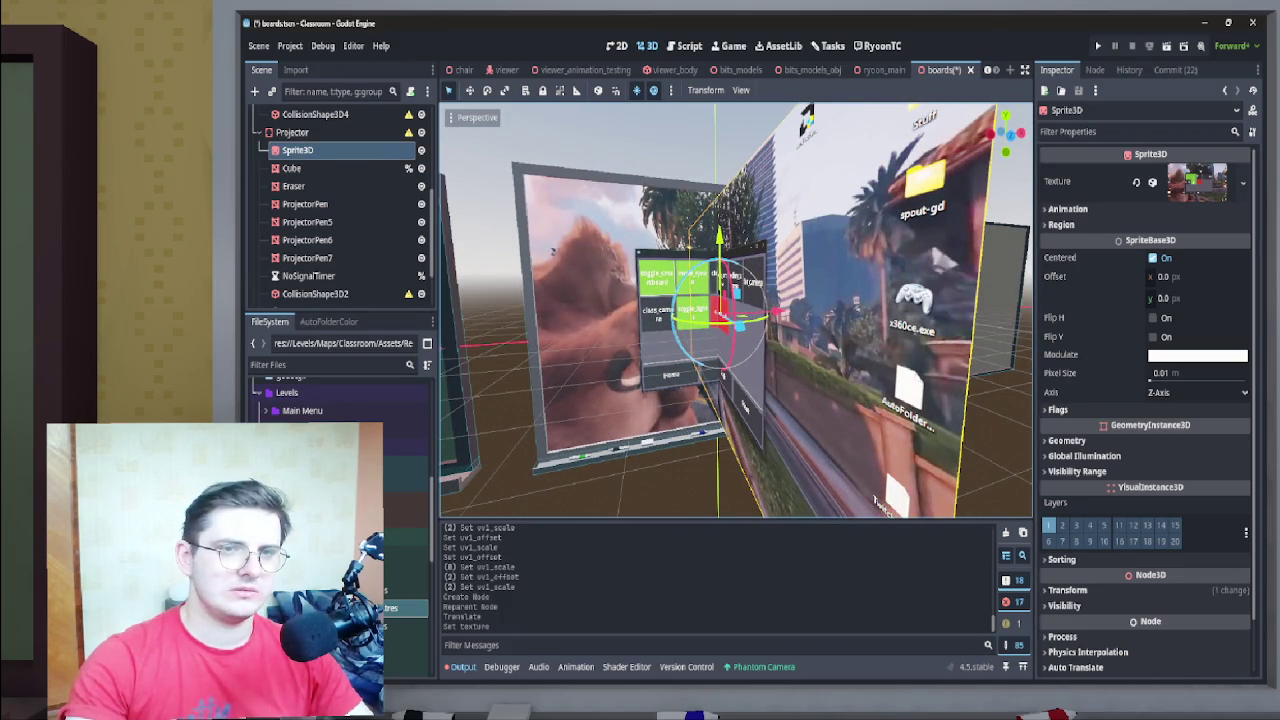
# Turn off the Sprite3D's double-sided flag and expand its texture resource
pyautogui.scroll(-1, 1148, 446)
pyautogui.scroll(1, 1148, 446)
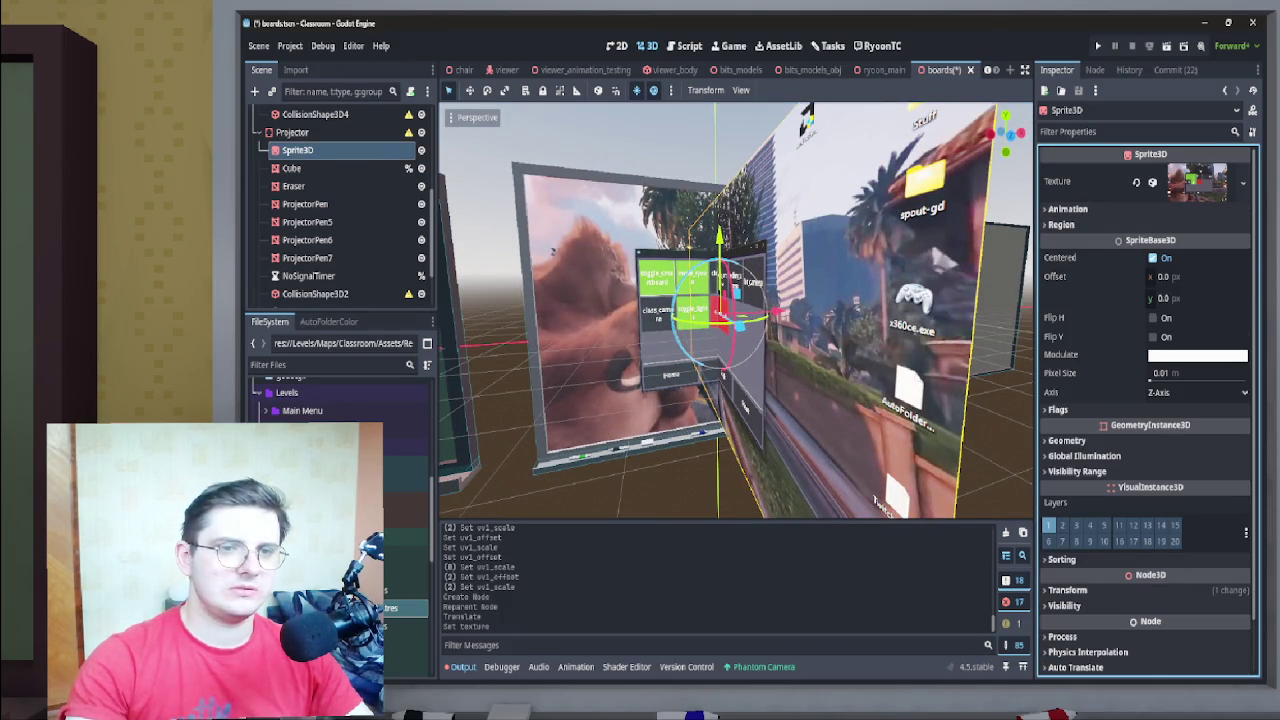
pyautogui.click(1058, 409)
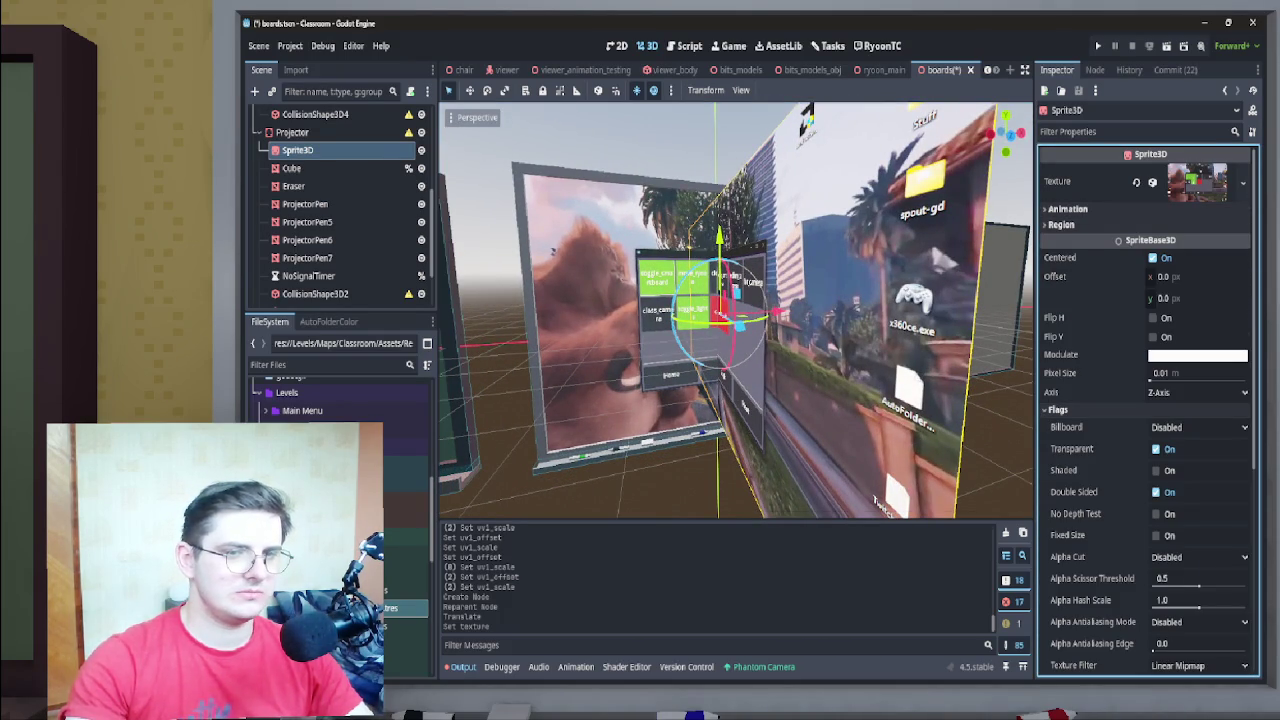
pyautogui.click(1156, 491)
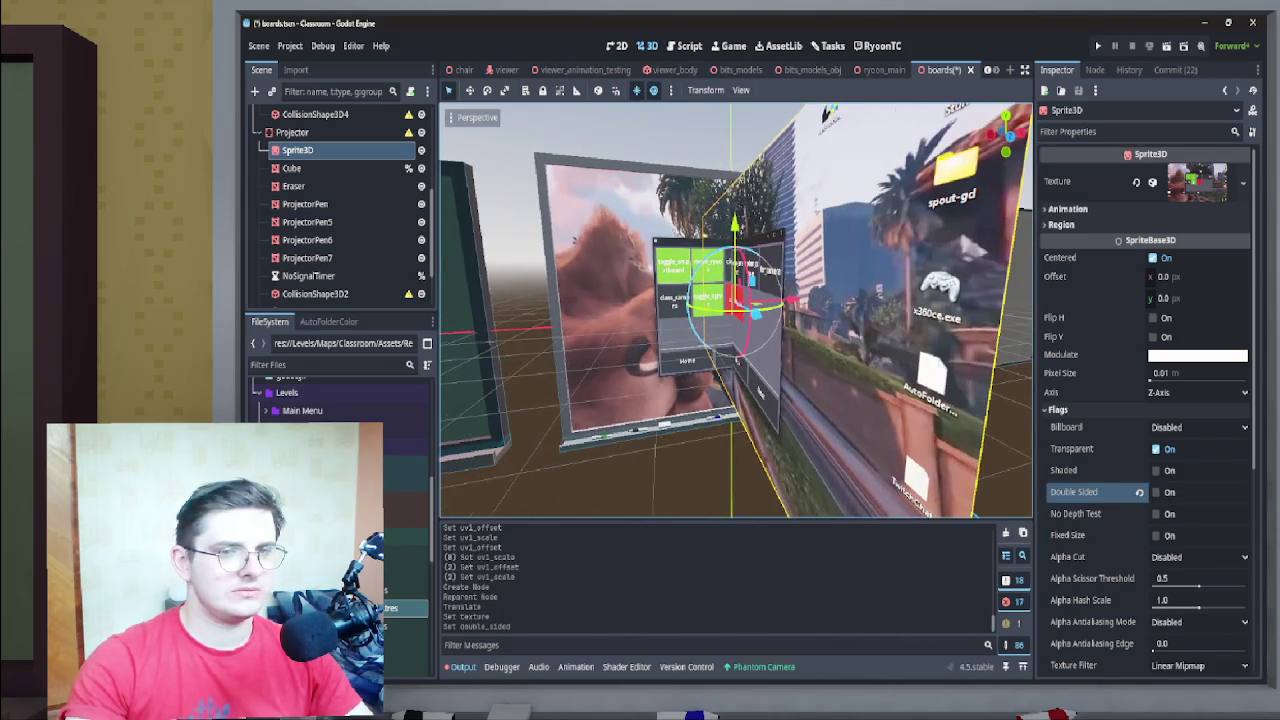
pyautogui.click(1197, 181)
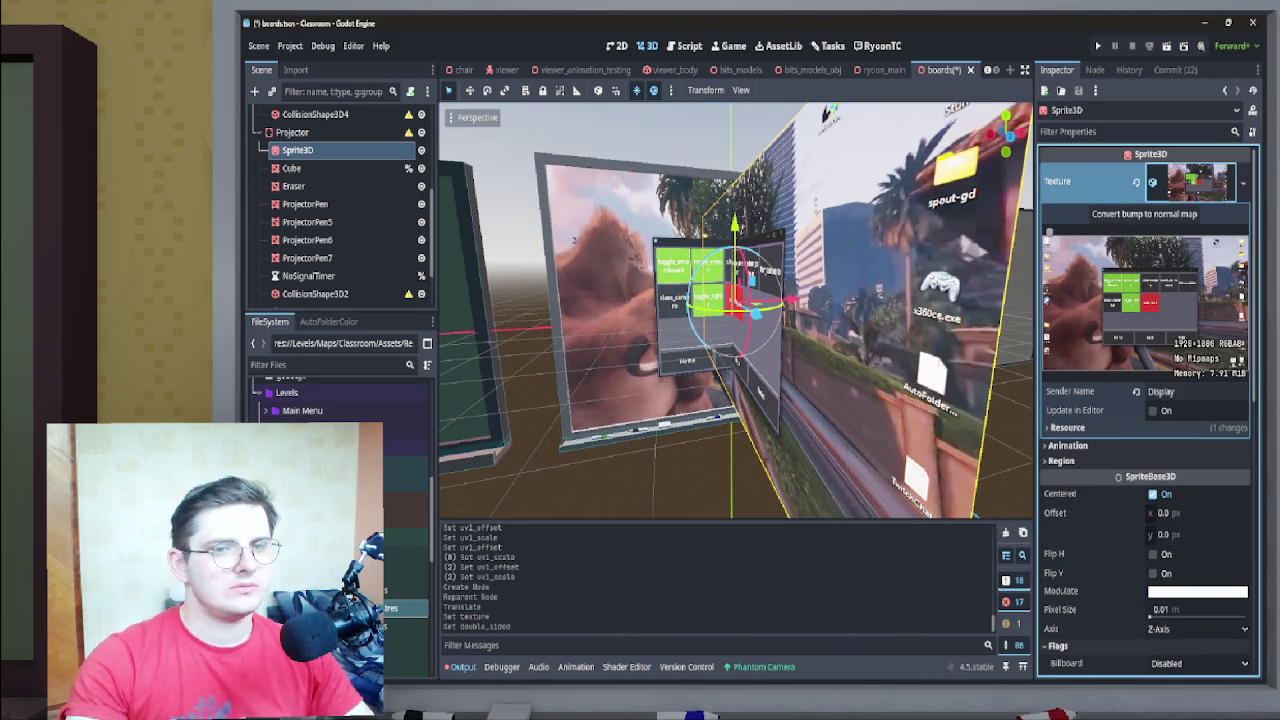
# Reset the Sprite3D's X position to 0 and rotate it 90° around Y
pyautogui.scroll(-8, 1147, 400)
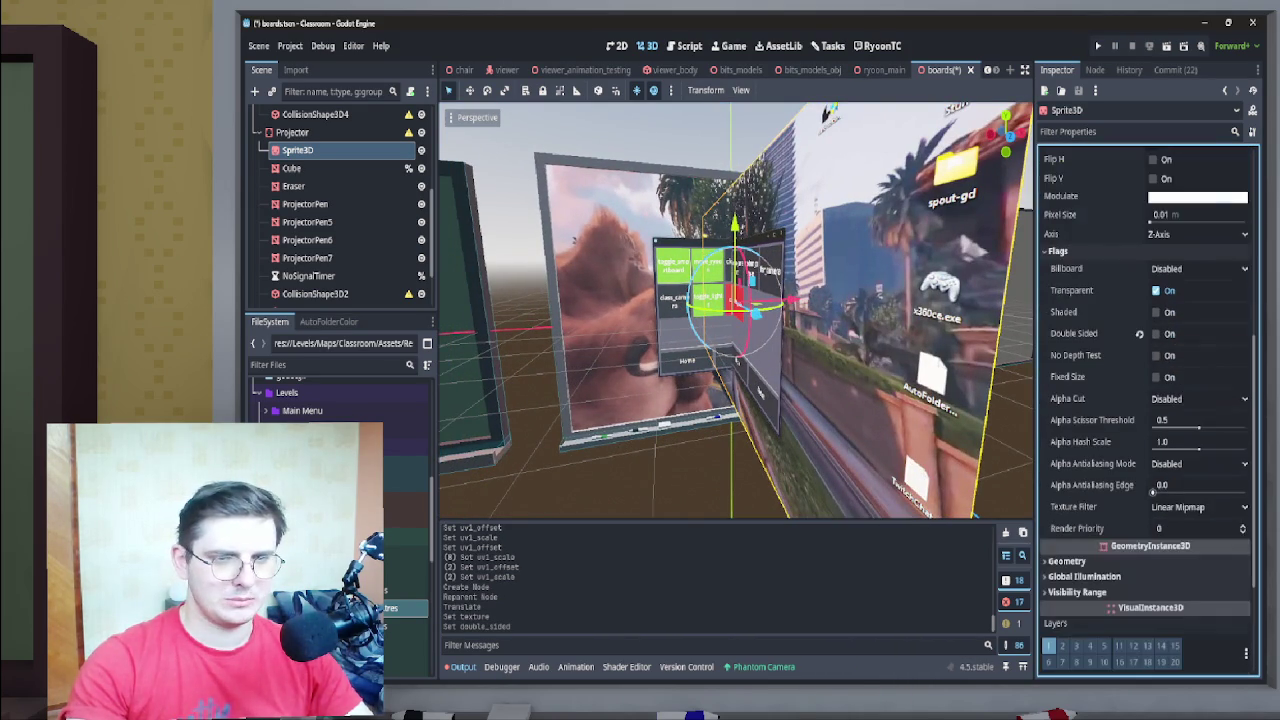
pyautogui.scroll(-5, 1147, 400)
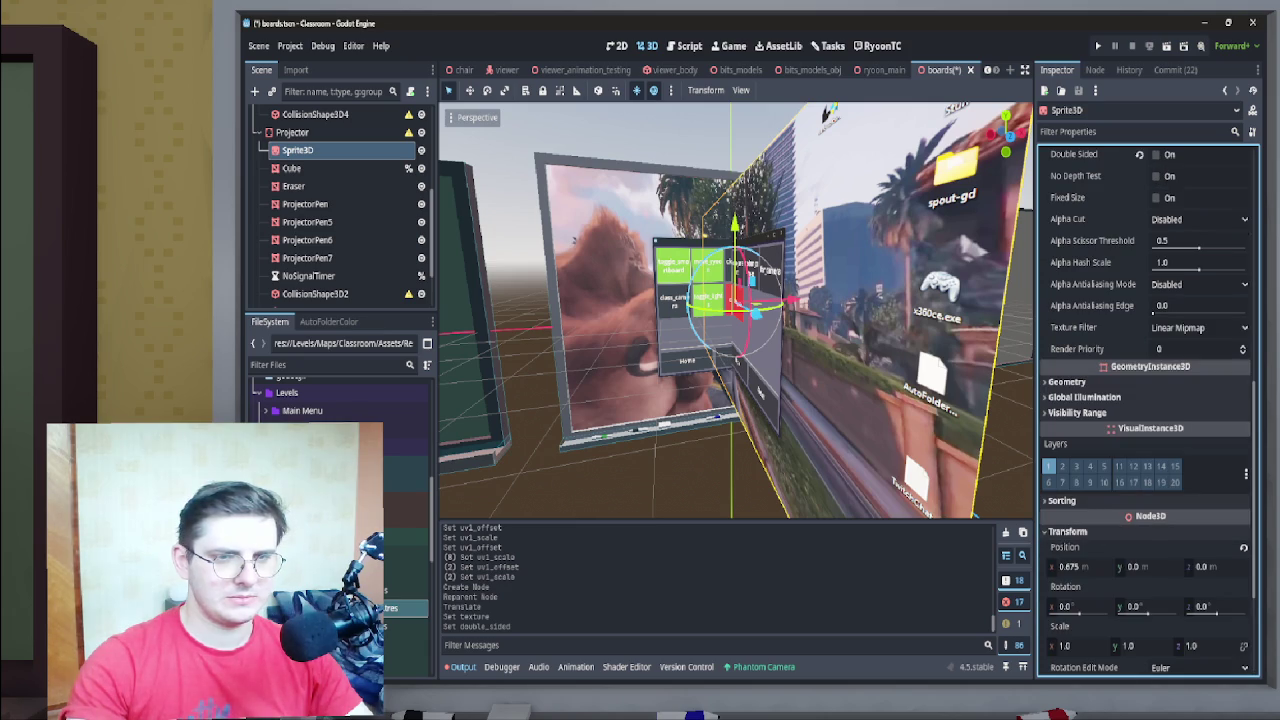
pyautogui.click(1243, 547)
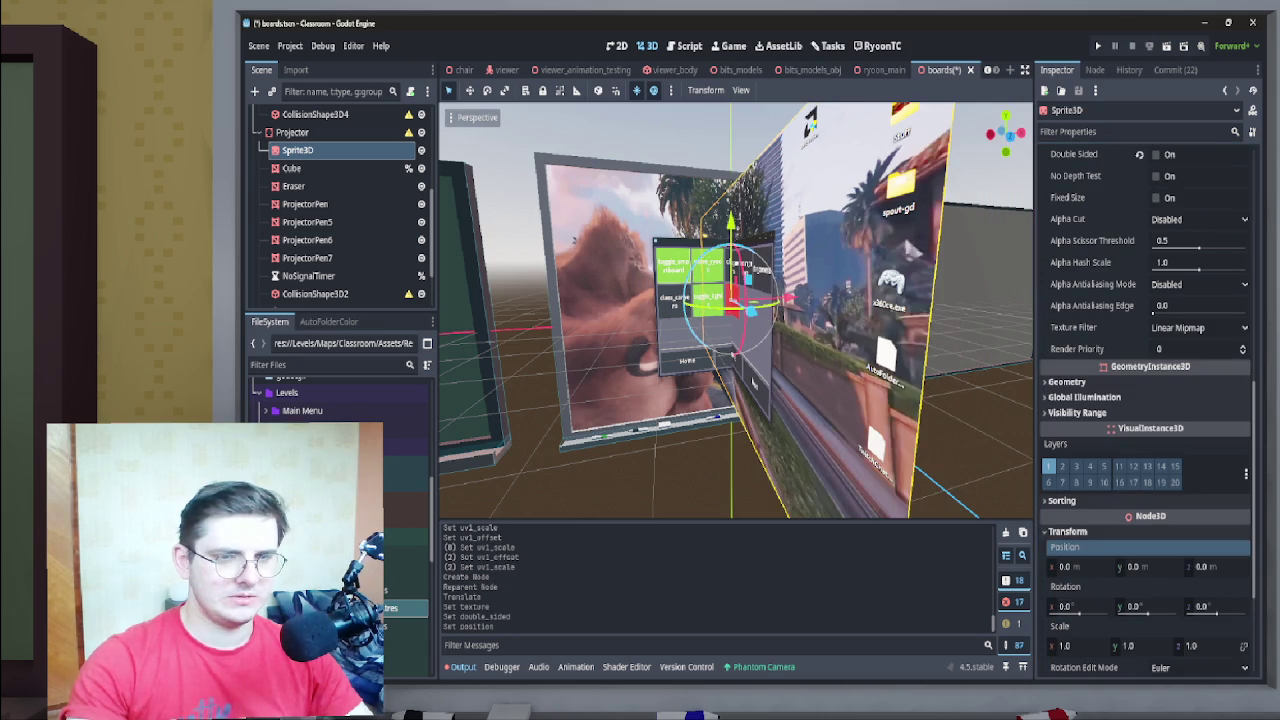
pyautogui.click(1140, 607)
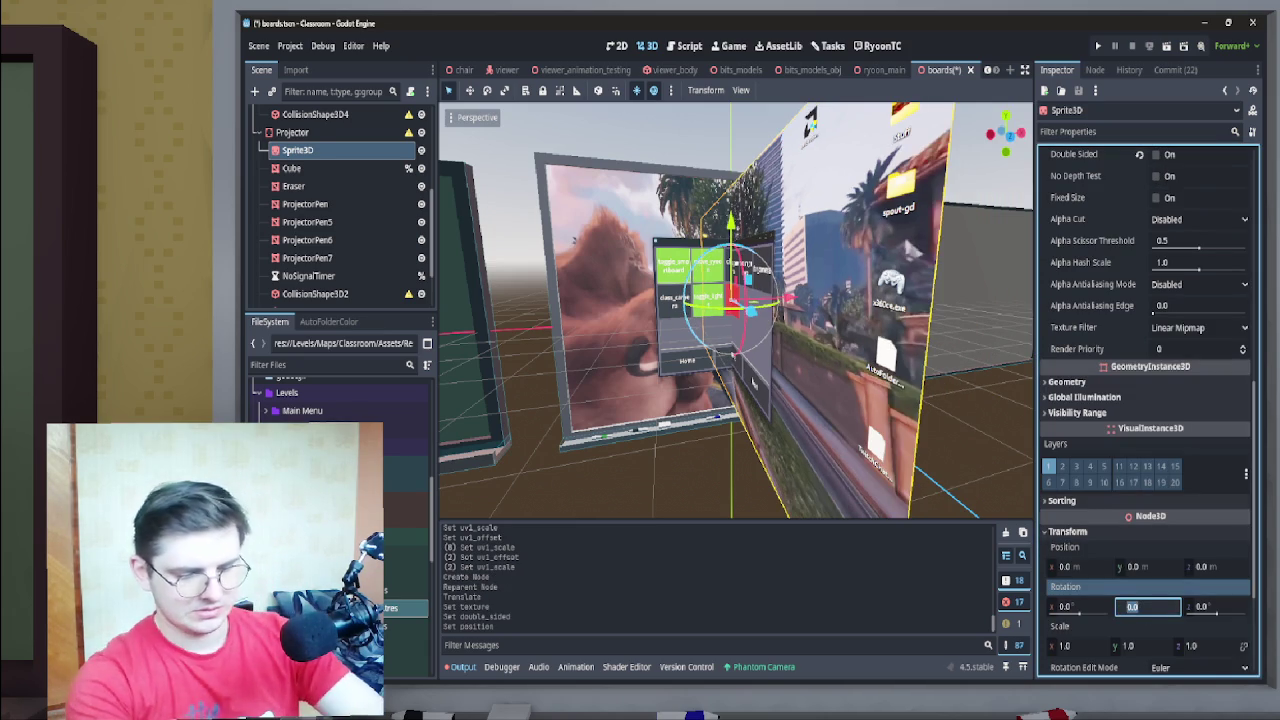
pyautogui.write('90')
pyautogui.press('Return')
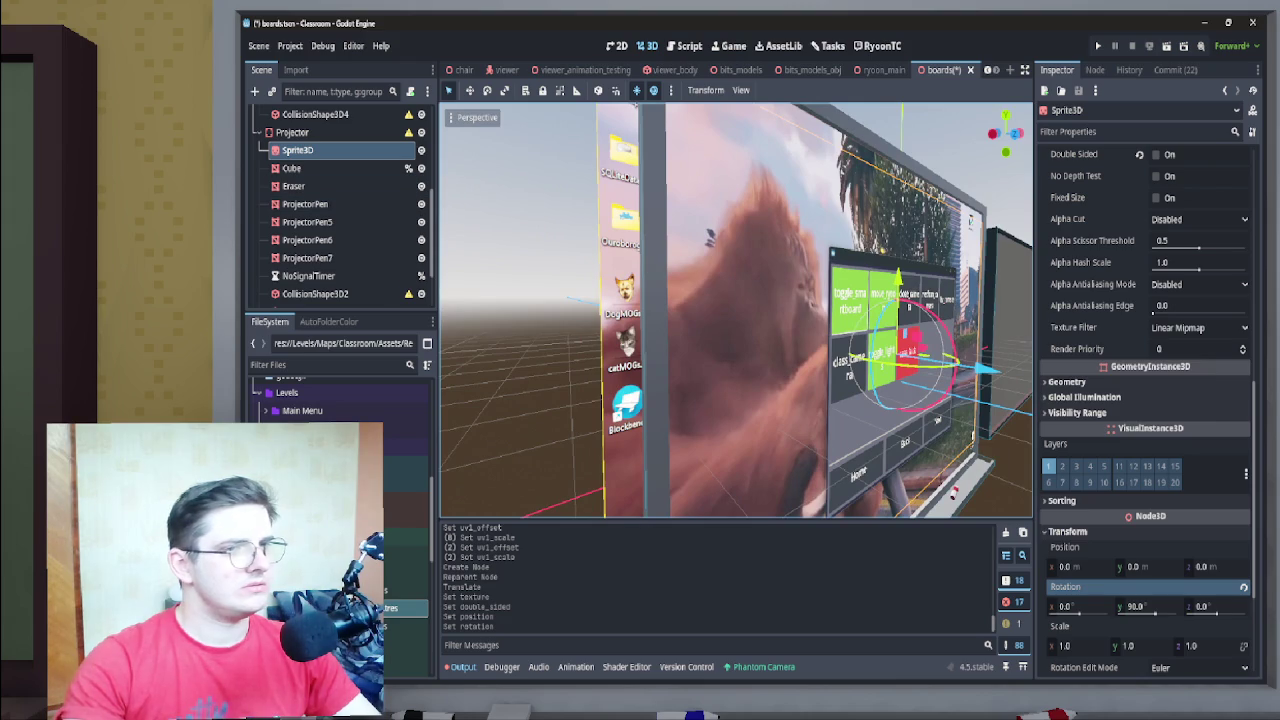
pyautogui.click(291, 168)
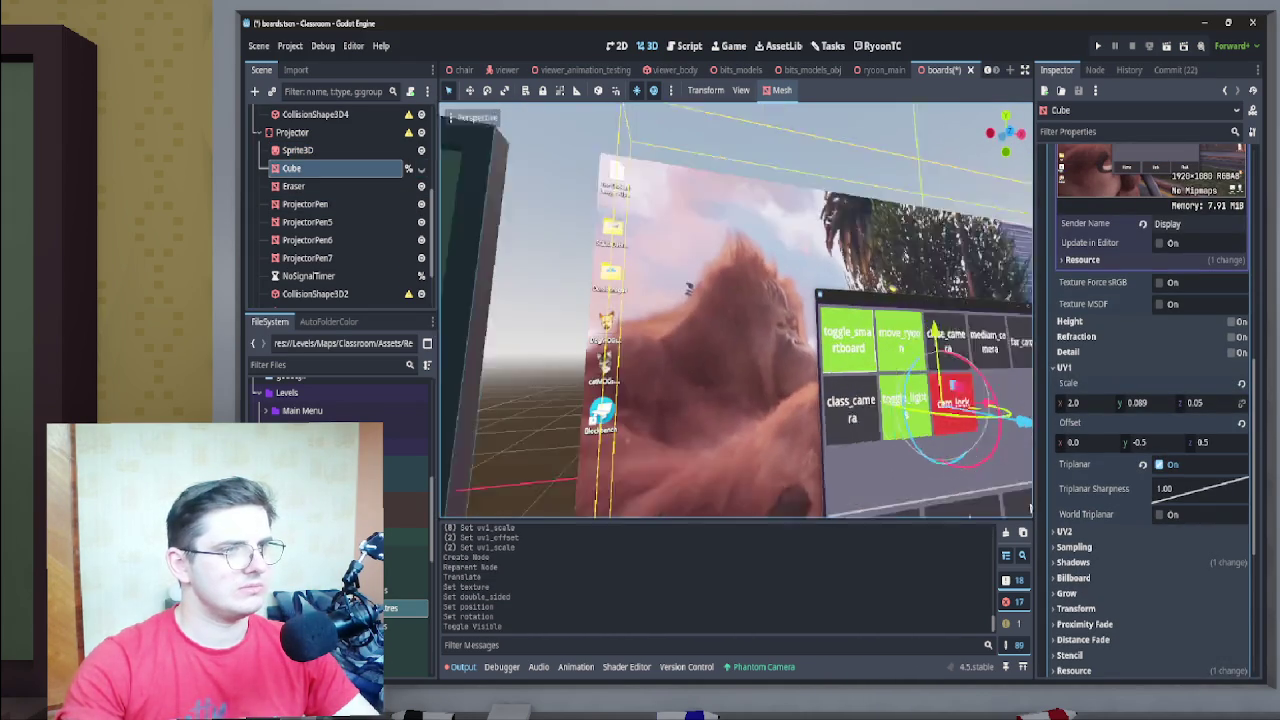
# Toggle the Cube board's visibility several times to compare, leaving it visible
pyautogui.click(421, 168)
pyautogui.click(421, 168)
pyautogui.doubleClick(421, 168)
pyautogui.doubleClick(421, 168)
pyautogui.click(421, 168)
pyautogui.click(421, 168)
# Assign a plain white material to the Cube's Surface Material Override slot 2
pyautogui.scroll(10, 1148, 400)
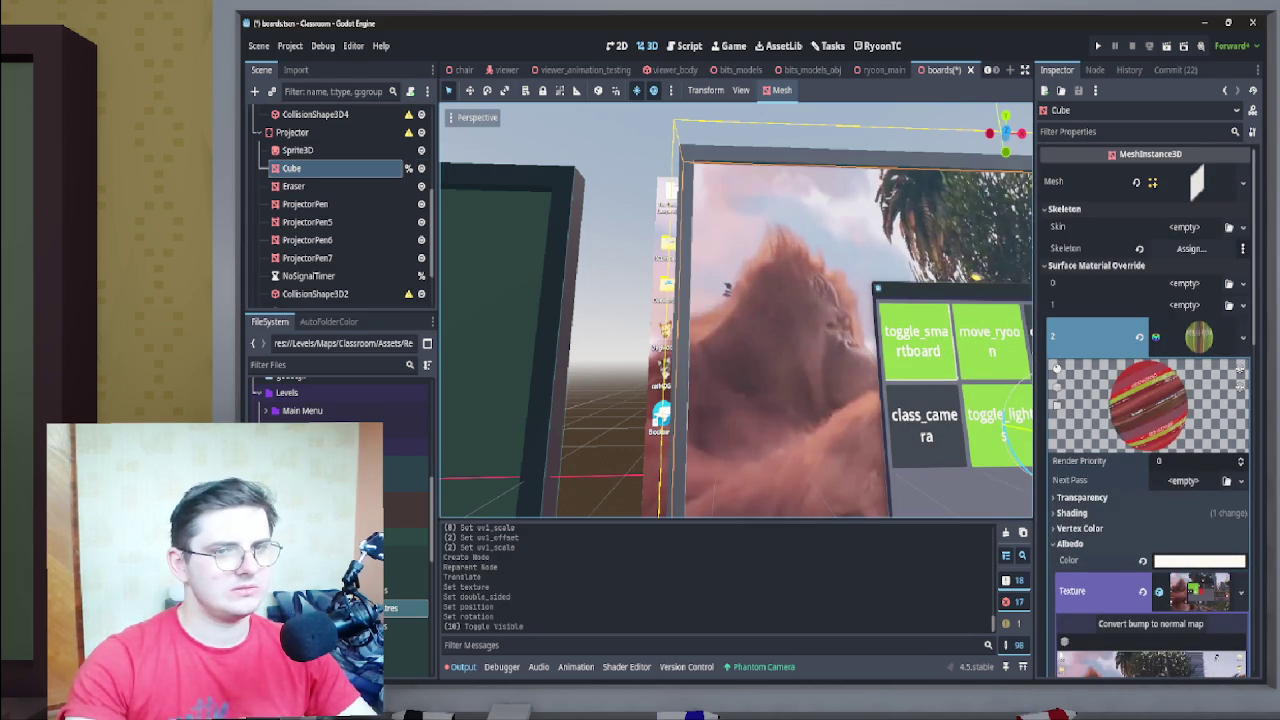
pyautogui.moveTo(400, 590)
pyautogui.mouseDown()
pyautogui.moveTo(1110, 366)
pyautogui.moveTo(1105, 338)
pyautogui.mouseUp()
pyautogui.press('f')
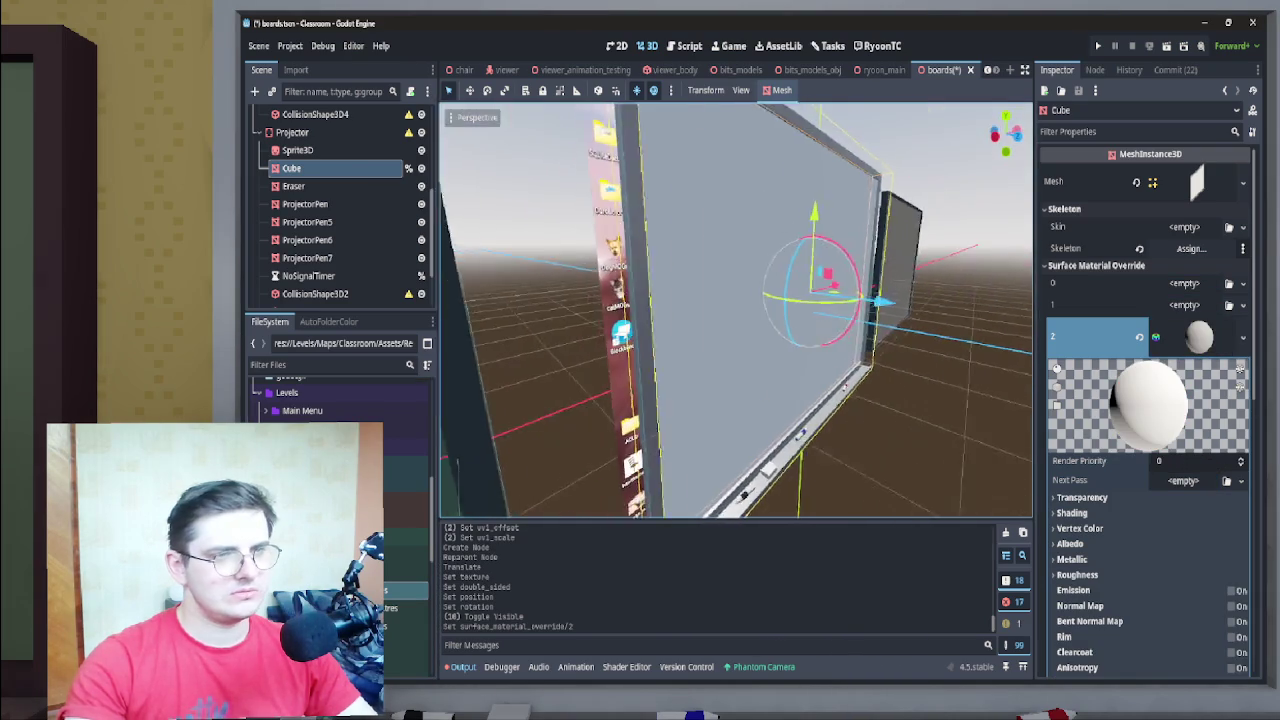
pyautogui.moveTo(915, 315); pyautogui.dragTo(940, 318)
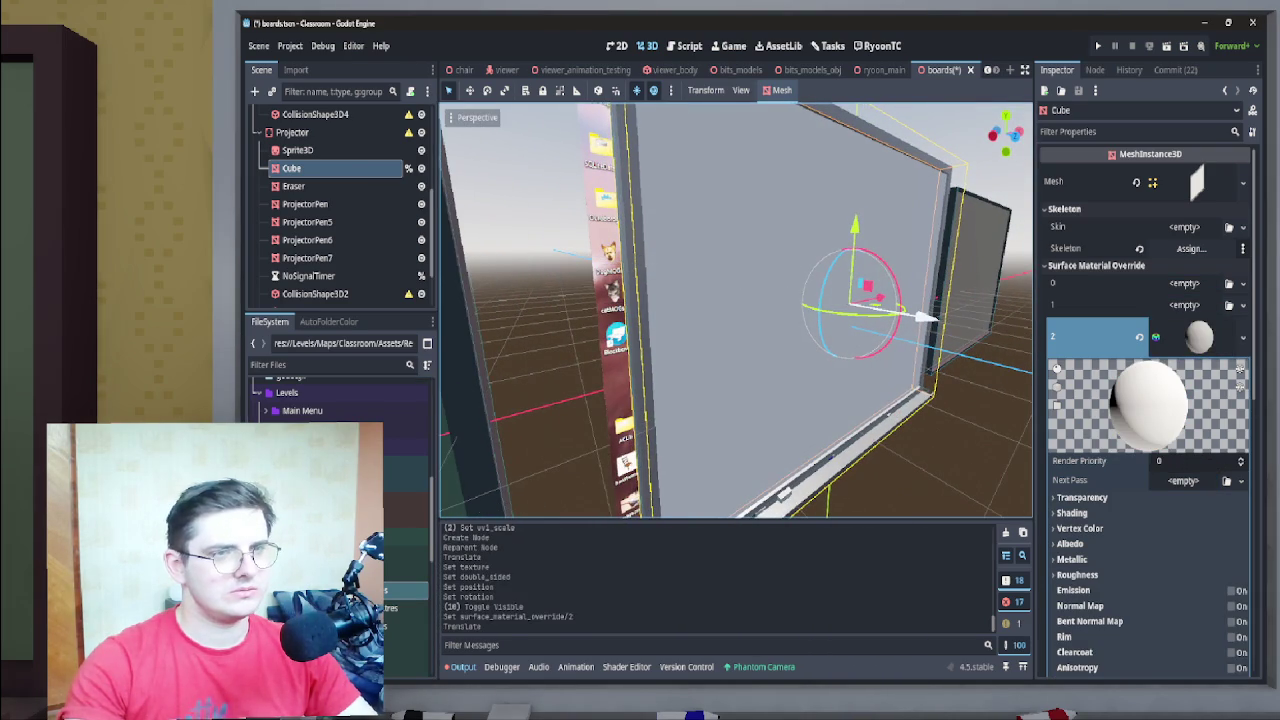
pyautogui.hotkey('ctrl', 'z')
pyautogui.scroll(-1, 340, 278)
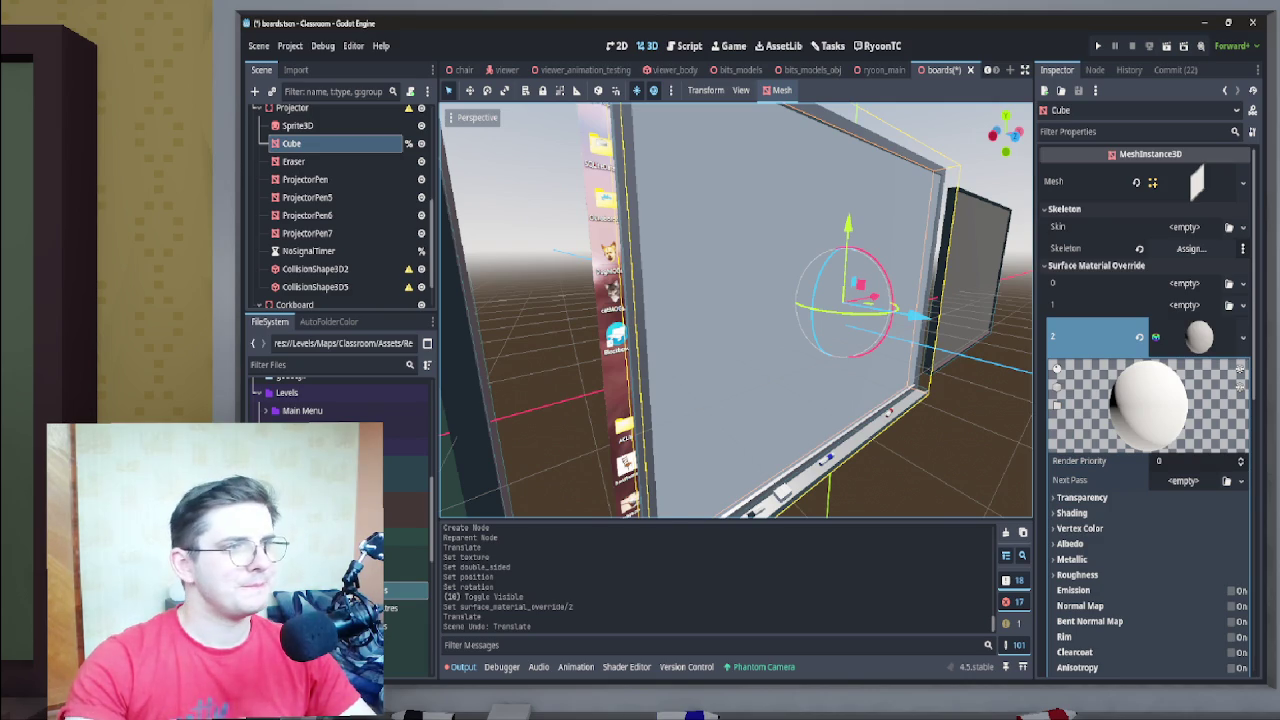
pyautogui.click(297, 125)
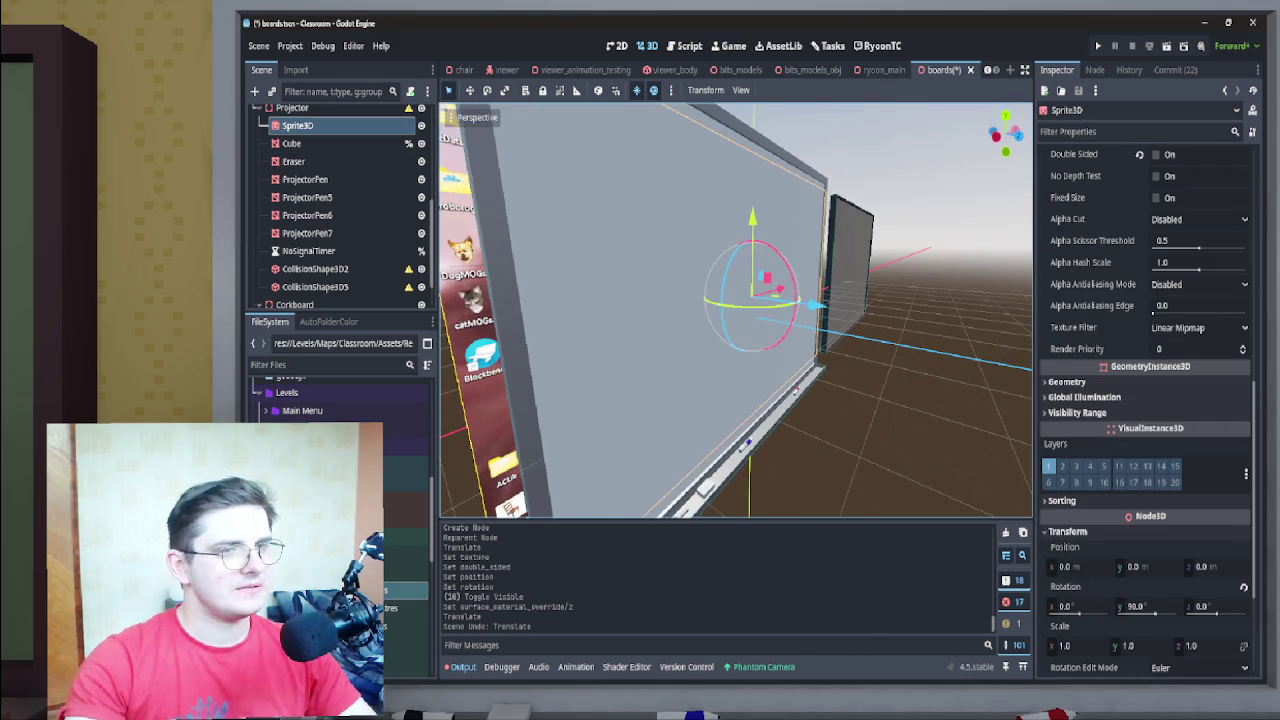
# Pull the Sprite3D forward along X to 0.172, in front of the board
pyautogui.moveTo(816, 304); pyautogui.dragTo(818, 306)
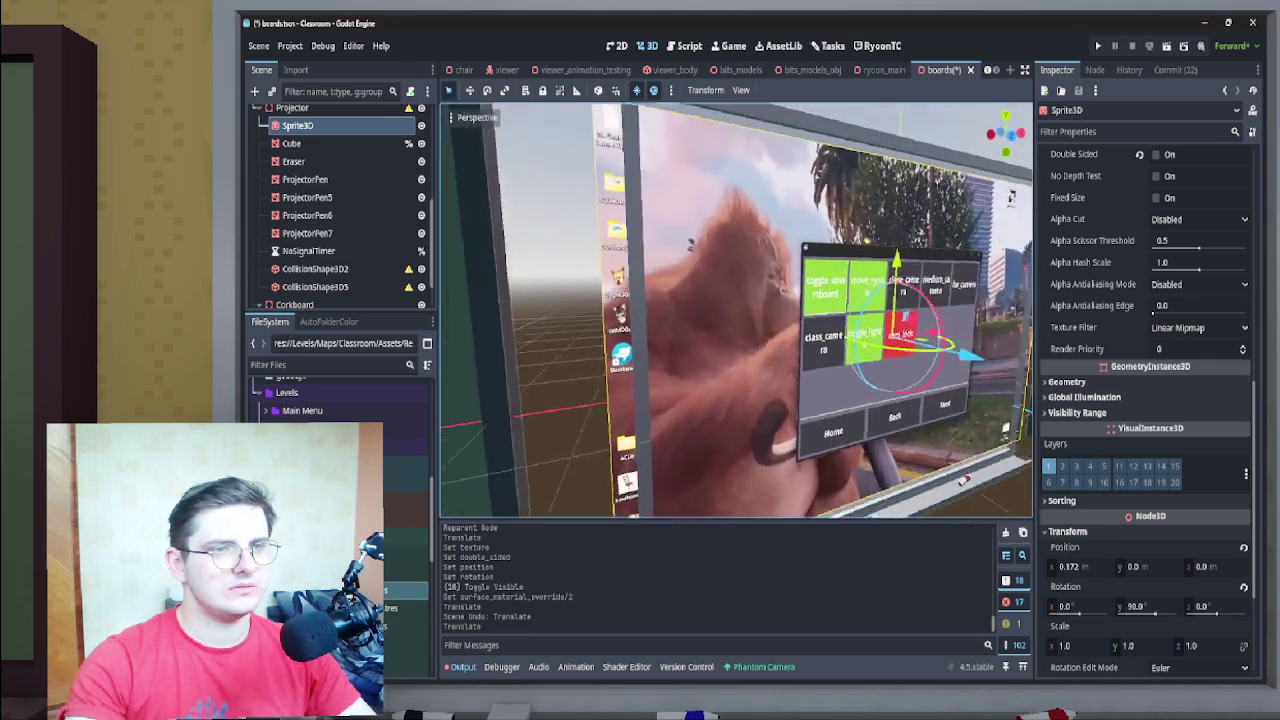
pyautogui.scroll(-5, 735, 310)
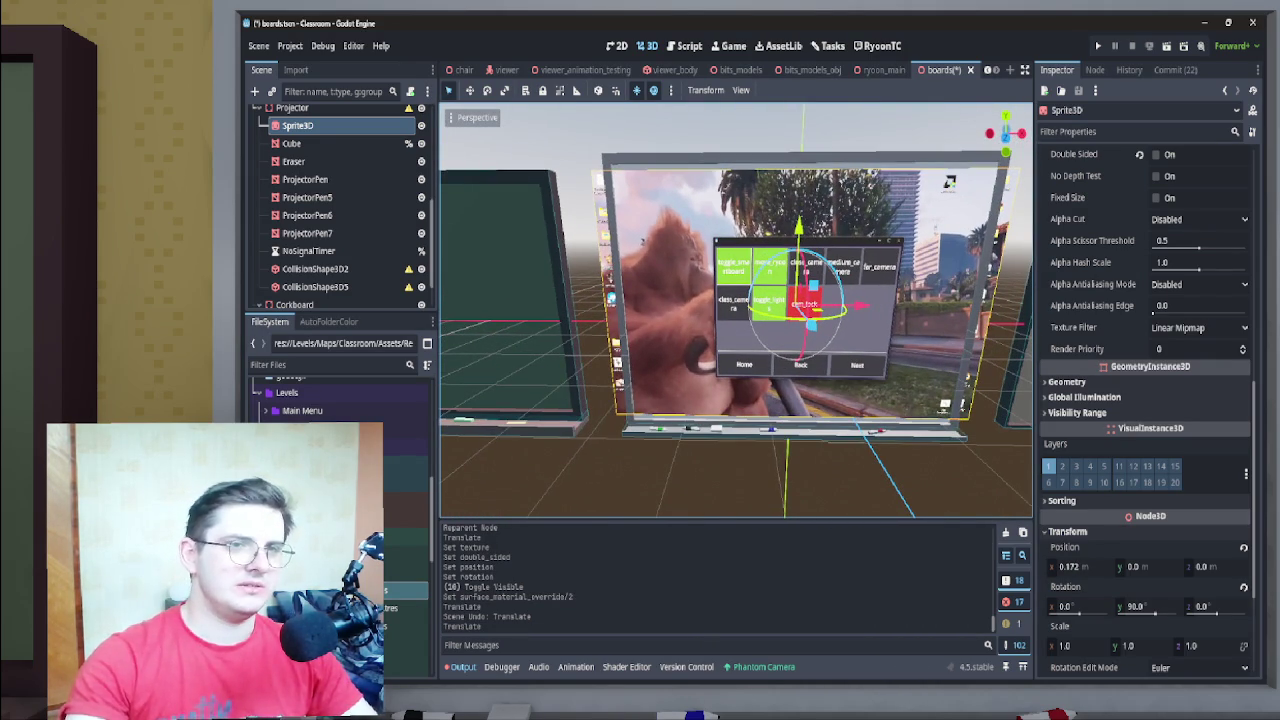
pyautogui.scroll(5, 735, 310)
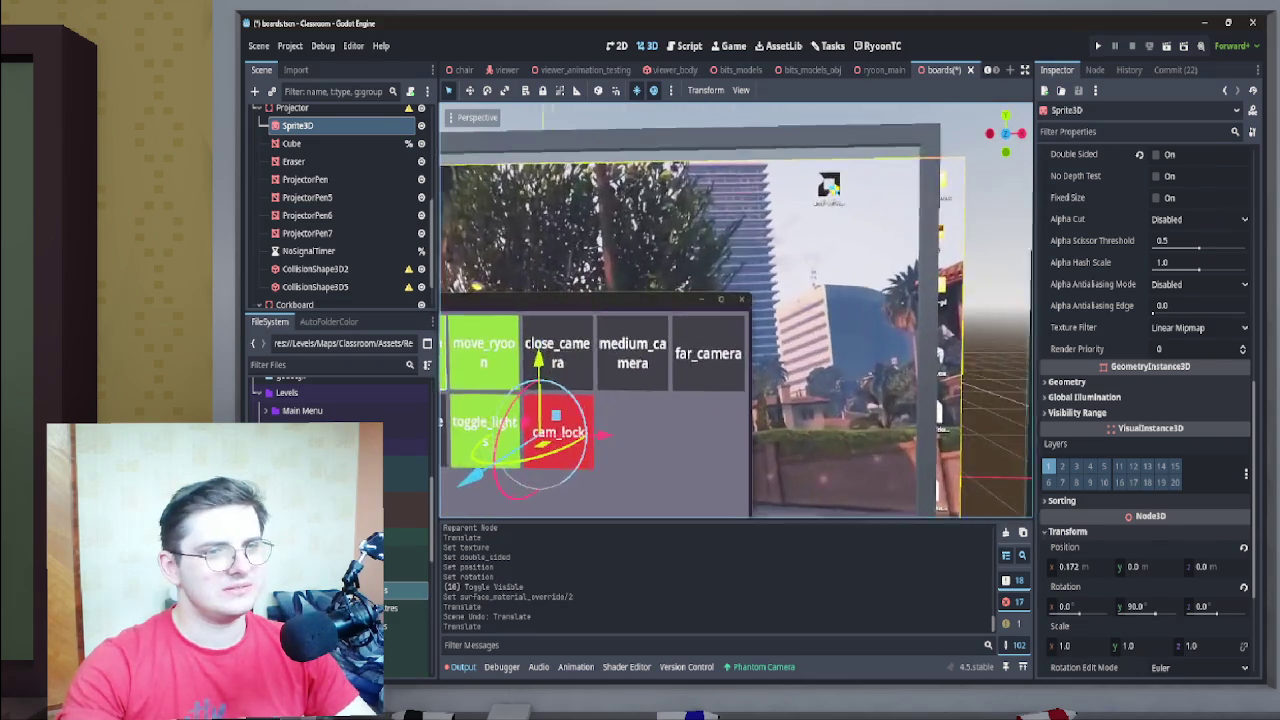
pyautogui.scroll(-5, 735, 310)
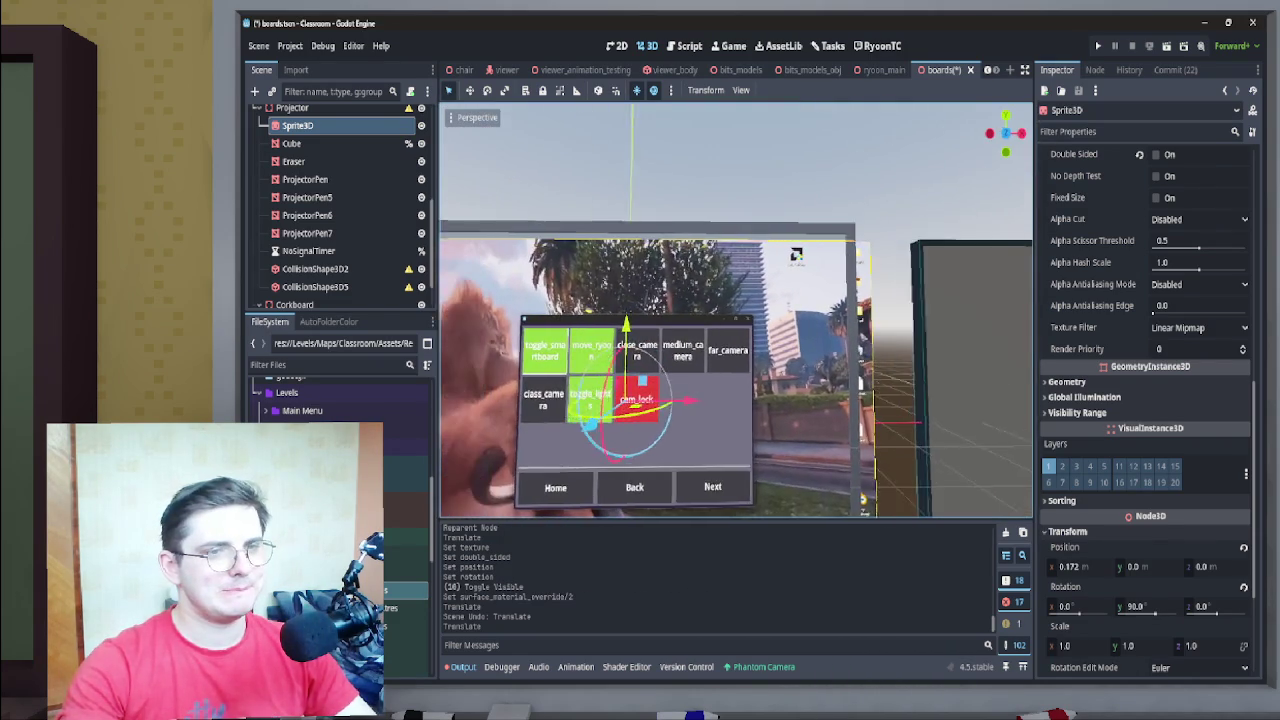
pyautogui.scroll(5, 735, 310)
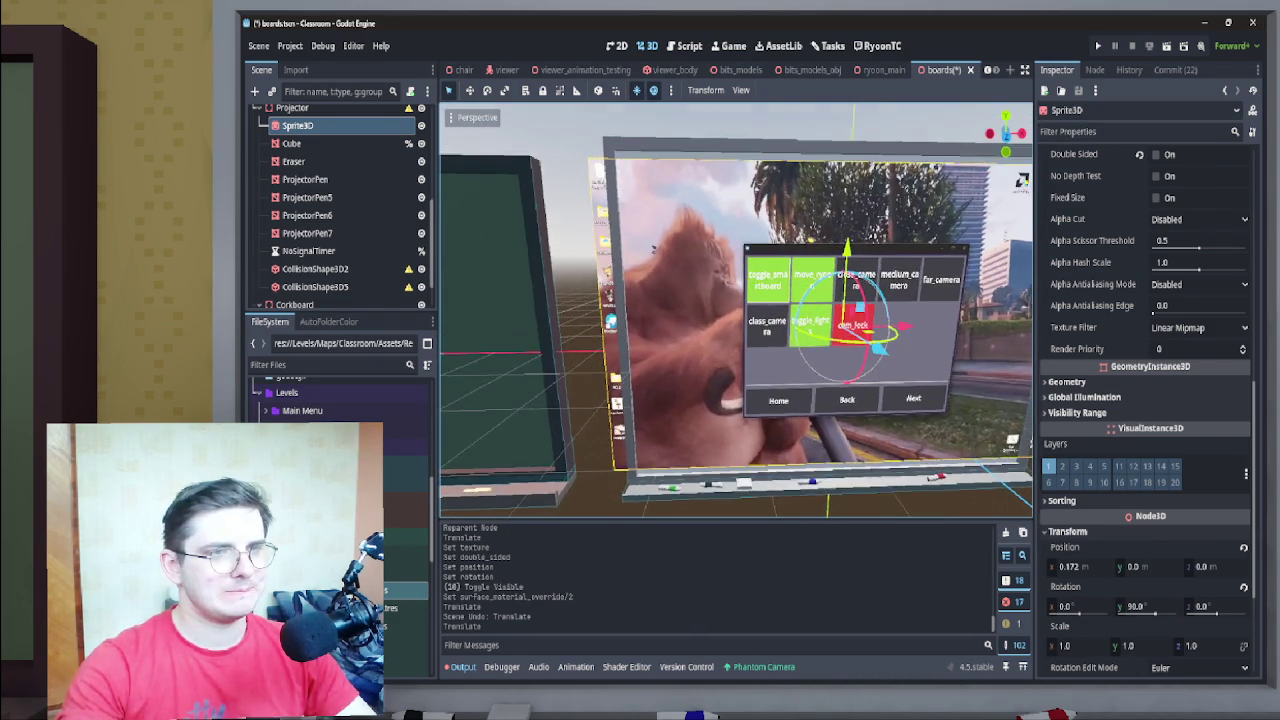
pyautogui.scroll(-5, 653, 248)
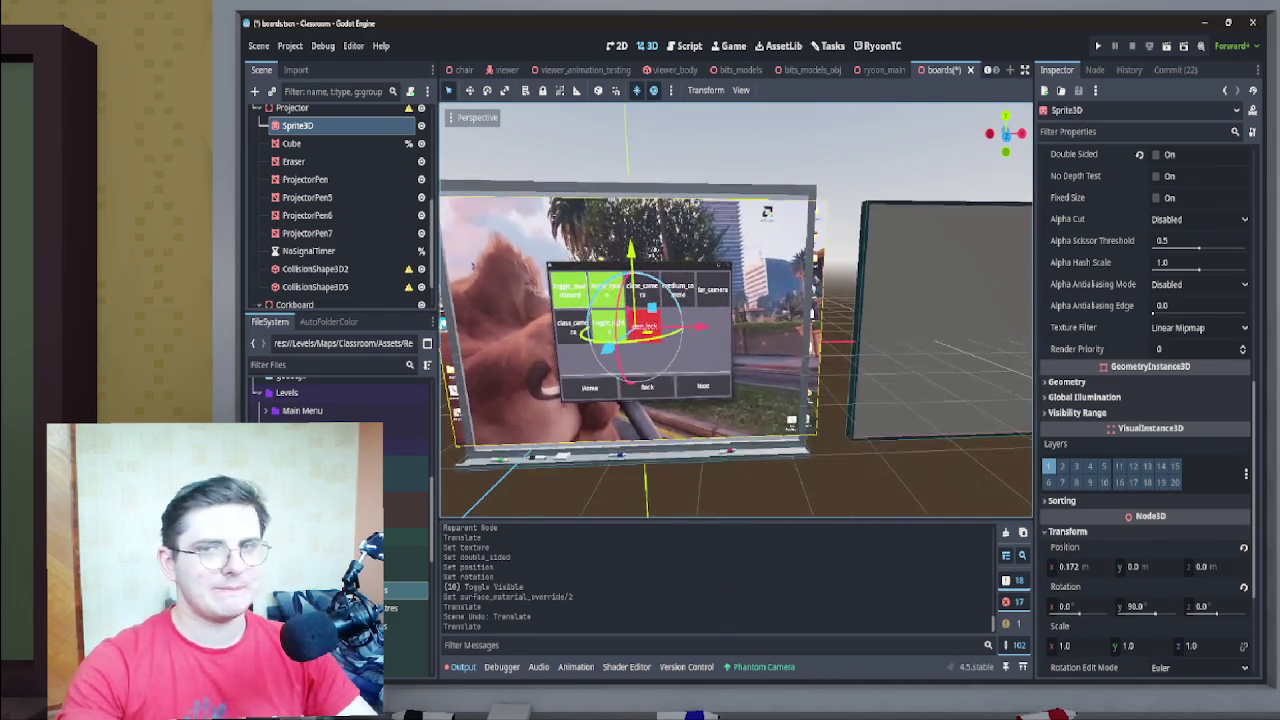
pyautogui.scroll(2, 735, 310)
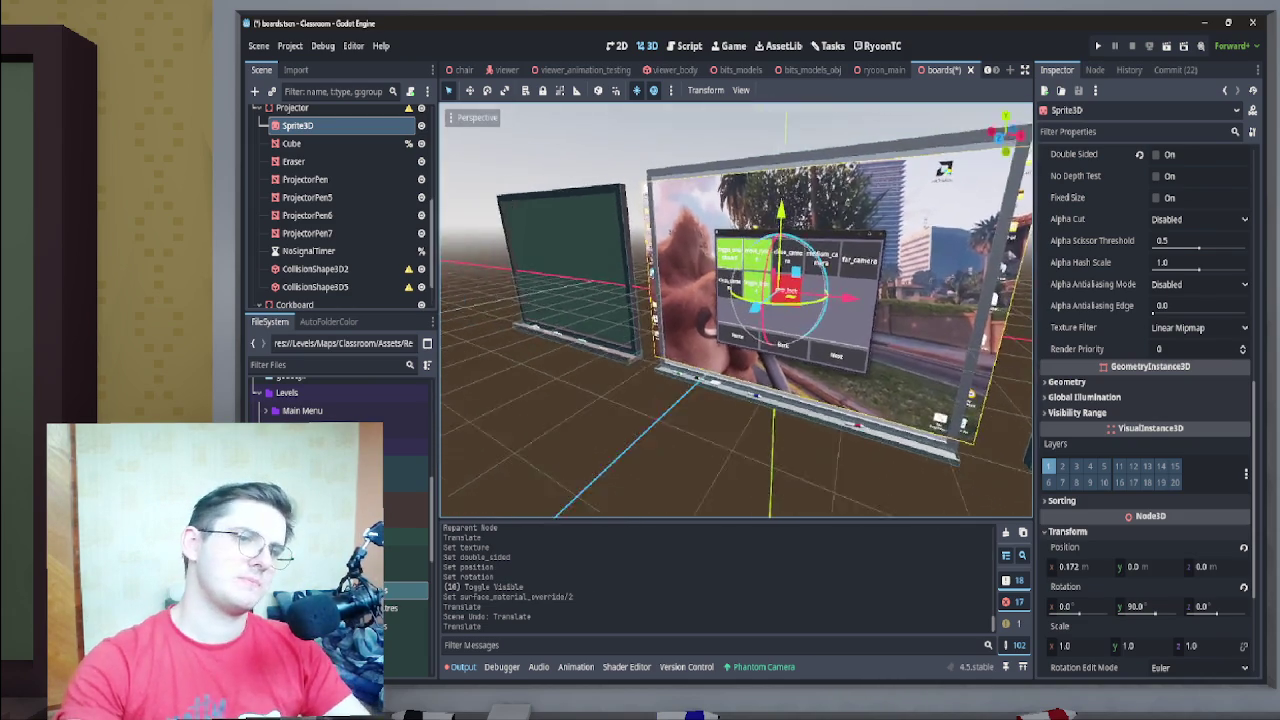
pyautogui.scroll(1, 340, 232)
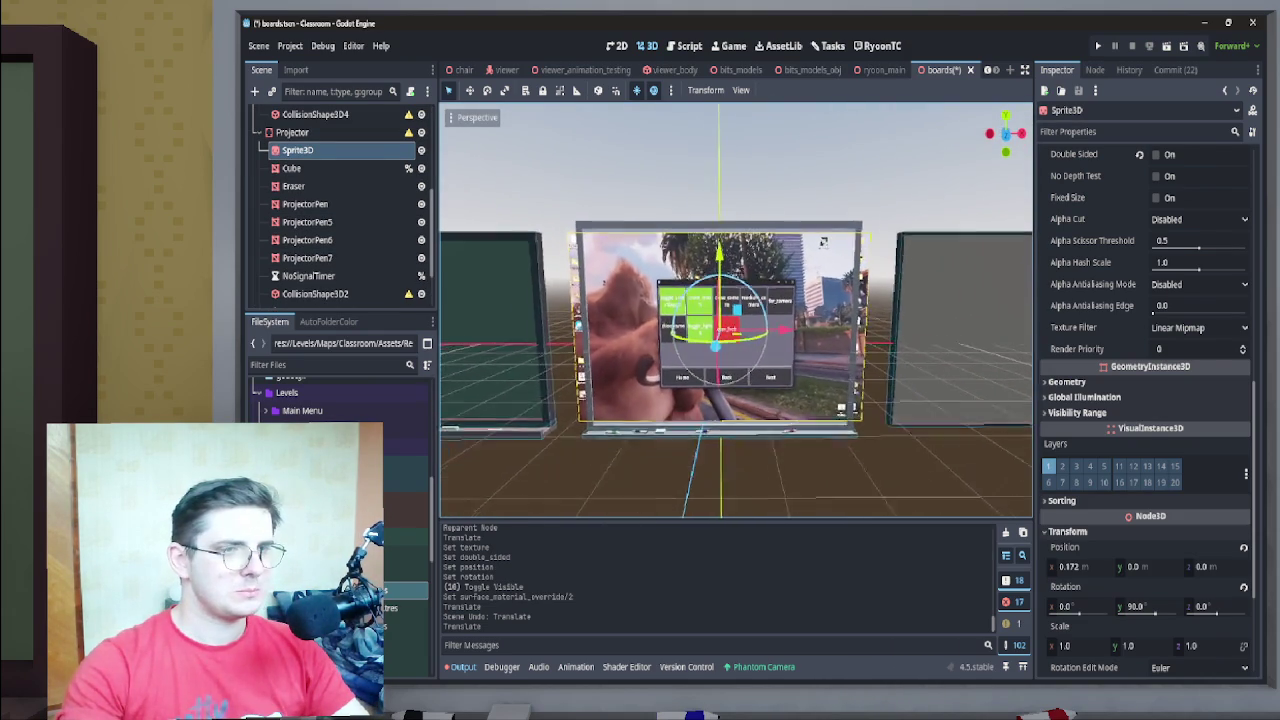
pyautogui.scroll(1, 340, 190)
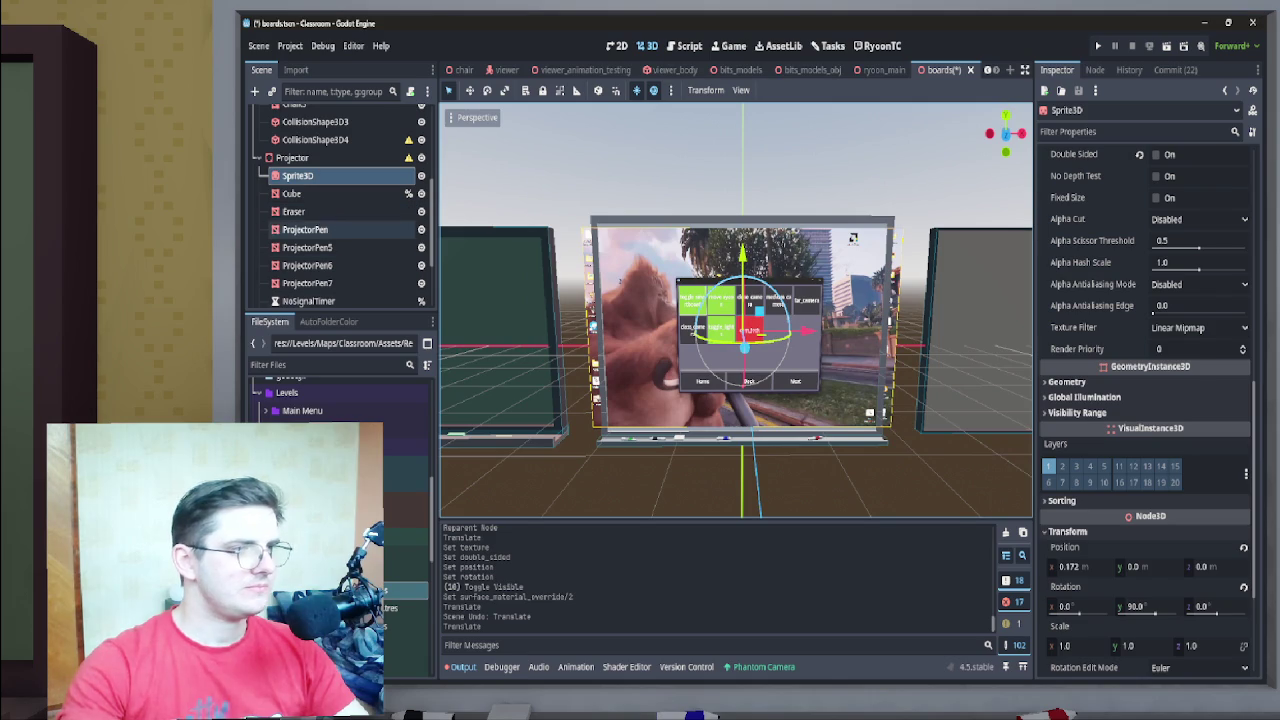
# Select the Cube board mesh and move the view around it to inspect the screen
pyautogui.click(300, 193)
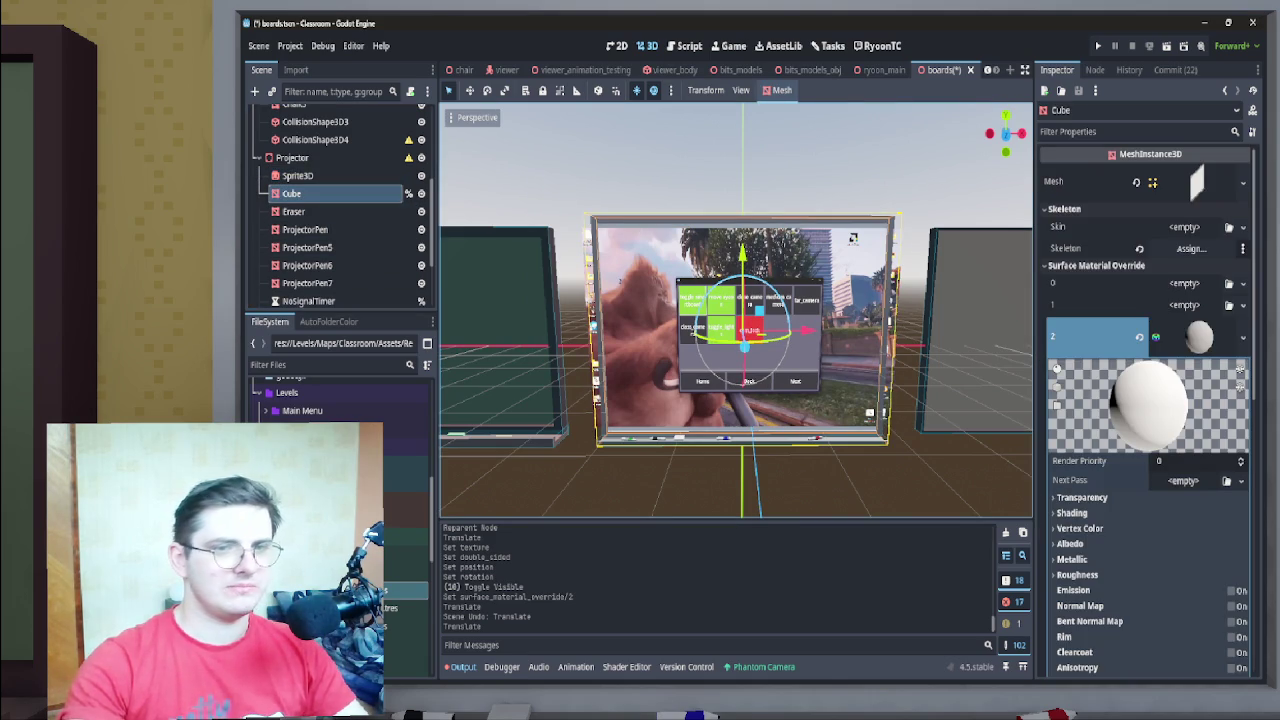
pyautogui.press('w')
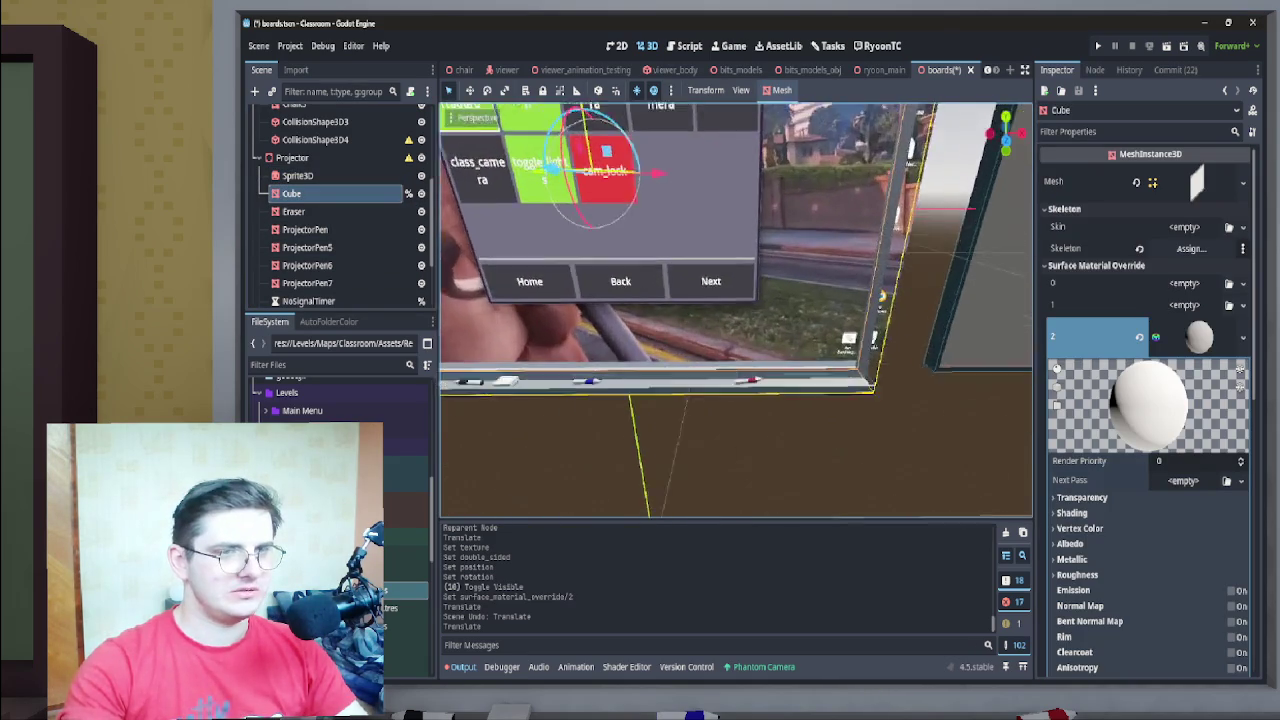
pyautogui.press('s')
pyautogui.click(293, 211)
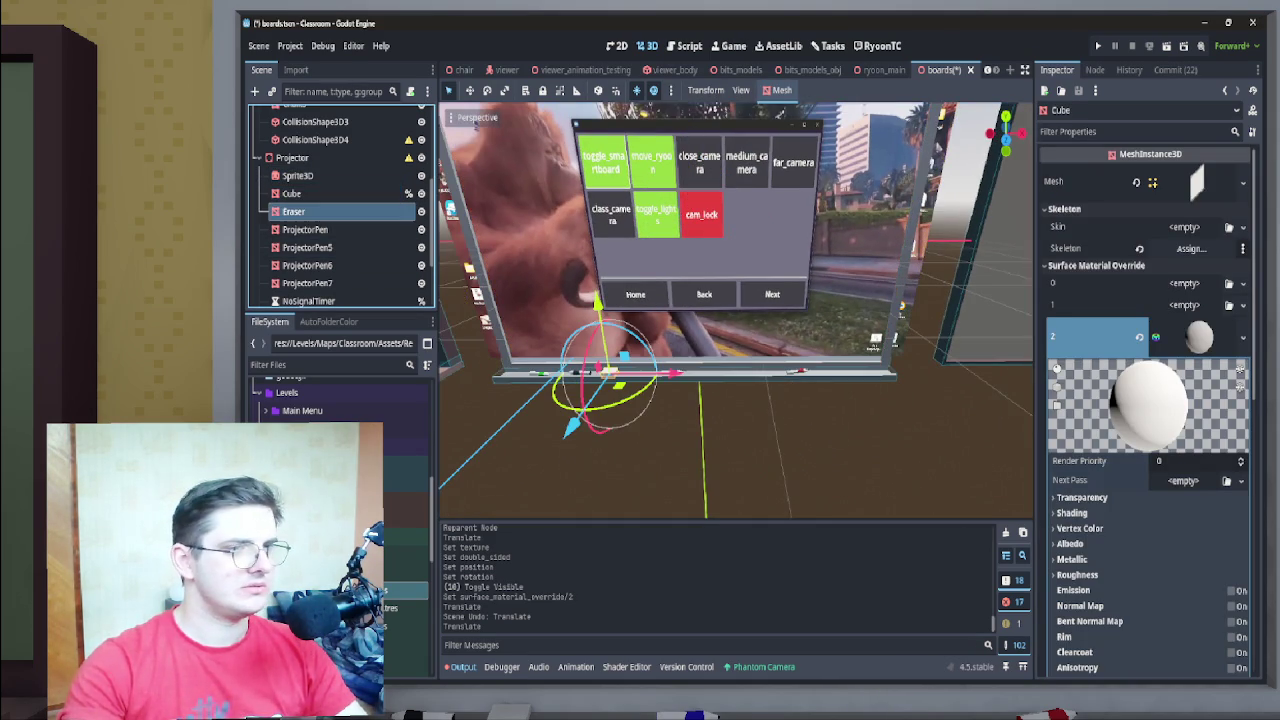
pyautogui.click(300, 193)
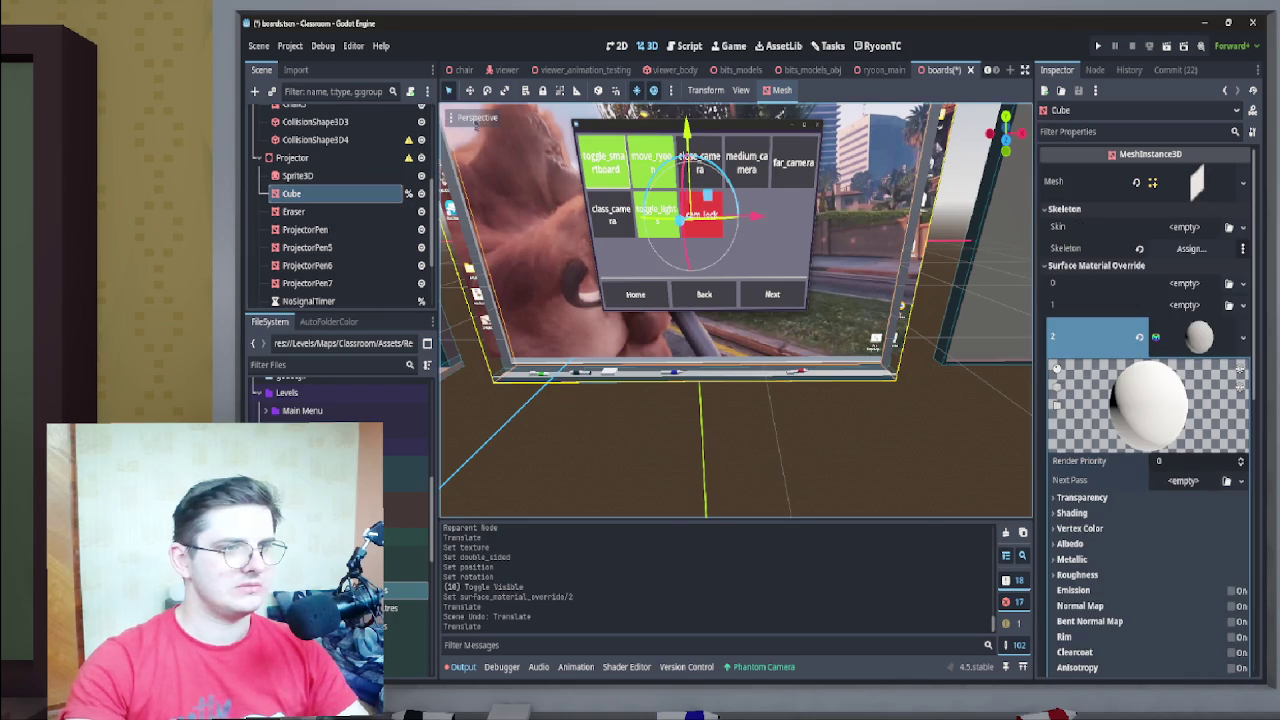
pyautogui.press('d')
pyautogui.scroll(-10, 1145, 400)
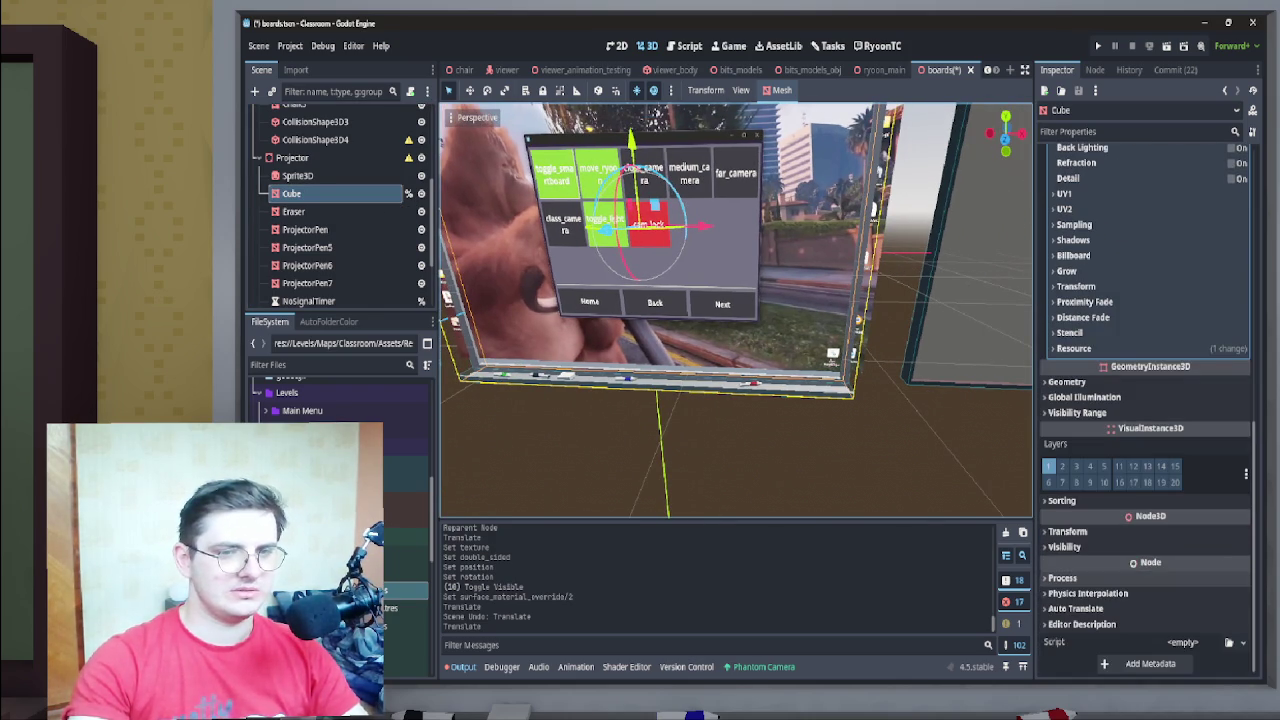
# Expand the Cube's Transform, revert a uniform scale drag, and set Z scale to 1.11
pyautogui.click(1067, 653)
pyautogui.scroll(-3, 1145, 450)
pyautogui.press('f')
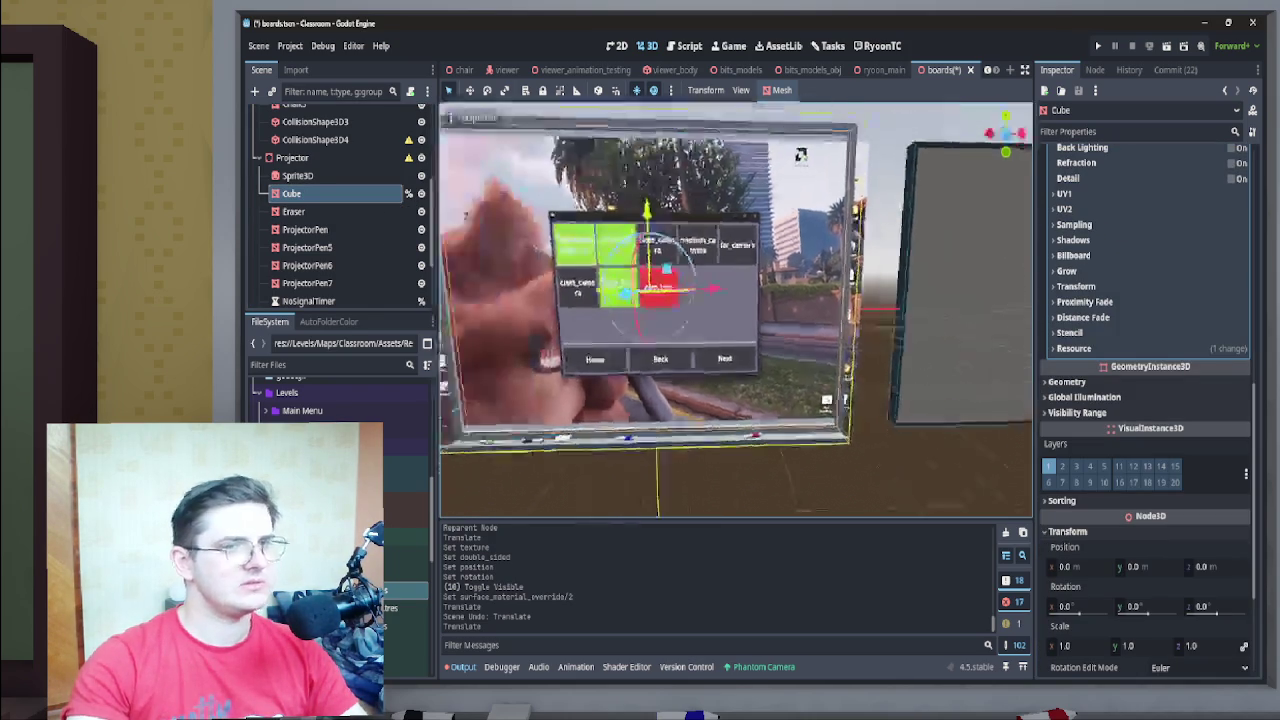
pyautogui.moveTo(1200, 646); pyautogui.dragTo(1214, 646)
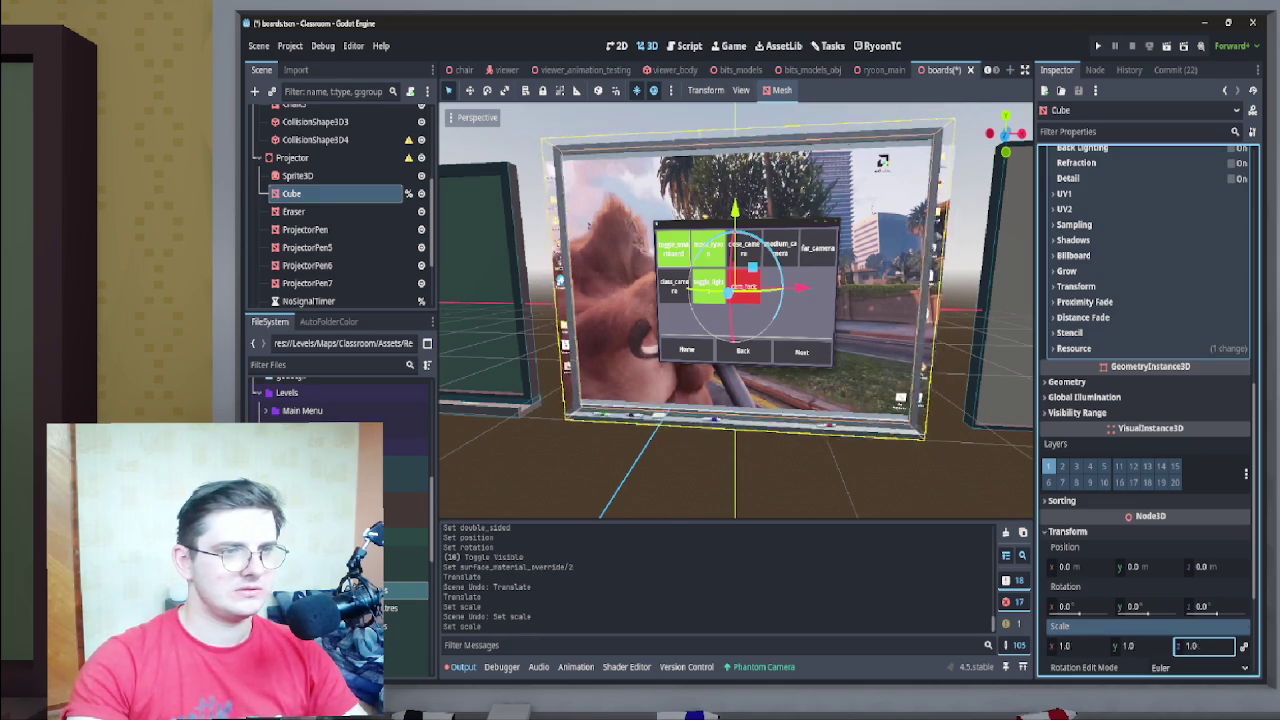
pyautogui.hotkey('ctrl', 'z')
pyautogui.write('1.11')
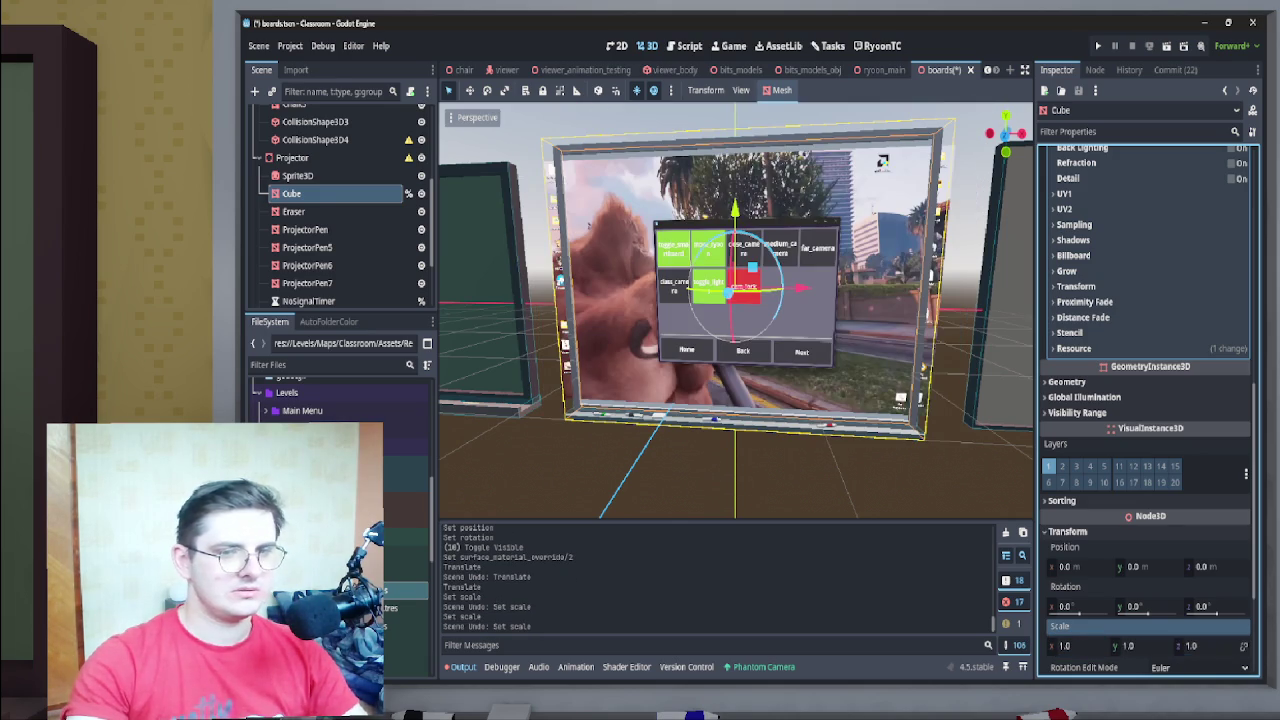
pyautogui.press('Return')
# Change the Cube's Z scale to 1.12 and check the board from the front
pyautogui.press('BackSpace')
pyautogui.write('2')
pyautogui.press('Return')
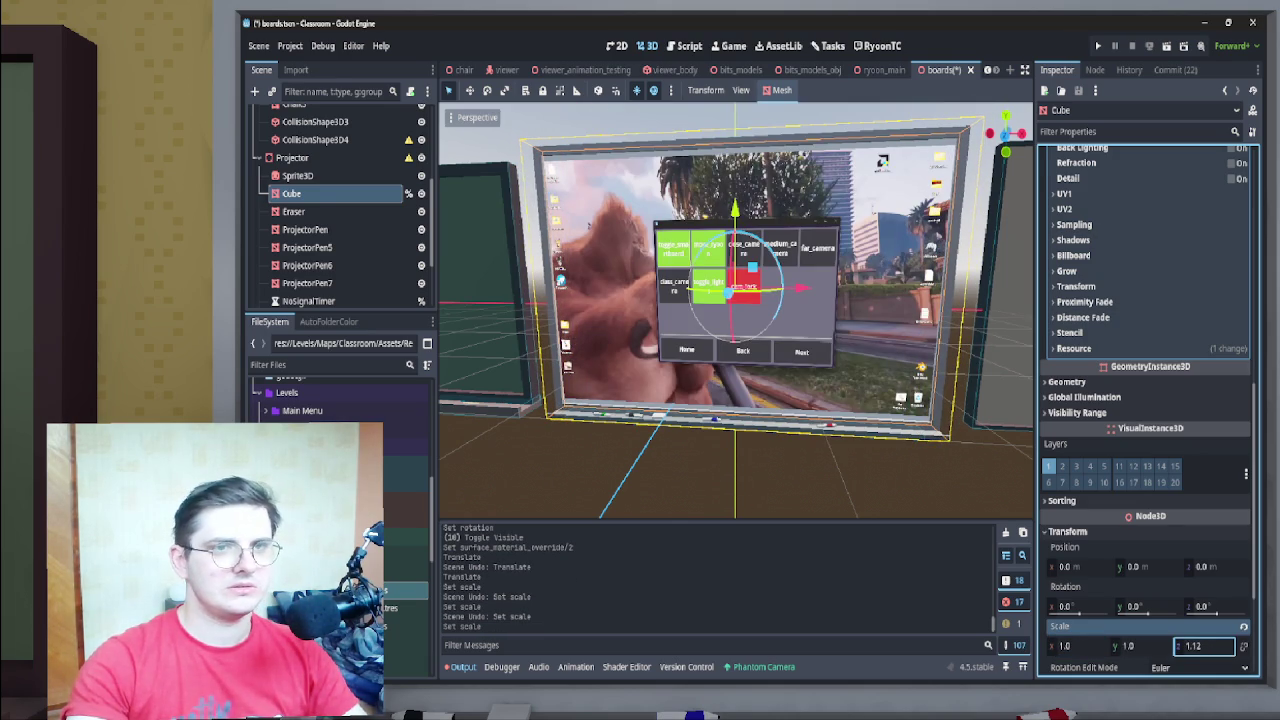
pyautogui.click(1005, 136)
pyautogui.scroll(5, 736, 310)
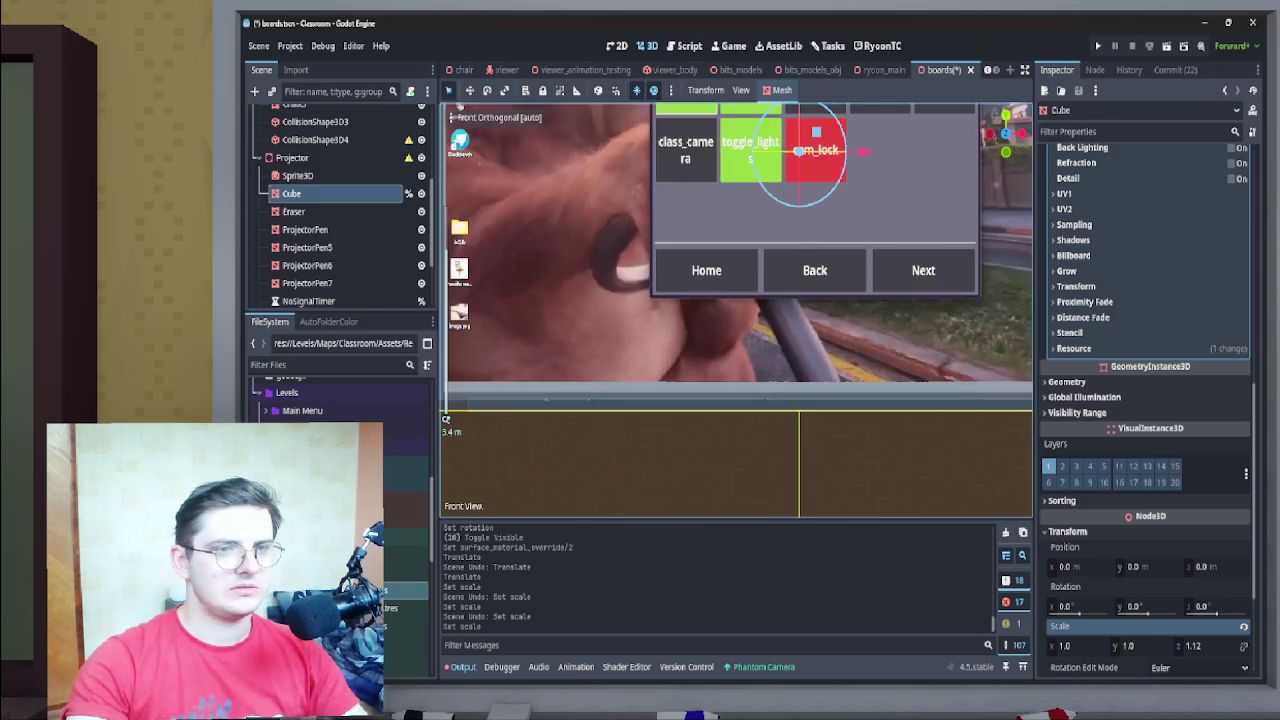
pyautogui.scroll(-2, 736, 310)
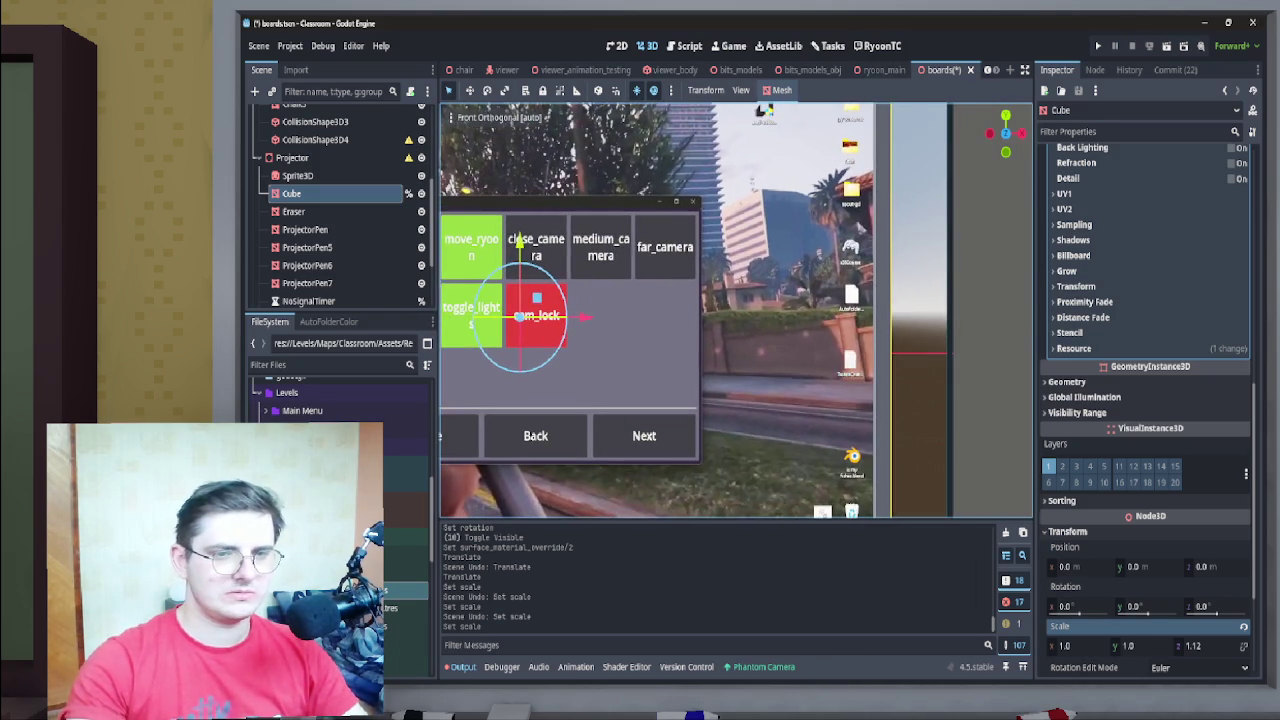
pyautogui.scroll(5, 446, 420)
# Try Z scale values 1.13, 1.15, 1.125, 1.17 and 1.115 on the Cube
pyautogui.click(1200, 645)
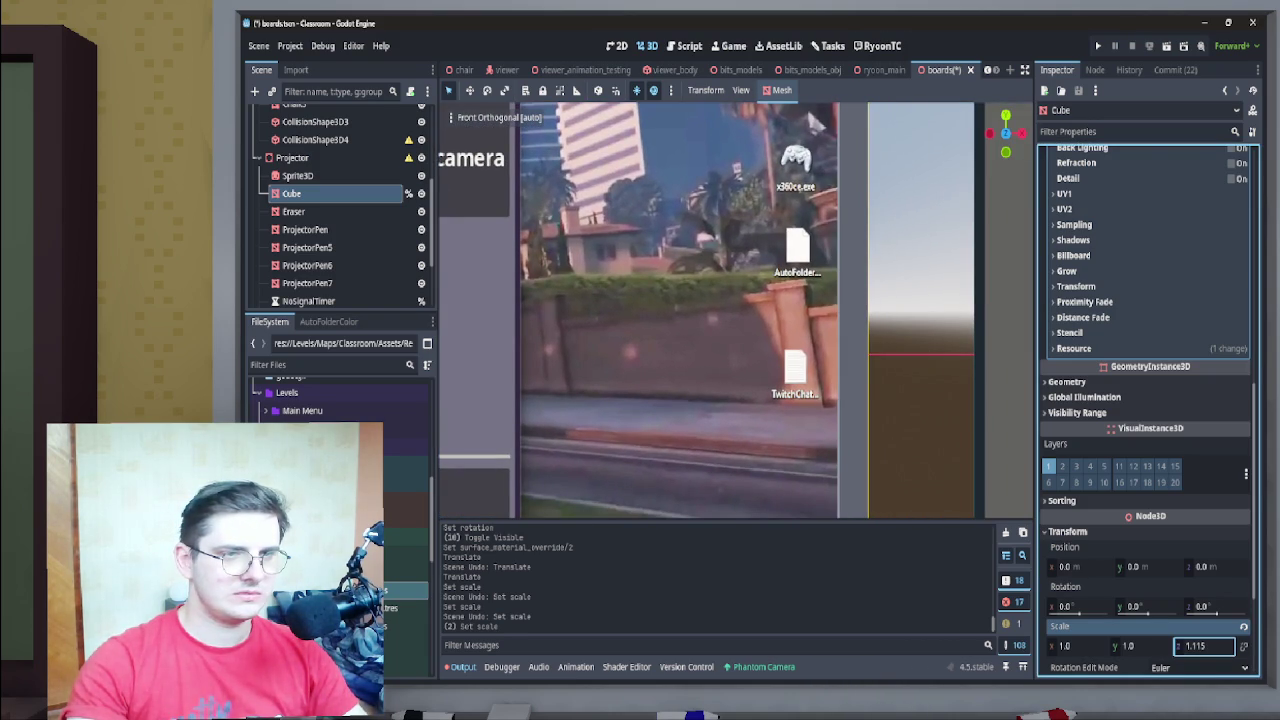
pyautogui.press('BackSpace')
pyautogui.press('BackSpace')
pyautogui.write('3')
pyautogui.press('BackSpace')
pyautogui.write('2')
pyautogui.press('BackSpace')
pyautogui.write('15')
pyautogui.press('BackSpace')
pyautogui.press('BackSpace')
pyautogui.write('25')
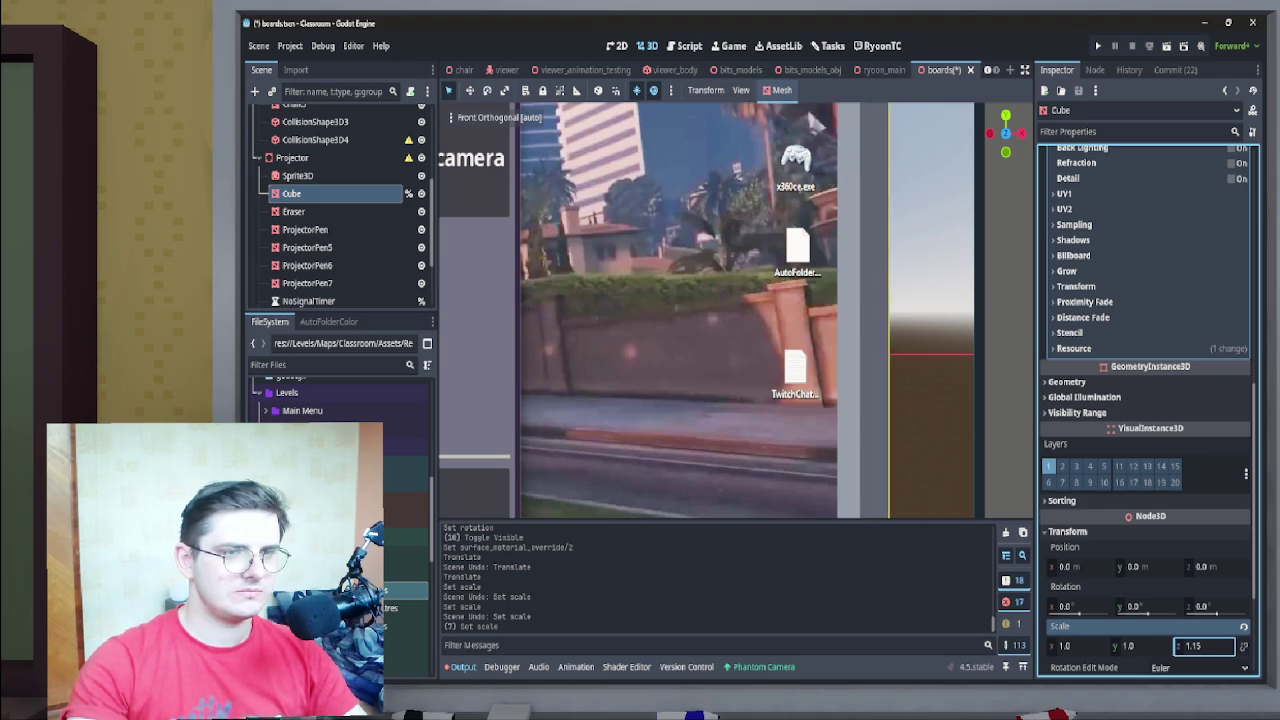
pyautogui.press('BackSpace')
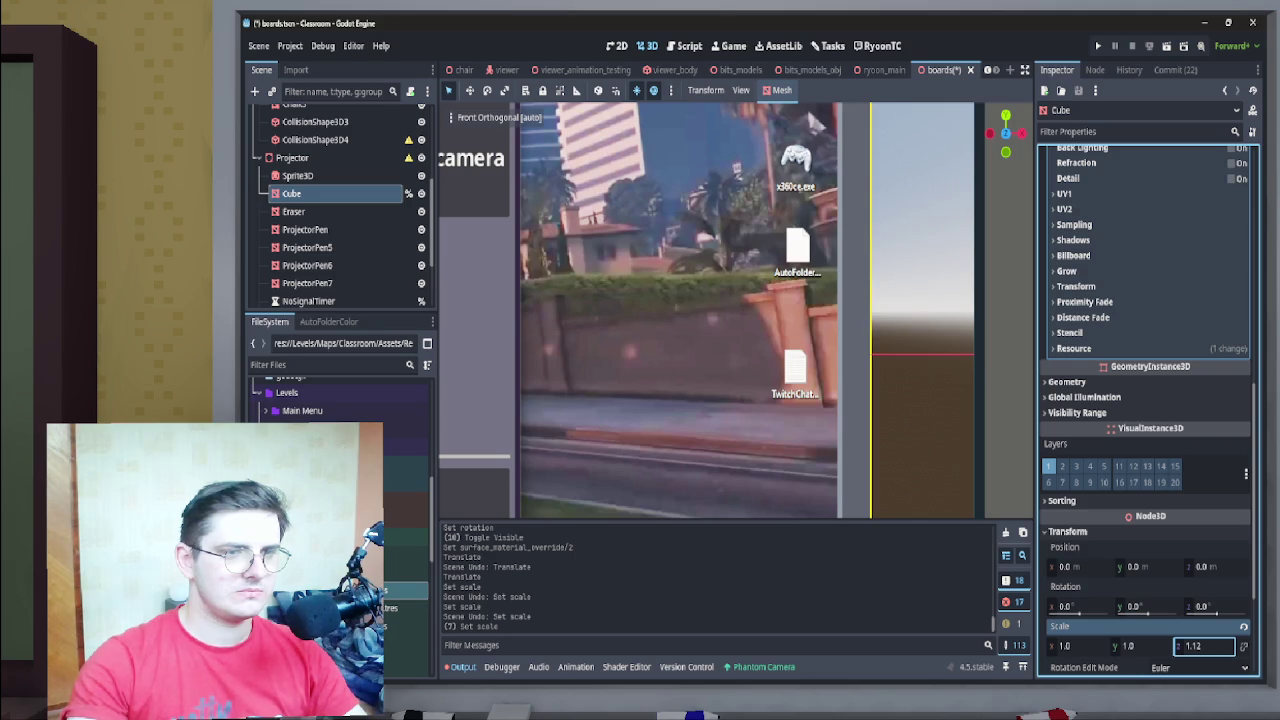
pyautogui.press('BackSpace')
pyautogui.write('7')
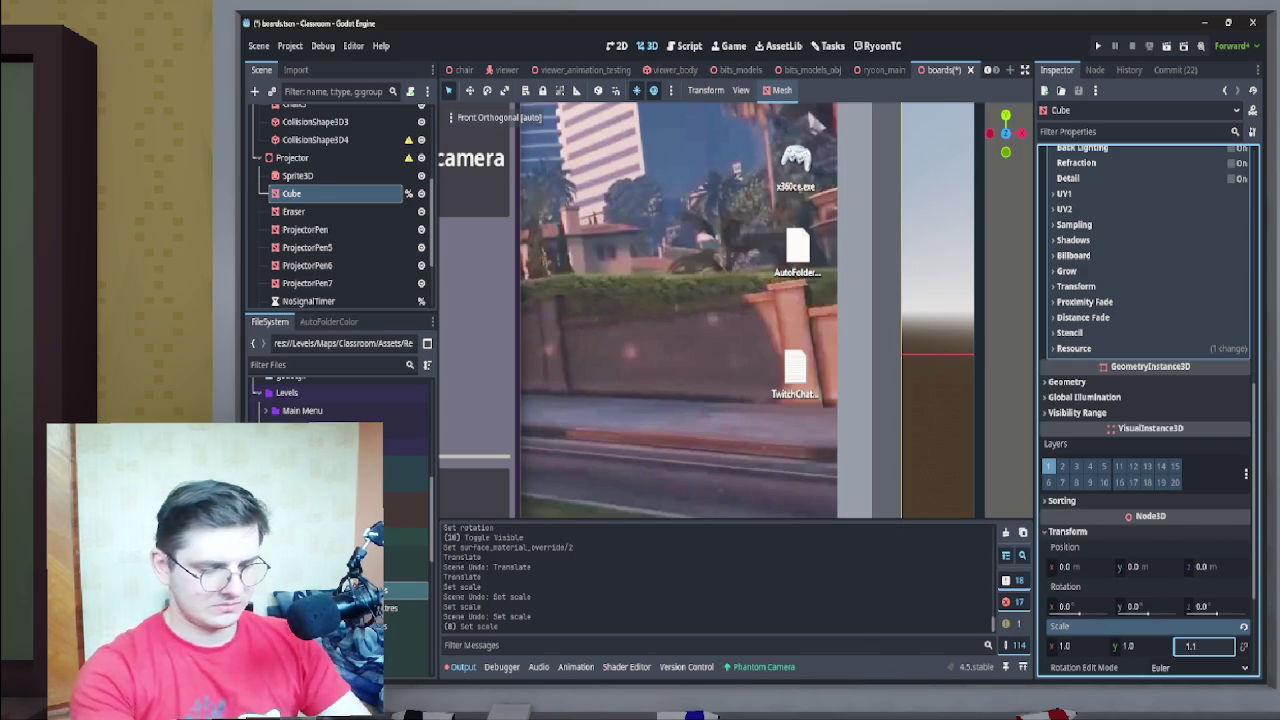
pyautogui.press('BackSpace')
pyautogui.write('15')
# Settle the Cube's Z scale at 1.111 after trying 1.116 and 1.114
pyautogui.hotkey('ctrl', 'a')
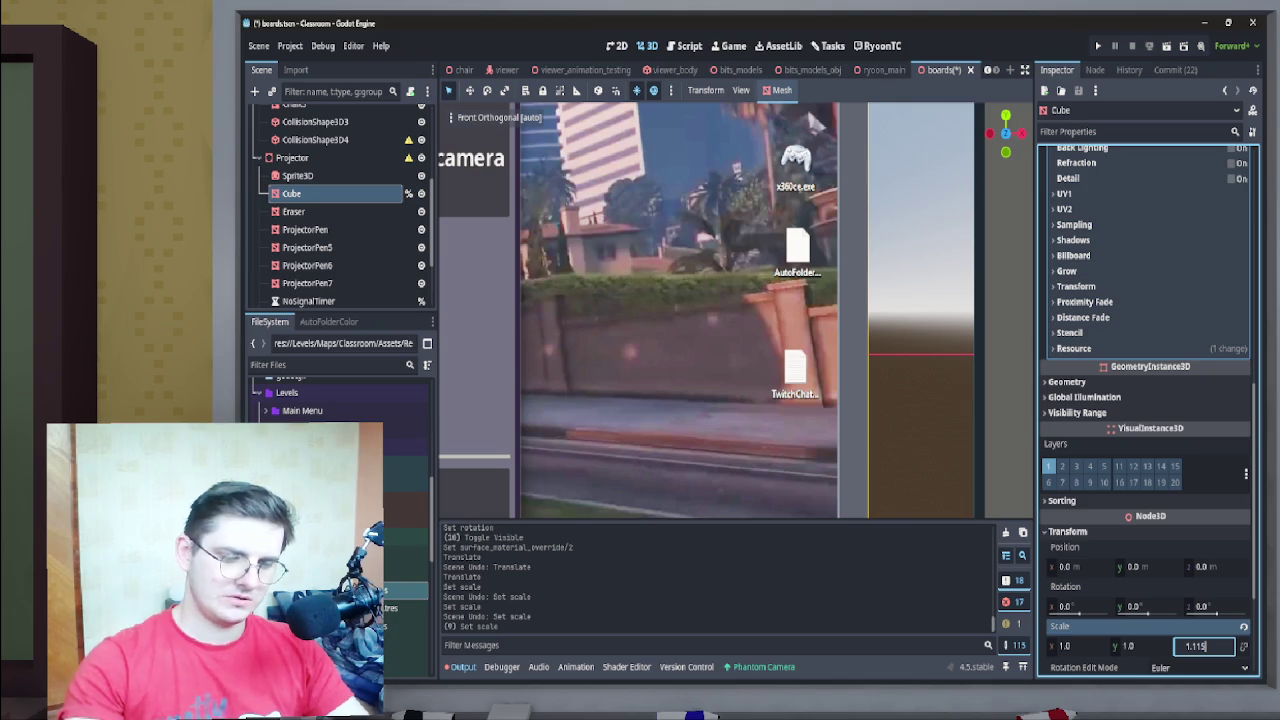
pyautogui.press('Up')
pyautogui.hotkey('ctrl', 'a')
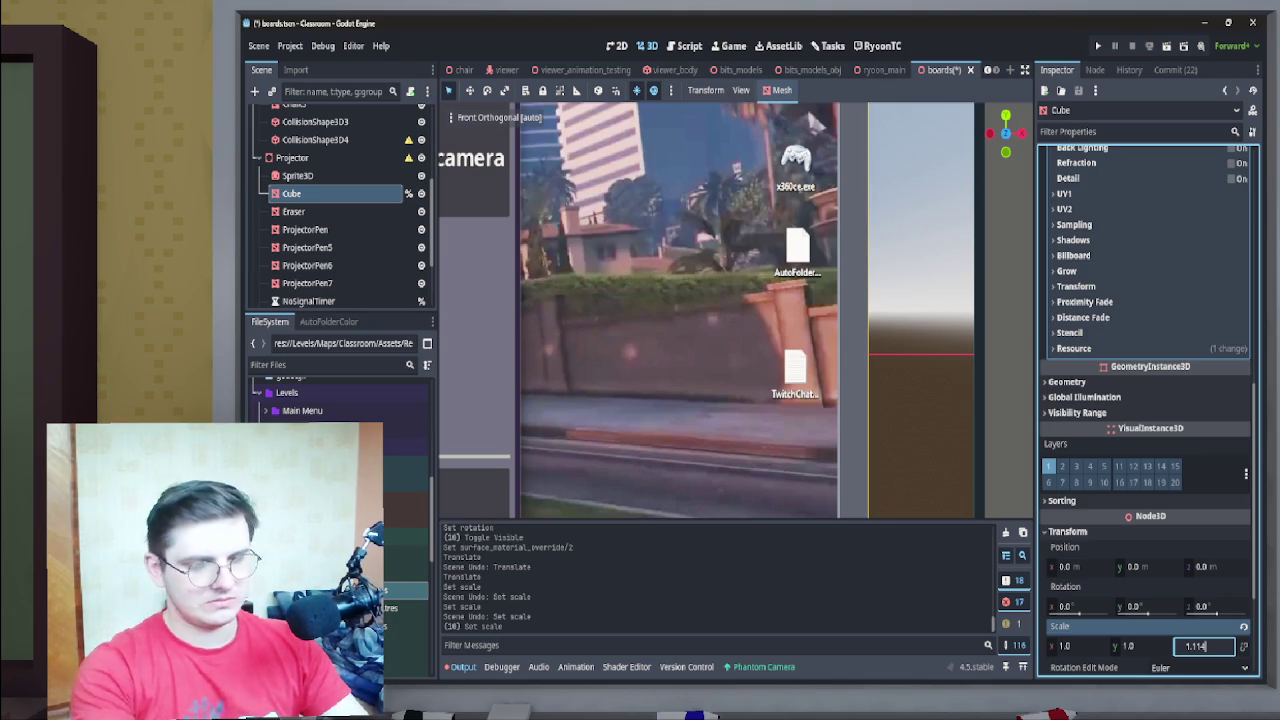
pyautogui.write('1.114')
pyautogui.press('Return')
pyautogui.hotkey('ctrl', 'a')
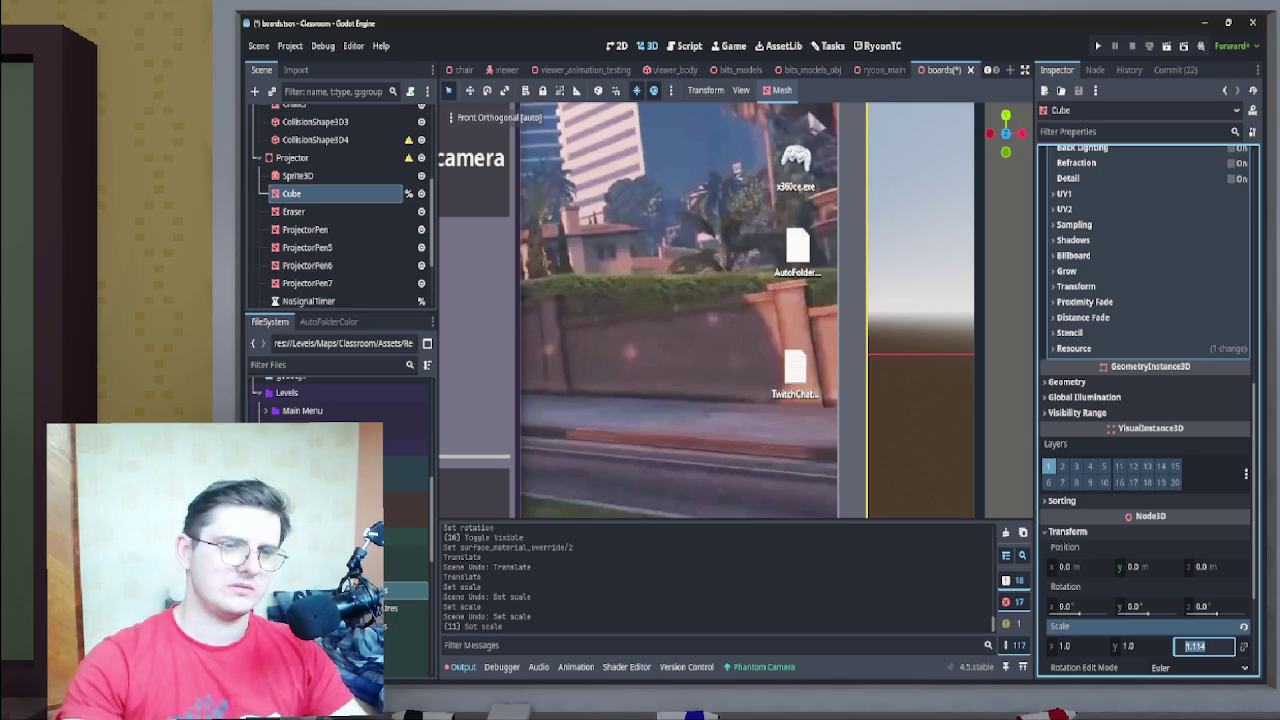
pyautogui.click(1206, 646)
pyautogui.write('1.111')
pyautogui.press('Return')
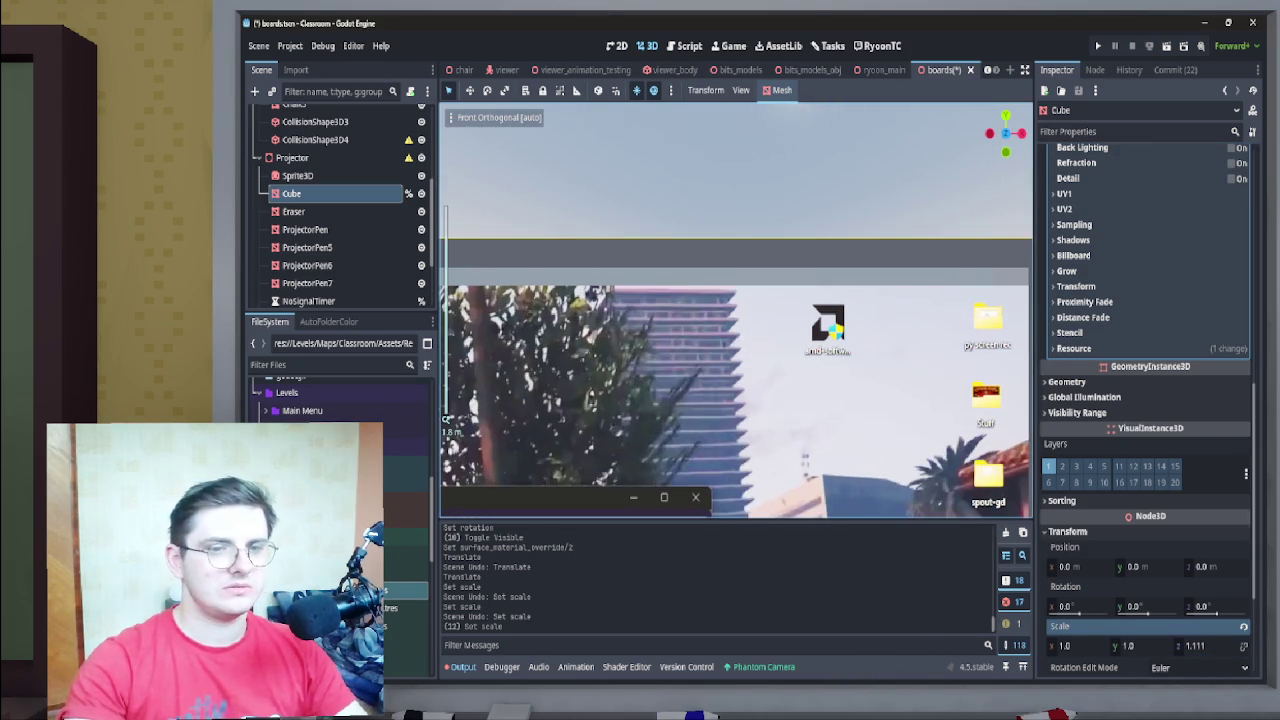
pyautogui.moveTo(1140, 646); pyautogui.dragTo(1117, 646)
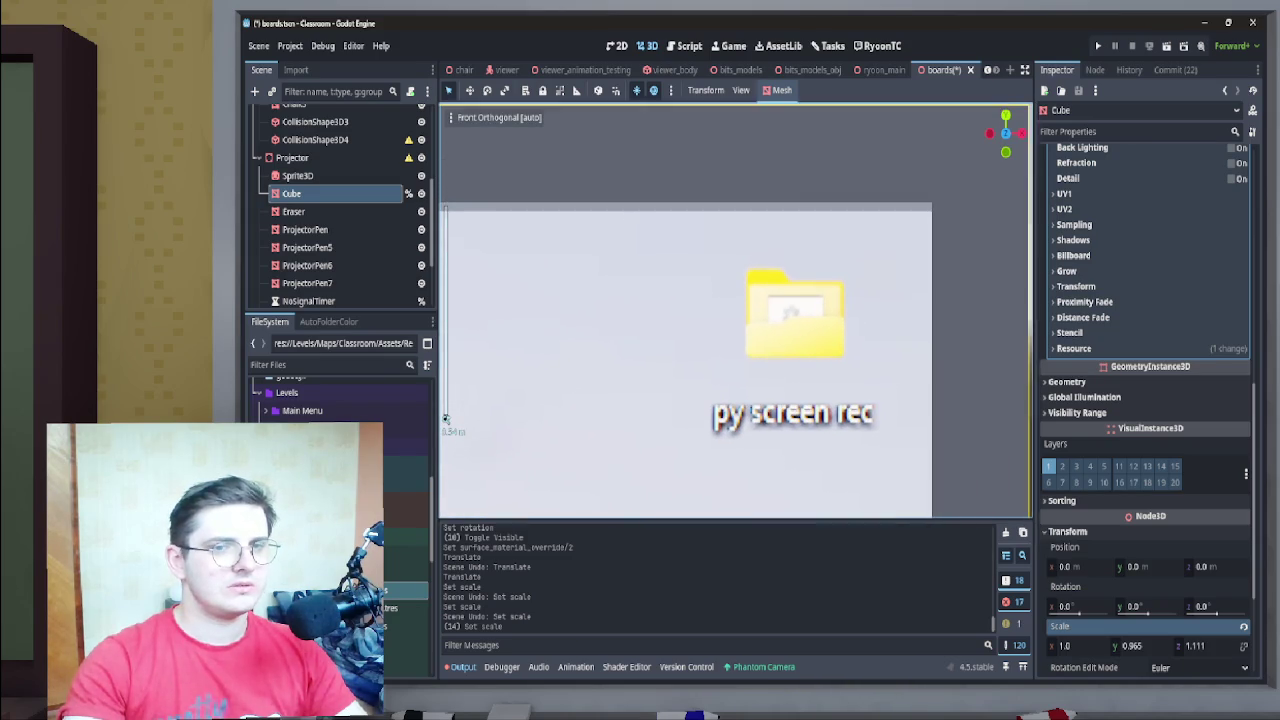
# Step the Cube's Y scale through 0.962 and 0.961 to a final 0.959
pyautogui.click(1130, 646)
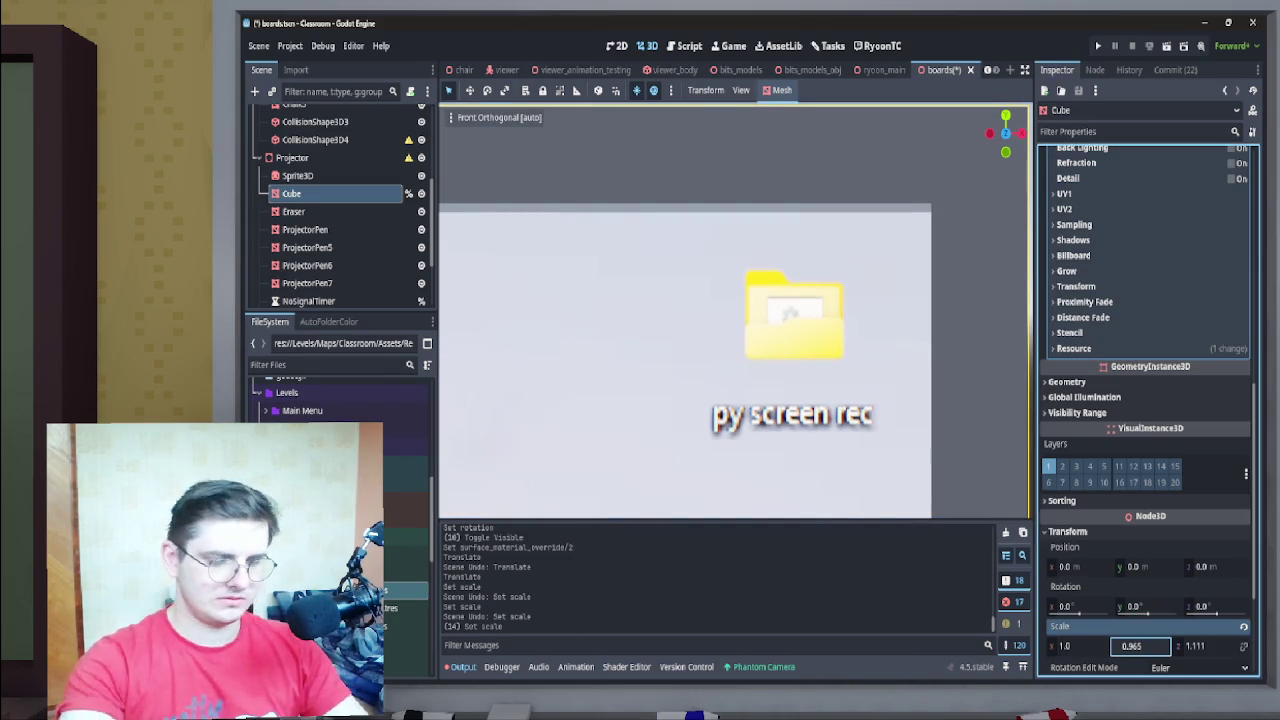
pyautogui.write('0.962')
pyautogui.press('Return')
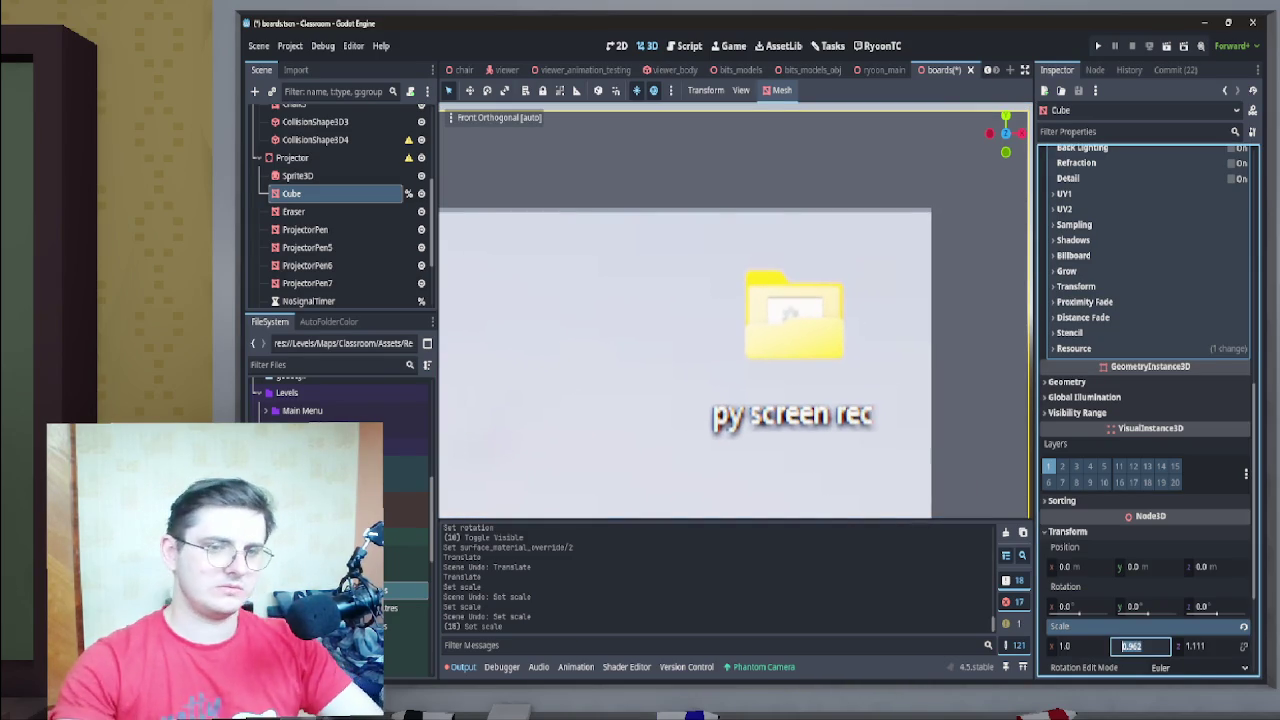
pyautogui.write('0.961')
pyautogui.press('Return')
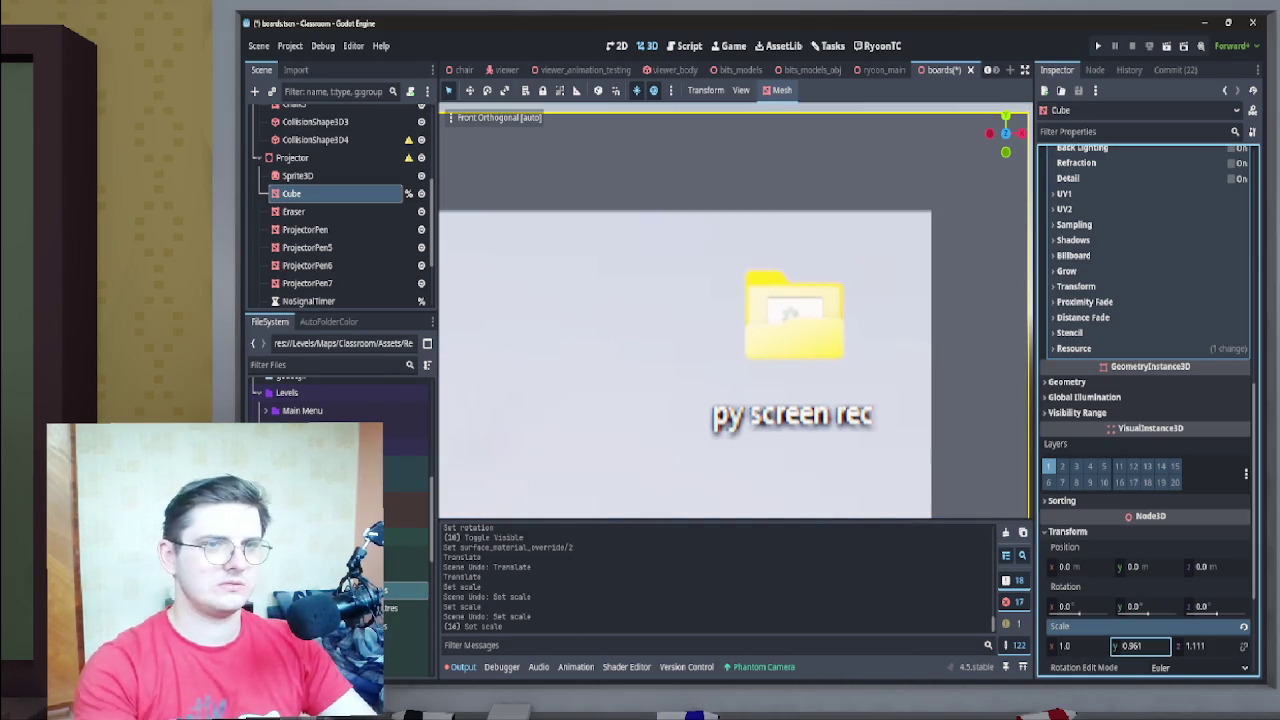
pyautogui.press('Return')
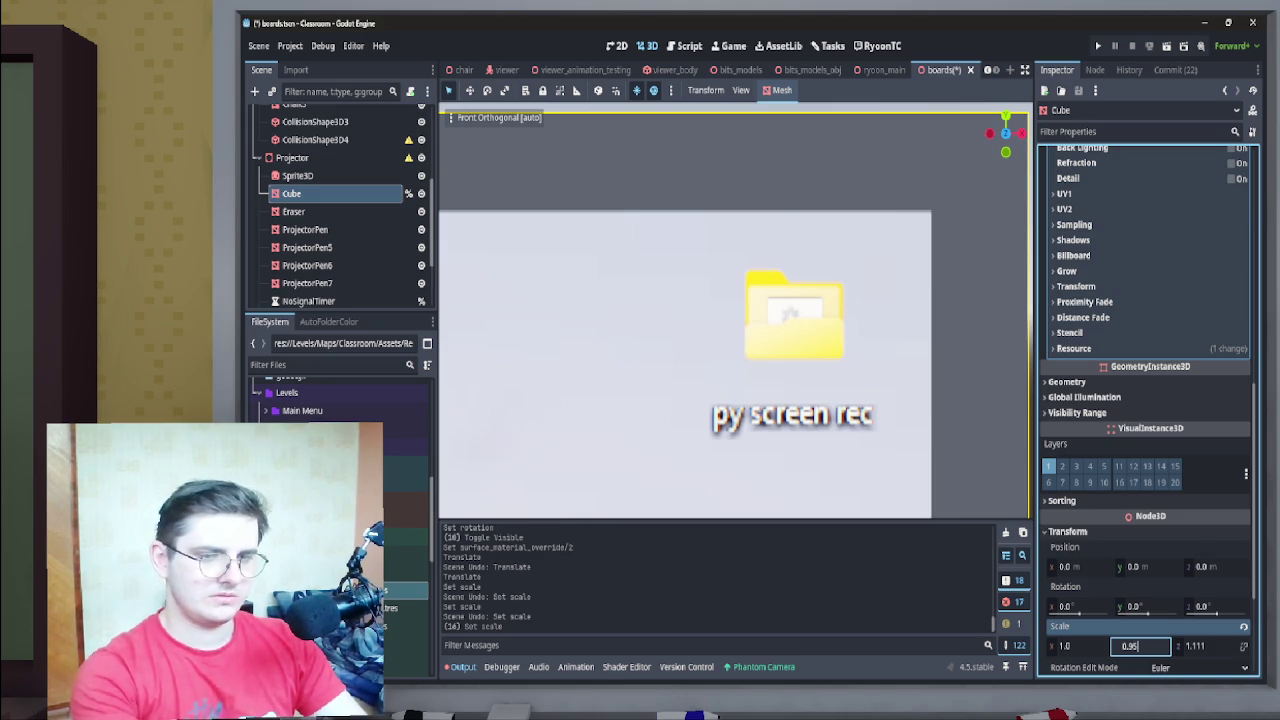
pyautogui.press('Return')
pyautogui.press('Return')
pyautogui.press('Return')
pyautogui.press('Return')
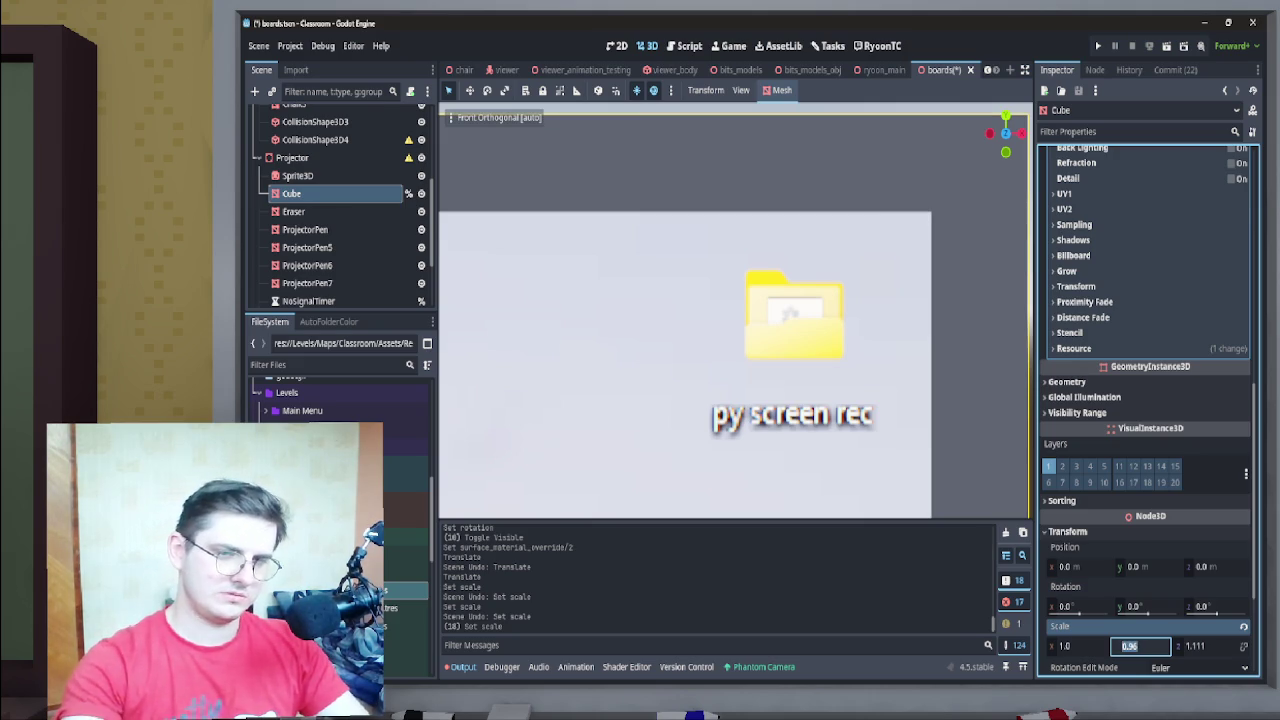
pyautogui.press('Return')
pyautogui.write('0.959')
pyautogui.press('Return')
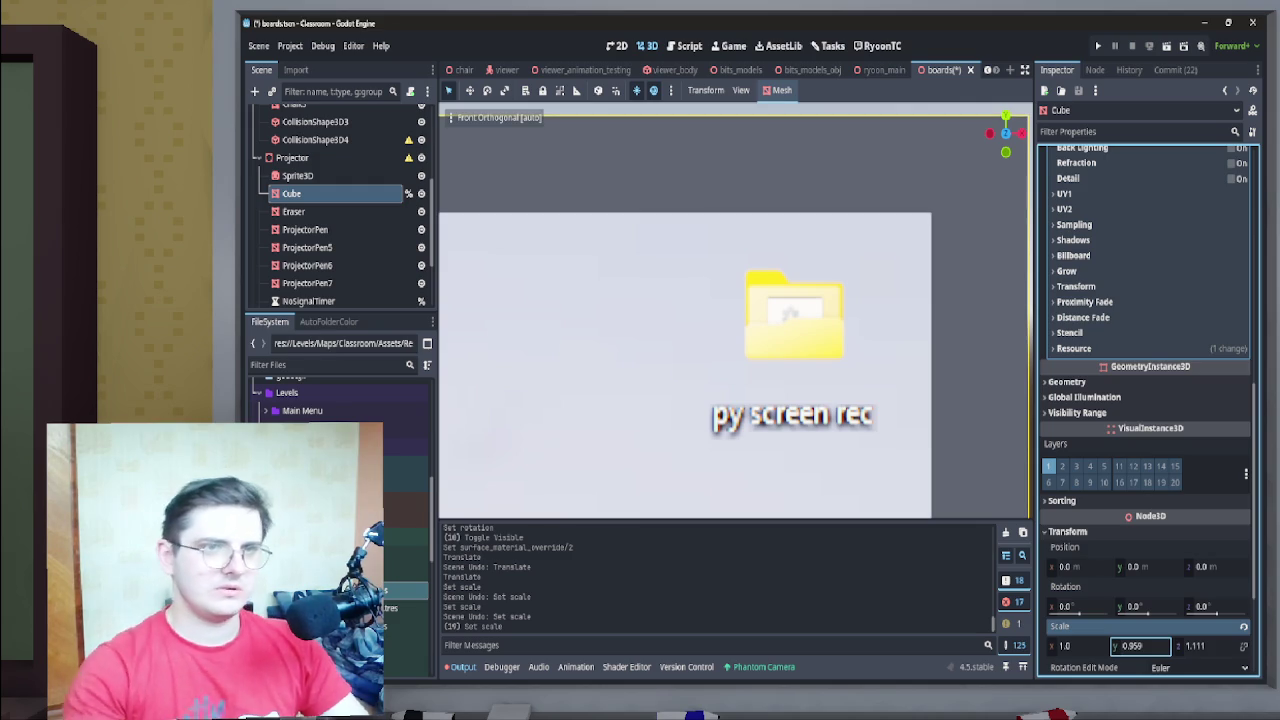
pyautogui.press('Return')
pyautogui.scroll(-3, 736, 310)
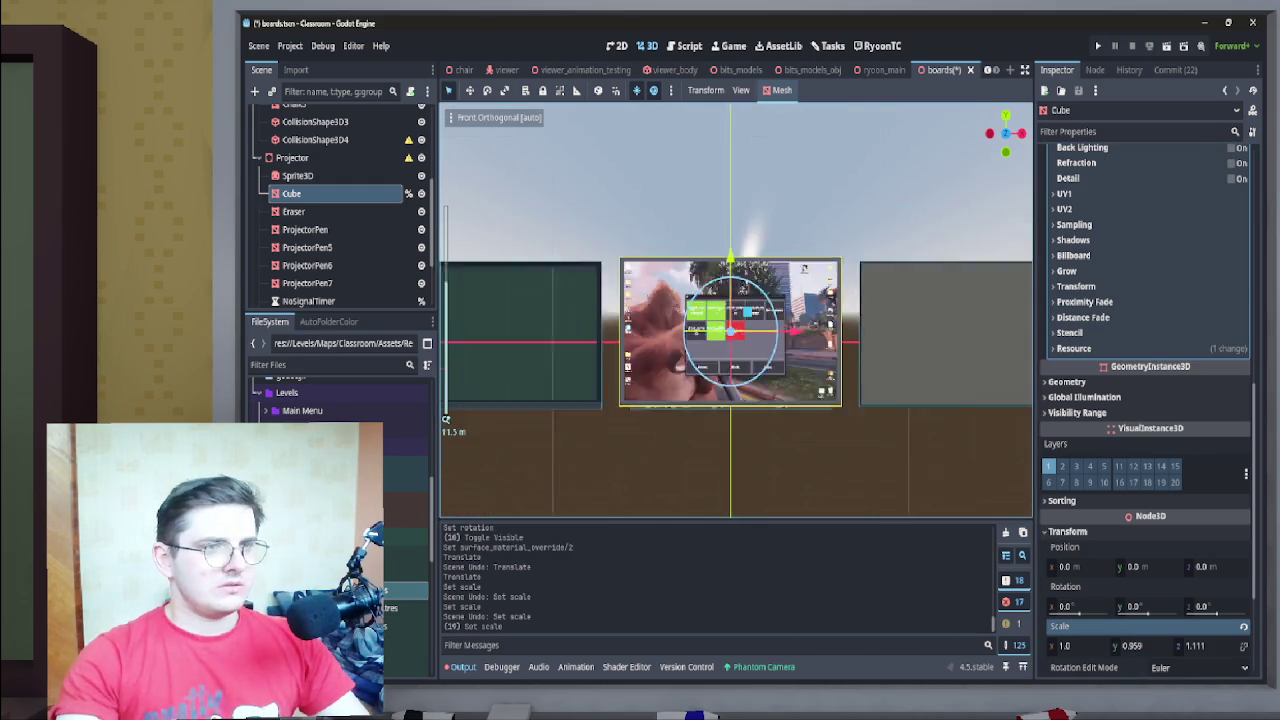
pyautogui.scroll(5, 736, 310)
pyautogui.scroll(5, 736, 310)
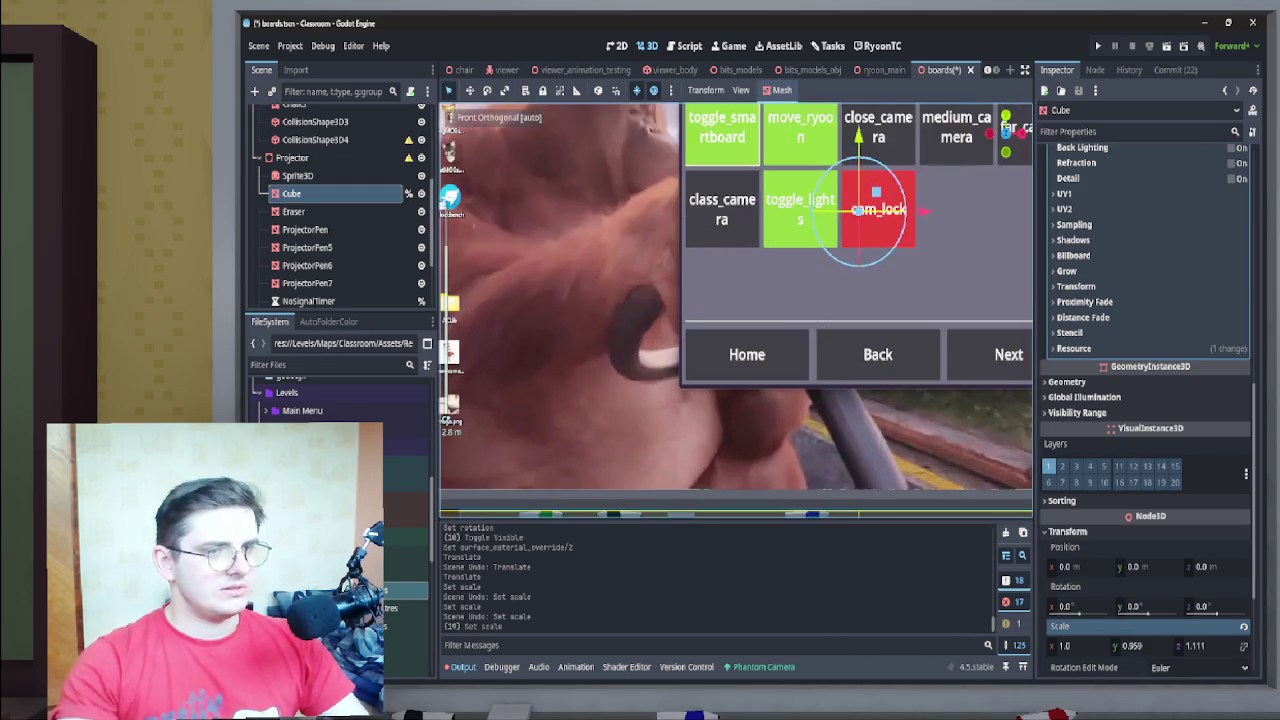
pyautogui.press('KP_5')
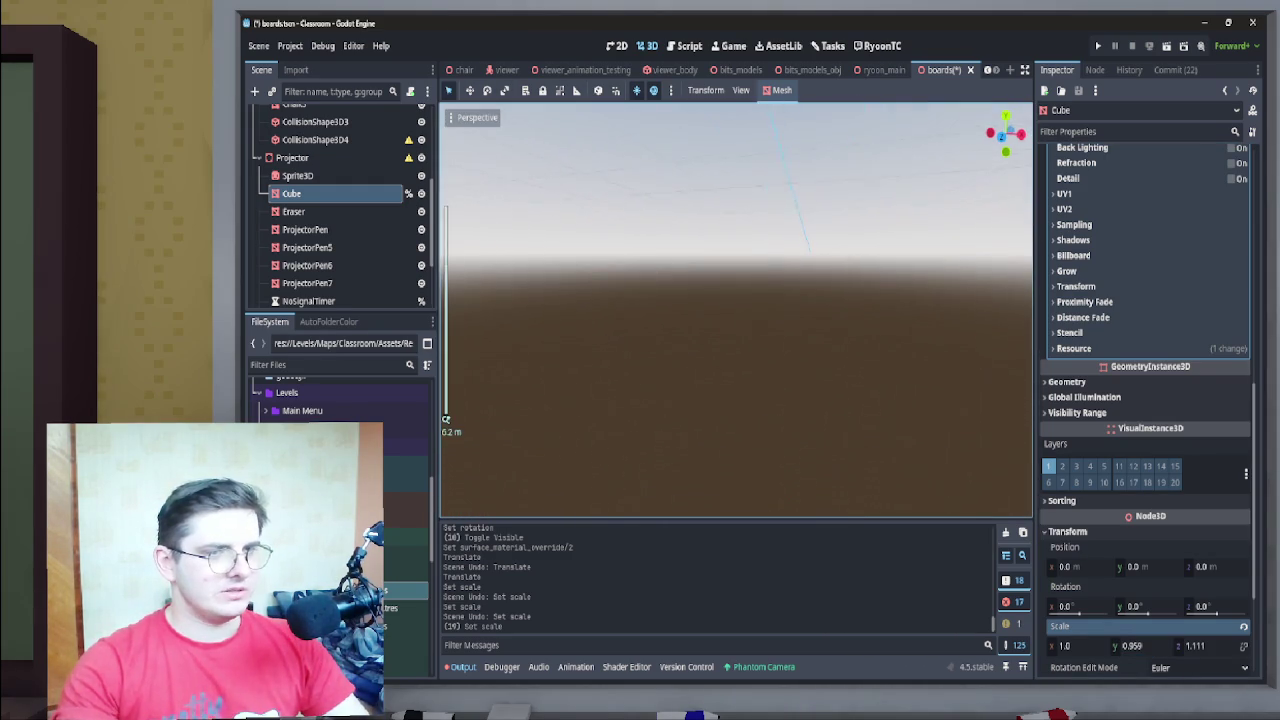
pyautogui.press('f')
pyautogui.scroll(4, 736, 310)
pyautogui.scroll(-4, 736, 310)
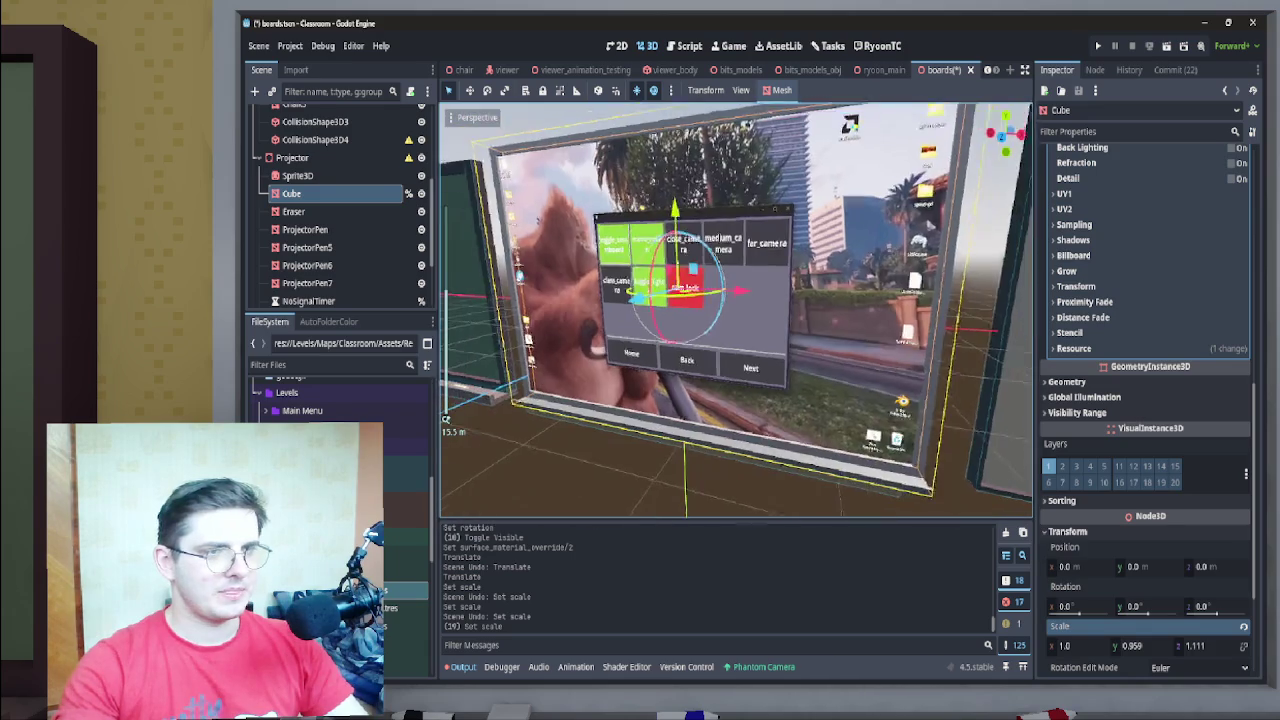
pyautogui.scroll(-3, 736, 310)
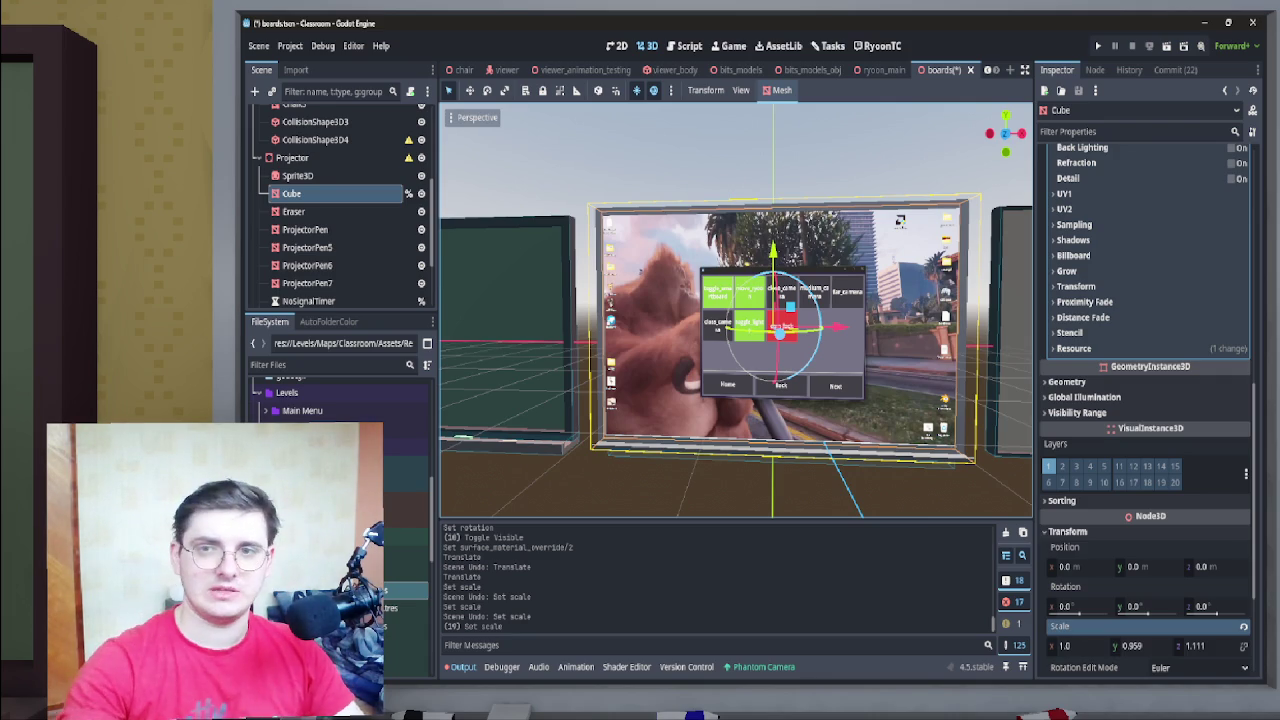
pyautogui.moveTo(736, 310); pyautogui.dragTo(660, 300)
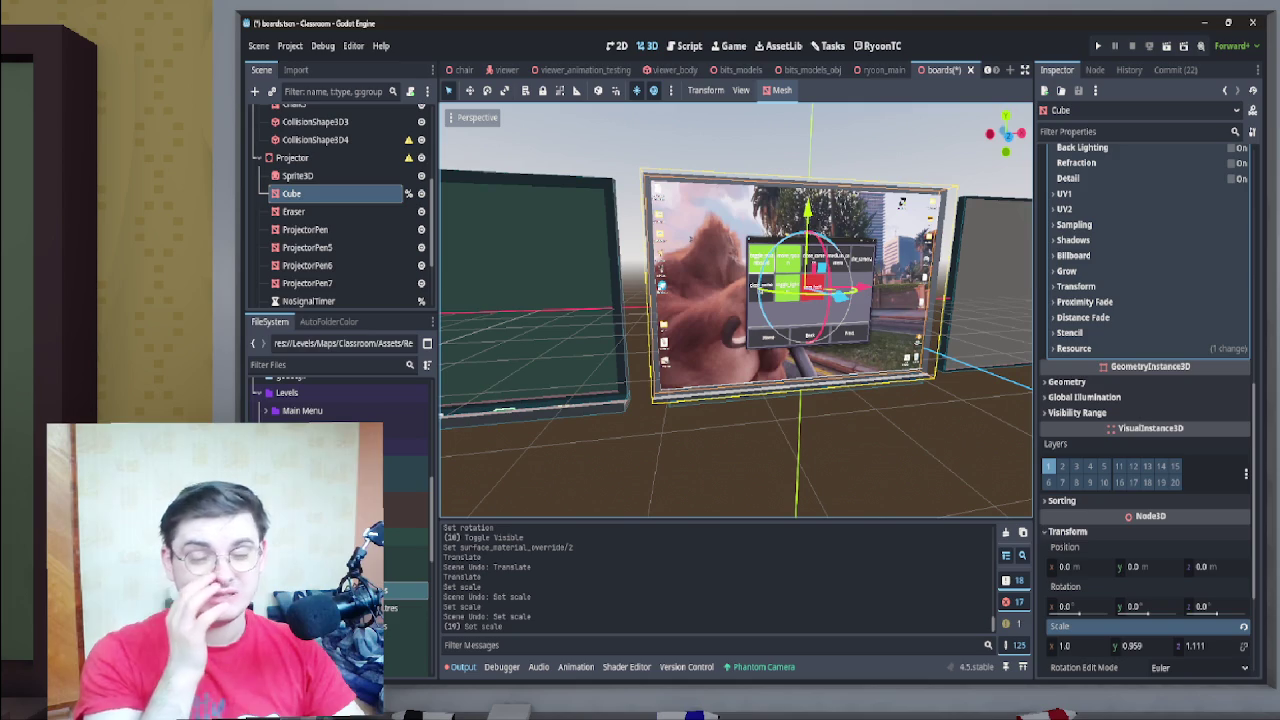
pyautogui.moveTo(660, 300)
pyautogui.mouseDown()
pyautogui.moveTo(612, 324)
pyautogui.moveTo(594, 310)
pyautogui.mouseUp()
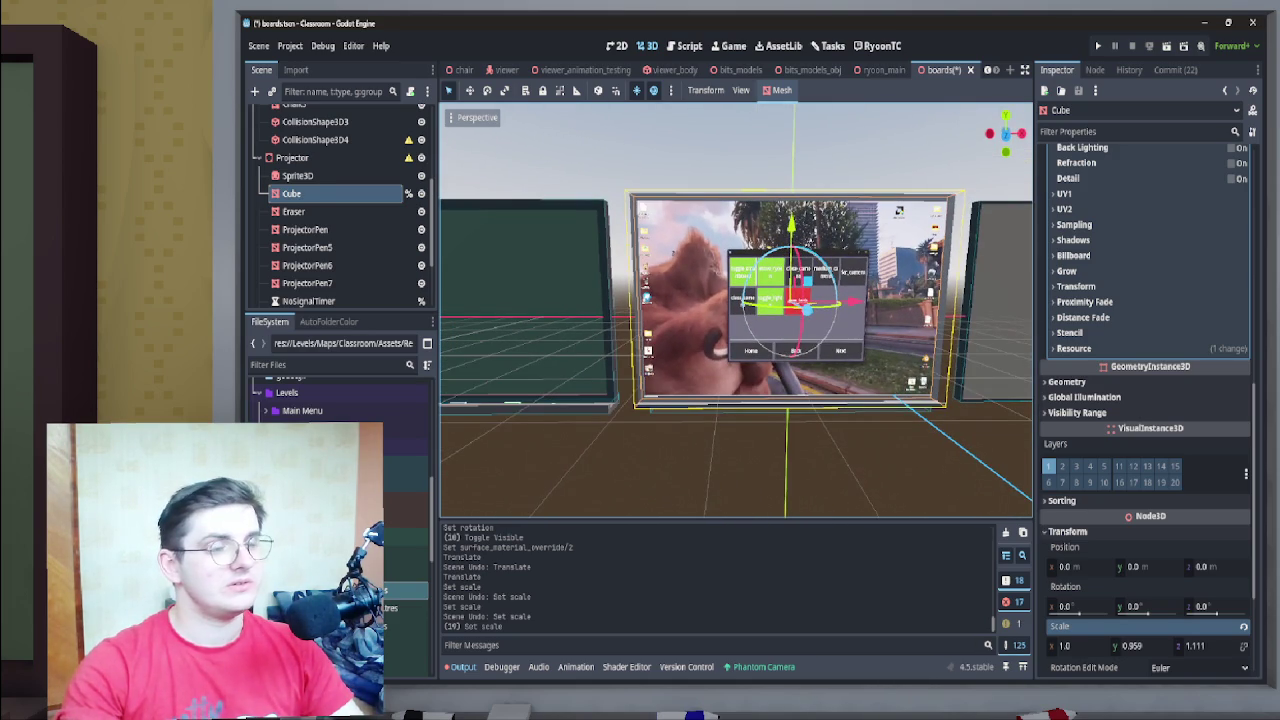
pyautogui.click(460, 69)
# Check the classroom scene, then save the boards scene with Ctrl+S
pyautogui.scroll(-5, 735, 310)
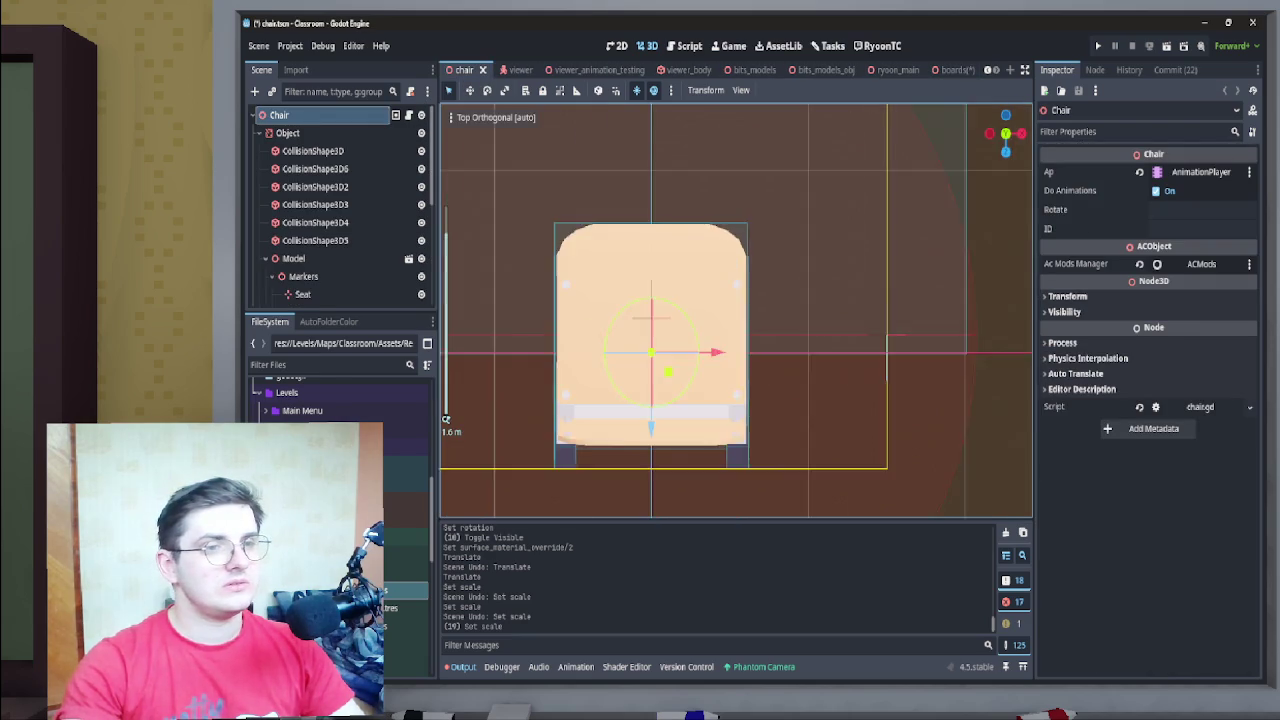
pyautogui.scroll(3, 510, 70)
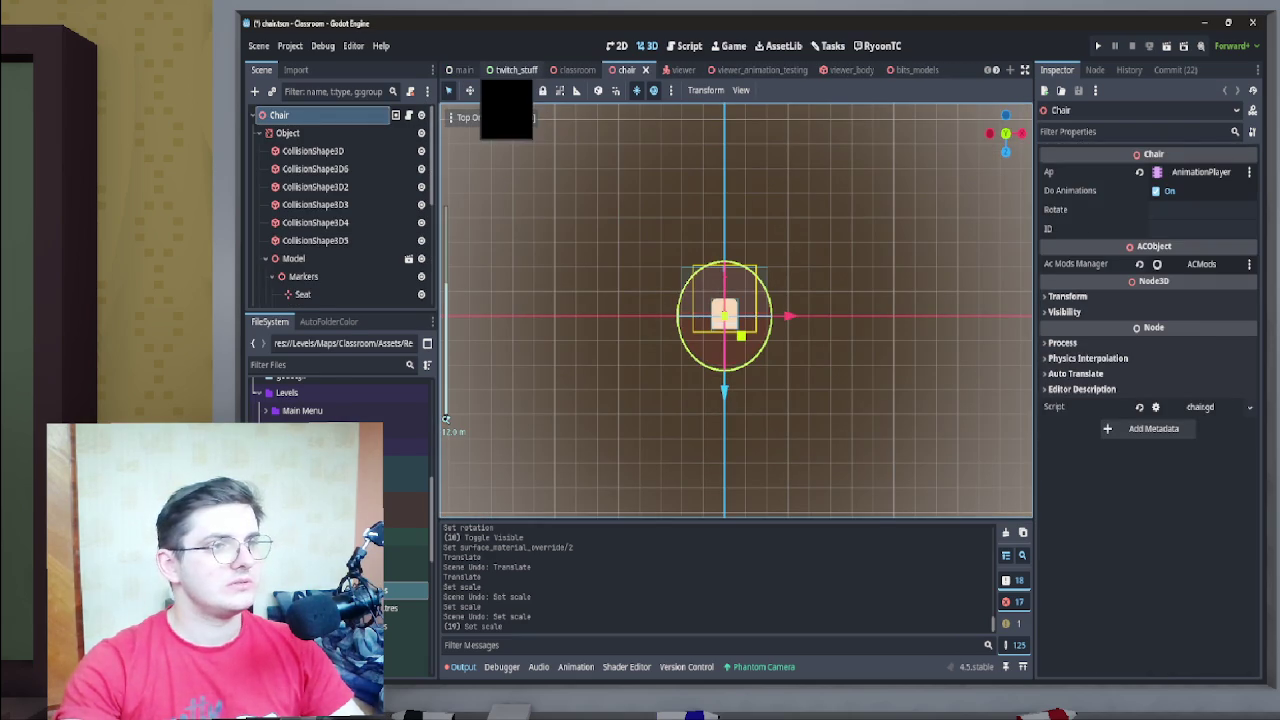
pyautogui.click(577, 69)
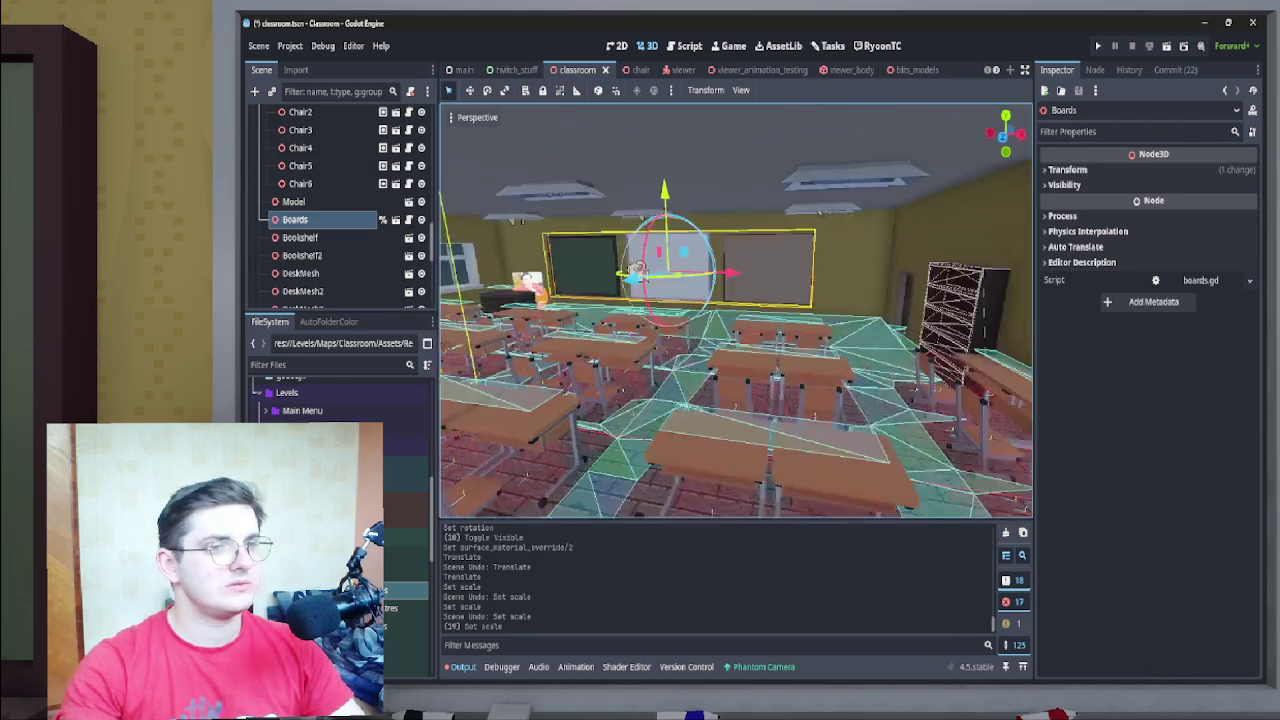
pyautogui.press('f')
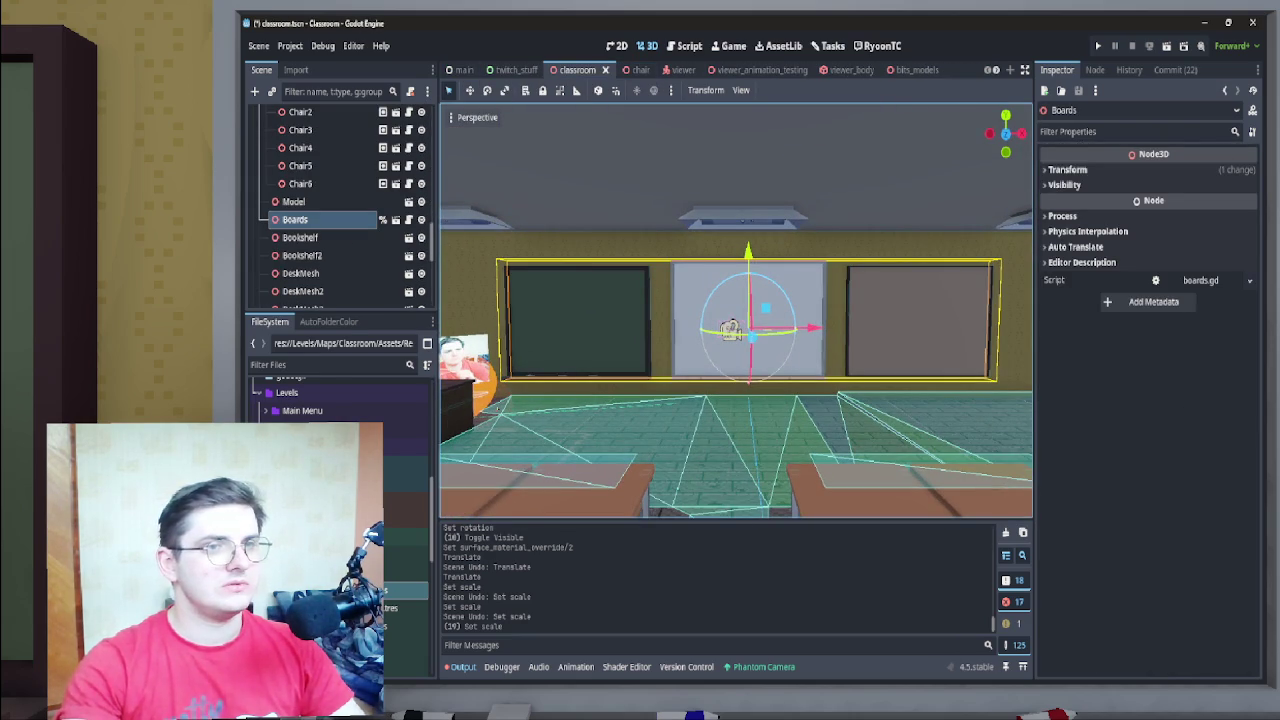
pyautogui.scroll(-3, 735, 69)
pyautogui.click(940, 69)
pyautogui.hotkey('ctrl', 's')
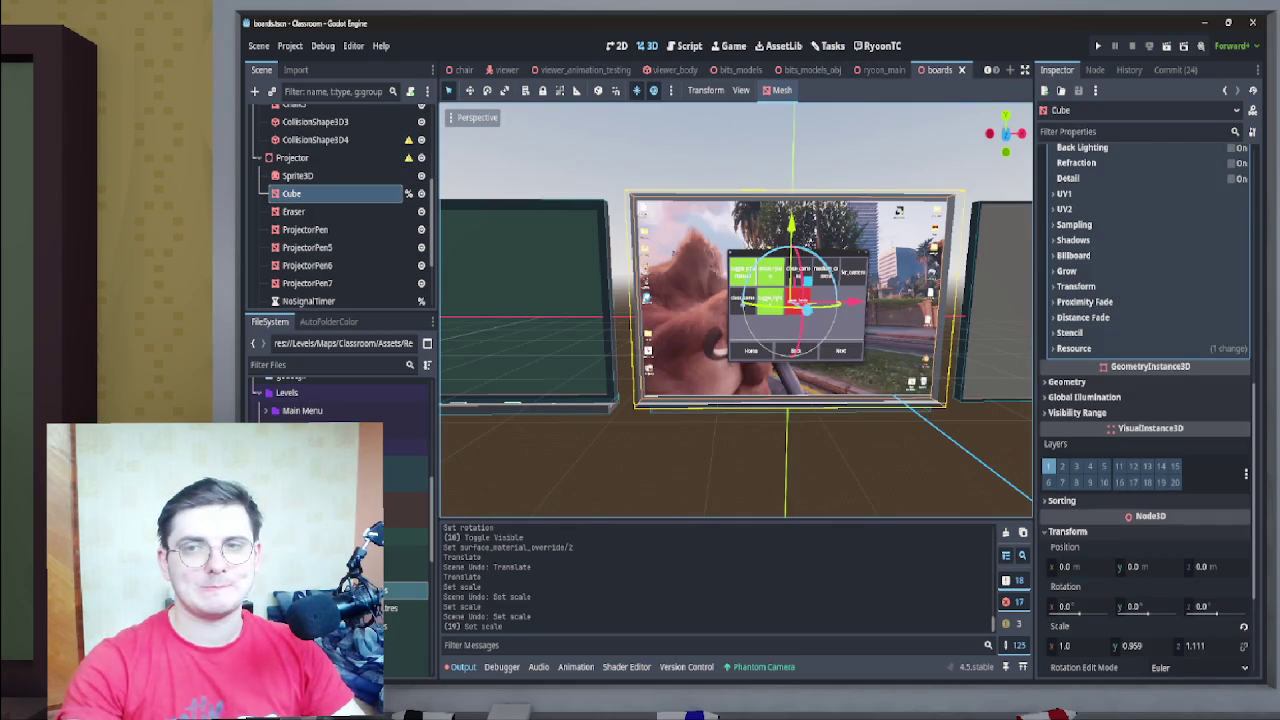
# Return to the classroom scene and select Camera3D to preview the resized board
pyautogui.click(505, 69)
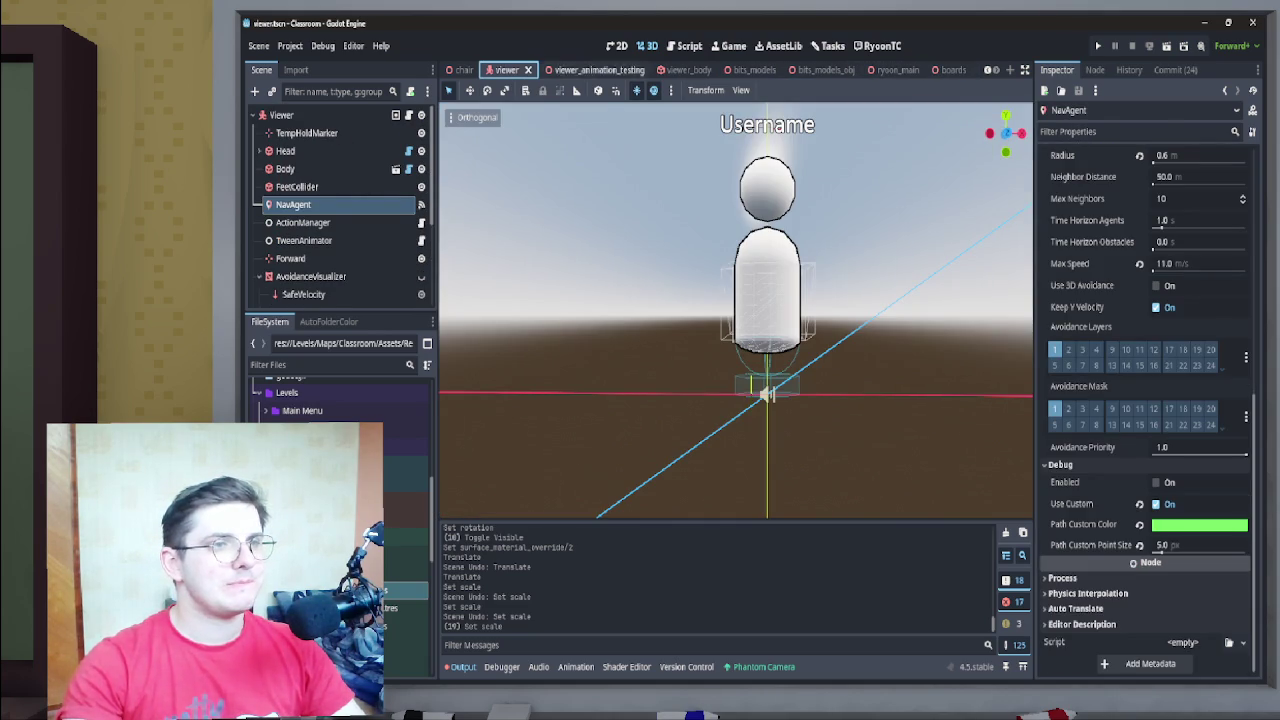
pyautogui.scroll(2, 562, 72)
pyautogui.click(572, 70)
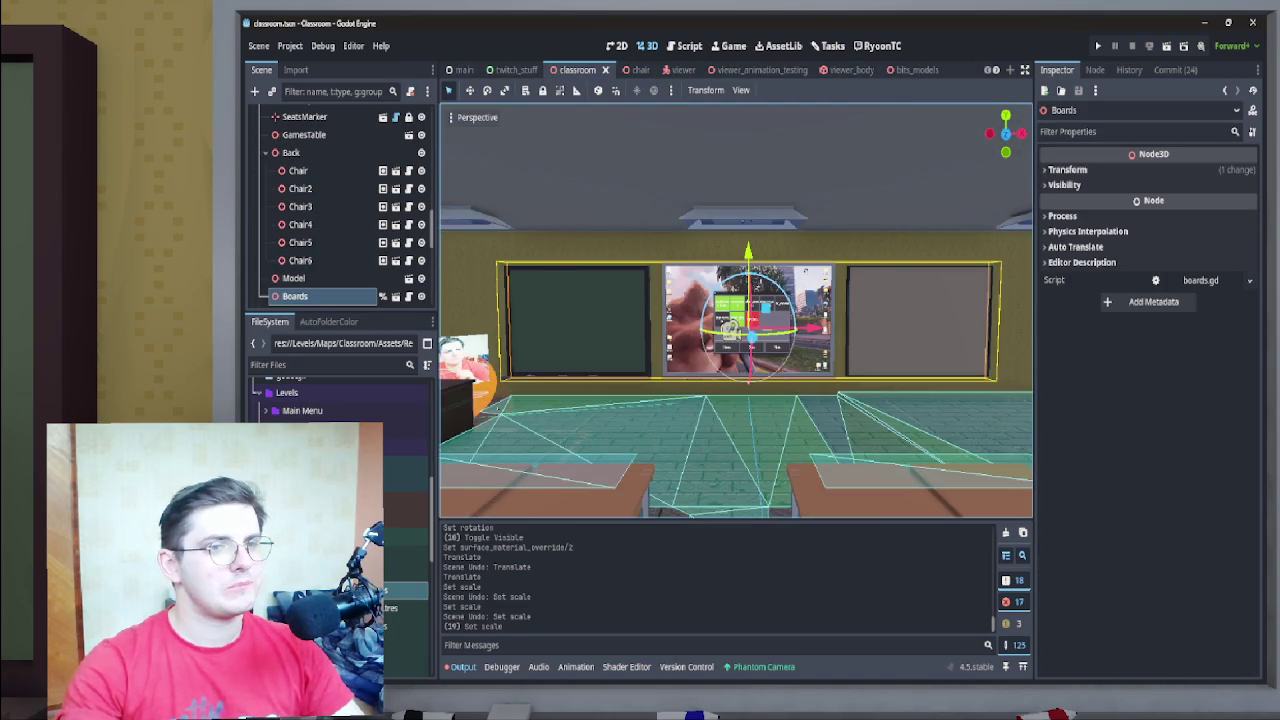
pyautogui.press('f')
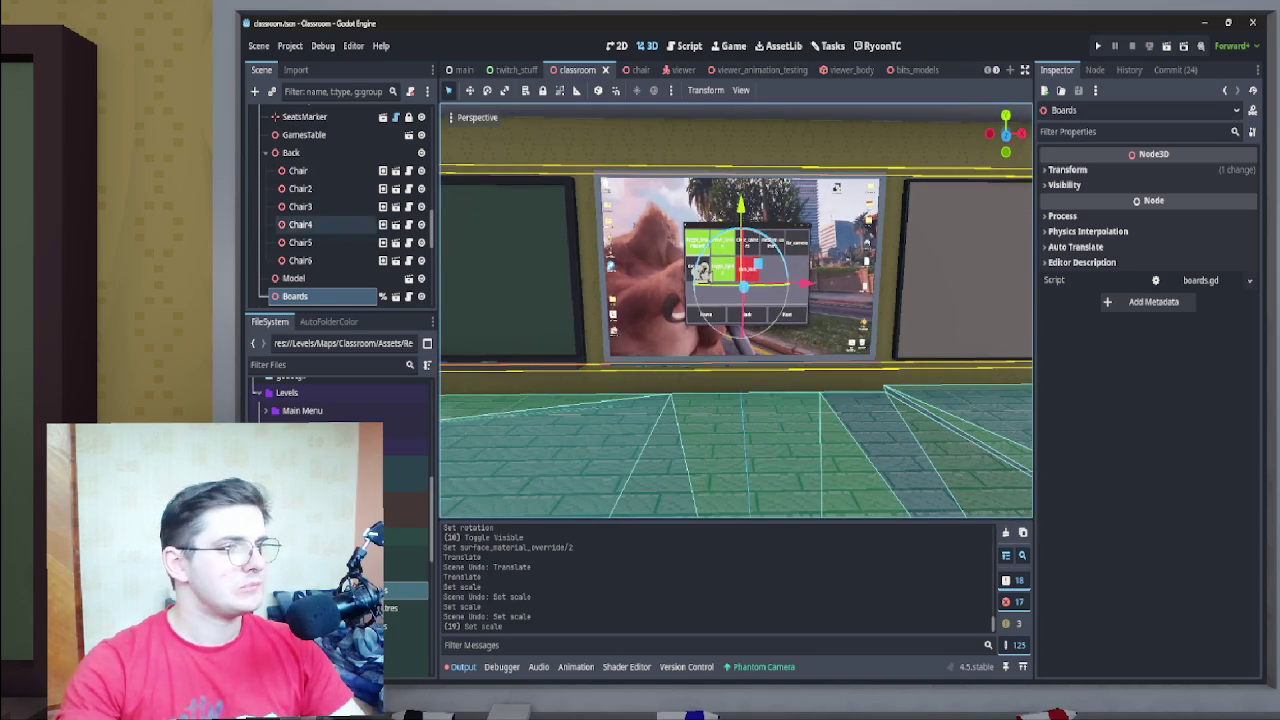
pyautogui.scroll(-2, 383, 222)
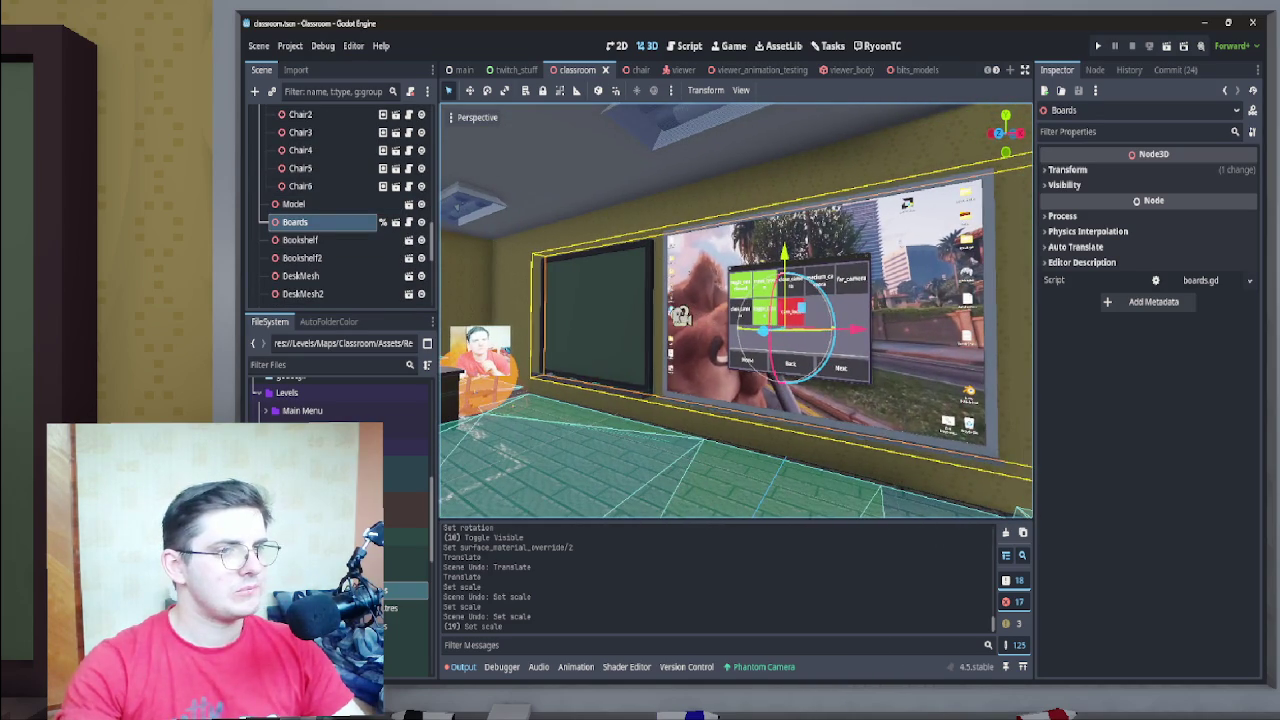
pyautogui.click(680, 316)
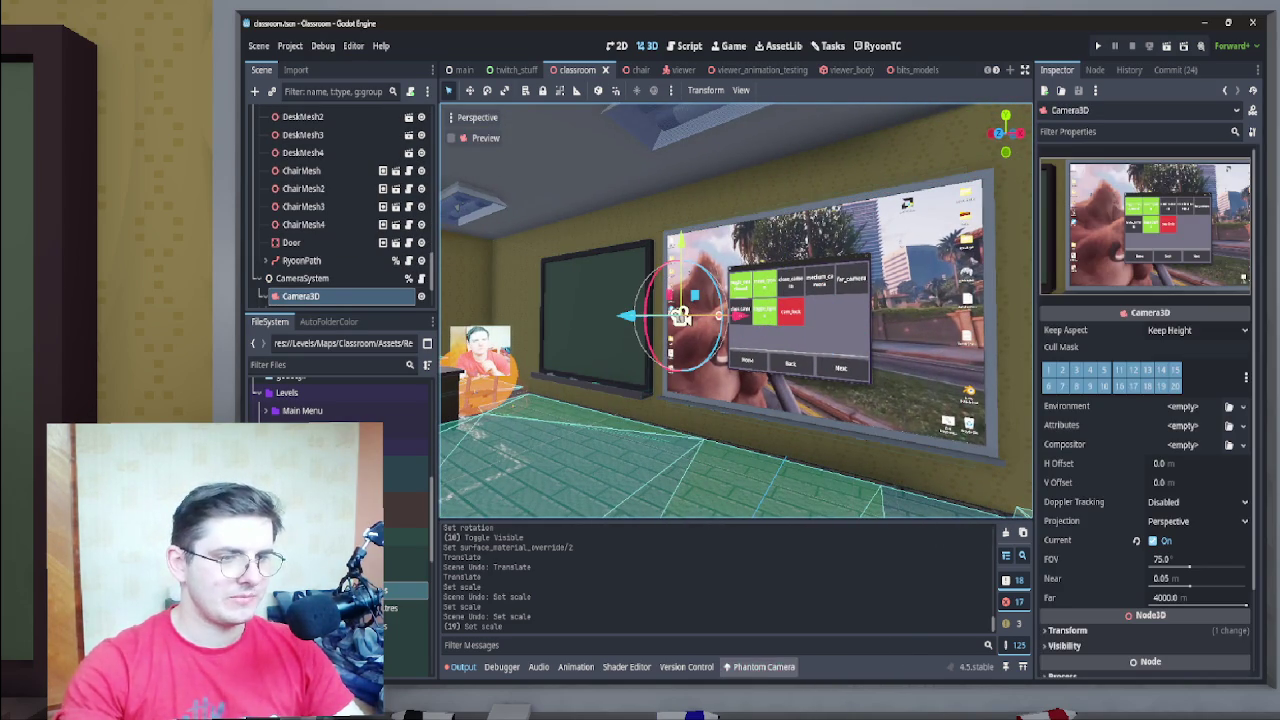
# Show and enlarge the Phantom Camera viewfinder, then select and move the Close camera
pyautogui.click(760, 667)
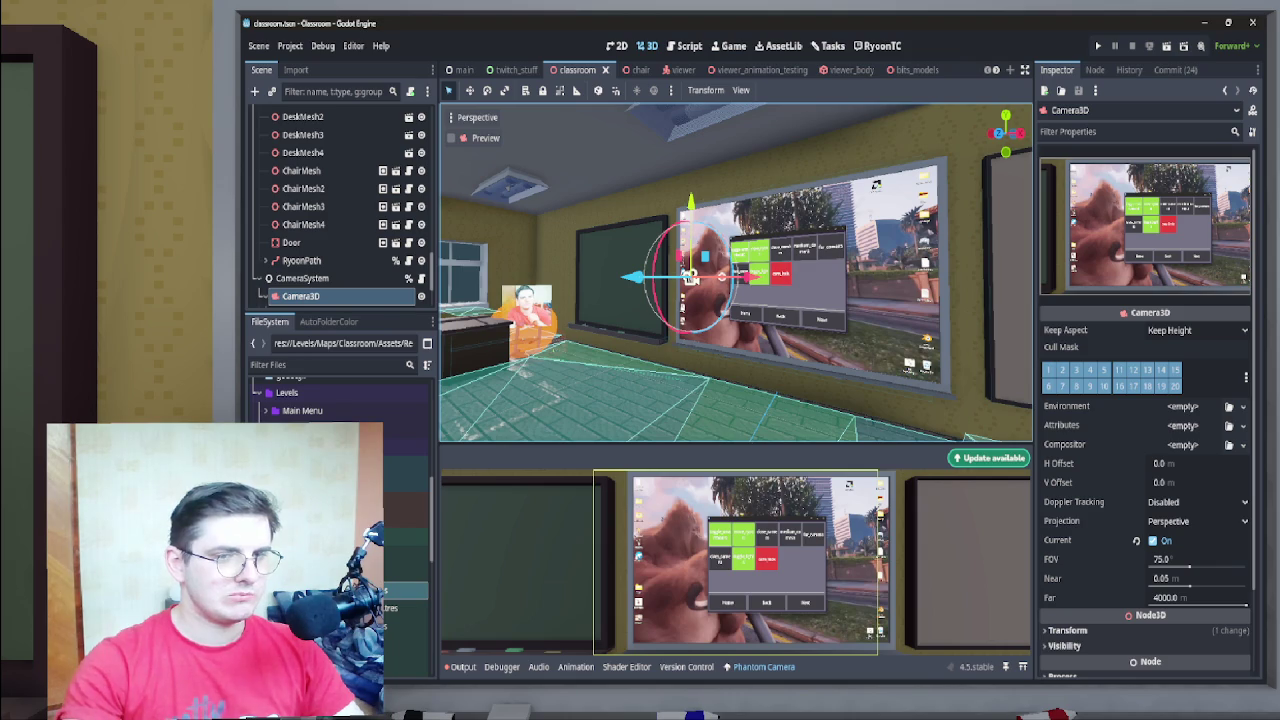
pyautogui.moveTo(736, 445); pyautogui.dragTo(736, 247)
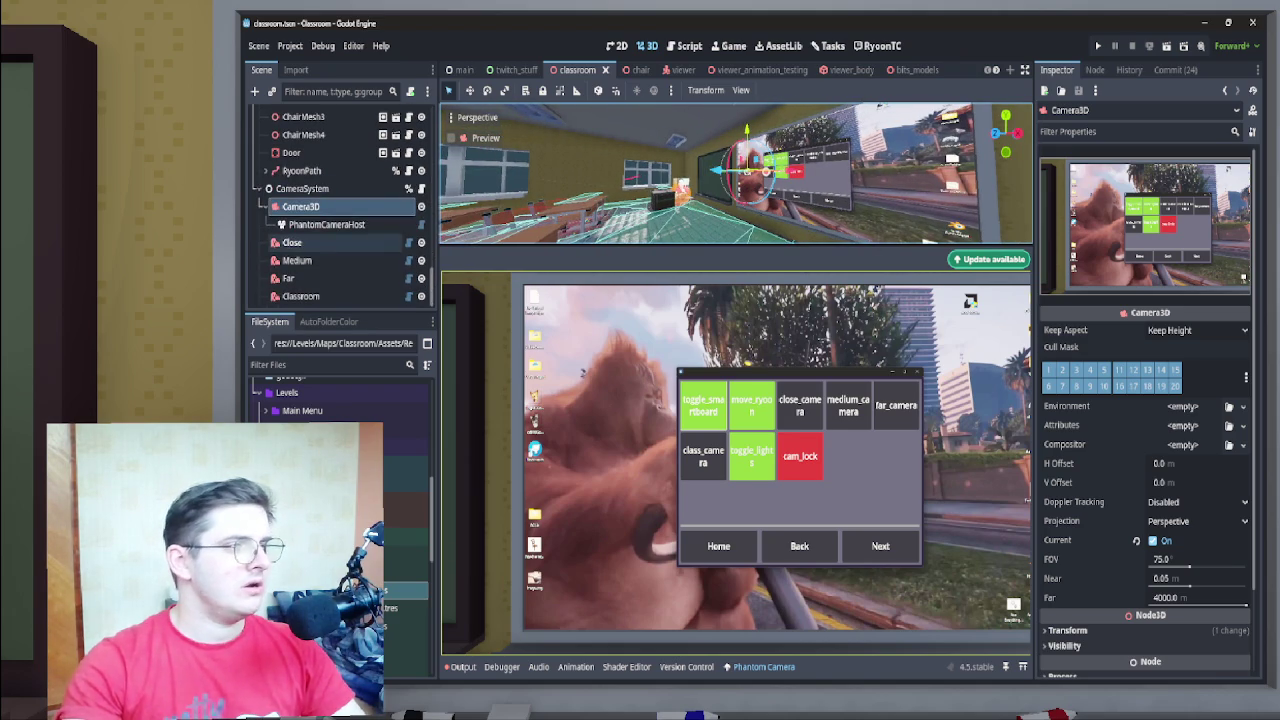
pyautogui.click(292, 242)
pyautogui.press('g')
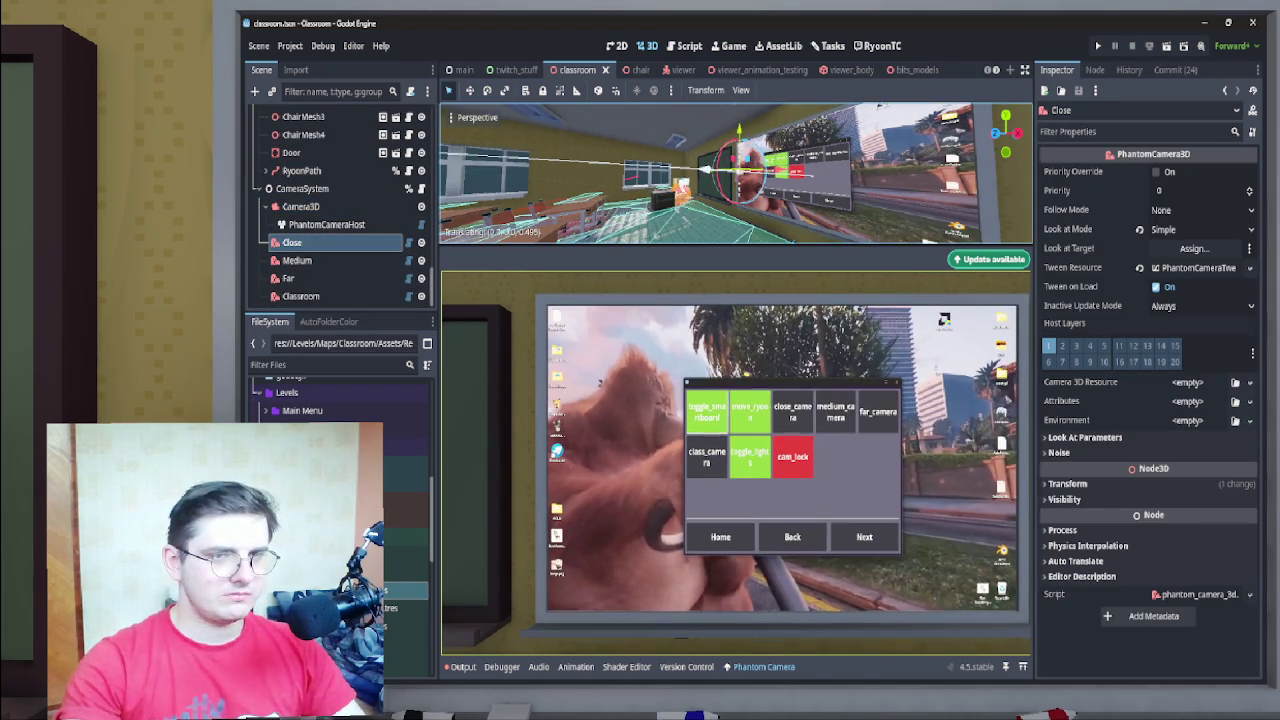
pyautogui.press('Return')
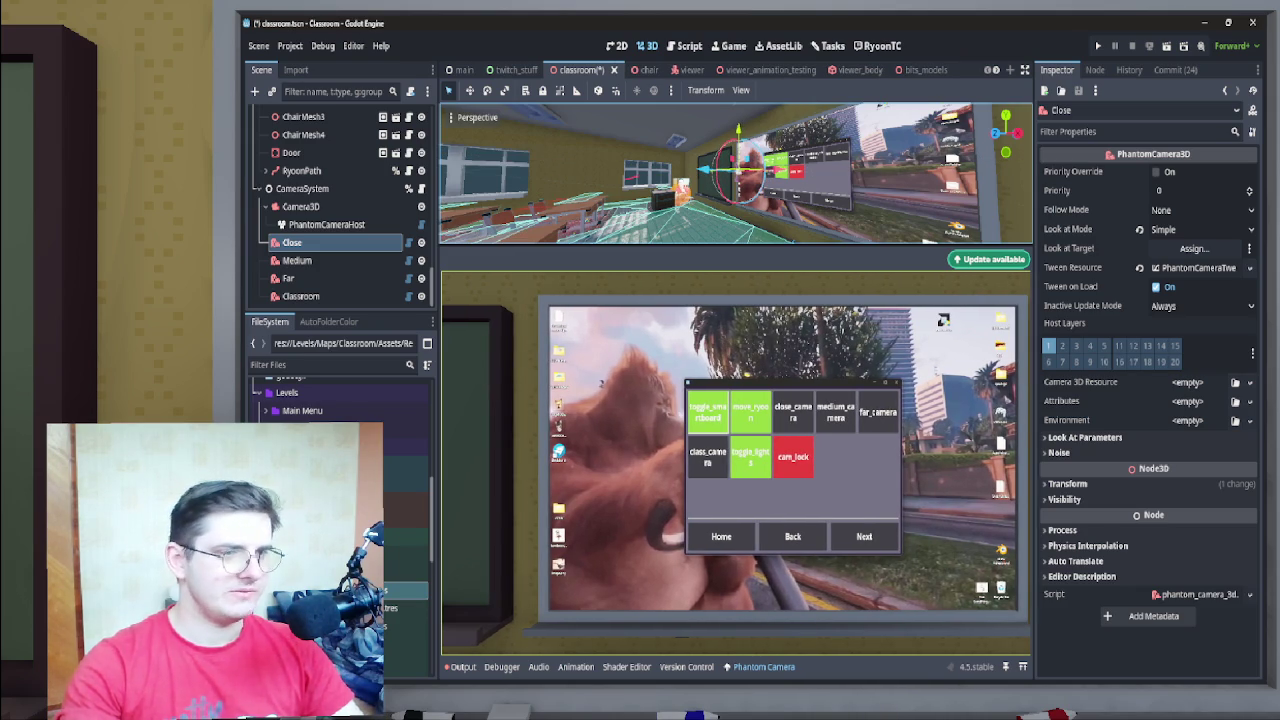
# Reposition the Close camera with several grab moves, one constrained to the X axis
pyautogui.press('g')
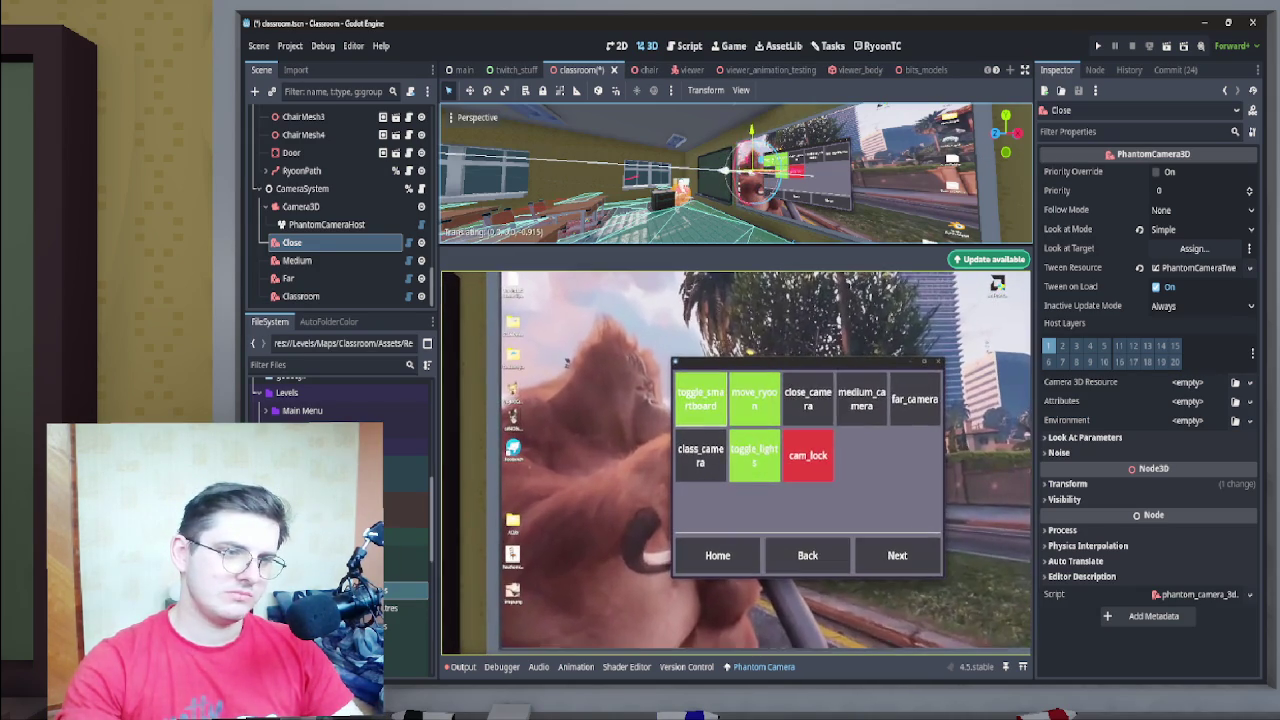
pyautogui.press('Return')
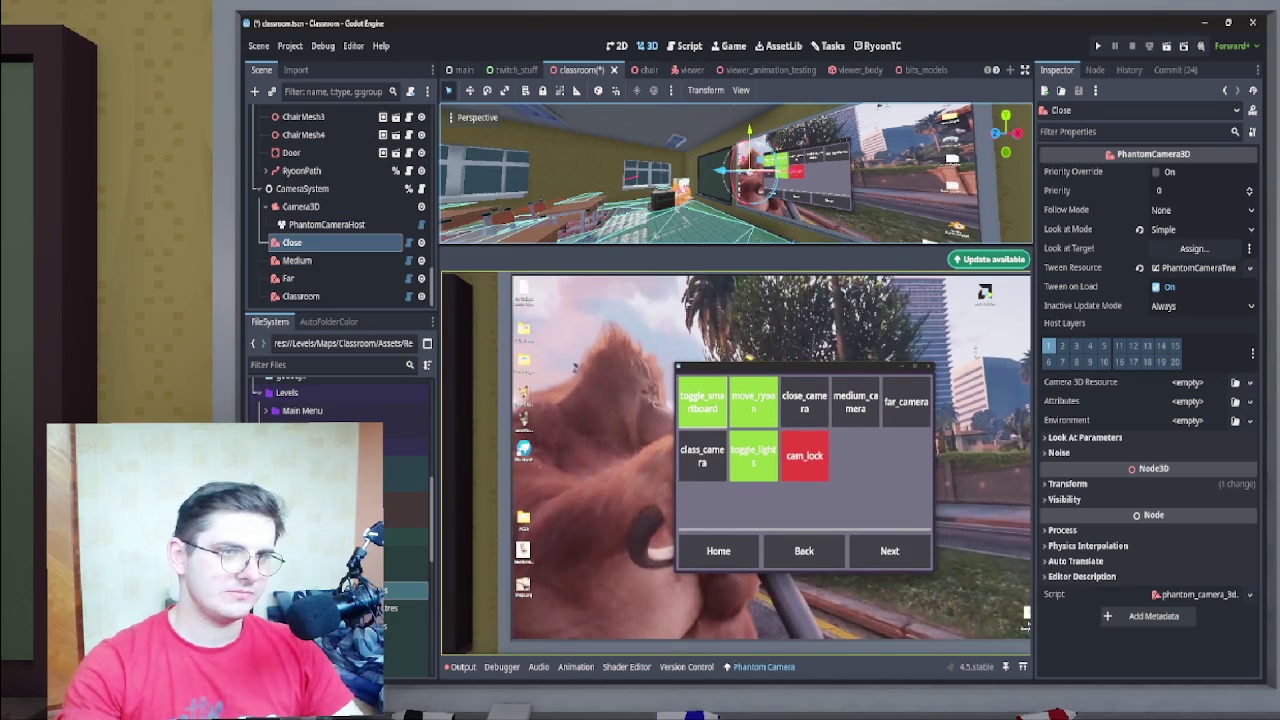
pyautogui.press('g')
pyautogui.press('x')
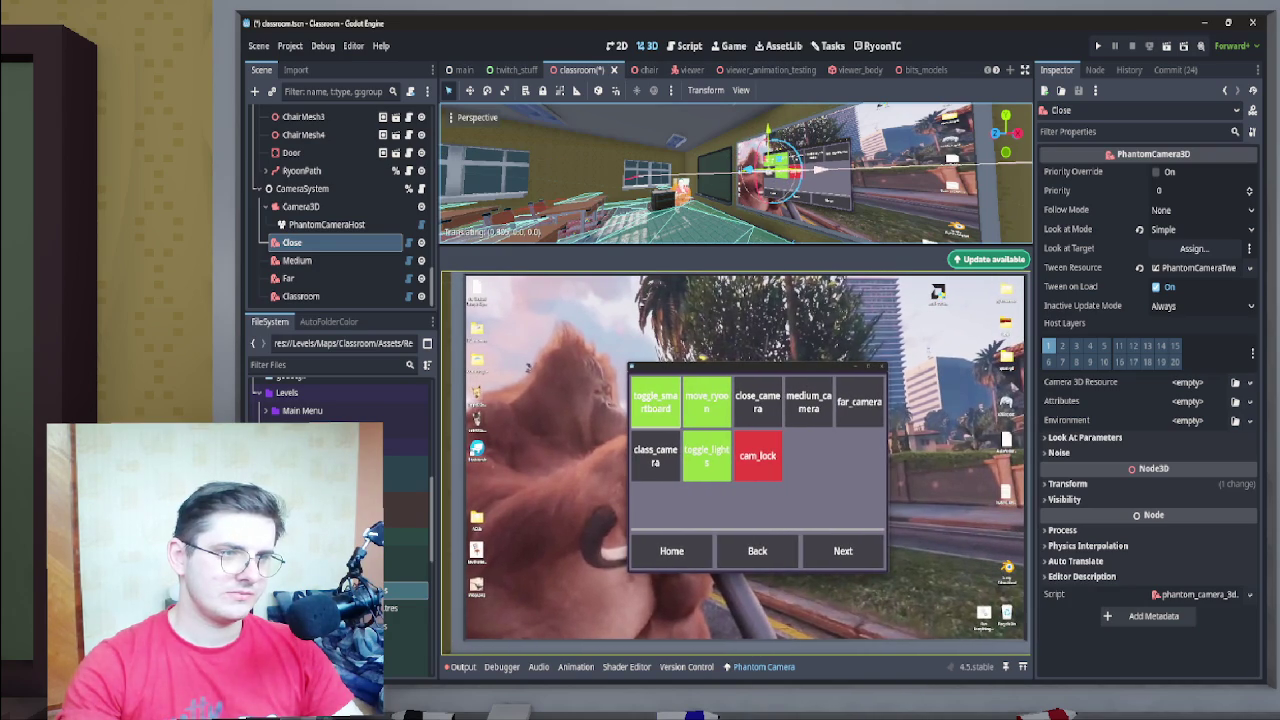
pyautogui.press('Return')
pyautogui.press('g')
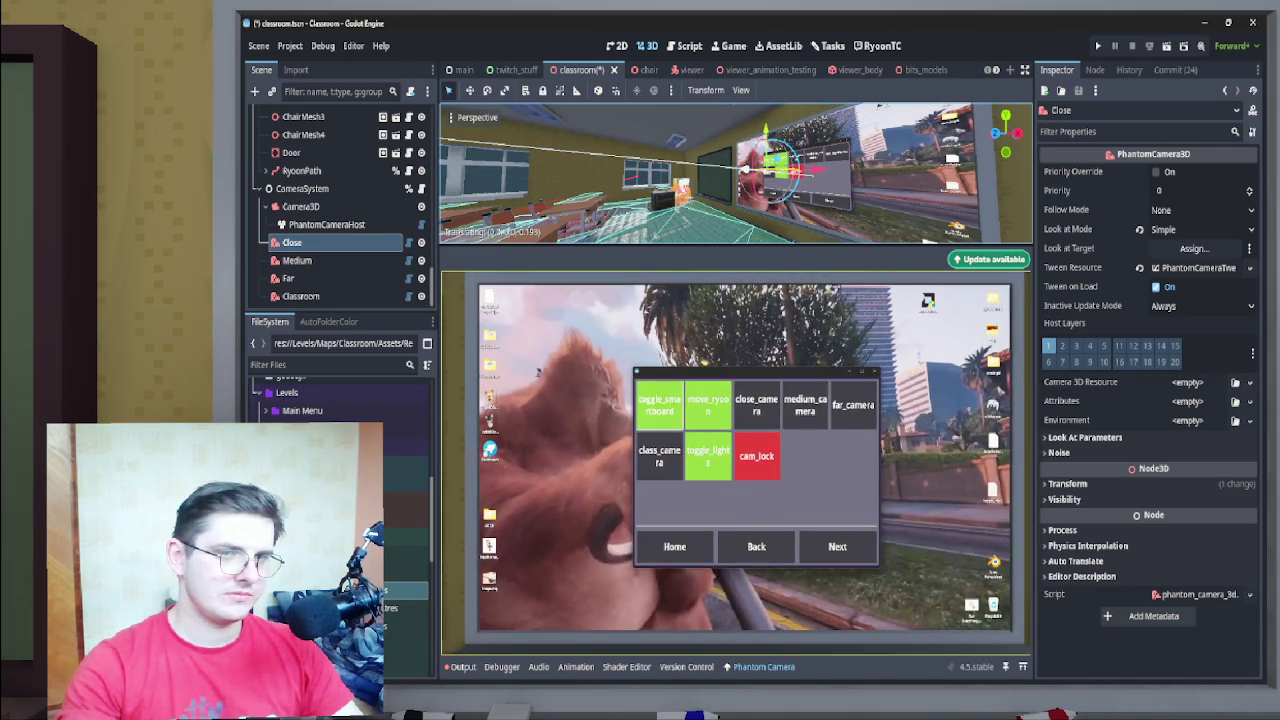
pyautogui.press('Return')
# Fine-tune the Close camera, lowering it about 0.2 and shifting it about 0.2 along X
pyautogui.moveTo(788, 148); pyautogui.dragTo(789, 143)
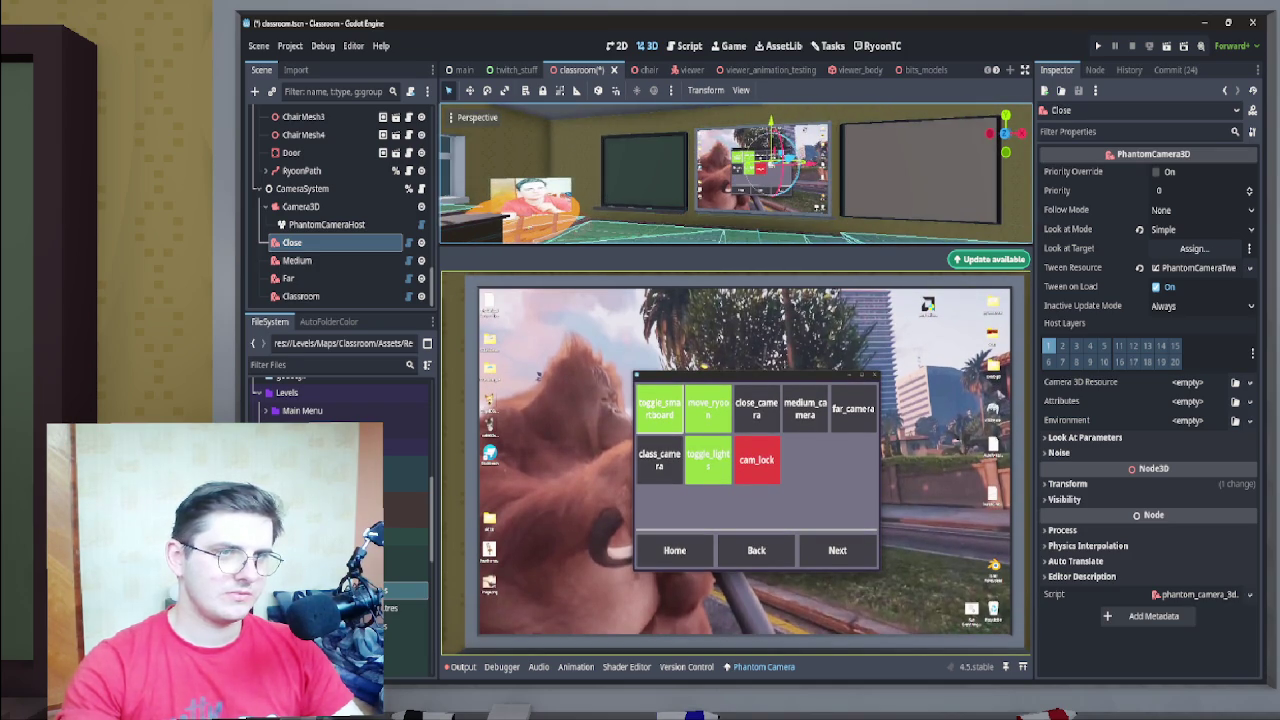
pyautogui.moveTo(762, 165); pyautogui.dragTo(768, 165)
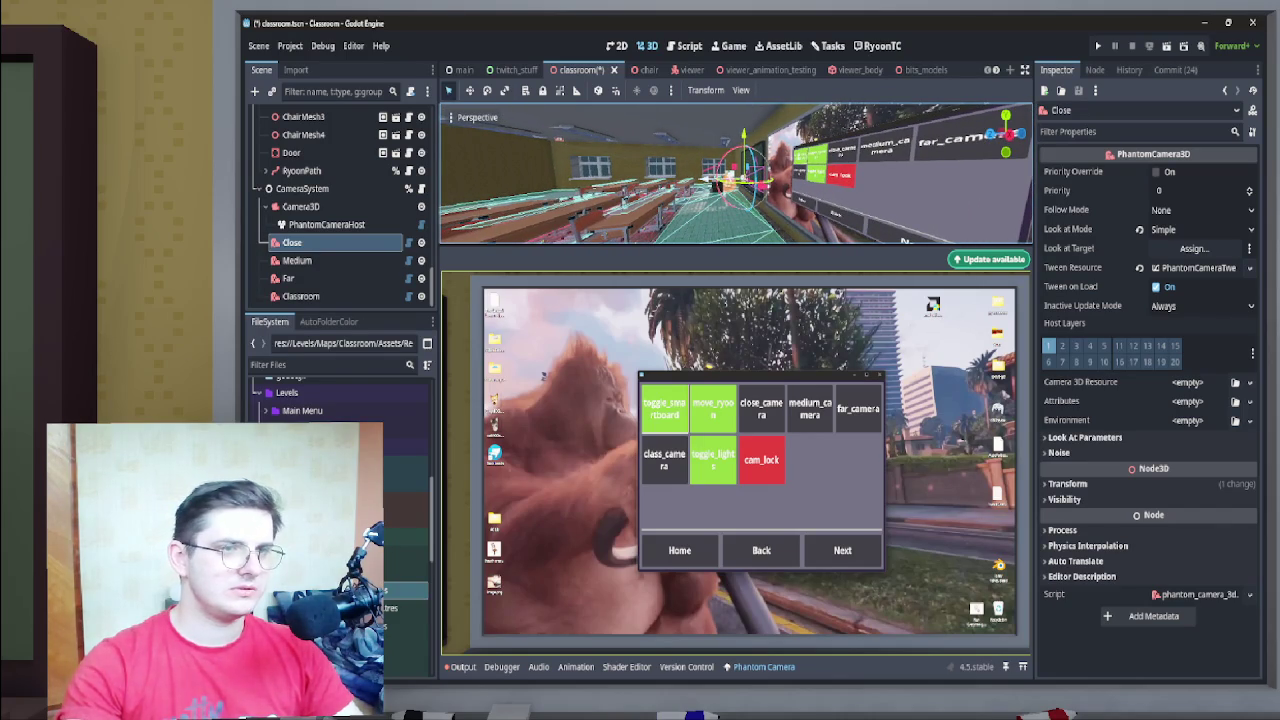
pyautogui.moveTo(743, 132); pyautogui.dragTo(743, 144)
pyautogui.moveTo(766, 186); pyautogui.dragTo(766, 186)
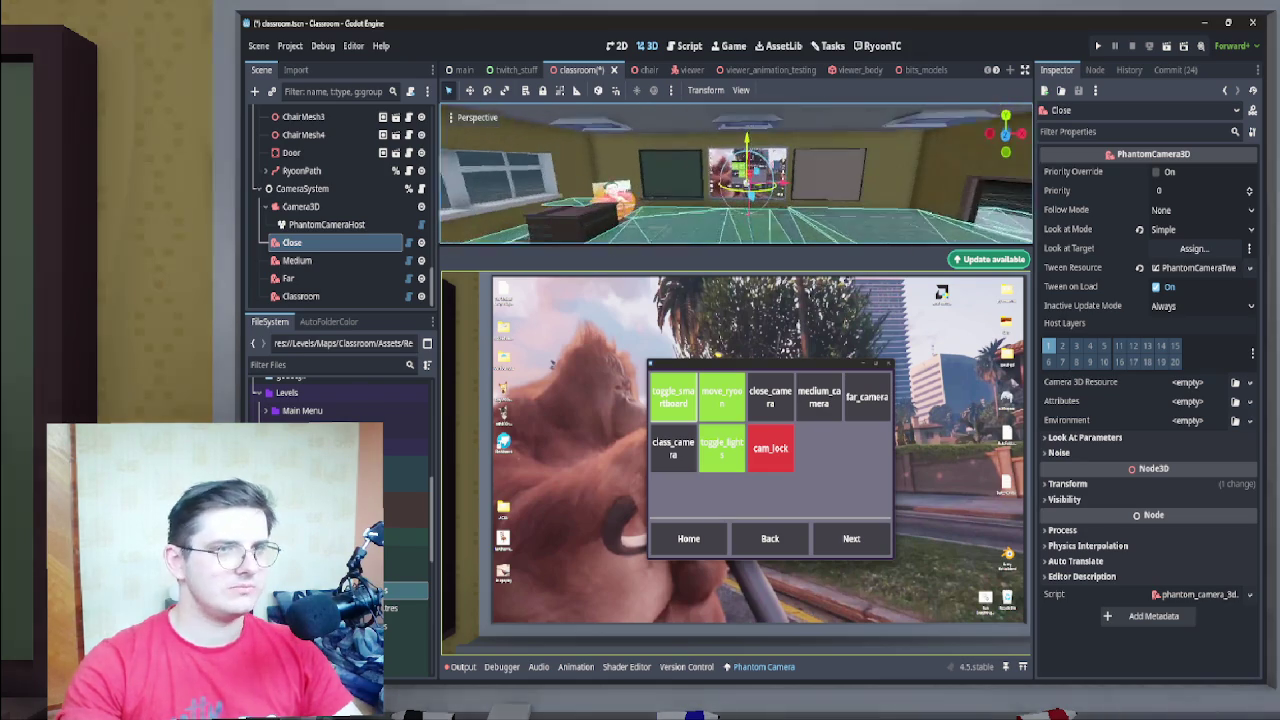
pyautogui.scroll(-3, 700, 69)
pyautogui.click(936, 69)
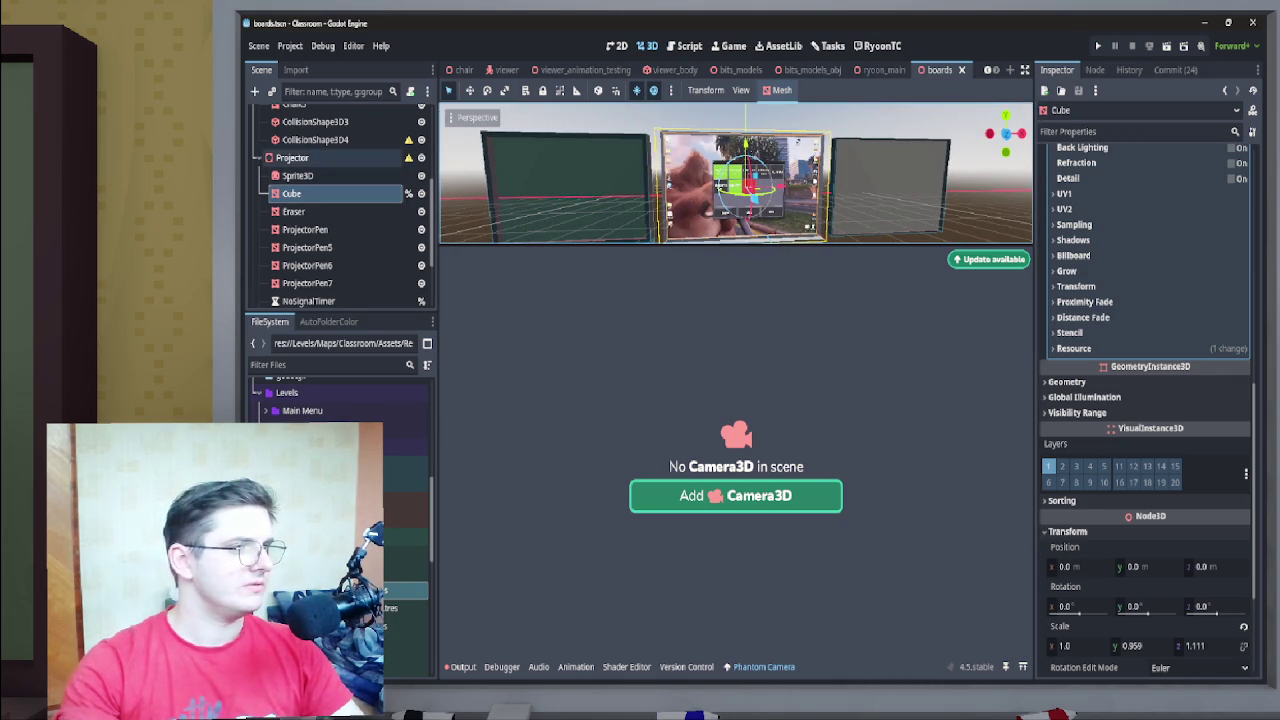
# Select the Projector and lower it along Y in the front orthogonal view
pyautogui.click(292, 157)
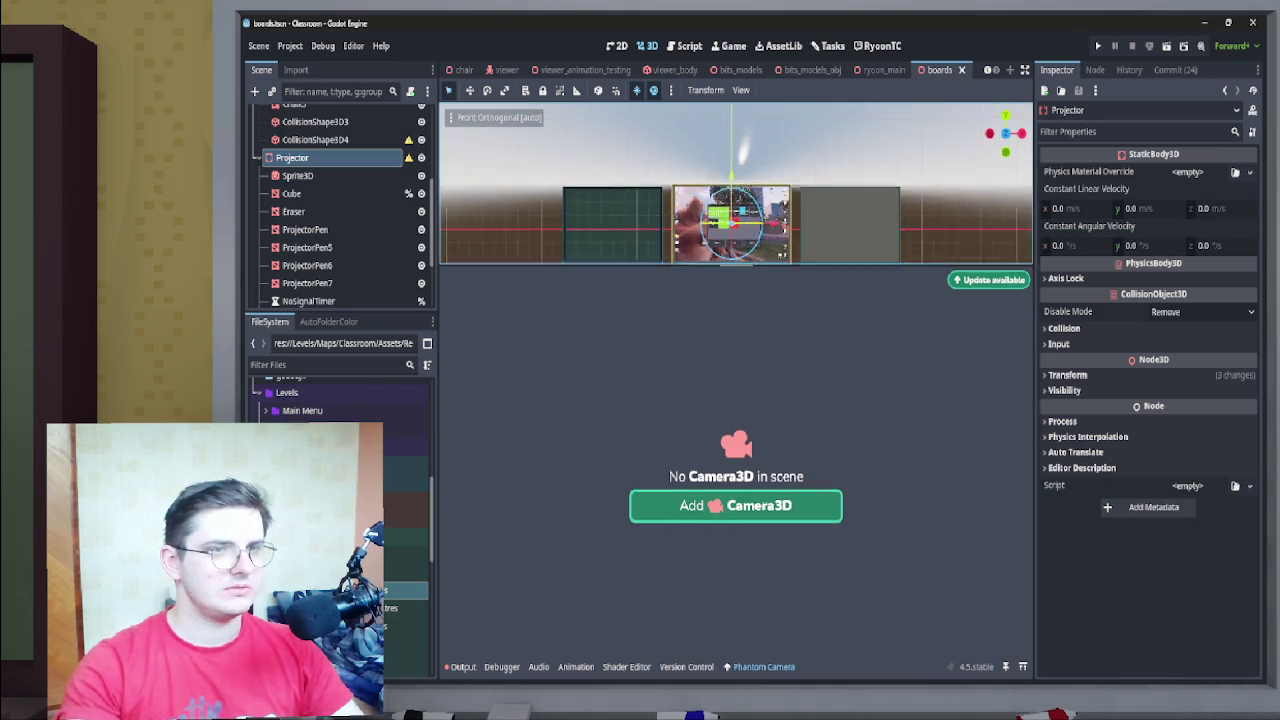
pyautogui.press('KP_1')
pyautogui.press('KP_8')
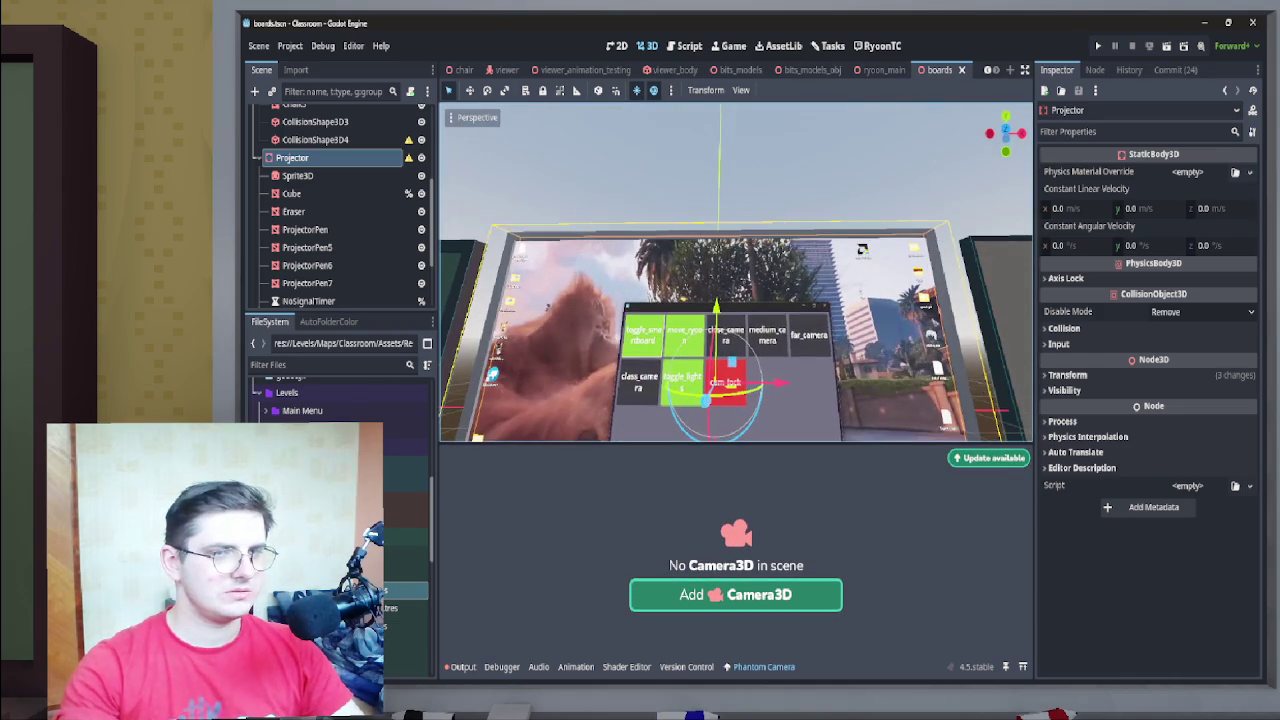
pyautogui.press('KP_1')
pyautogui.scroll(5, 735, 270)
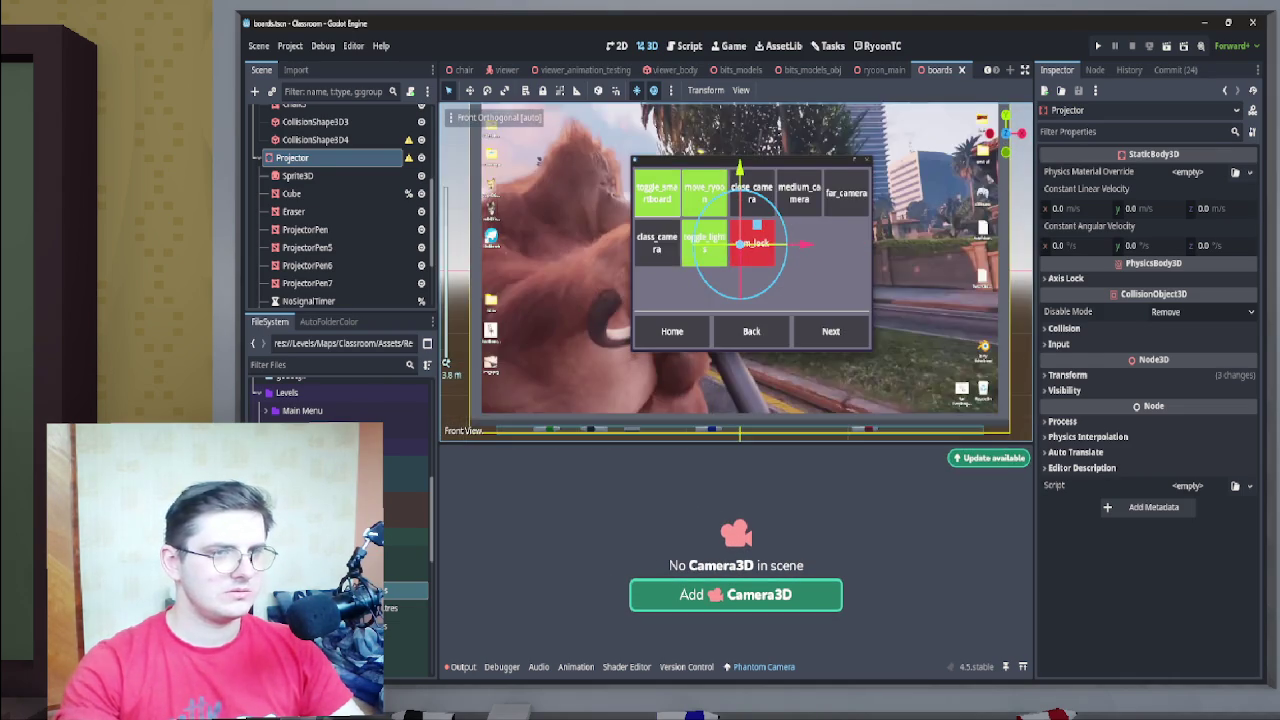
pyautogui.moveTo(782, 112)
pyautogui.mouseDown()
pyautogui.moveTo(788, 132)
pyautogui.moveTo(788, 121)
pyautogui.mouseUp()
# Select Cube and Sprite3D together and lower them about 0.158 on Y
pyautogui.click(291, 193)
pyautogui.keyDown('ctrl'); pyautogui.click(297, 175); pyautogui.keyUp('ctrl')
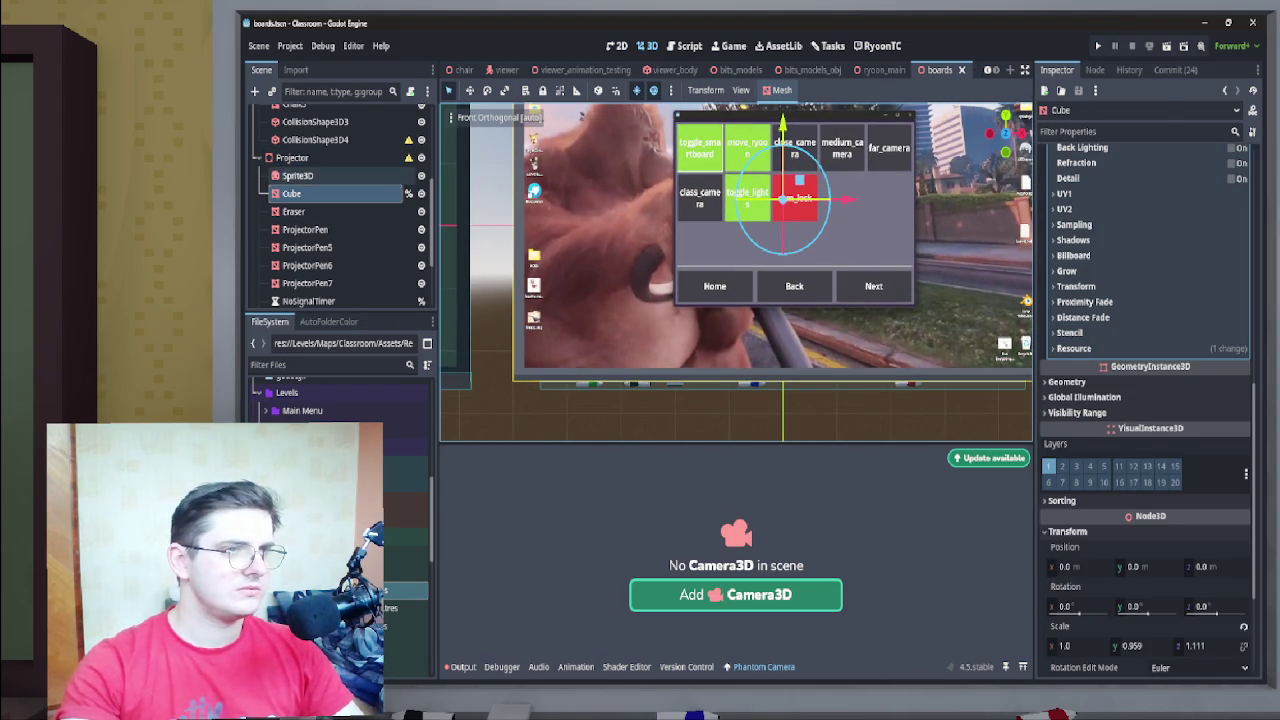
pyautogui.moveTo(783, 122); pyautogui.dragTo(783, 133)
pyautogui.scroll(5, 736, 270)
pyautogui.moveTo(736, 270); pyautogui.dragTo(815, 432)
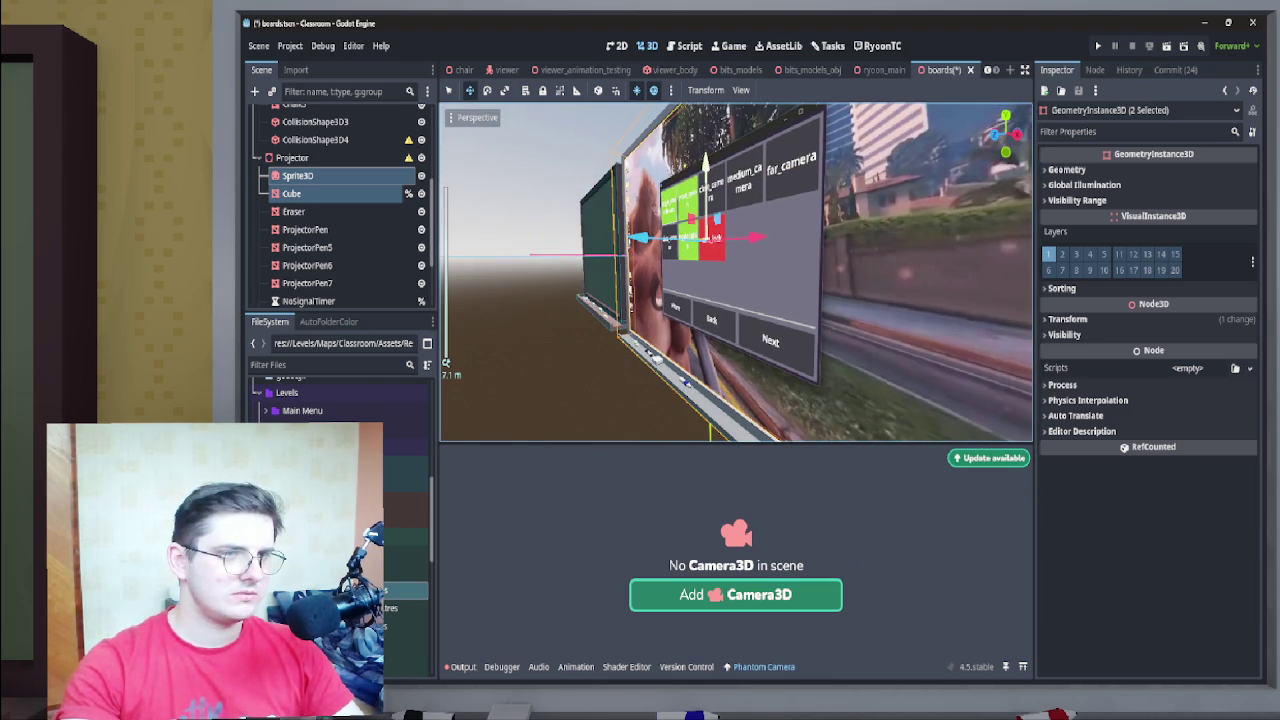
# Nudge the screen's height, then make Sprite3D a child of Cube in the Scene tree
pyautogui.moveTo(706, 170); pyautogui.dragTo(706, 162)
pyautogui.moveTo(815, 432); pyautogui.dragTo(815, 432)
pyautogui.click(298, 175)
pyautogui.moveTo(298, 175); pyautogui.dragTo(330, 194)
# Save the boards scene and return to the classroom scene
pyautogui.hotkey('ctrl', 's')
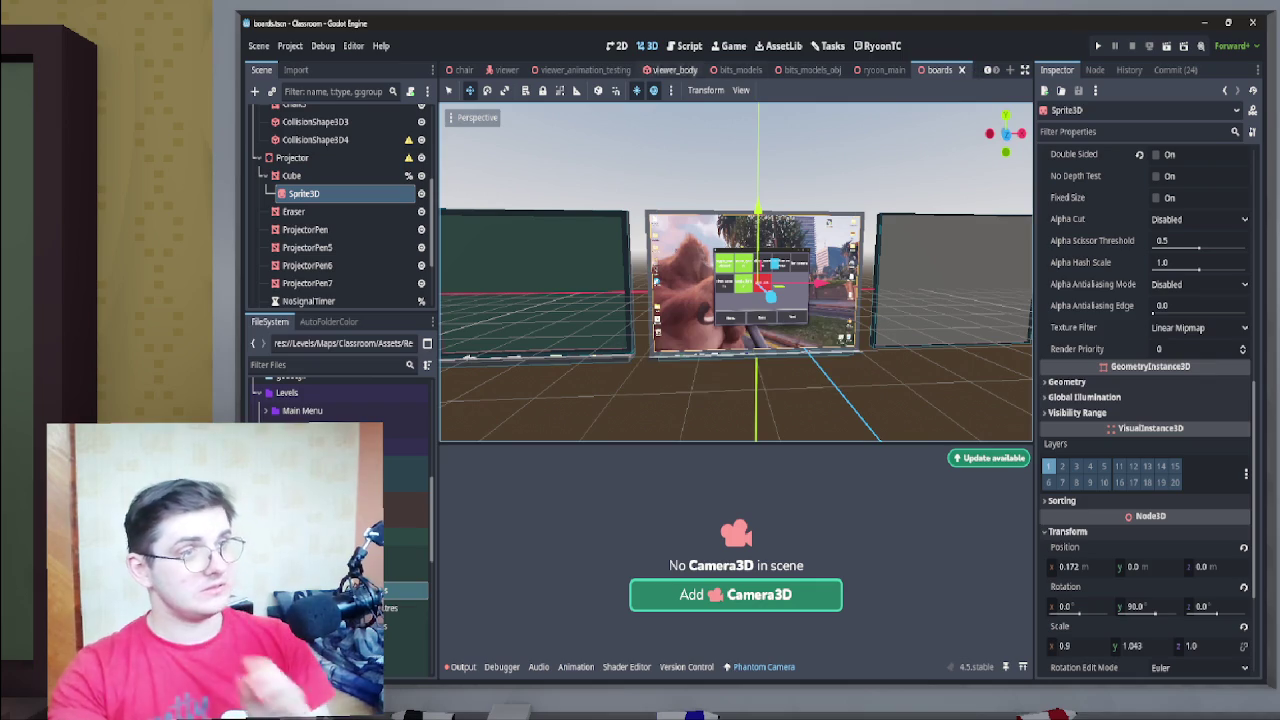
pyautogui.click(578, 70)
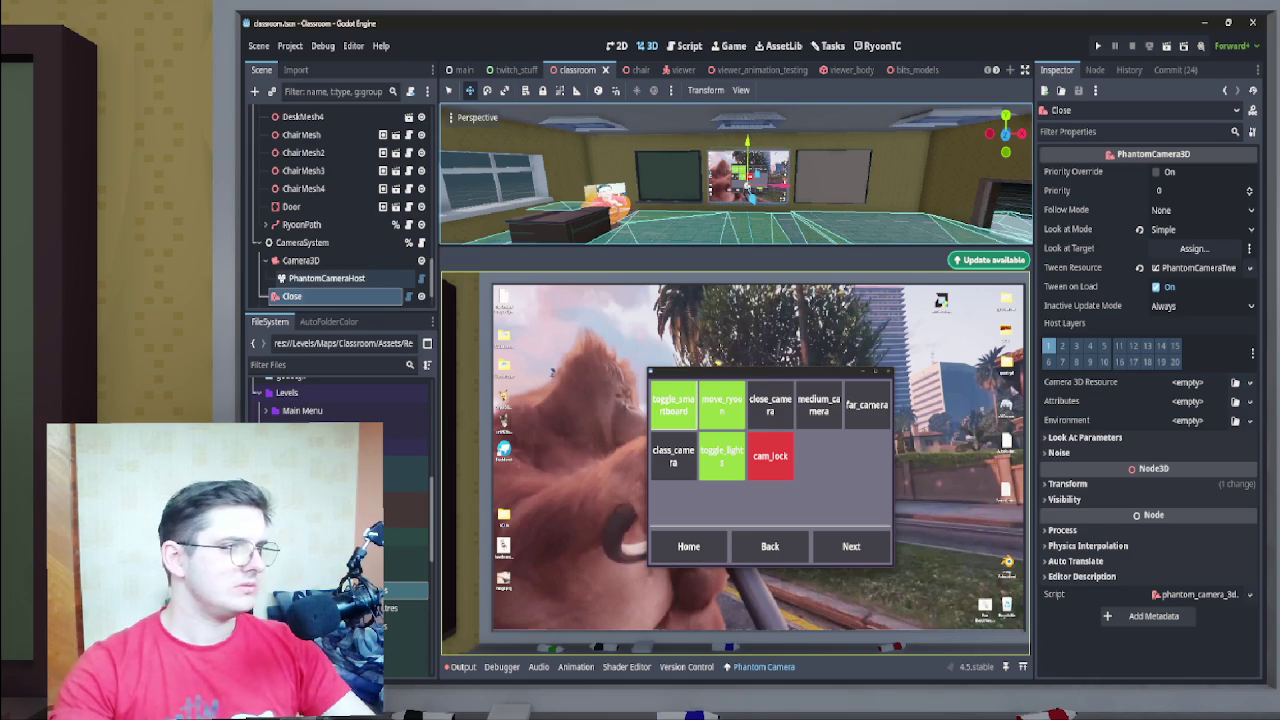
pyautogui.click(258, 242)
# Select RyoonPath's PathFollow3D and adjust its Progress, sliding Ryoon along the path
pyautogui.scroll(5, 340, 200)
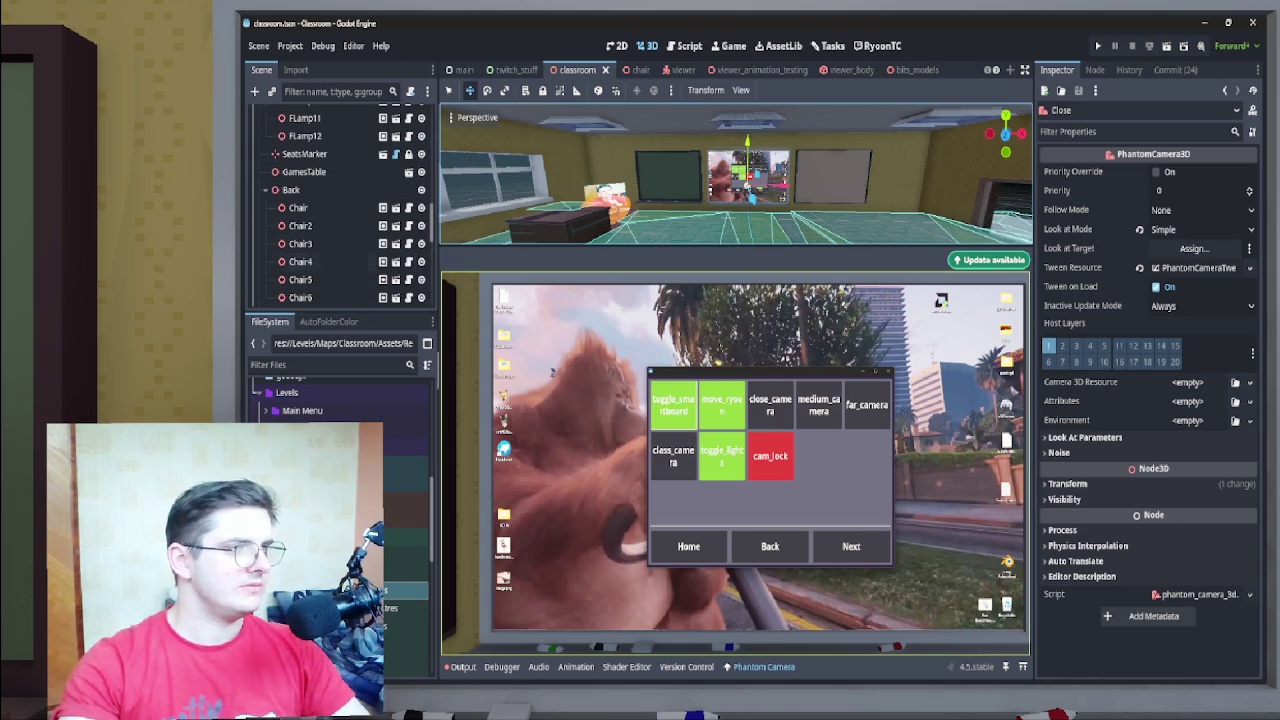
pyautogui.scroll(-5, 340, 200)
pyautogui.click(306, 296)
pyautogui.click(312, 278)
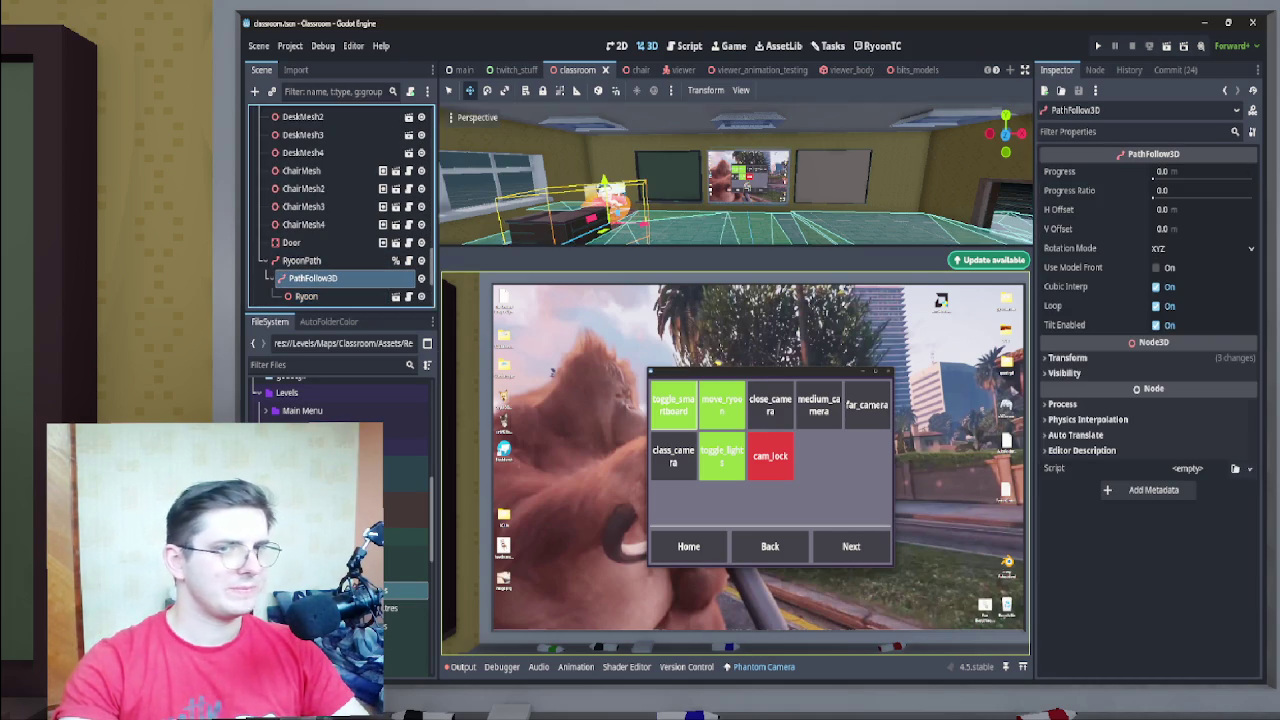
pyautogui.click(1190, 171)
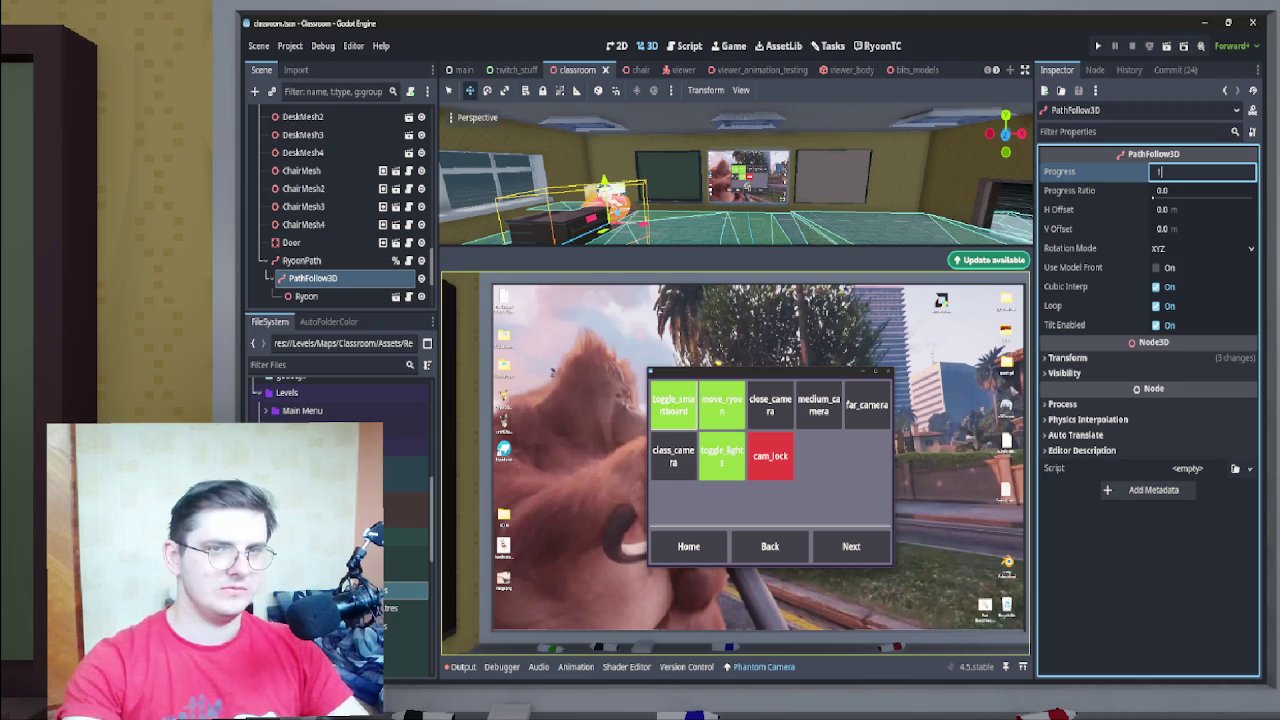
pyautogui.press('Return')
pyautogui.write('0')
pyautogui.press('Return')
pyautogui.moveTo(1190, 171); pyautogui.dragTo(1263, 171)
# Set the PathFollow3D Progress Ratio to 0.5 and frame it in the view
pyautogui.click(1200, 190)
pyautogui.write('0')
pyautogui.press('Return')
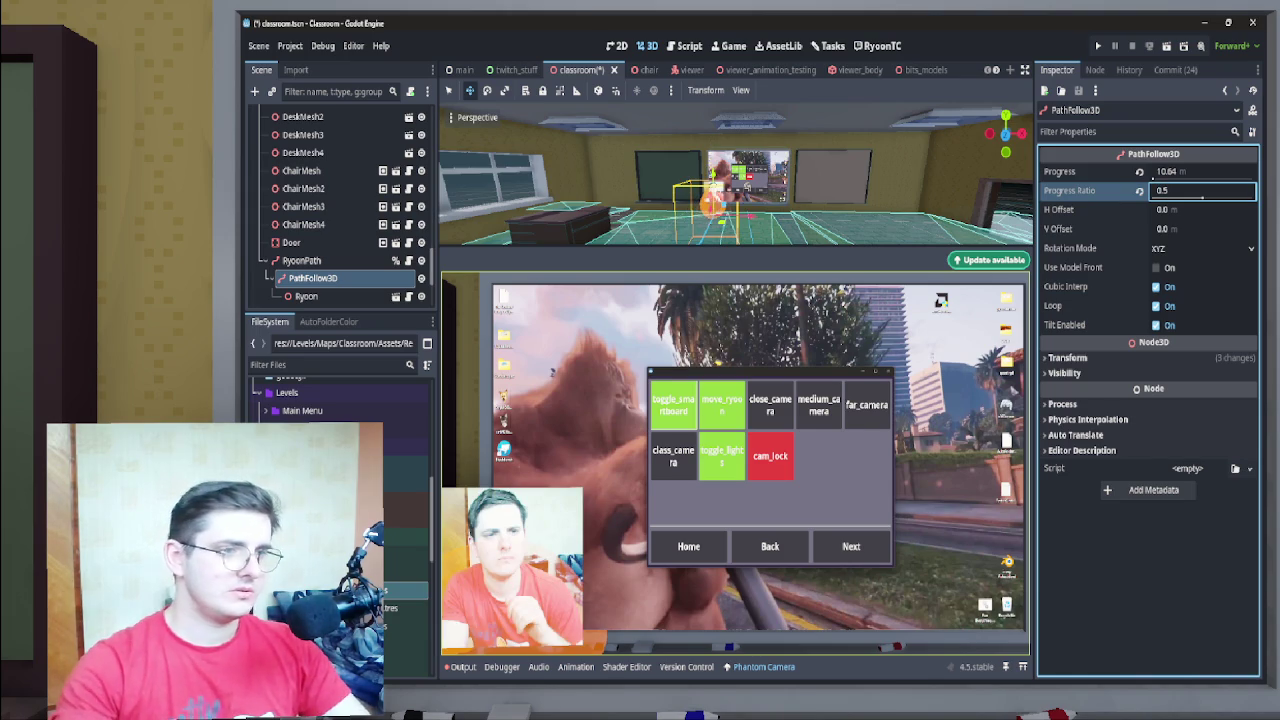
pyautogui.press('Escape')
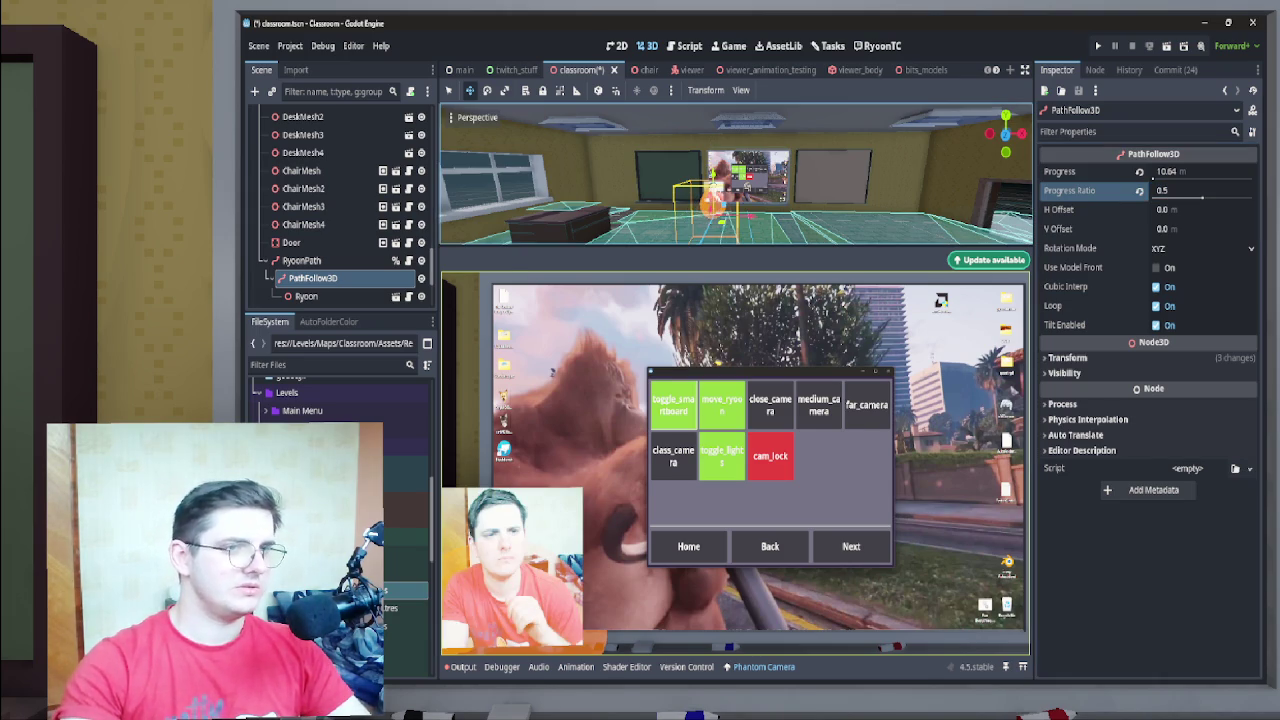
pyautogui.scroll(-3, 340, 206)
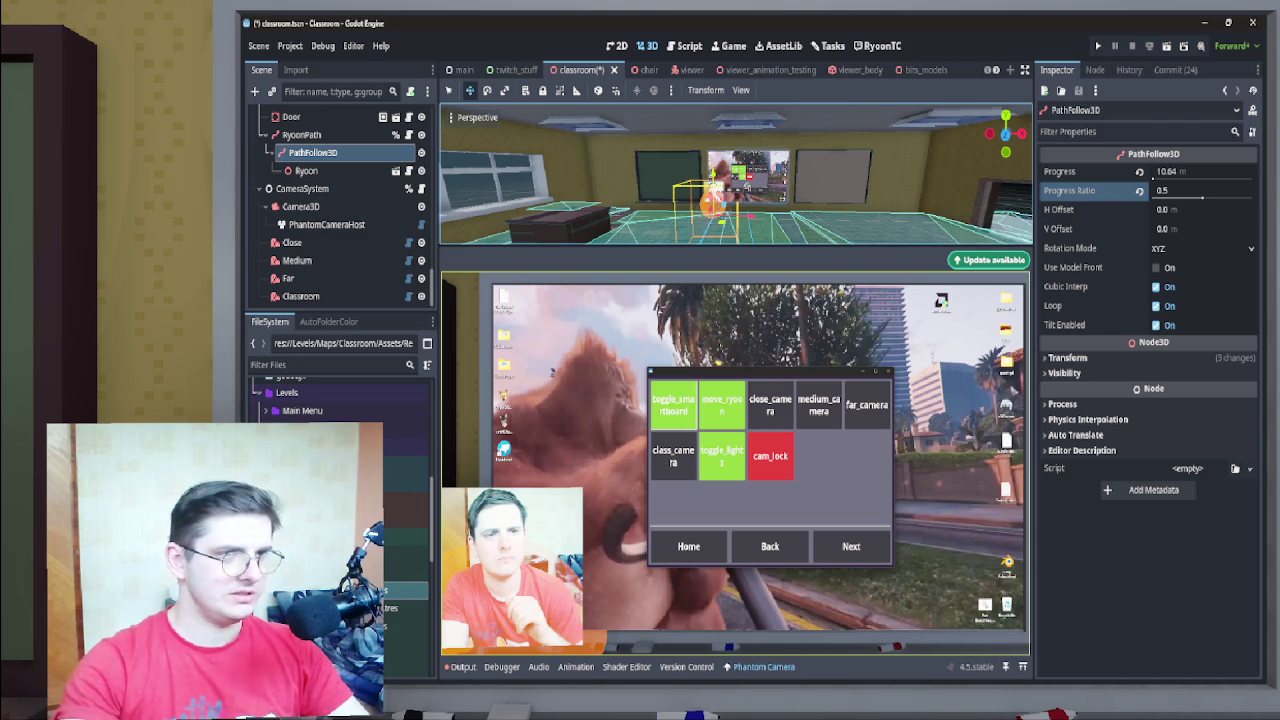
pyautogui.press('f')
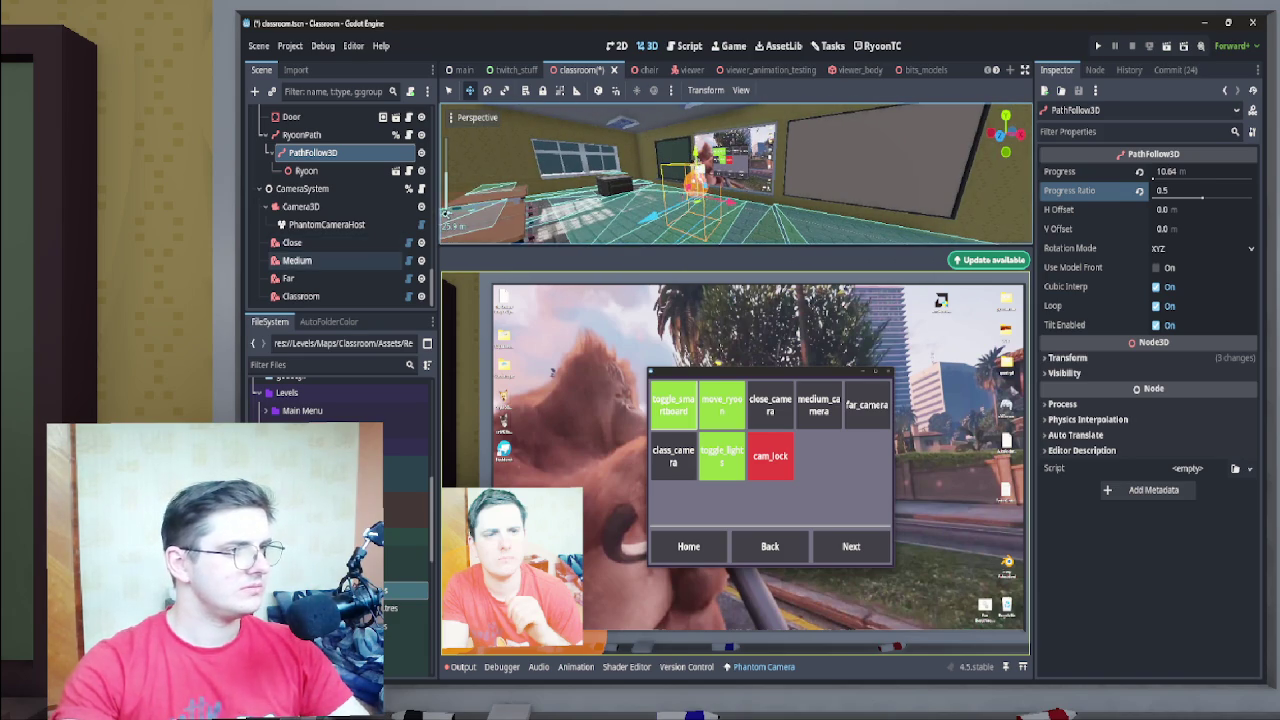
# Nudge the Close phantom camera slightly along X and Z, and lower it a little
pyautogui.click(292, 242)
pyautogui.moveTo(697, 172); pyautogui.dragTo(685, 172)
pyautogui.moveTo(695, 116); pyautogui.dragTo(695, 121)
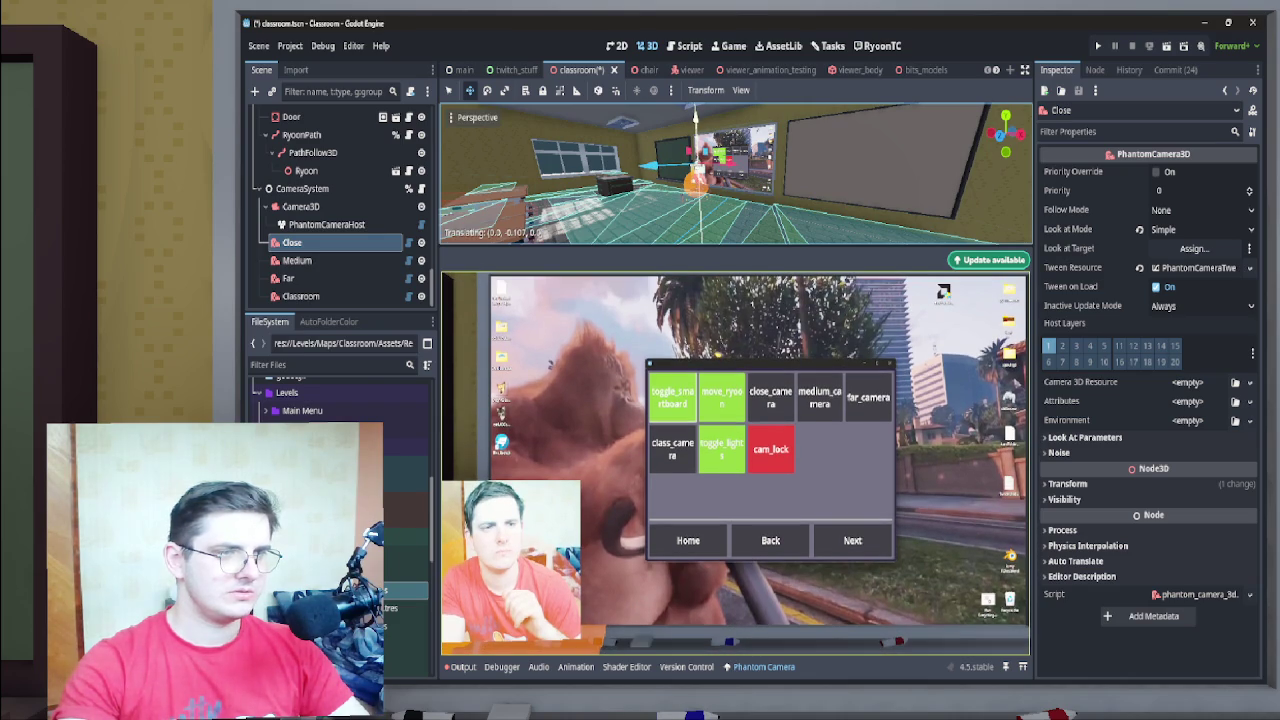
pyautogui.moveTo(733, 163); pyautogui.dragTo(742, 163)
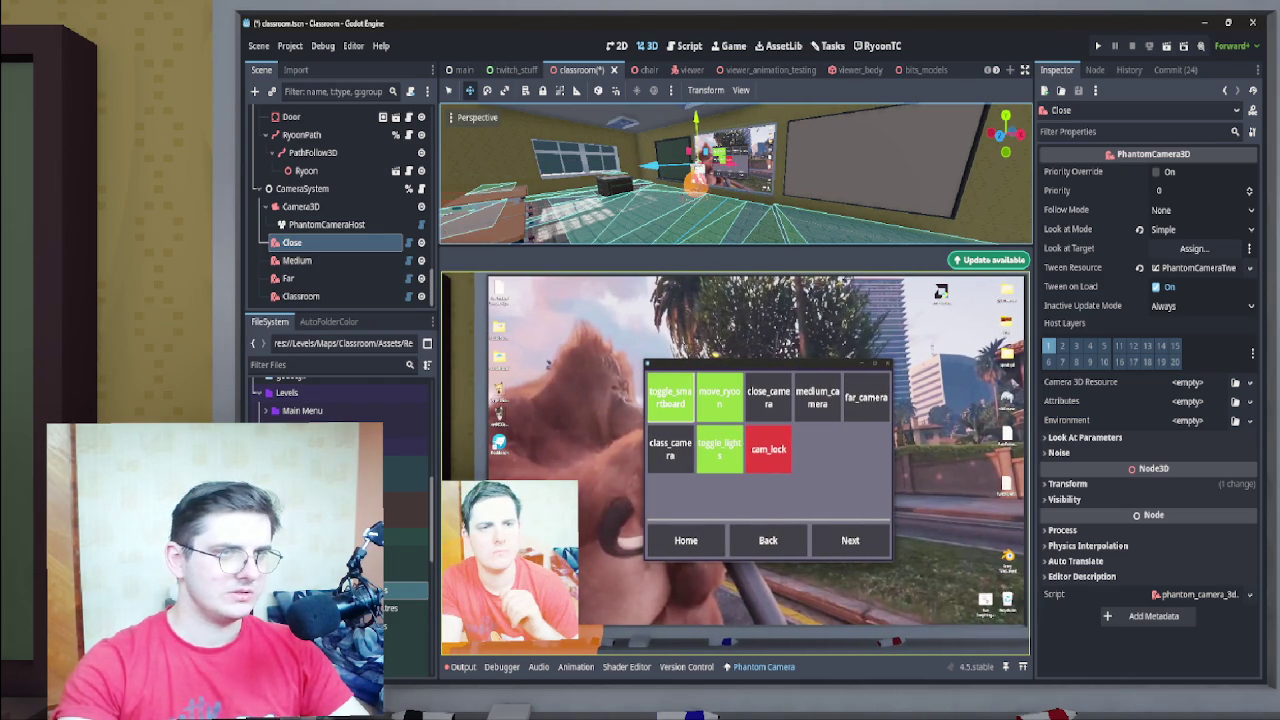
pyautogui.moveTo(695, 118); pyautogui.dragTo(695, 121)
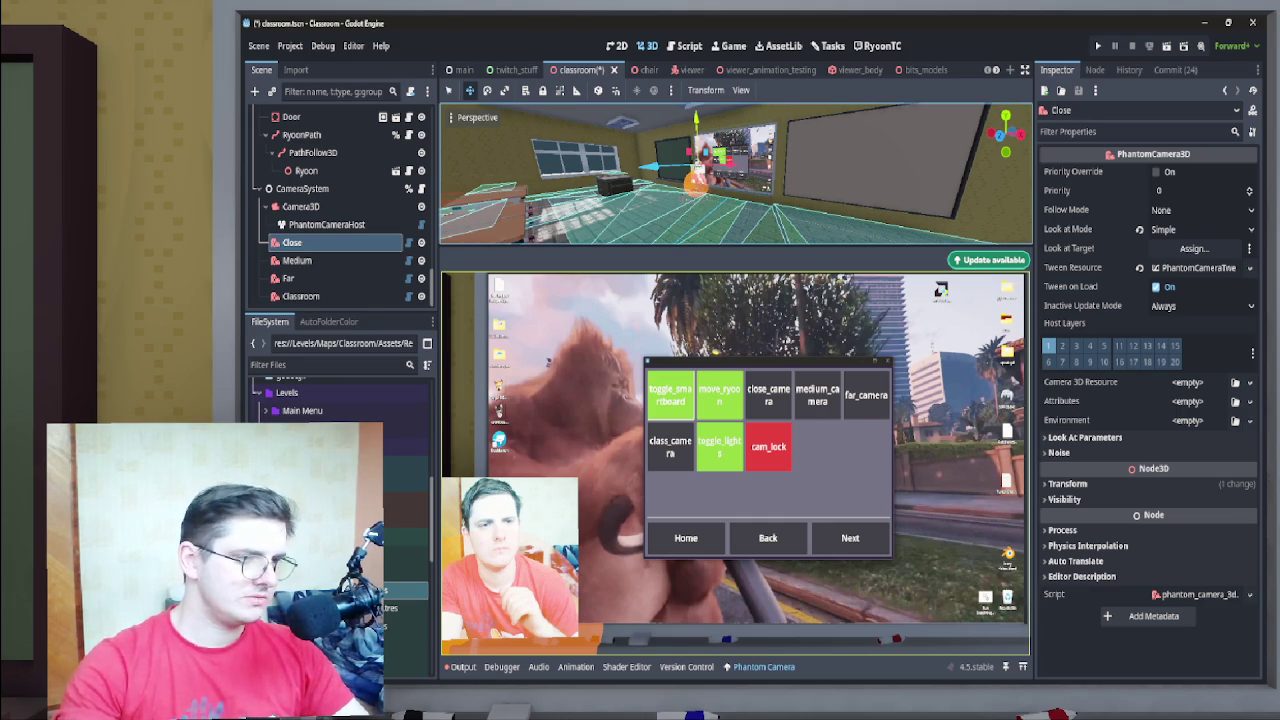
# Fly the view around Ryoon and the Home sign, selecting PathFollow3D and then RyoonPath
pyautogui.press('w')
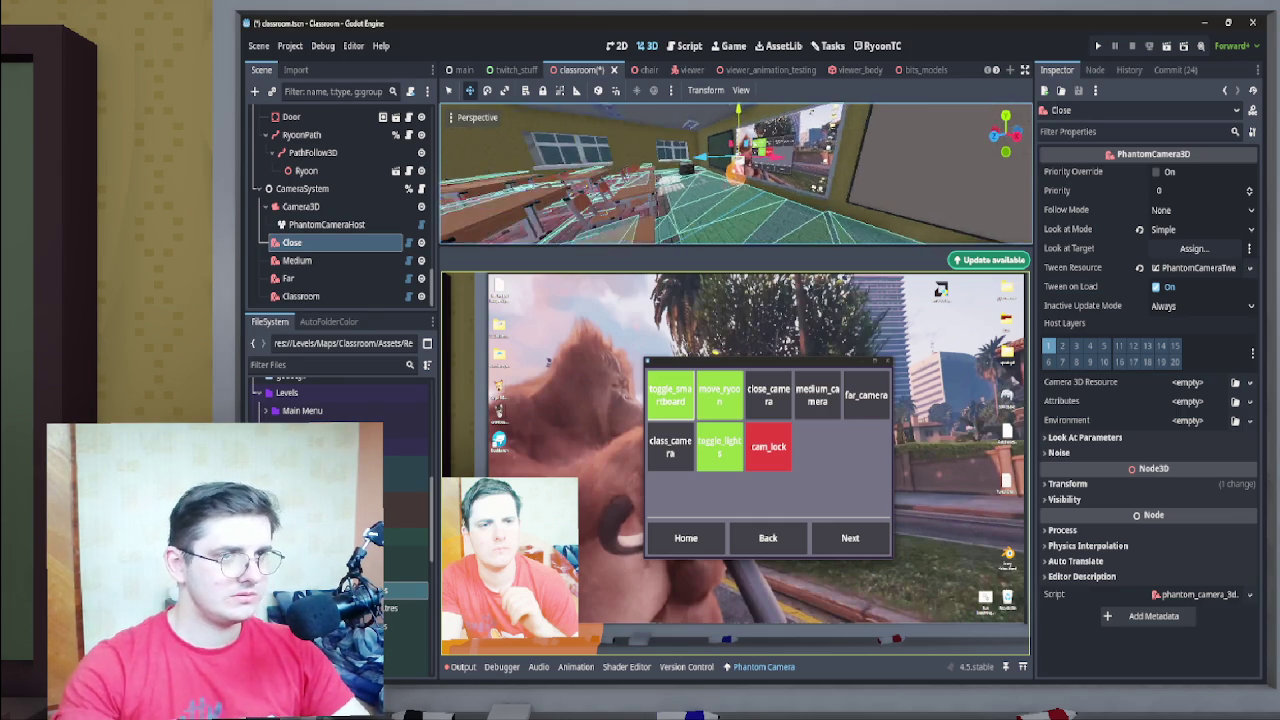
pyautogui.press('w')
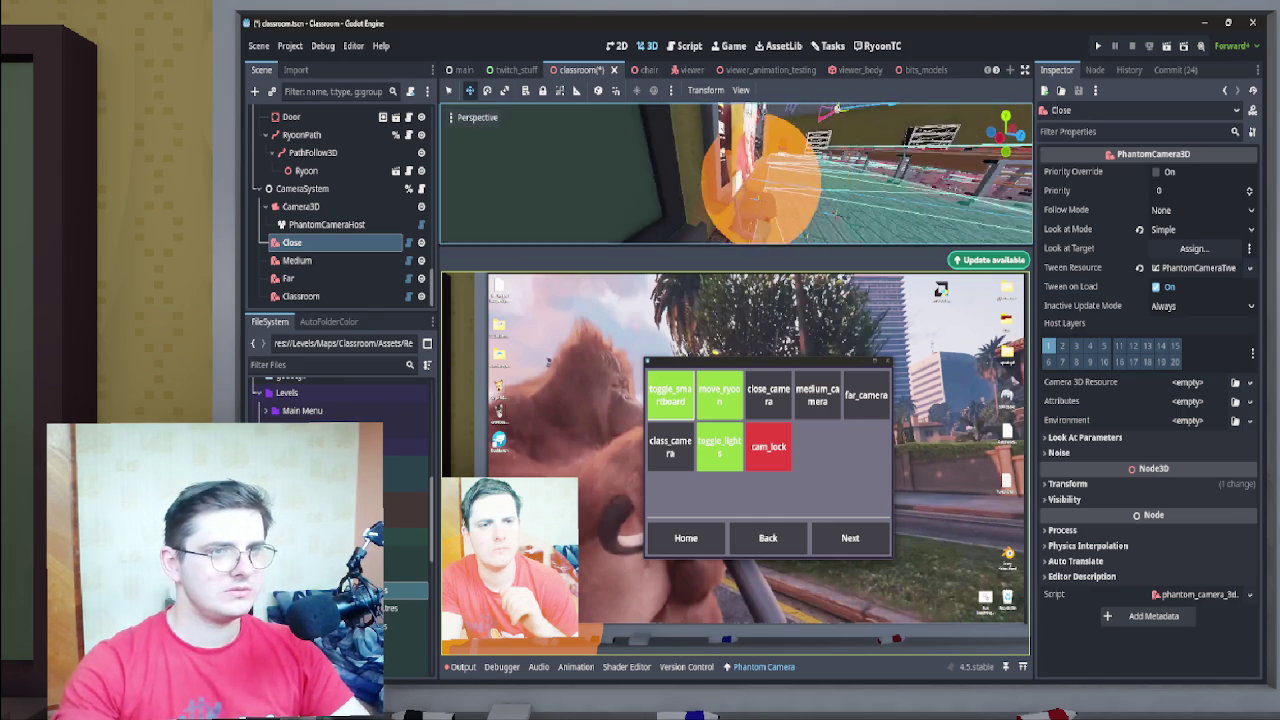
pyautogui.press('w')
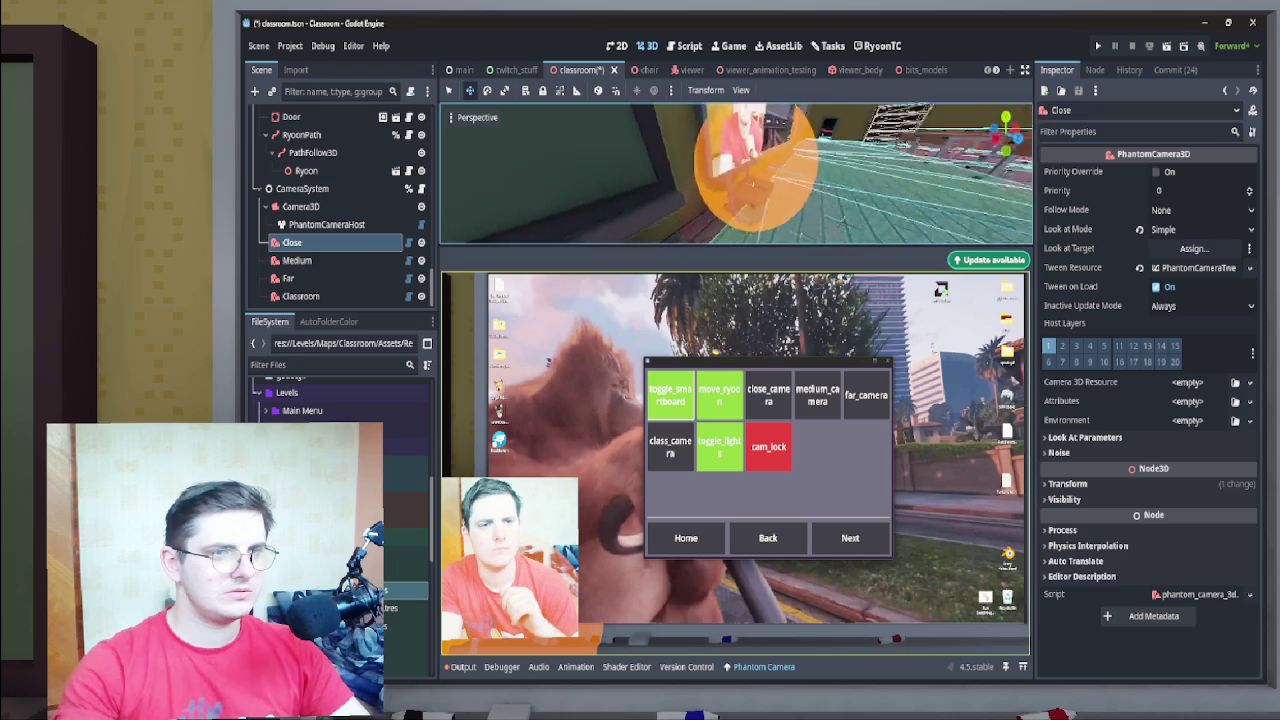
pyautogui.press('w')
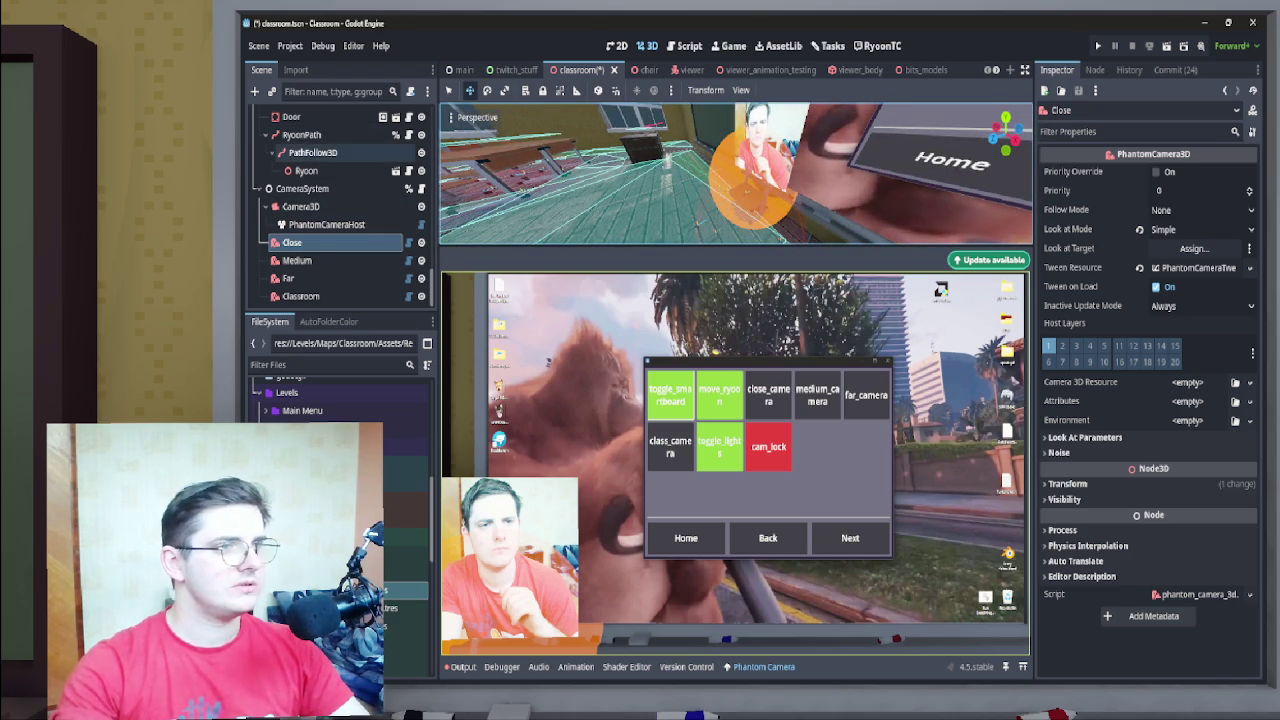
pyautogui.click(313, 152)
pyautogui.press('w')
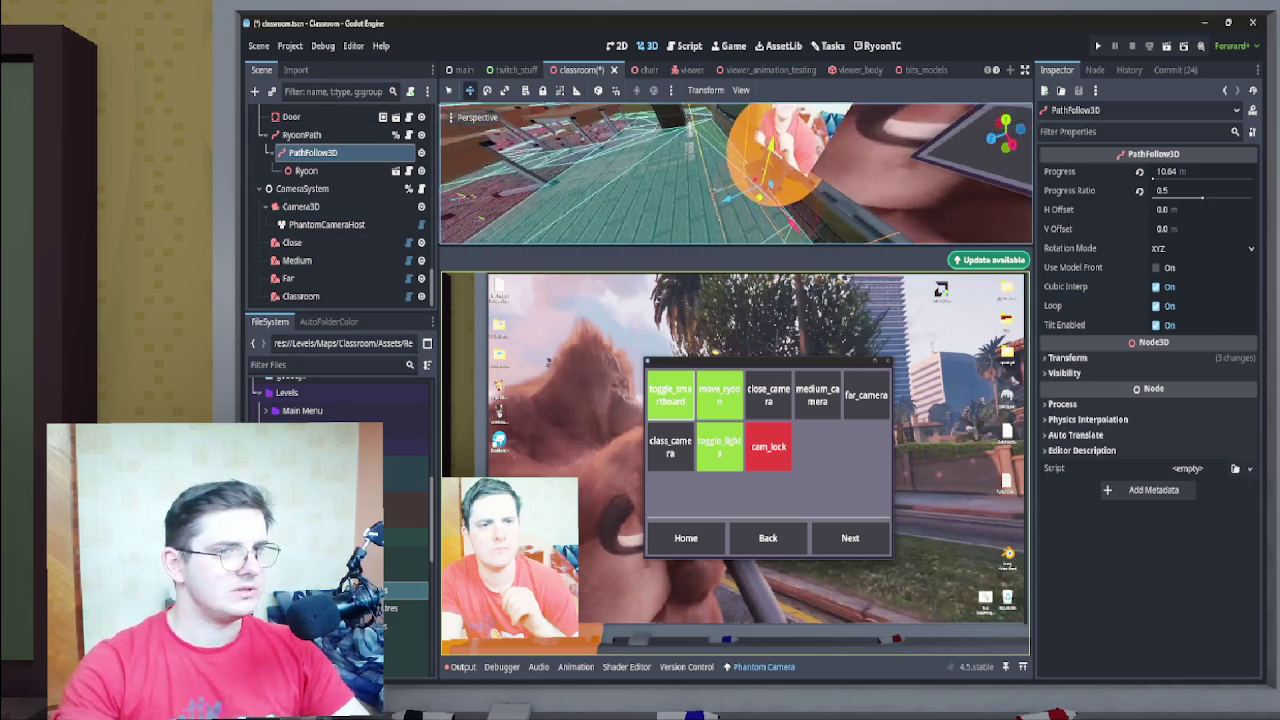
pyautogui.press('w')
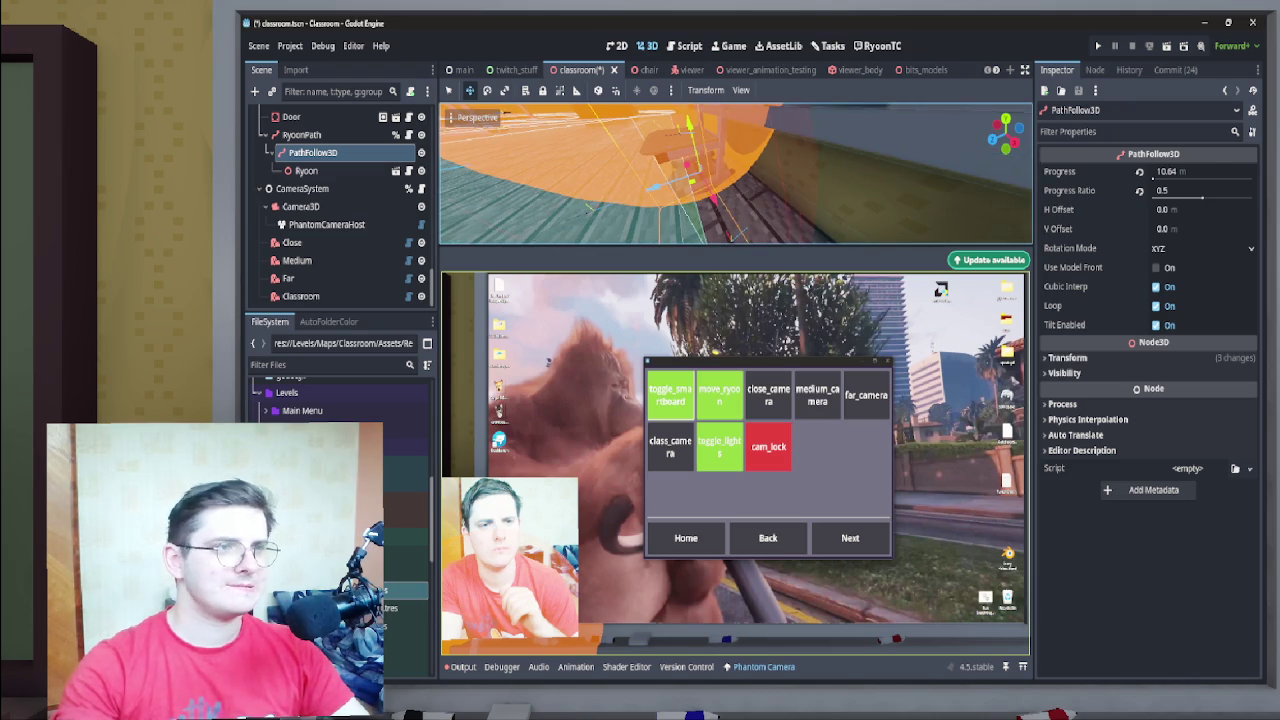
pyautogui.click(301, 134)
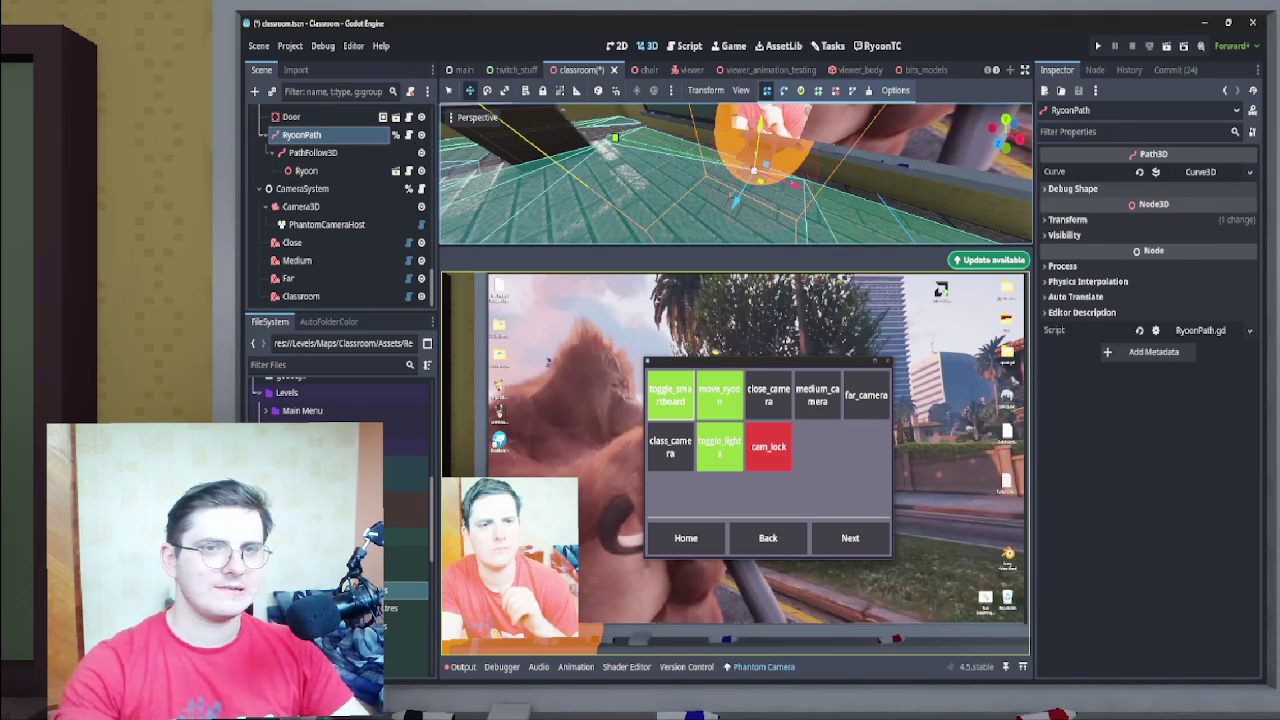
# Expand RyoonPath's Curve3D points and drag the second point's X position from about -4.875
pyautogui.click(1200, 171)
pyautogui.click(1063, 229)
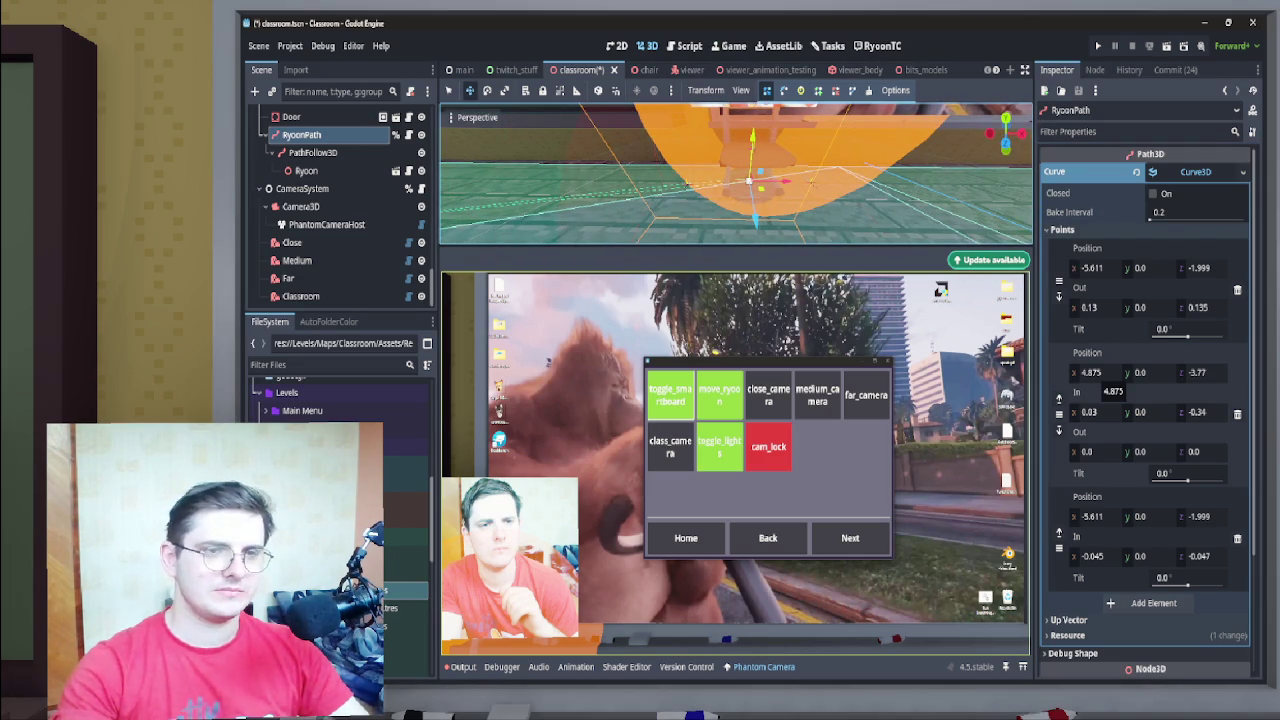
pyautogui.moveTo(1092, 372); pyautogui.dragTo(1097, 372)
pyautogui.moveTo(1095, 372); pyautogui.dragTo(1100, 372)
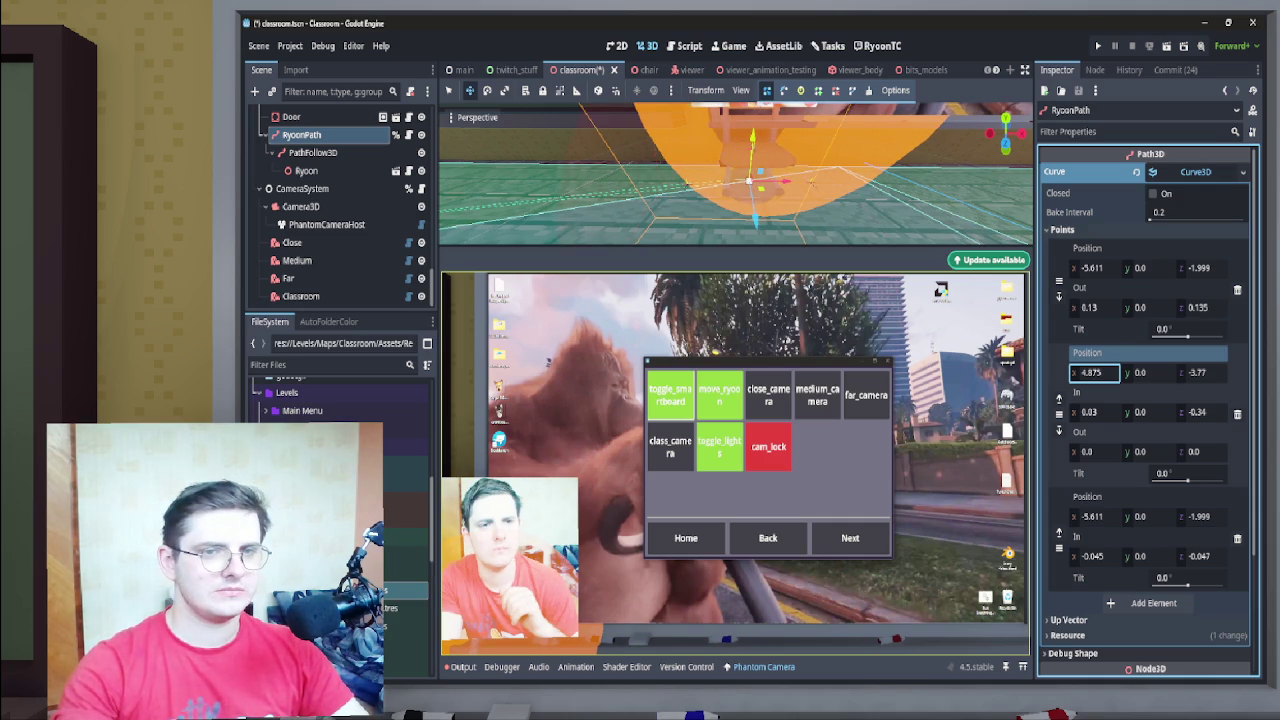
pyautogui.moveTo(1100, 372); pyautogui.dragTo(1077, 372)
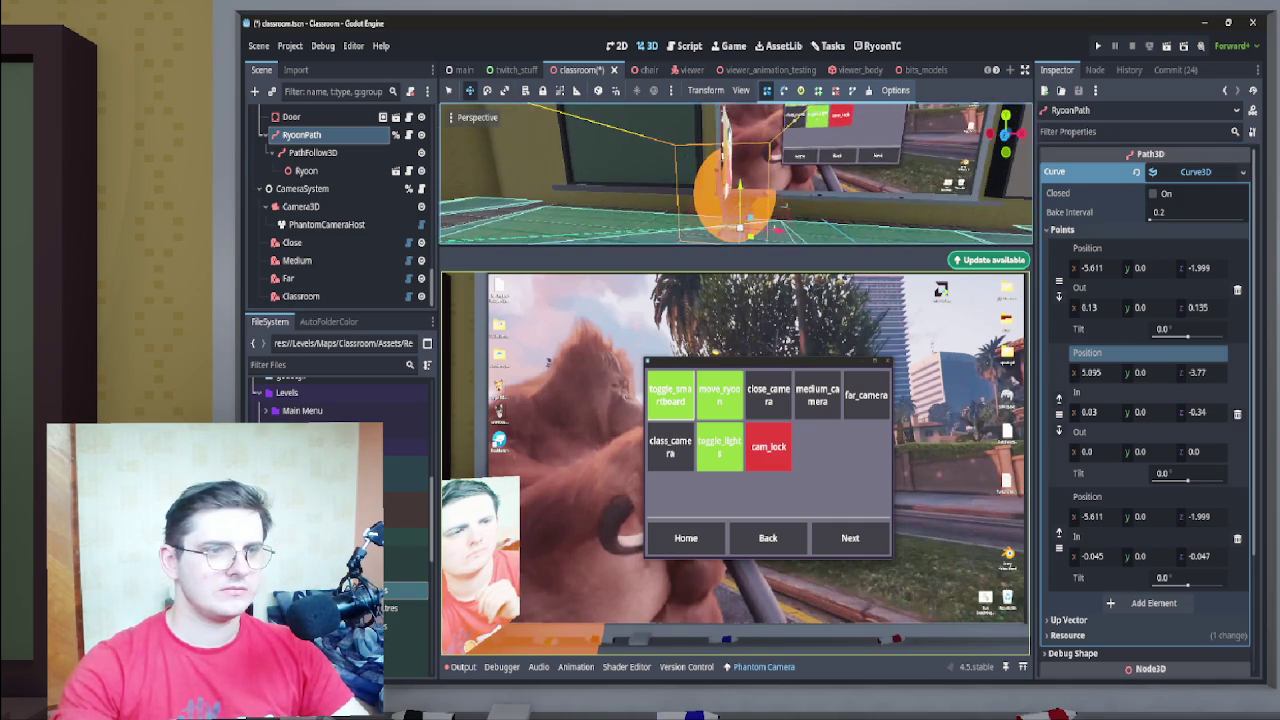
# Confirm PathFollow3D's Progress Ratio at 0.5
pyautogui.click(313, 152)
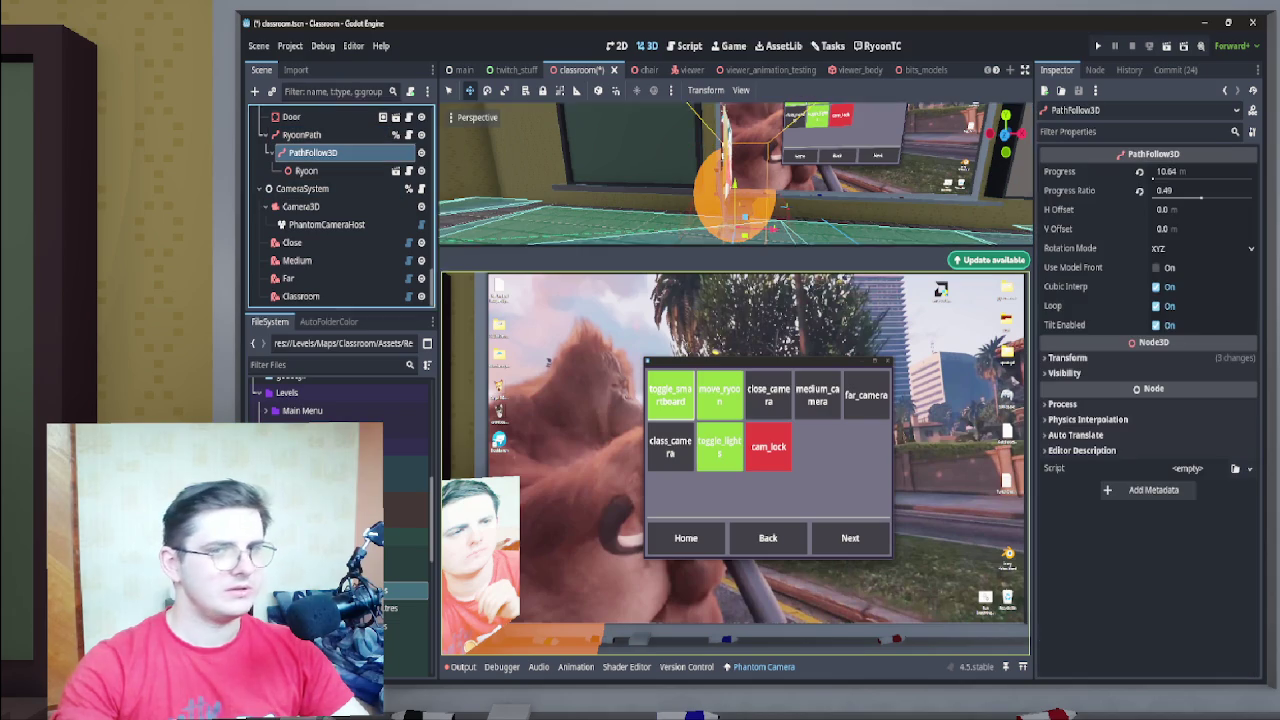
pyautogui.click(1200, 192)
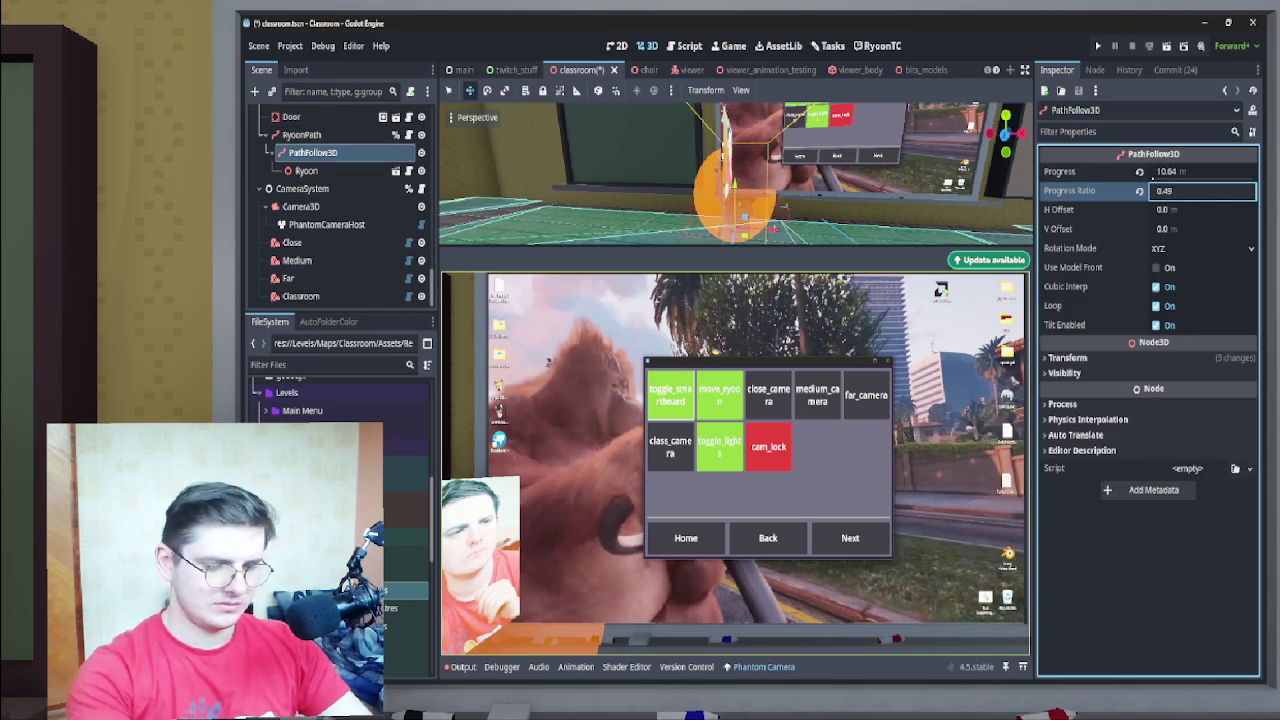
pyautogui.write('0.5')
pyautogui.press('Return')
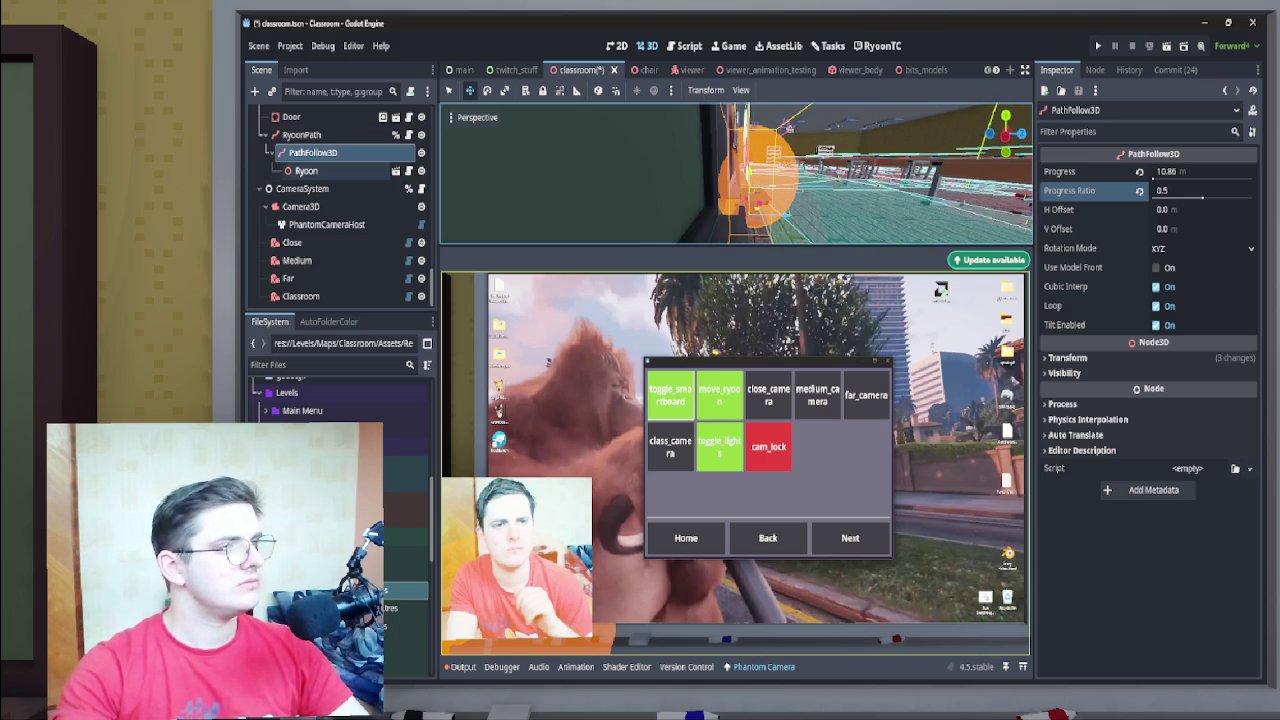
# Set the second path point's Z to -3.735, then nudge it to -3.655
pyautogui.click(301, 134)
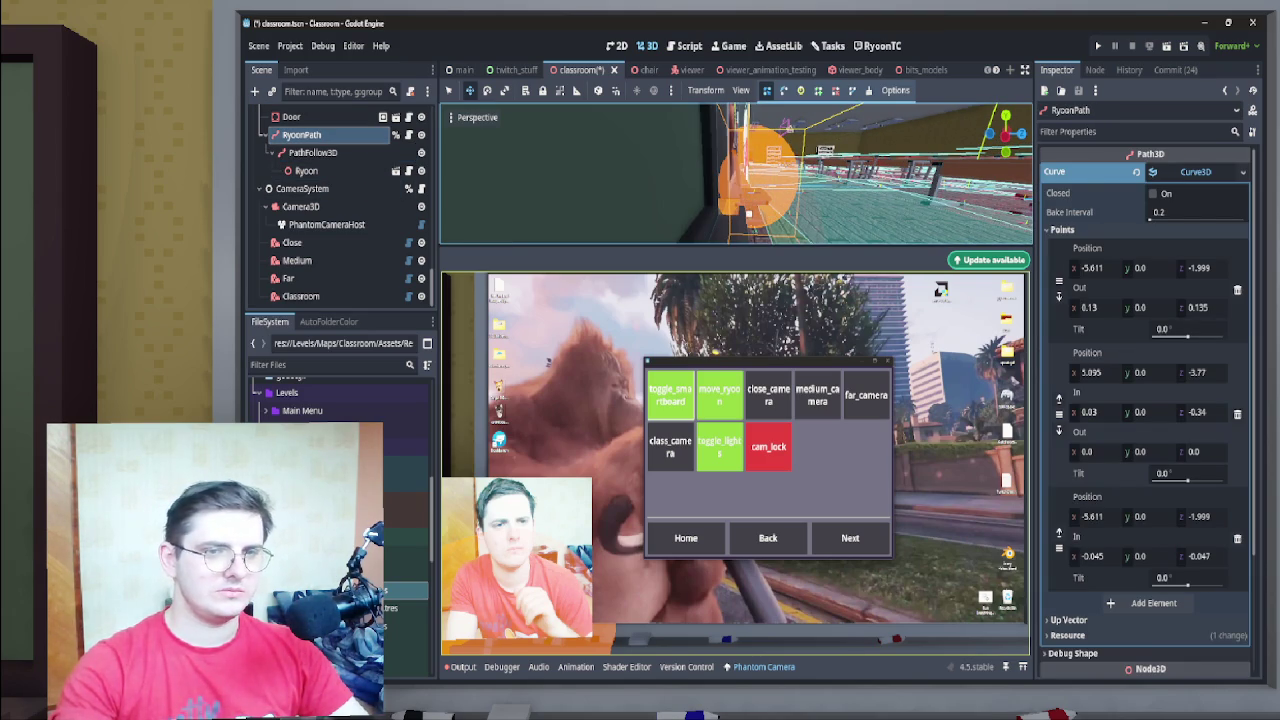
pyautogui.click(1201, 372)
pyautogui.write('-3.735')
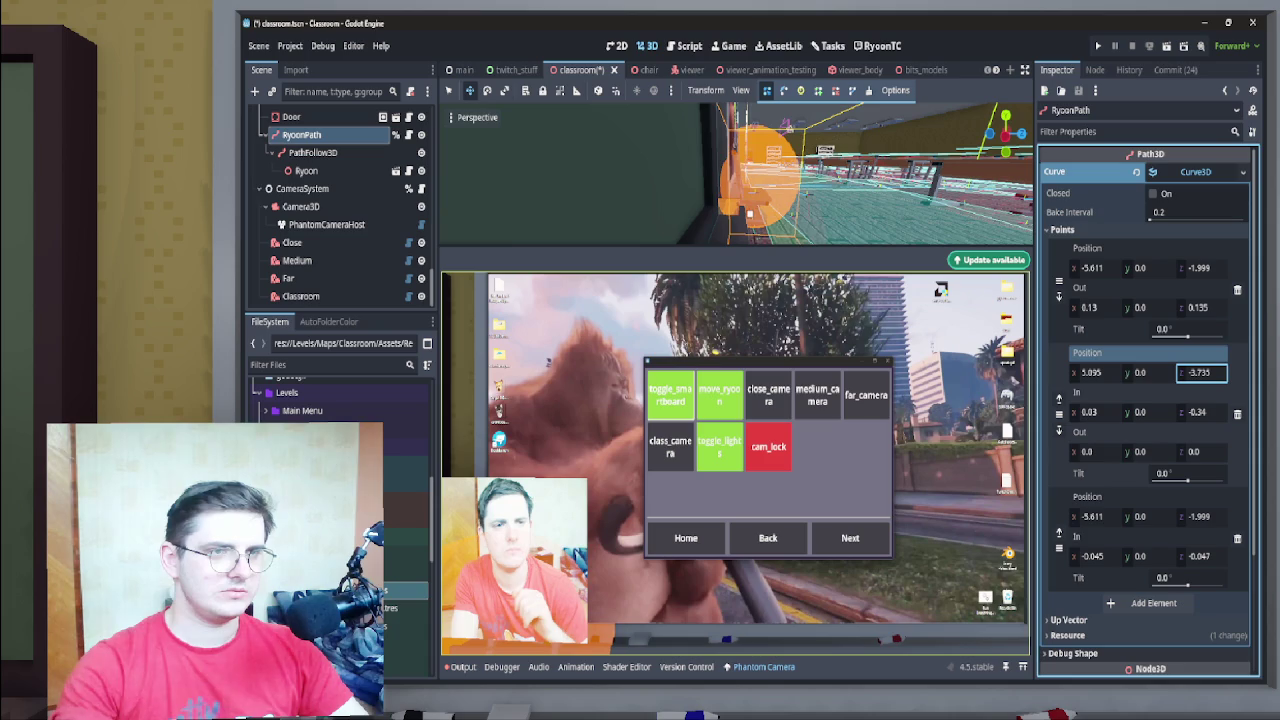
pyautogui.press('Return')
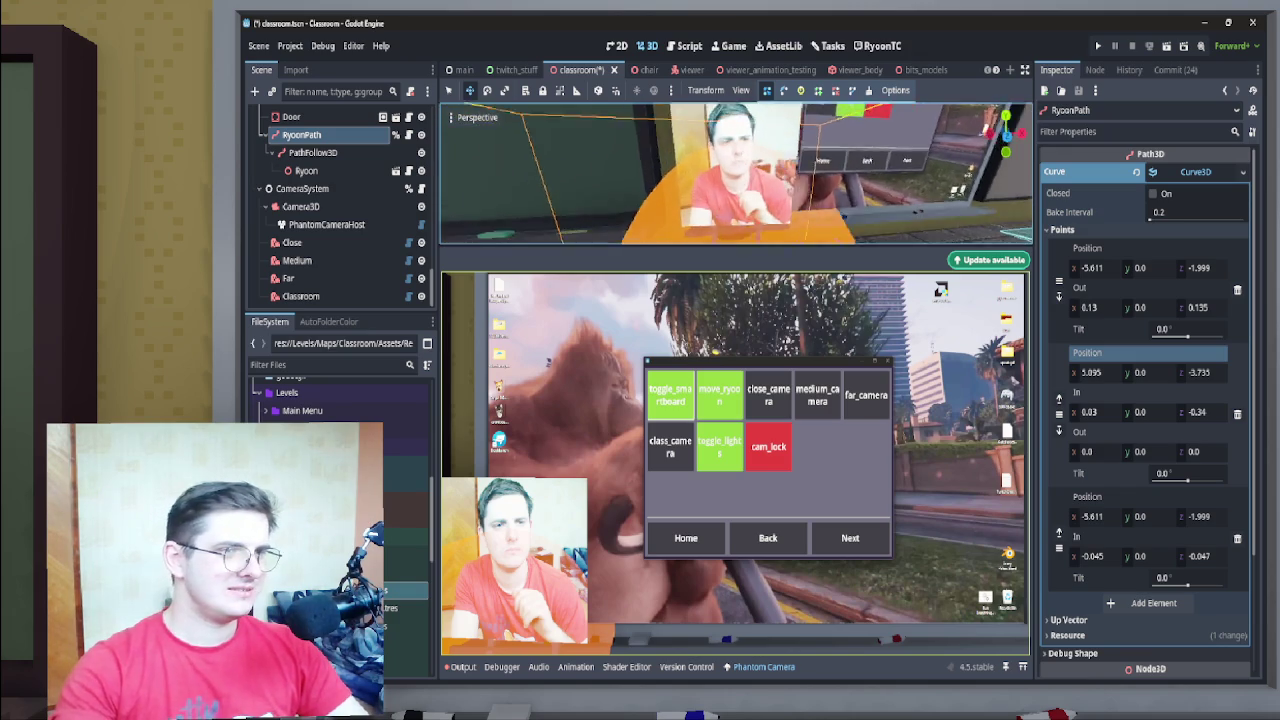
pyautogui.click(1201, 372)
pyautogui.moveTo(1201, 372); pyautogui.dragTo(1217, 372)
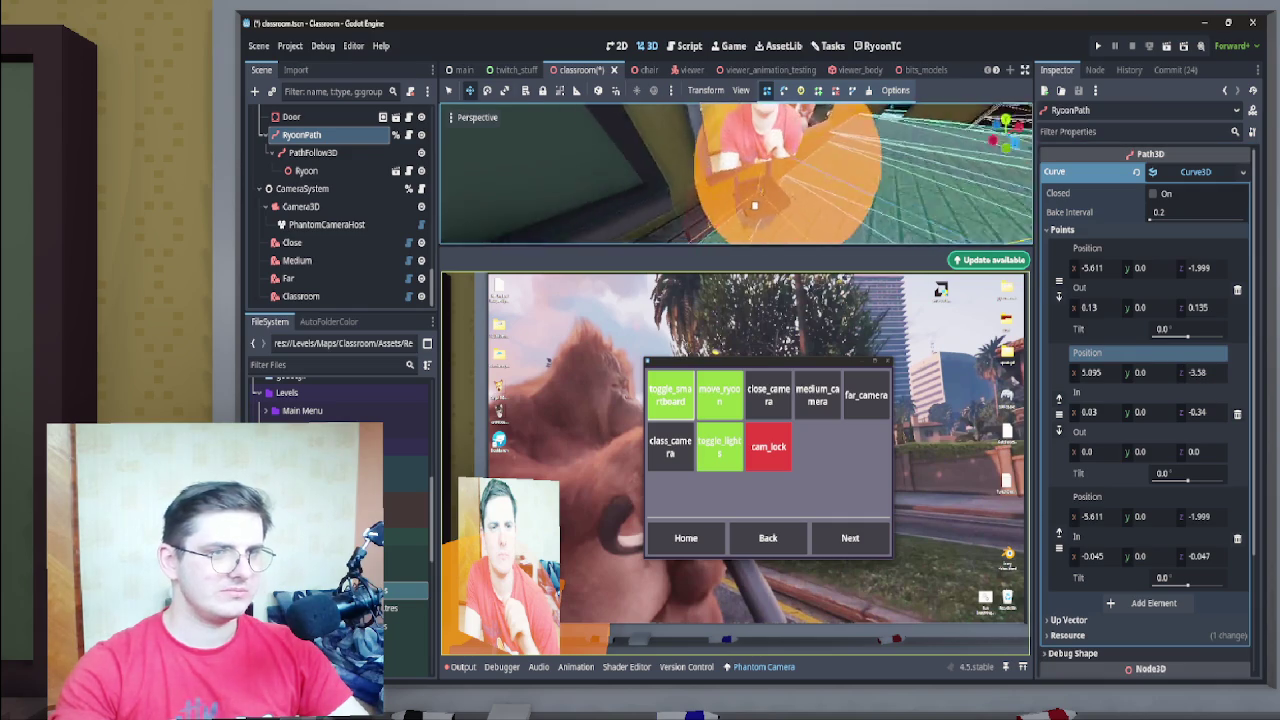
# Set PathFollow3D's Progress Ratio to 0.5 and drag it further along the path
pyautogui.click(313, 152)
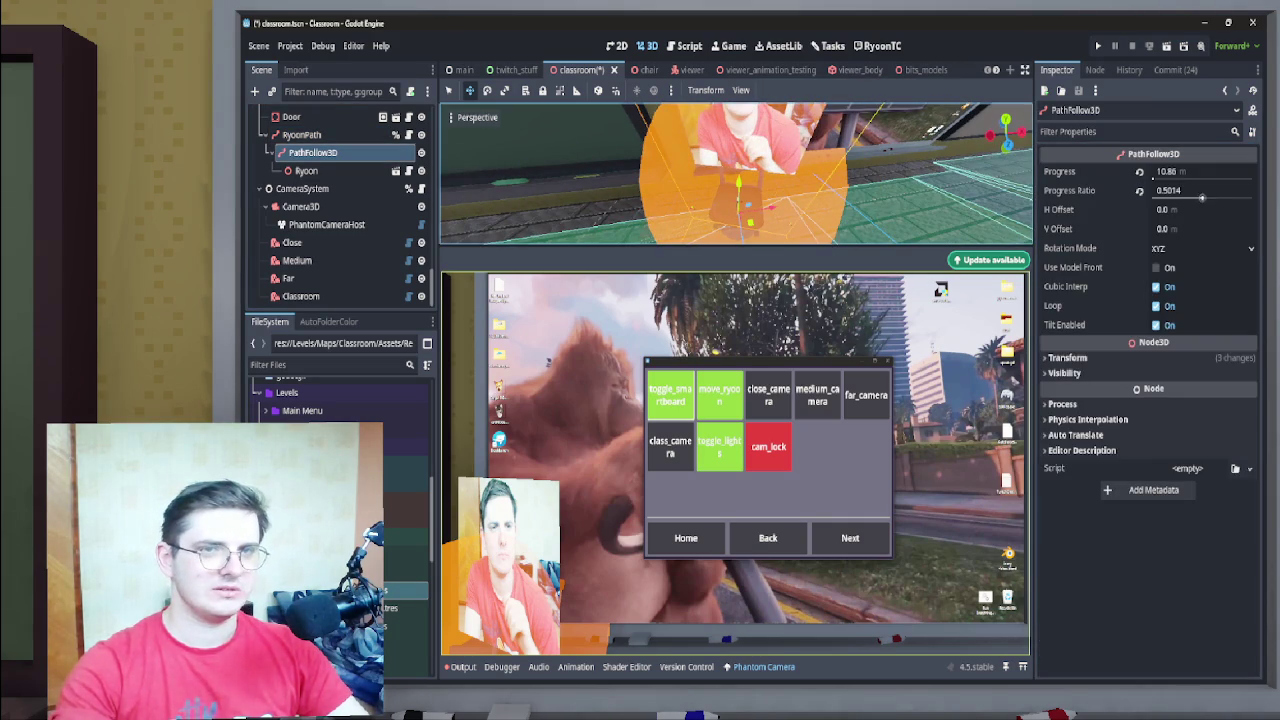
pyautogui.click(1200, 190)
pyautogui.write('0.5')
pyautogui.press('Return')
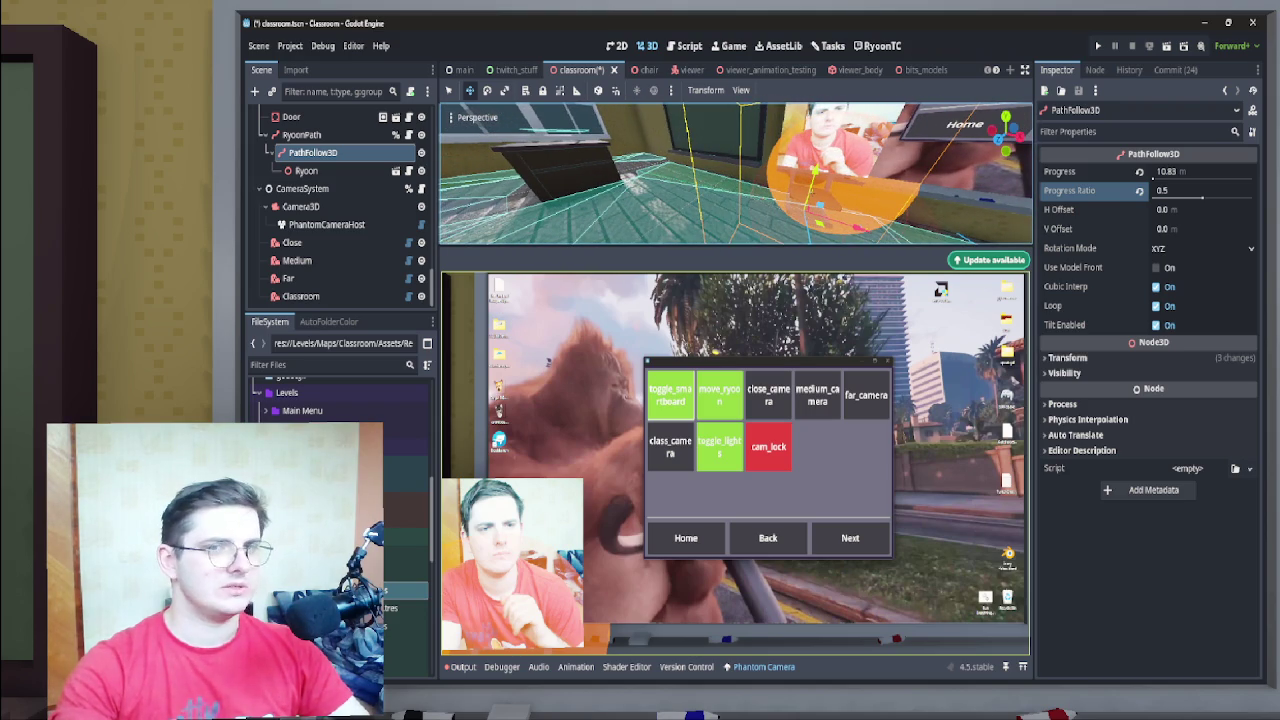
pyautogui.moveTo(1202, 197)
pyautogui.mouseDown()
pyautogui.moveTo(1213, 197)
pyautogui.moveTo(1202, 197)
pyautogui.mouseUp()
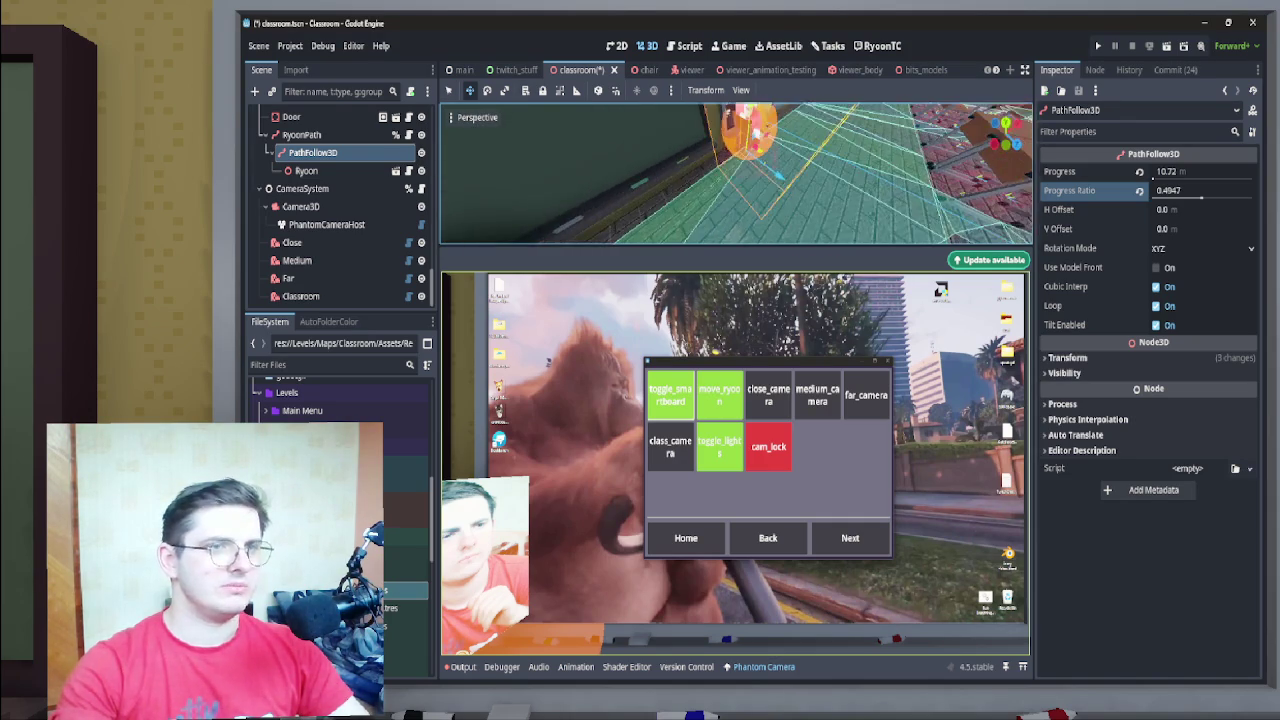
# Nudge the second path point's X to 5.17 and Z to -3.235
pyautogui.click(306, 170)
pyautogui.click(302, 134)
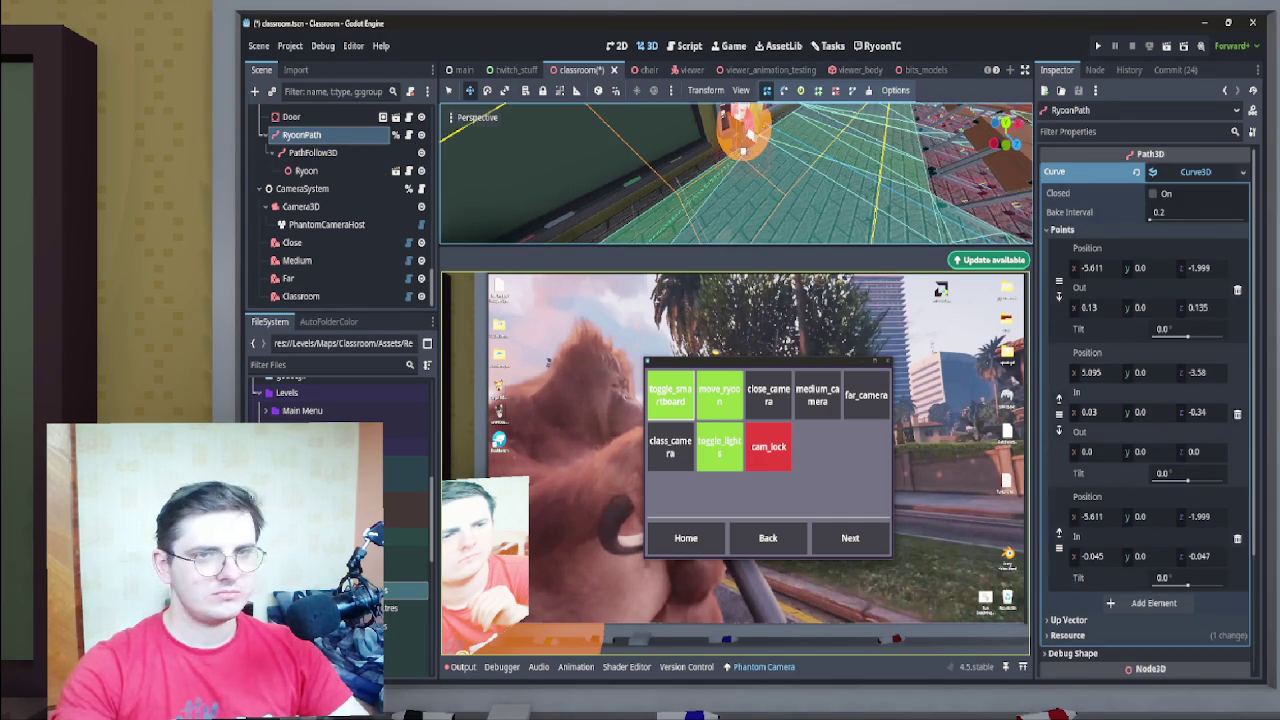
pyautogui.moveTo(1200, 372); pyautogui.dragTo(1207, 372)
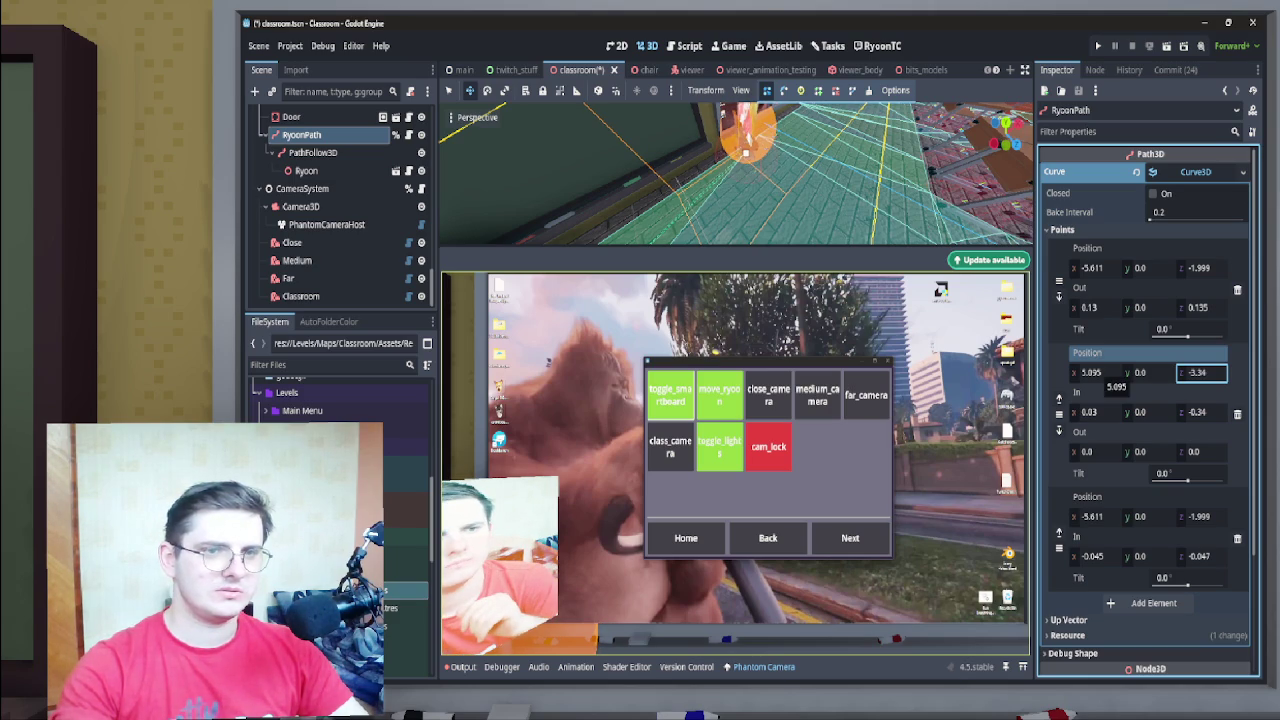
pyautogui.moveTo(1100, 374); pyautogui.dragTo(1108, 374)
pyautogui.moveTo(1200, 372); pyautogui.dragTo(1208, 372)
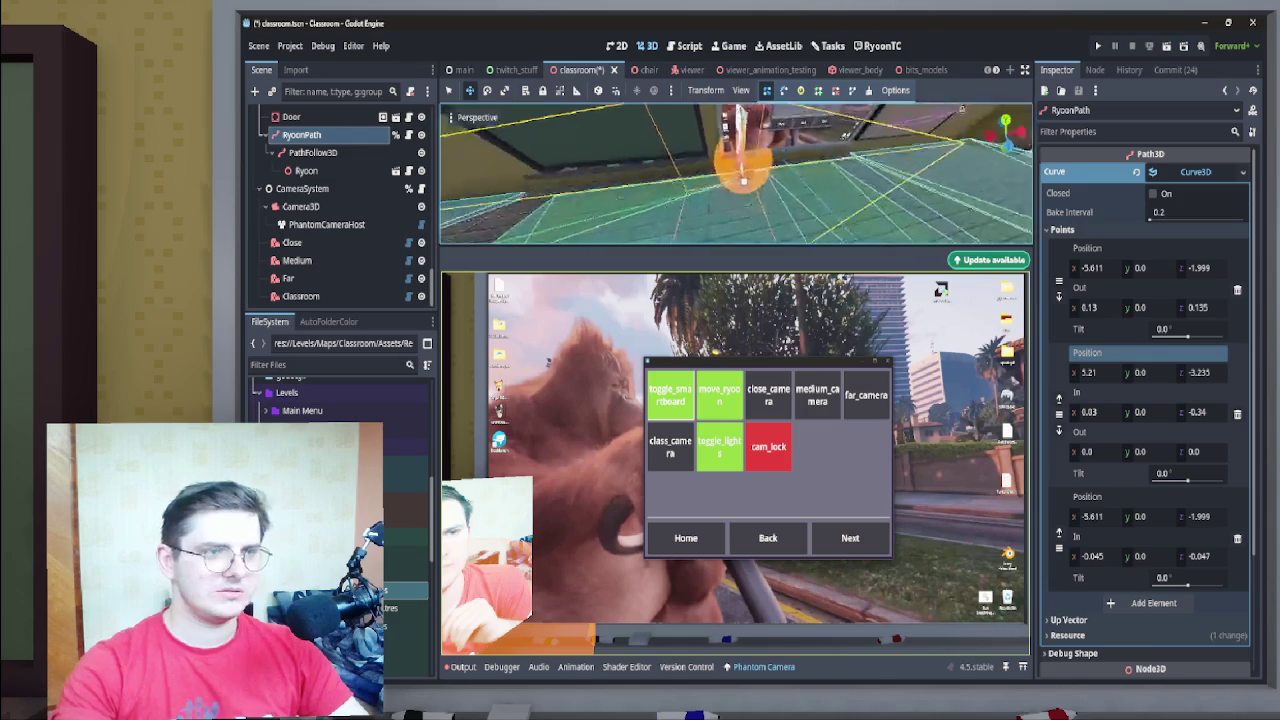
# Return PathFollow3D's Progress Ratio to exactly 0.5
pyautogui.click(305, 170)
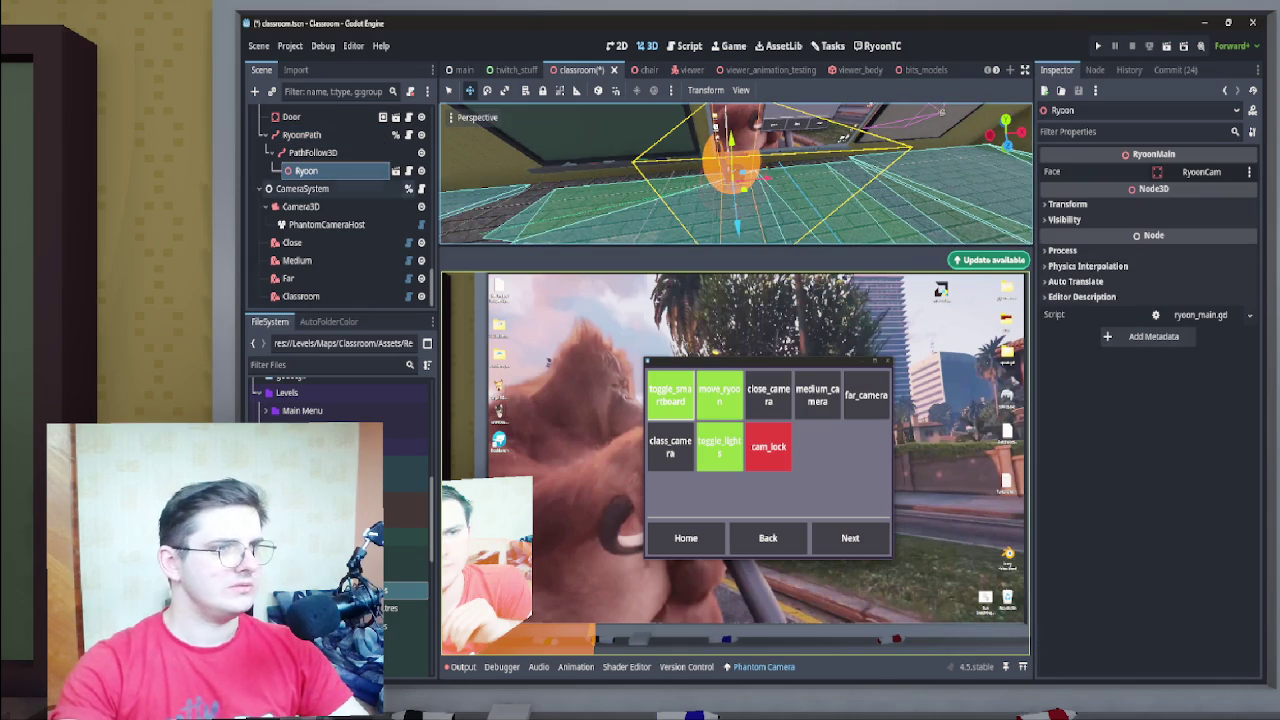
pyautogui.click(313, 152)
pyautogui.moveTo(1200, 190); pyautogui.dragTo(1212, 190)
pyautogui.press('BackSpace')
pyautogui.press('BackSpace')
pyautogui.press('BackSpace')
pyautogui.press('Return')
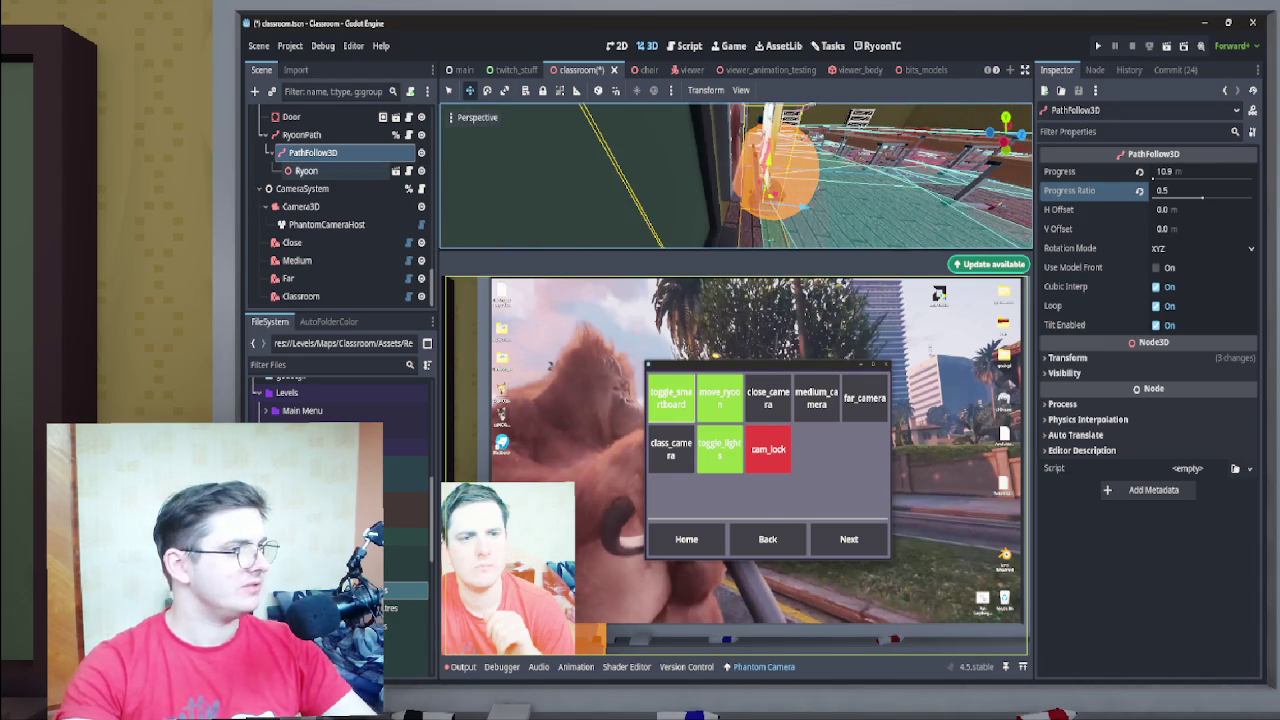
# Give the second path point In Z -0.55, Position Z -3.48 and Position X 5.605
pyautogui.click(301, 134)
pyautogui.click(1200, 412)
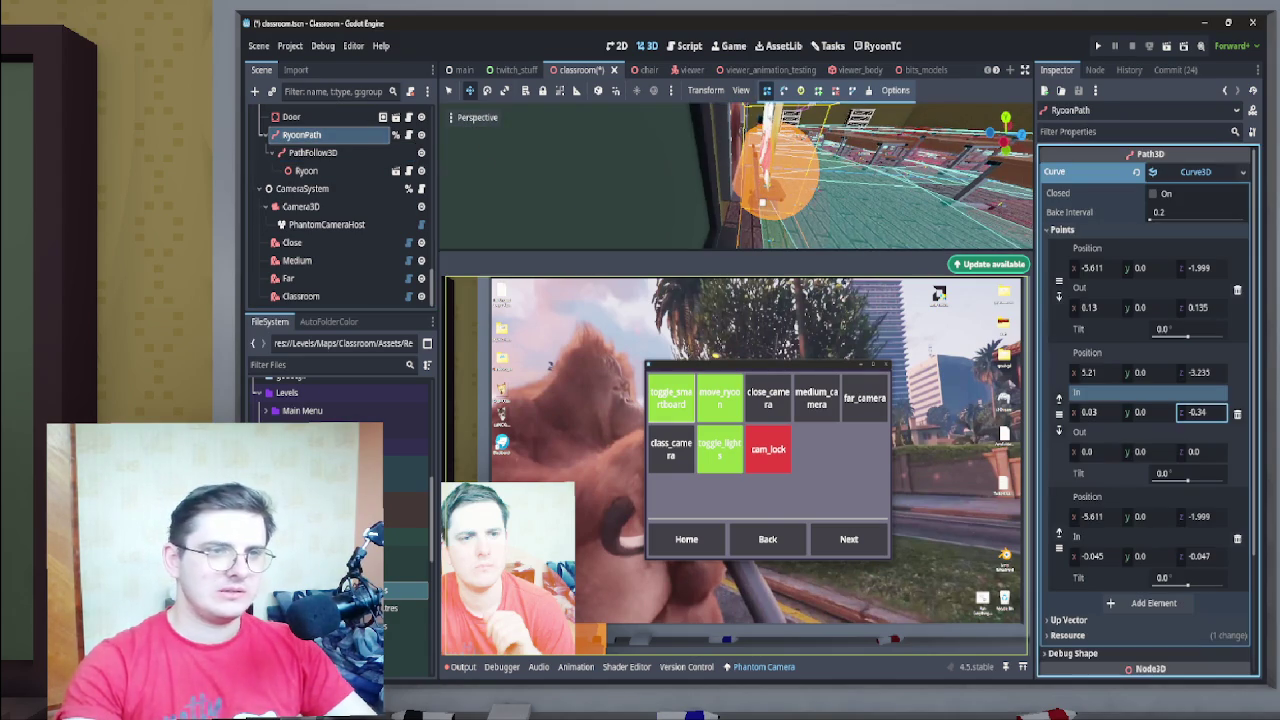
pyautogui.write('-0.55')
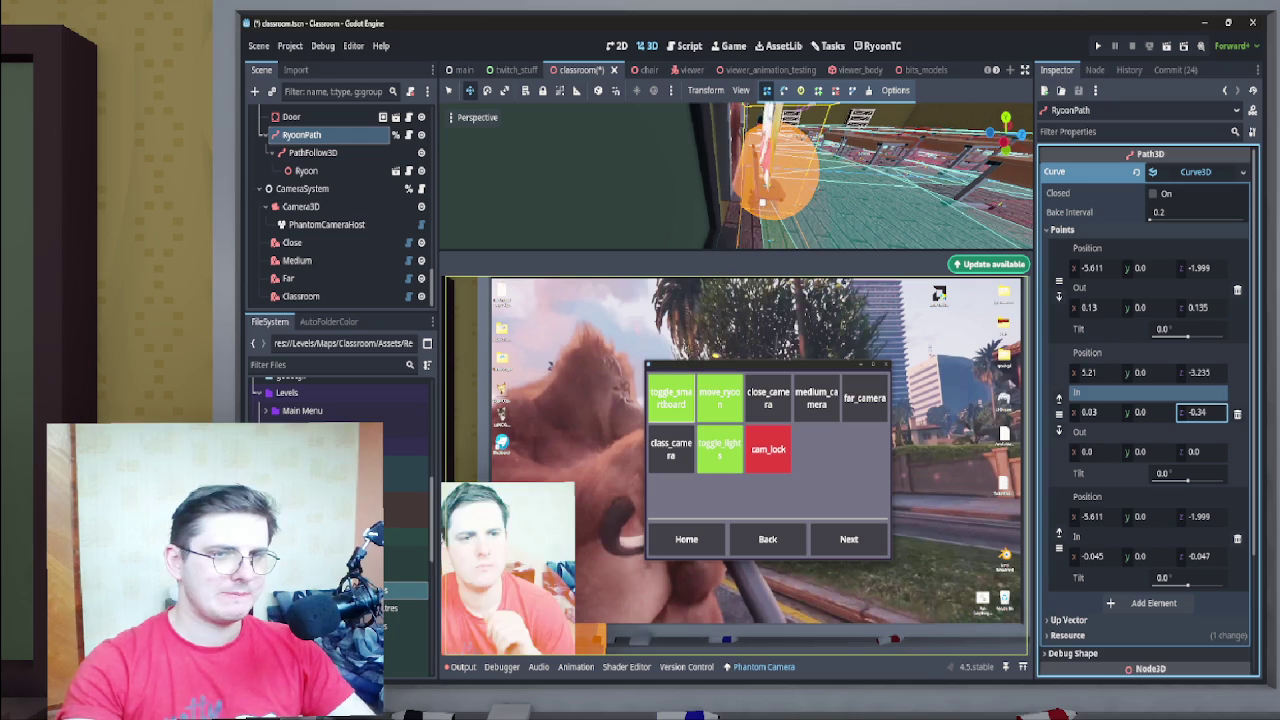
pyautogui.click(1200, 372)
pyautogui.write('-3.2')
pyautogui.press('BackSpace')
pyautogui.write('565')
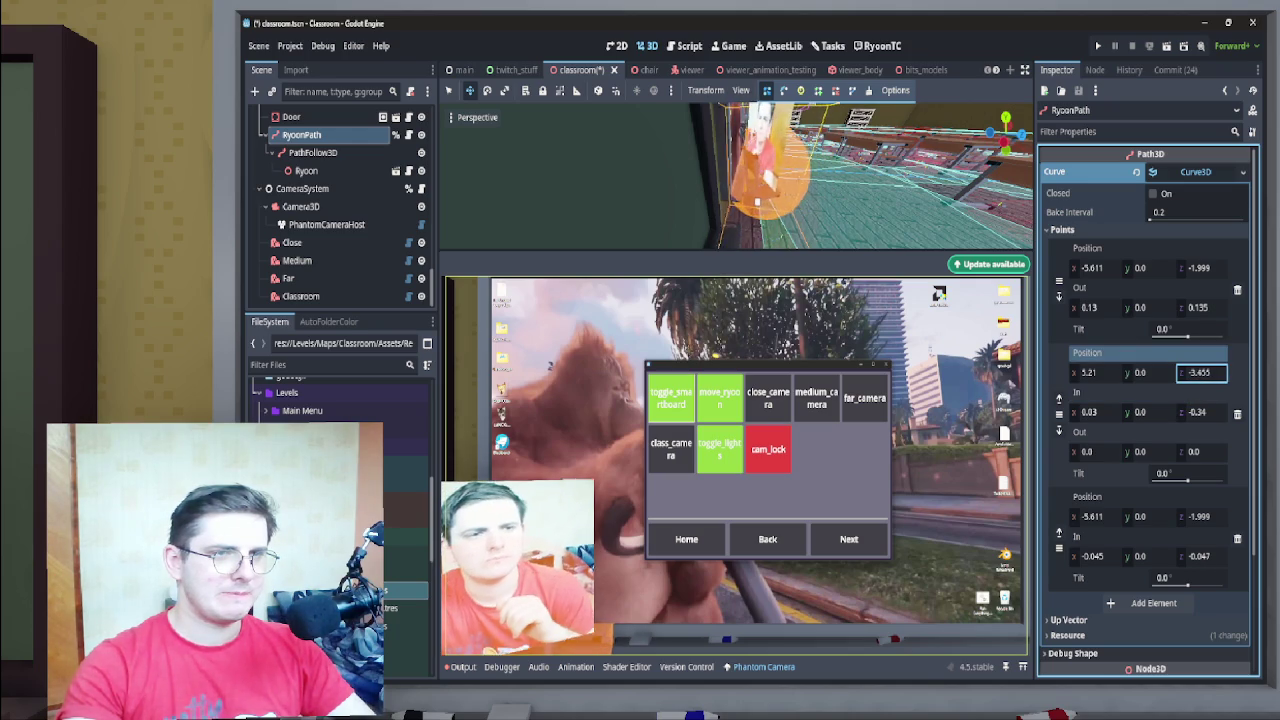
pyautogui.press('BackSpace')
pyautogui.press('BackSpace')
pyautogui.press('BackSpace')
pyautogui.write('48')
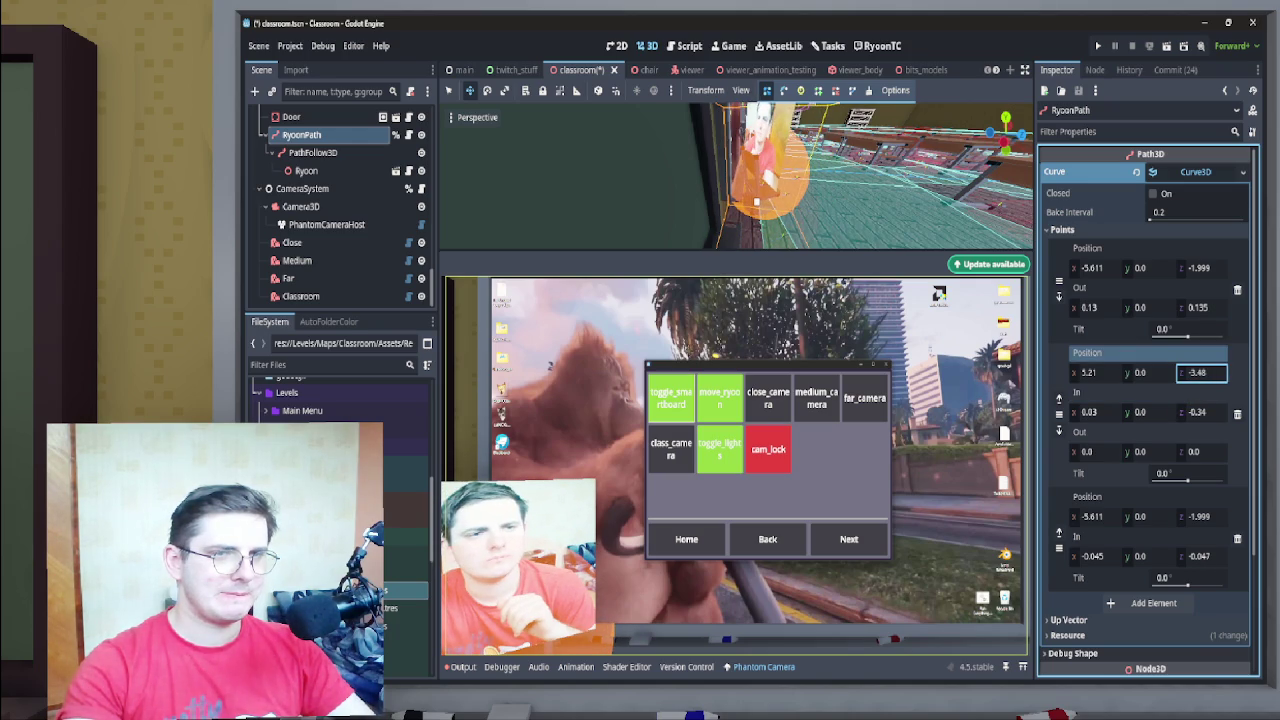
pyautogui.press('Return')
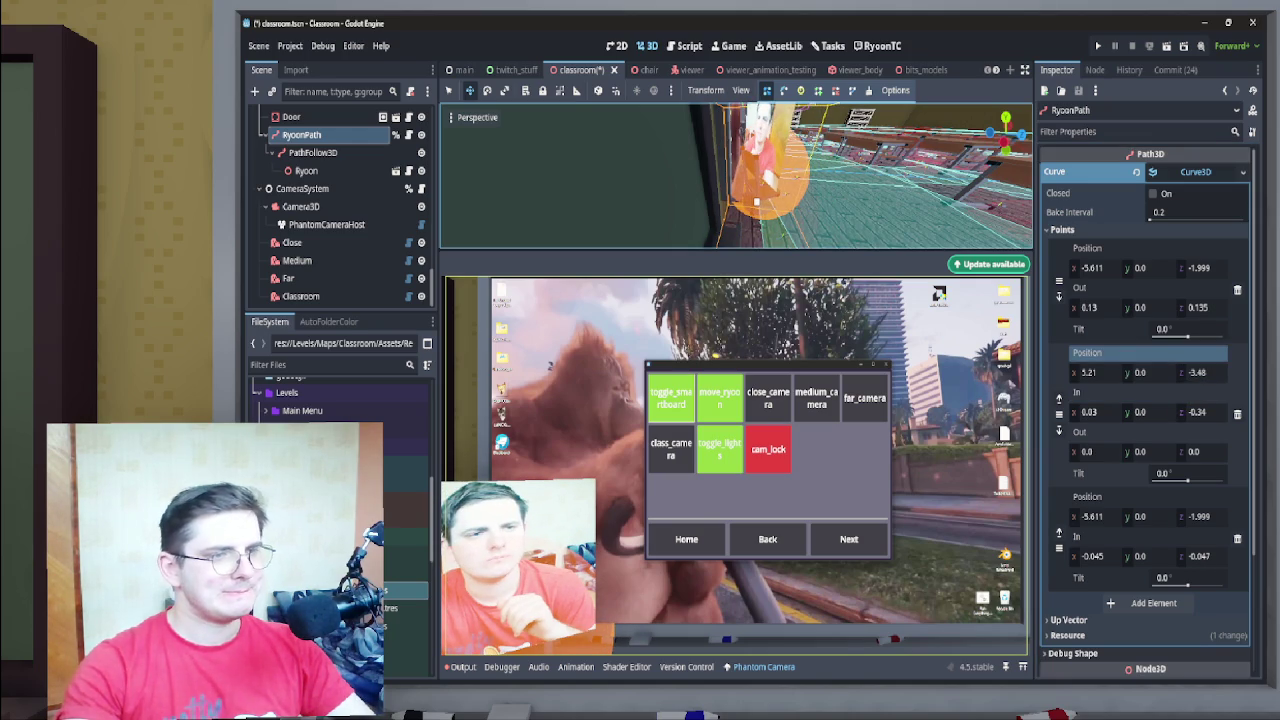
pyautogui.click(1093, 372)
pyautogui.write('5.605')
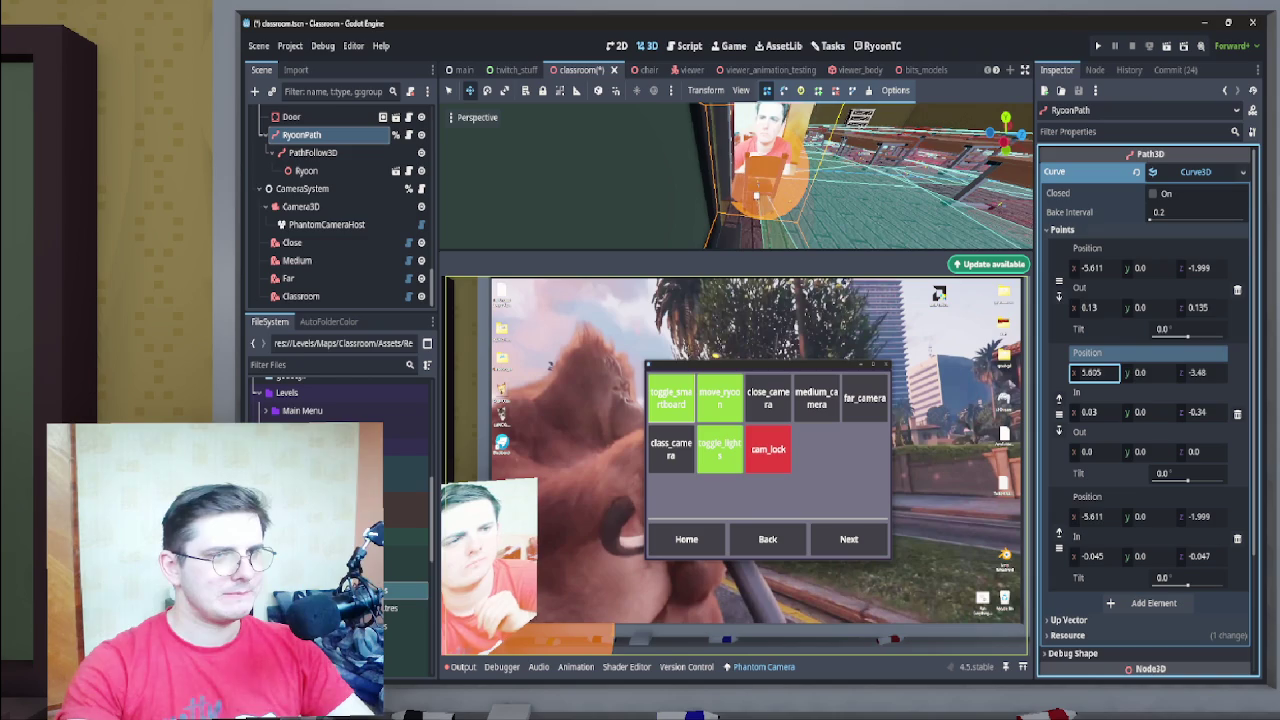
# Set PathFollow3D's Progress Ratio to 0.5, then bring the OBS window into view
pyautogui.click(306, 170)
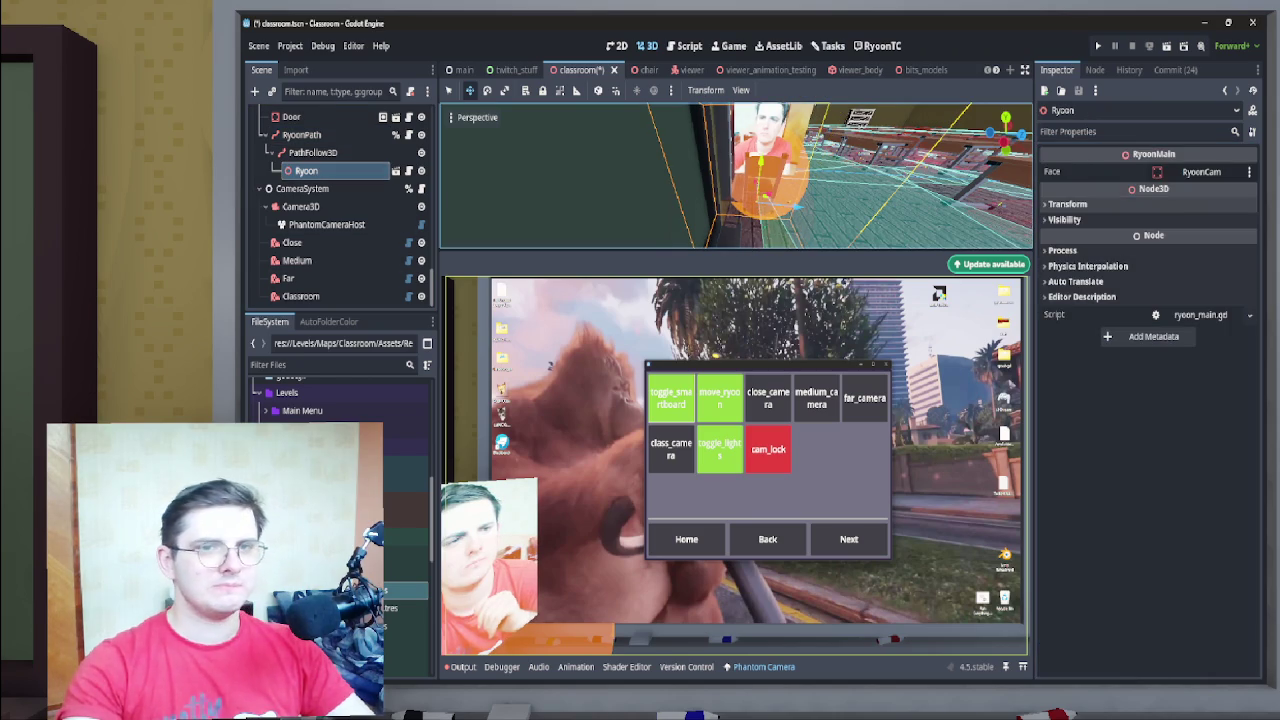
pyautogui.click(313, 152)
pyautogui.click(1200, 191)
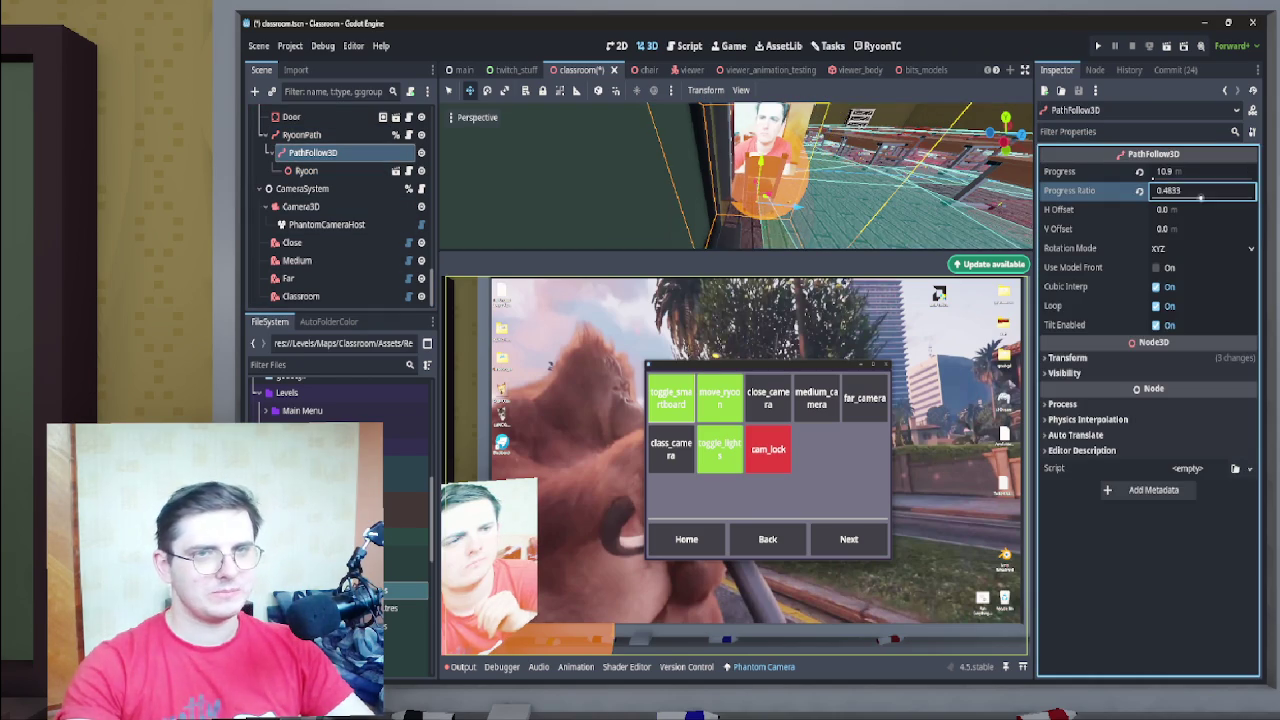
pyautogui.write('0.5')
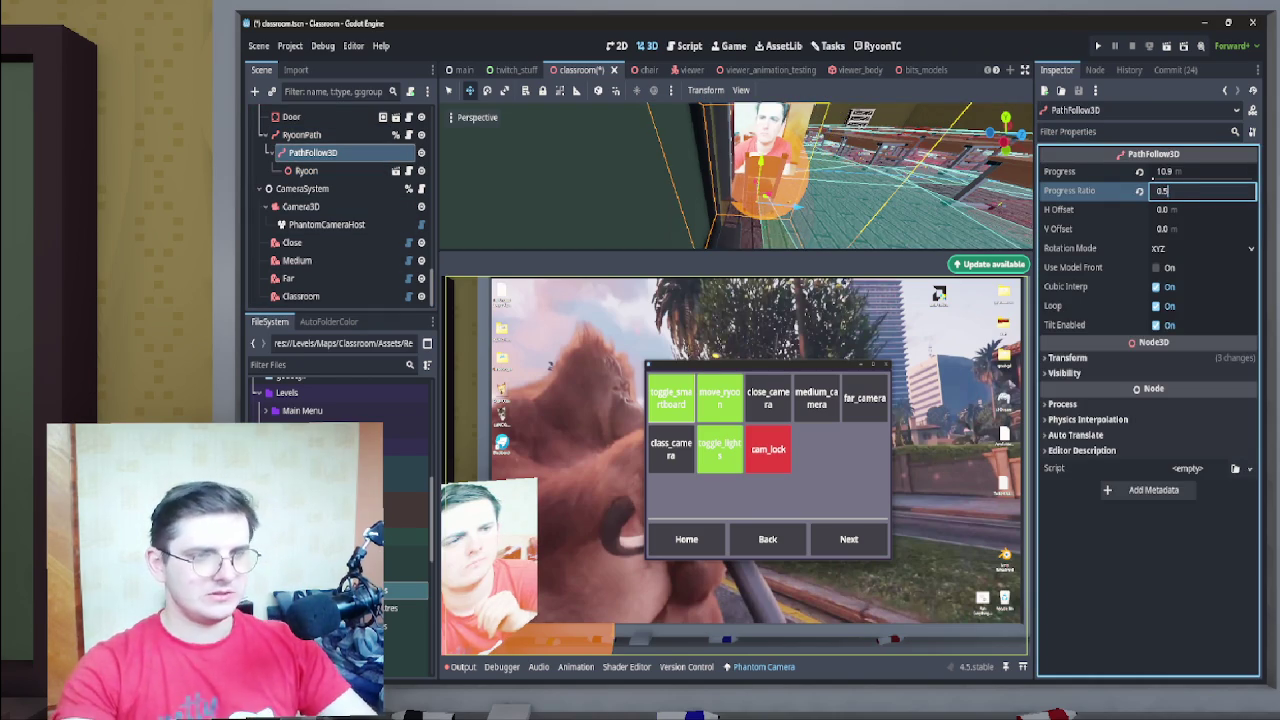
pyautogui.press('Return')
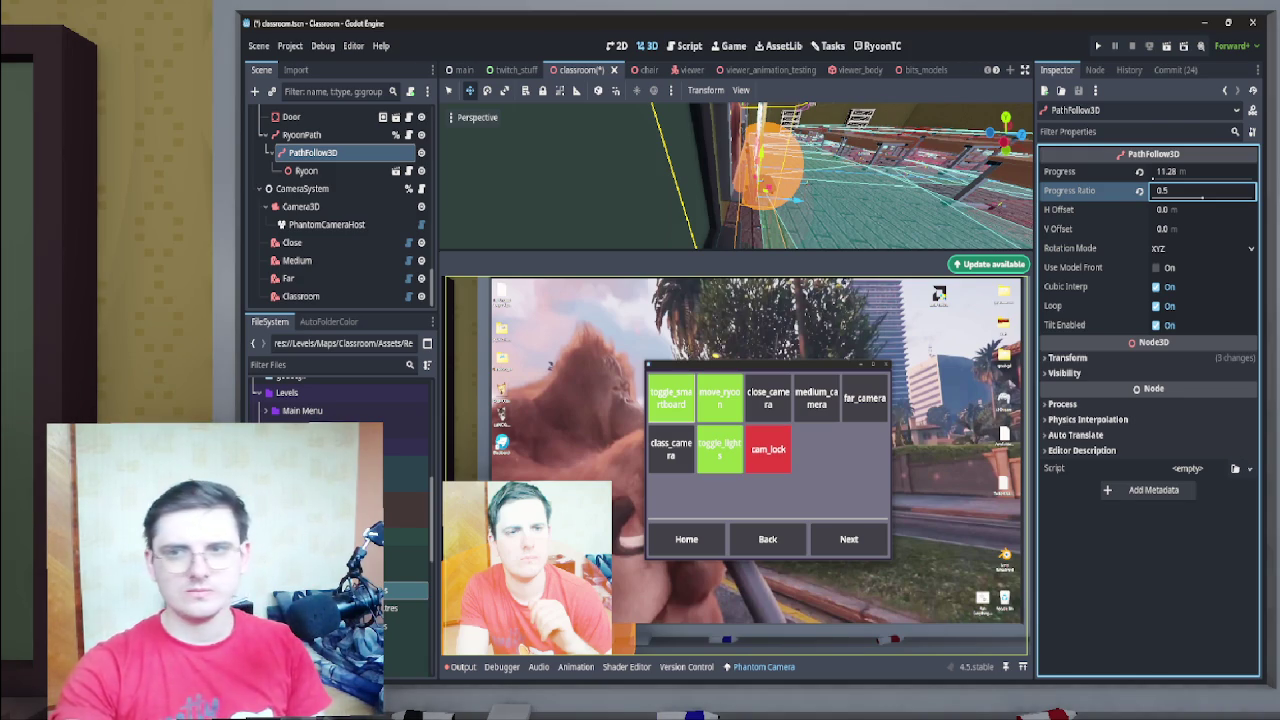
pyautogui.moveTo(1279, 150)
pyautogui.mouseDown()
pyautogui.moveTo(885, 170)
pyautogui.moveTo(1157, 201)
pyautogui.moveTo(818, 270)
pyautogui.mouseUp()
# Maximize OBS to check the stream, then return to the Godot editor
pyautogui.doubleClick(820, 260)
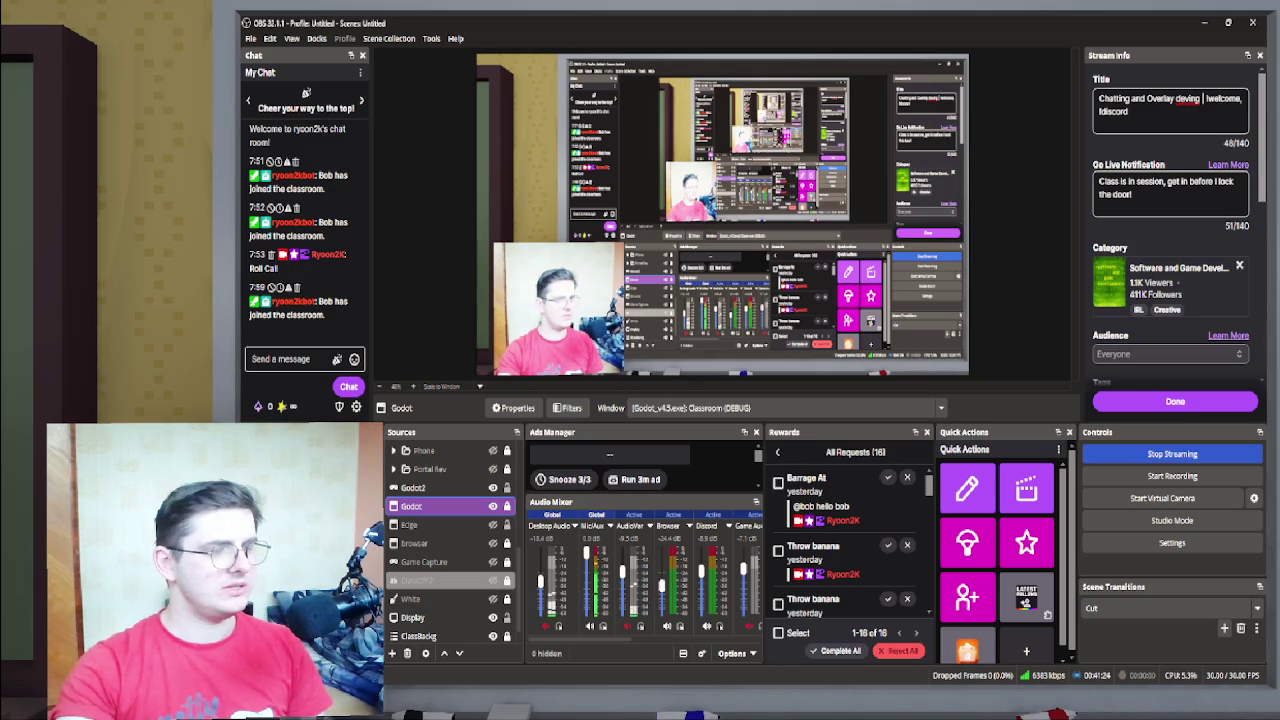
pyautogui.hotkey('alt', 'Tab')
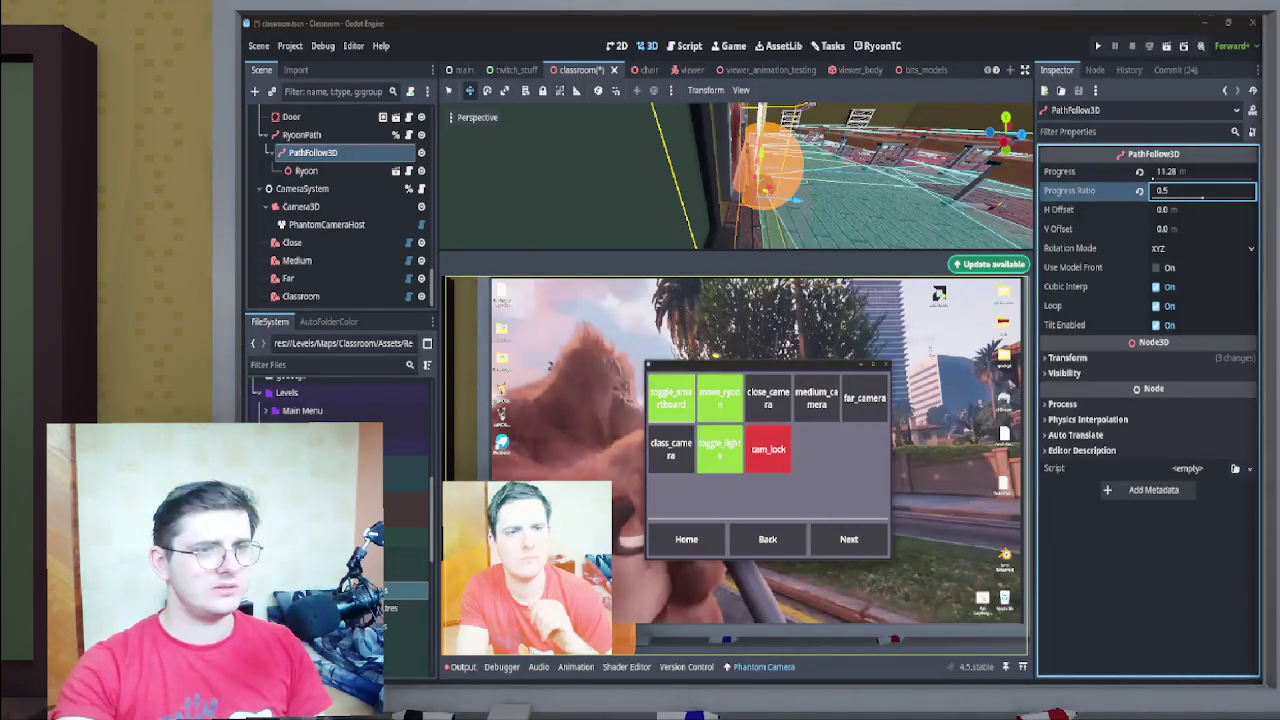
pyautogui.scroll(-3, 740, 70)
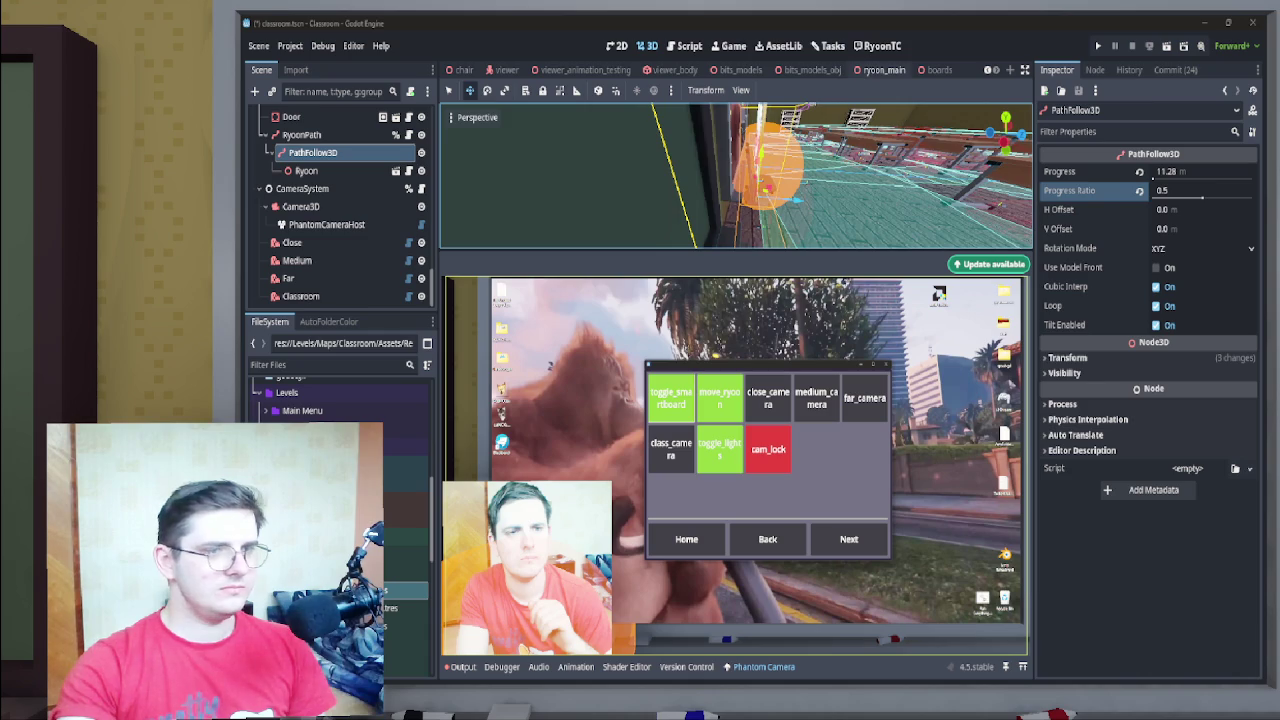
pyautogui.scroll(-5, 736, 175)
pyautogui.scroll(2, 736, 175)
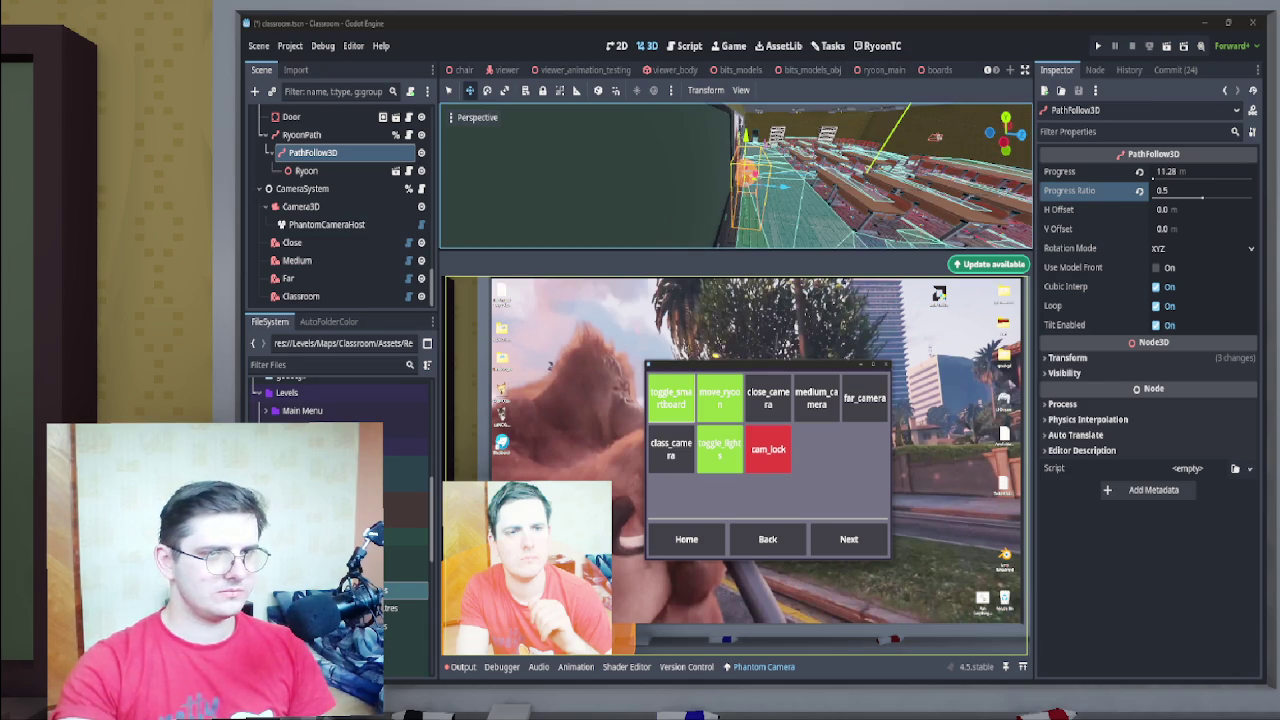
# Enlarge the 3D viewport, dismiss the Phantom Camera update notice, and show the Output log
pyautogui.moveTo(736, 252); pyautogui.dragTo(736, 405)
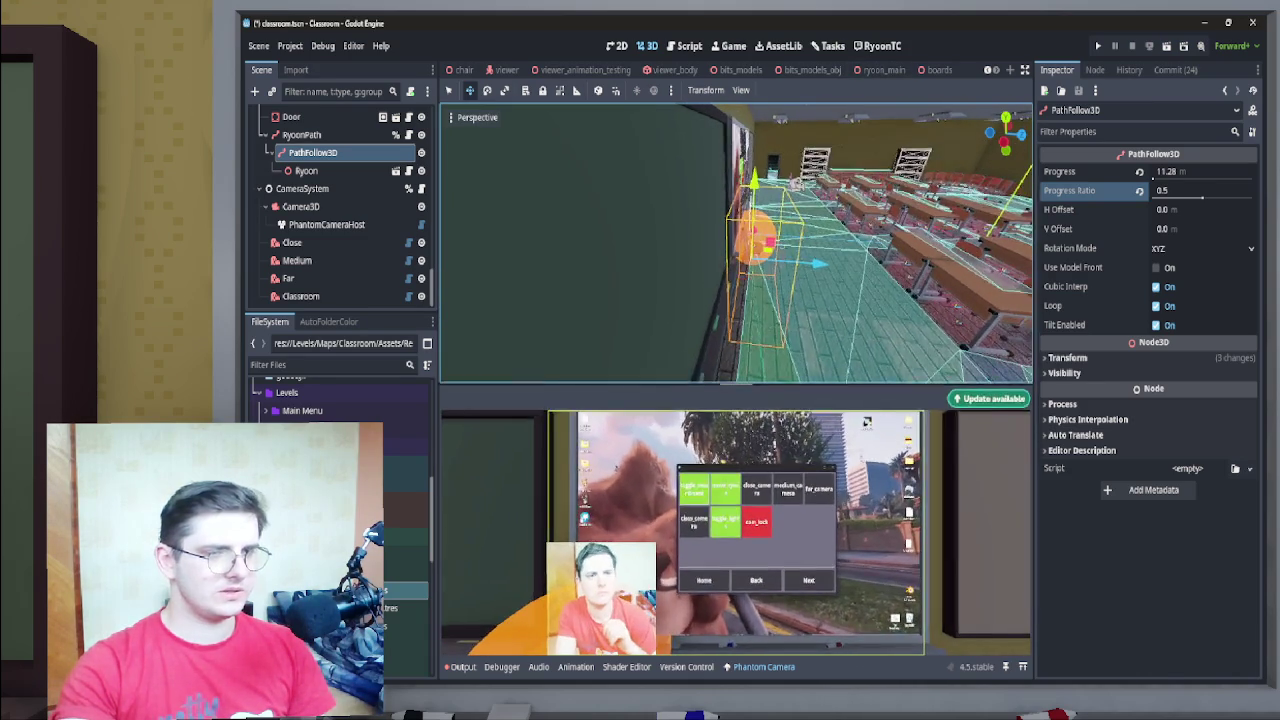
pyautogui.click(988, 408)
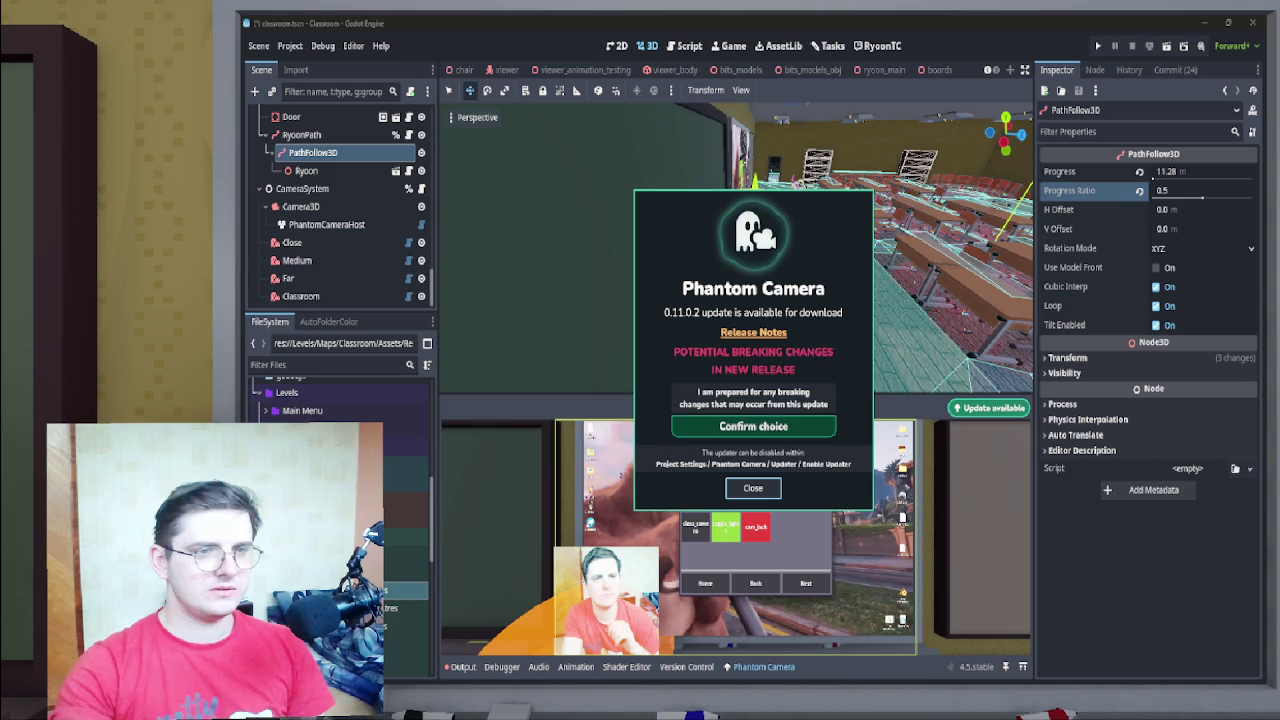
pyautogui.press('Escape')
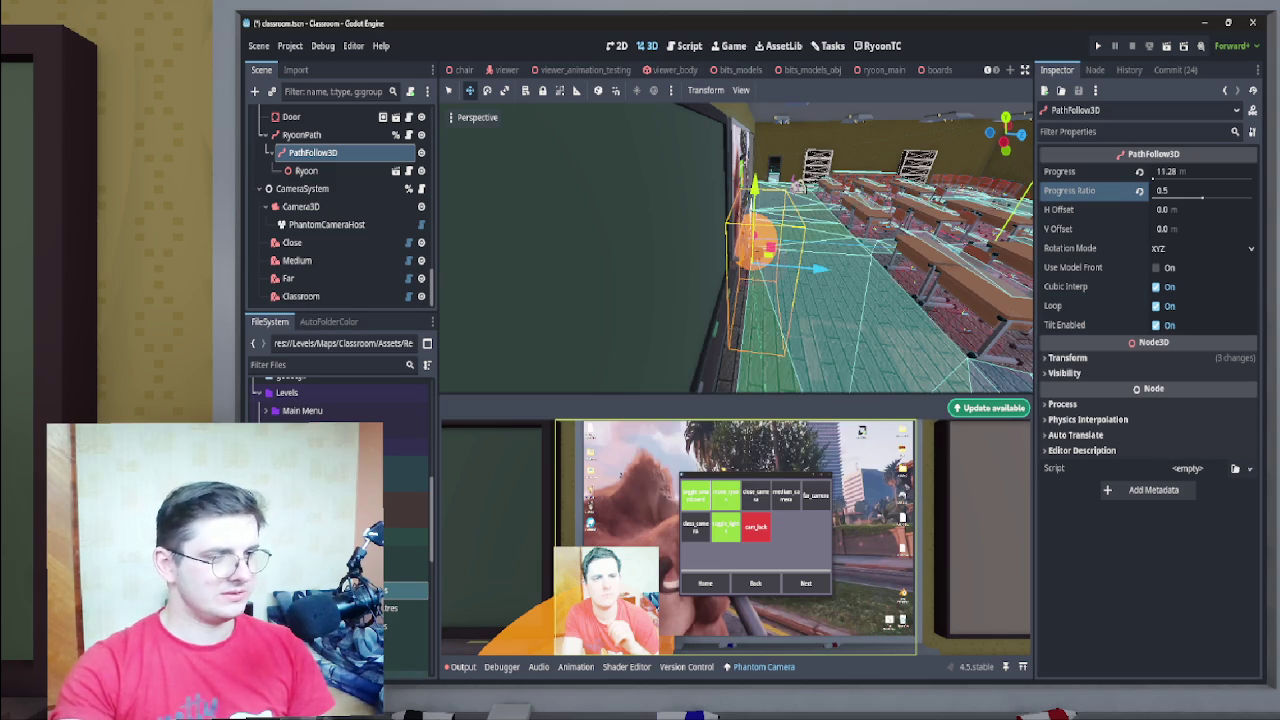
pyautogui.click(462, 667)
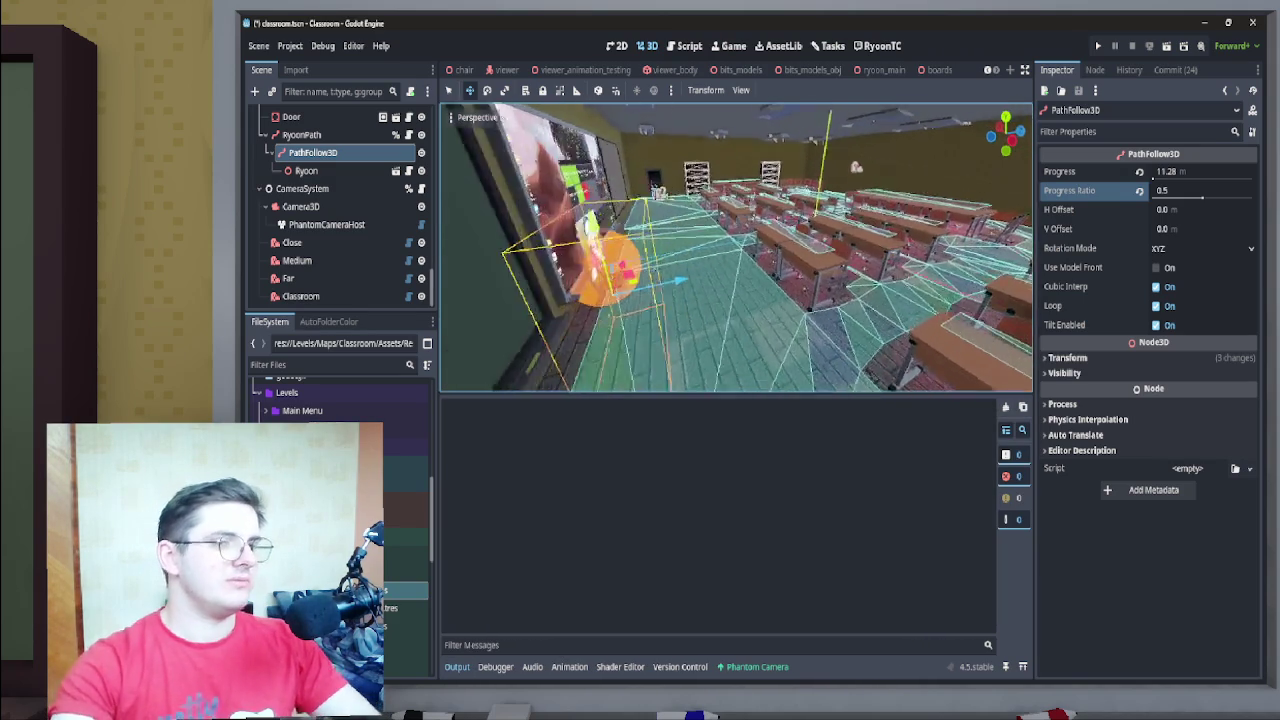
# Reset PathFollow3D's Progress Ratio to 0.0, then pull the view back and select the teacher's desk
pyautogui.click(306, 170)
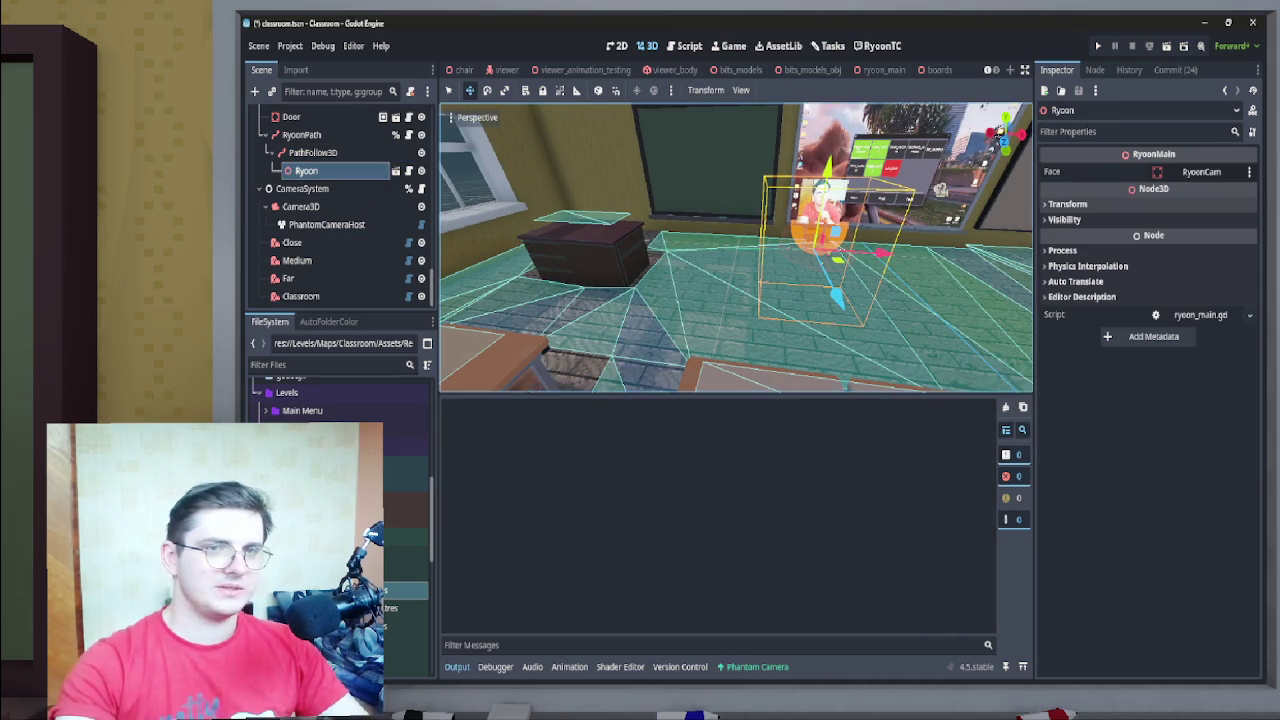
pyautogui.click(313, 152)
pyautogui.click(1202, 191)
pyautogui.hotkey('ctrl', 'a')
pyautogui.press('Return')
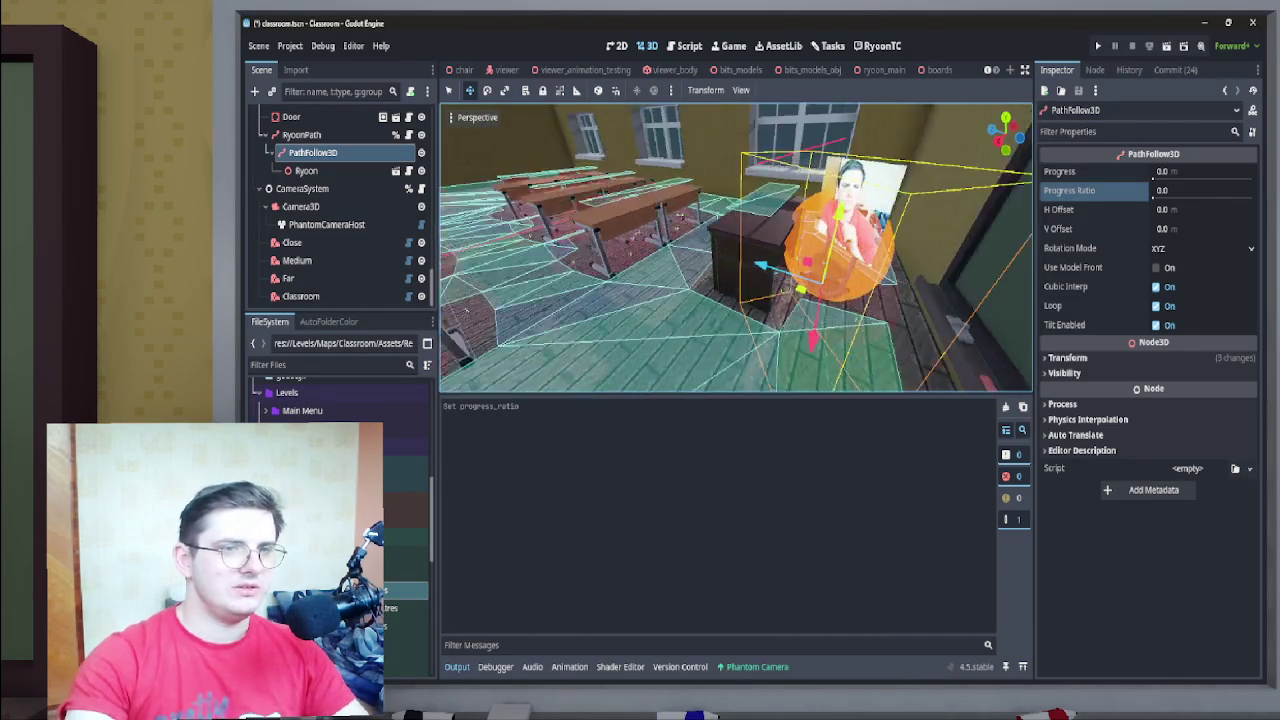
pyautogui.moveTo(720, 275); pyautogui.dragTo(450, 275)
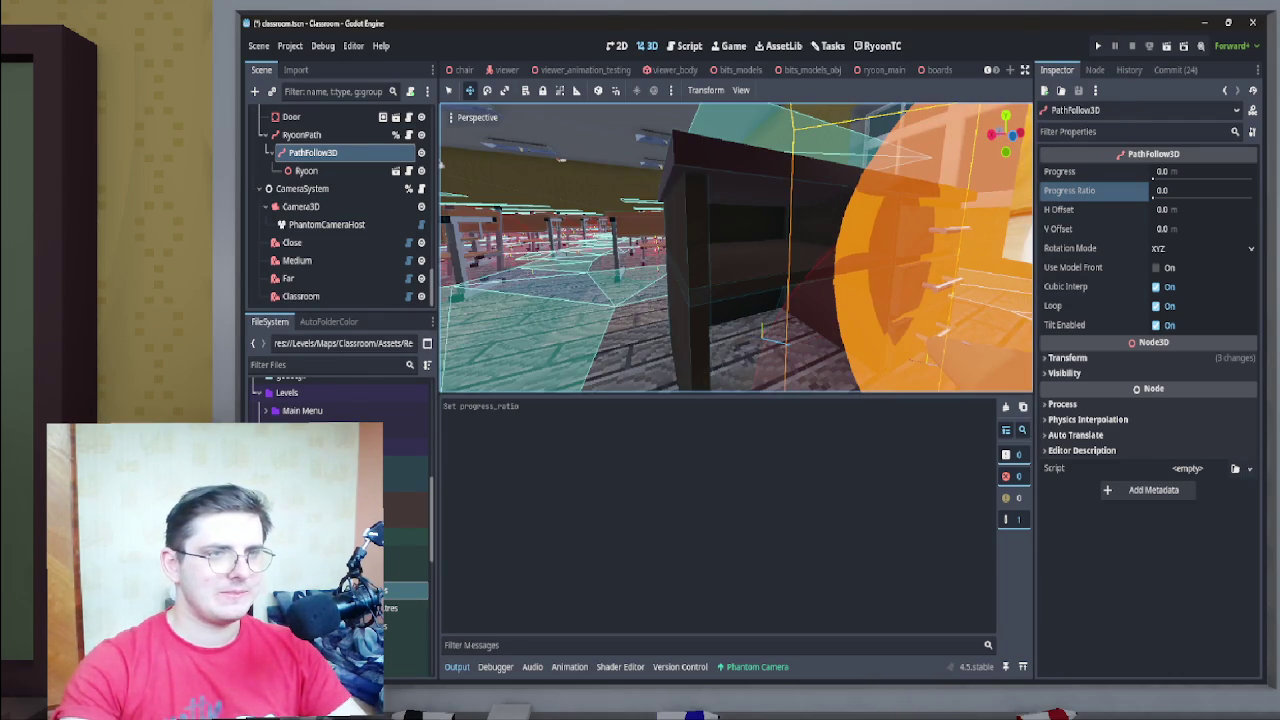
pyautogui.click(750, 260)
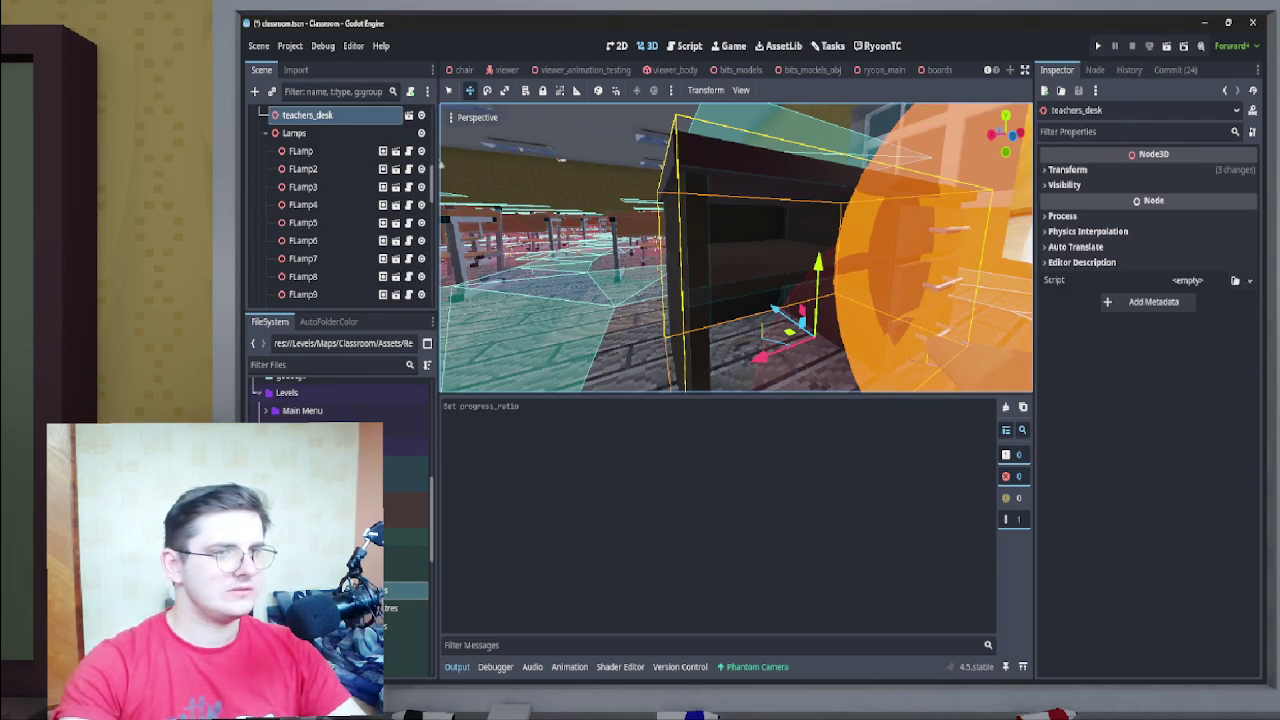
# Open the teachers_desk scene and raise the Cube_010 shelf board on Y
pyautogui.click(408, 115)
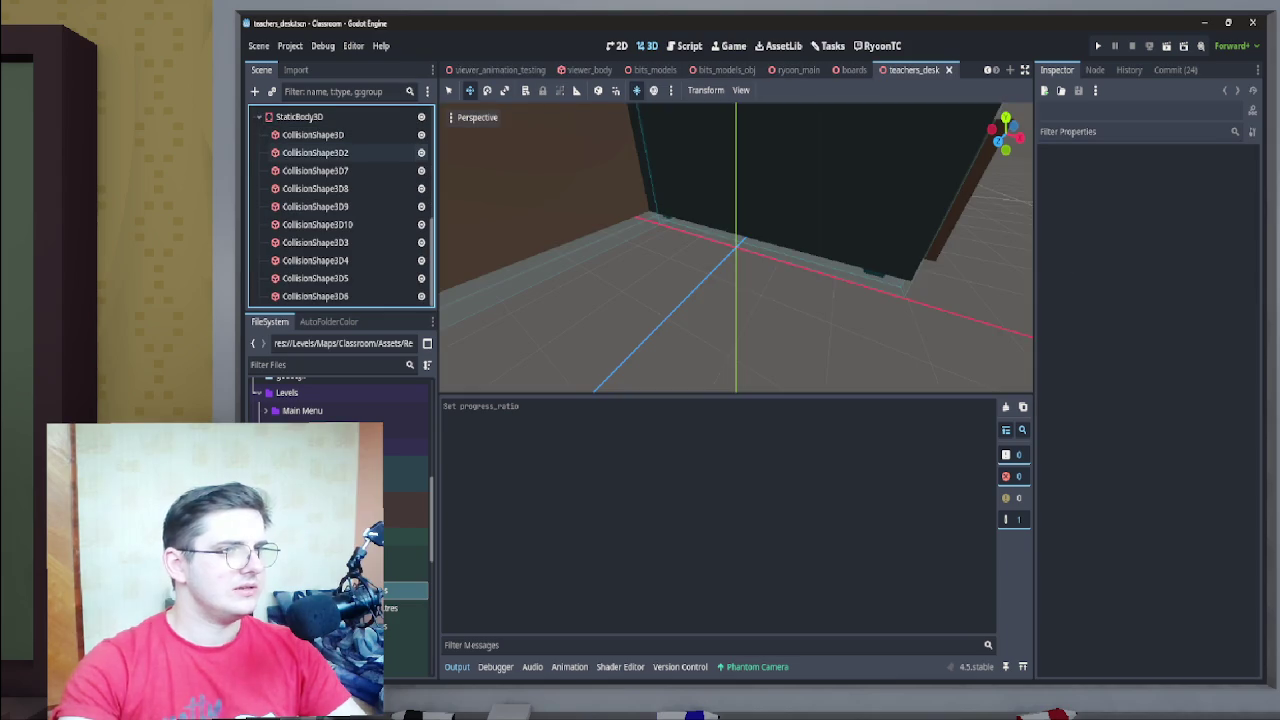
pyautogui.moveTo(736, 250)
pyautogui.mouseDown()
pyautogui.moveTo(680, 255)
pyautogui.moveTo(680, 268)
pyautogui.mouseUp()
pyautogui.click(680, 268)
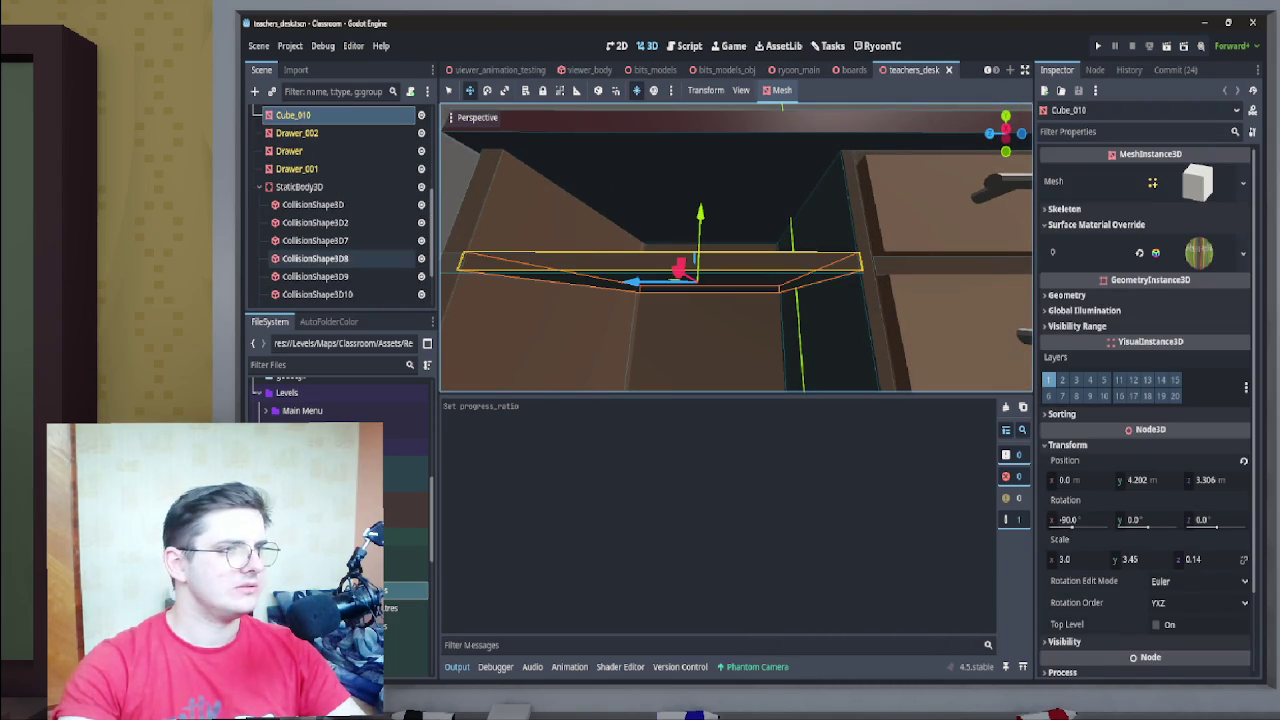
pyautogui.moveTo(700, 215); pyautogui.dragTo(700, 195)
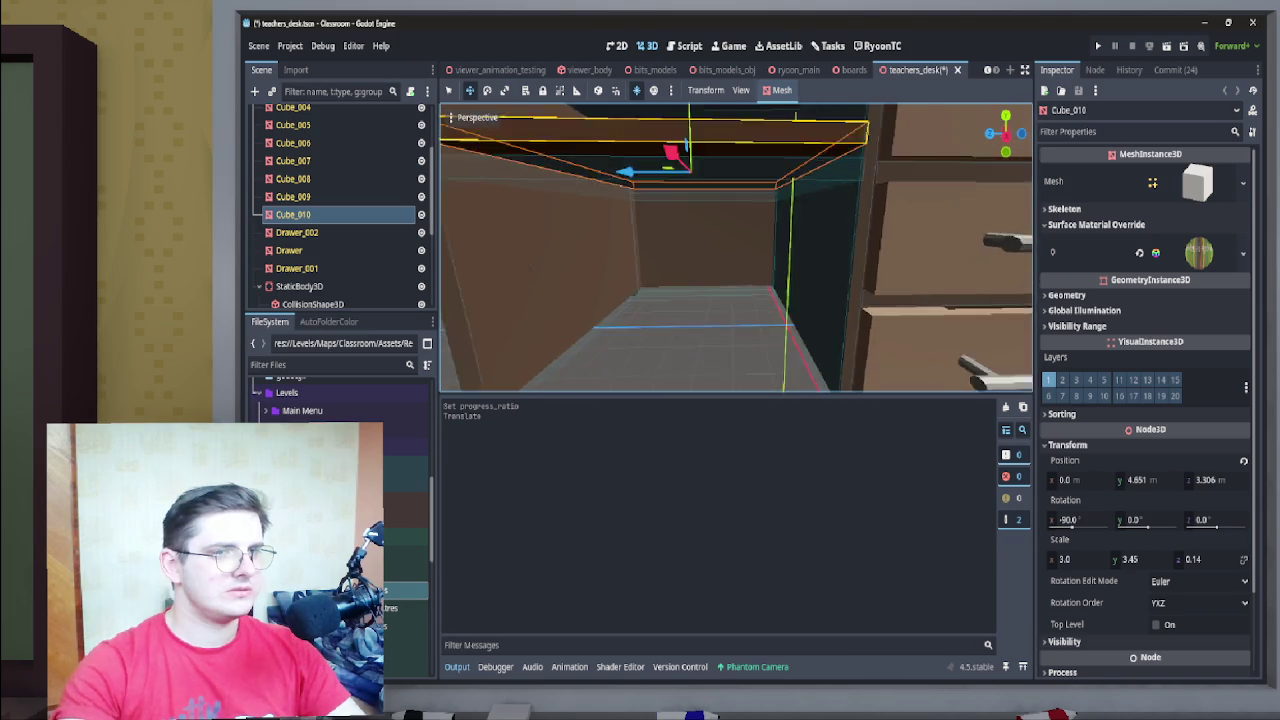
pyautogui.scroll(-5, 736, 248)
pyautogui.scroll(5, 736, 248)
pyautogui.moveTo(716, 145); pyautogui.dragTo(712, 113)
# Raise CollisionShape3D3 to match the shelf, save the desk scene, and return to the classroom
pyautogui.click(716, 210)
pyautogui.scroll(-5, 735, 247)
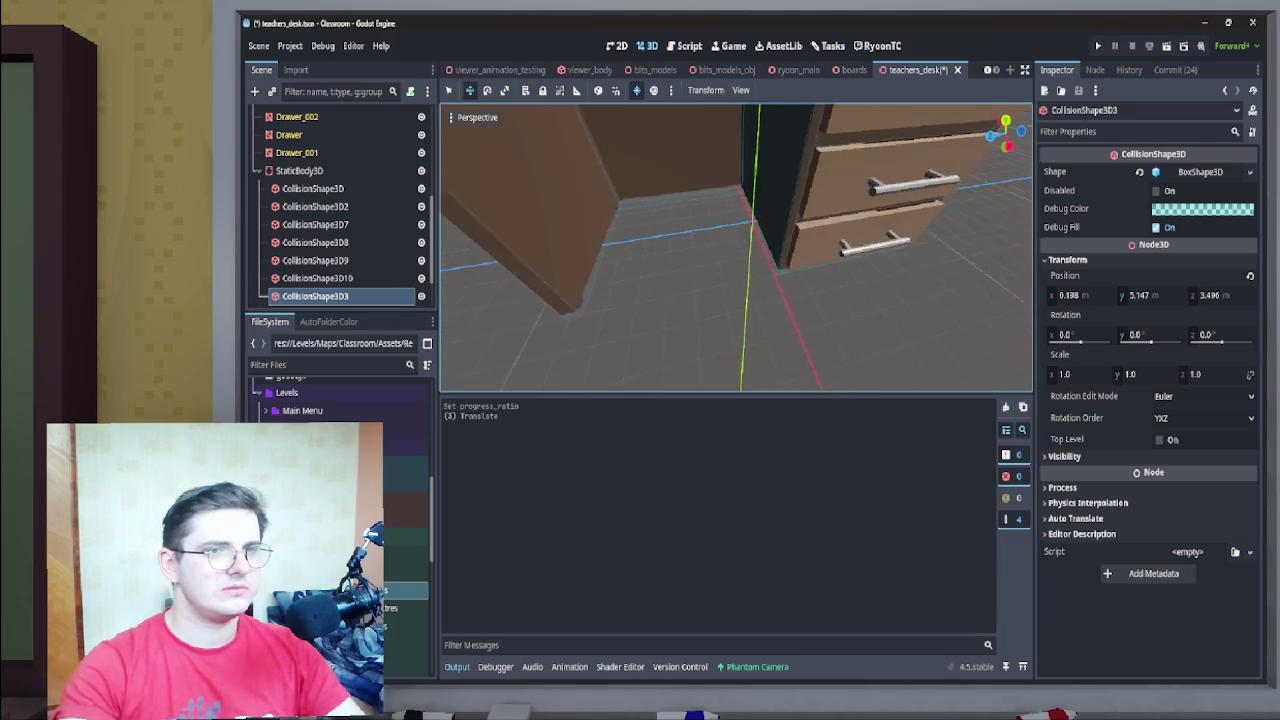
pyautogui.press('f')
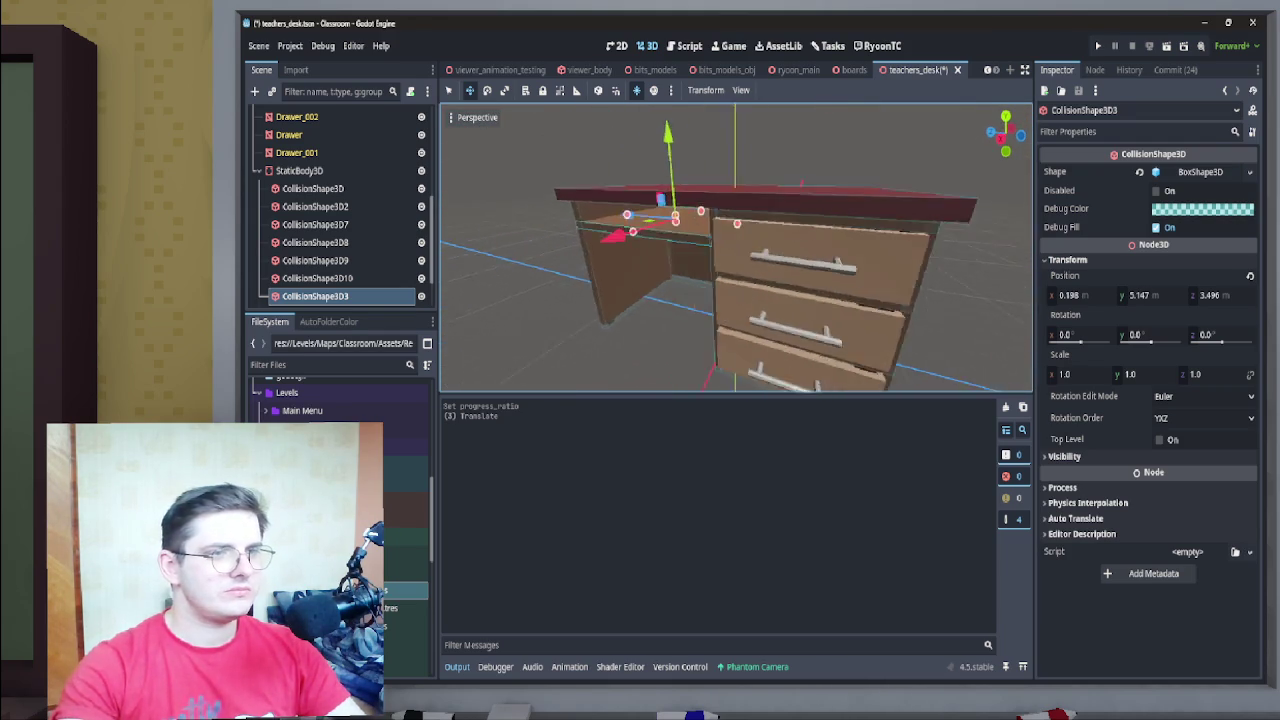
pyautogui.hotkey('ctrl', 's')
pyautogui.hotkey('ctrl', 'shift', 'Tab')
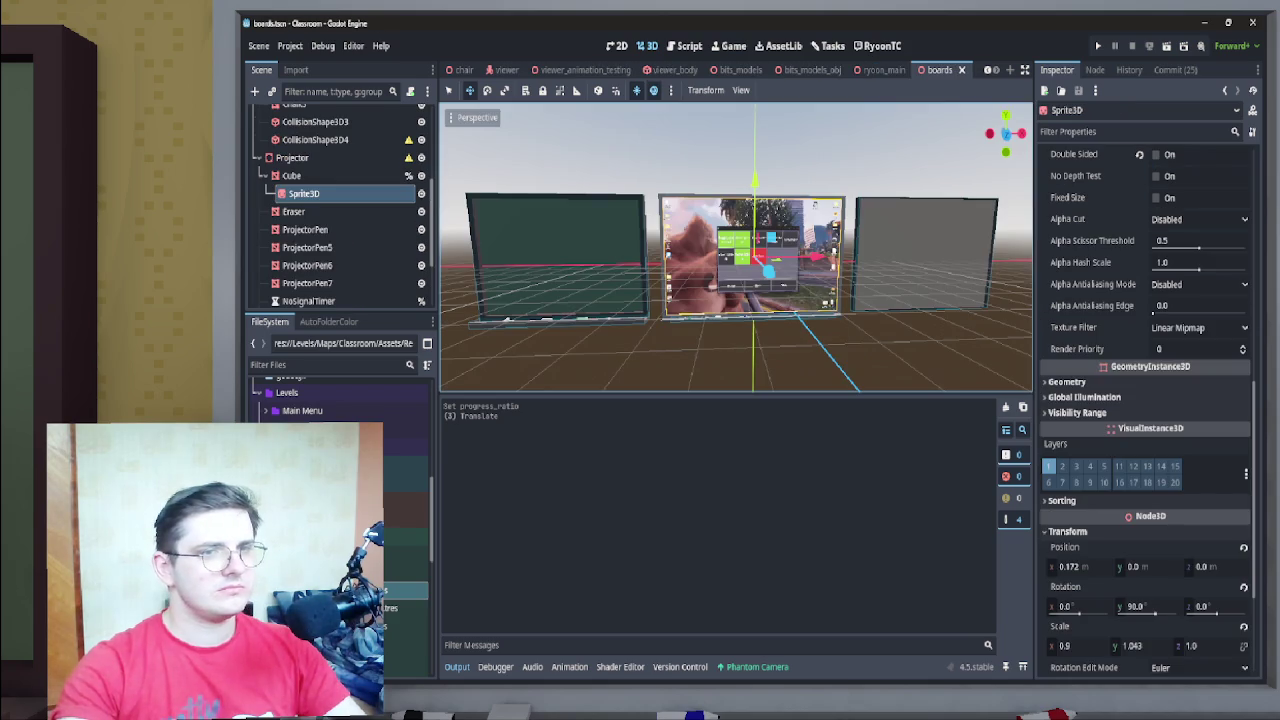
pyautogui.hotkey('ctrl', 'Tab')
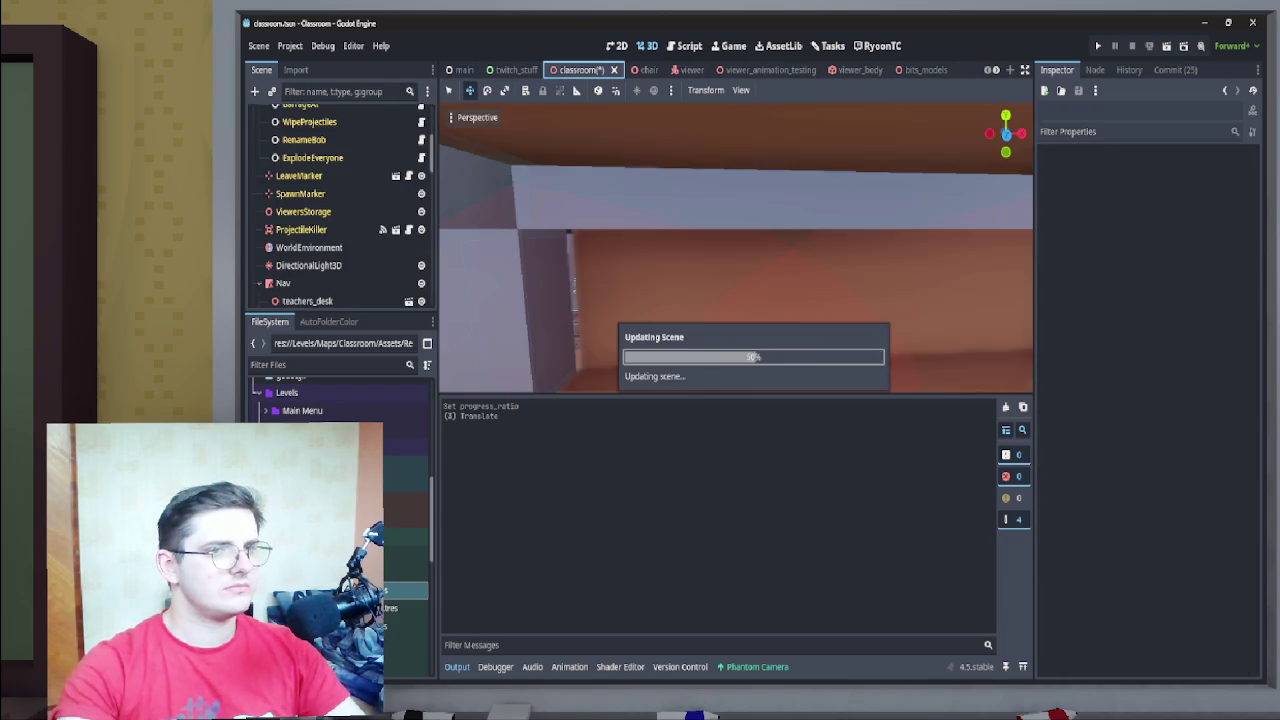
pyautogui.press('f')
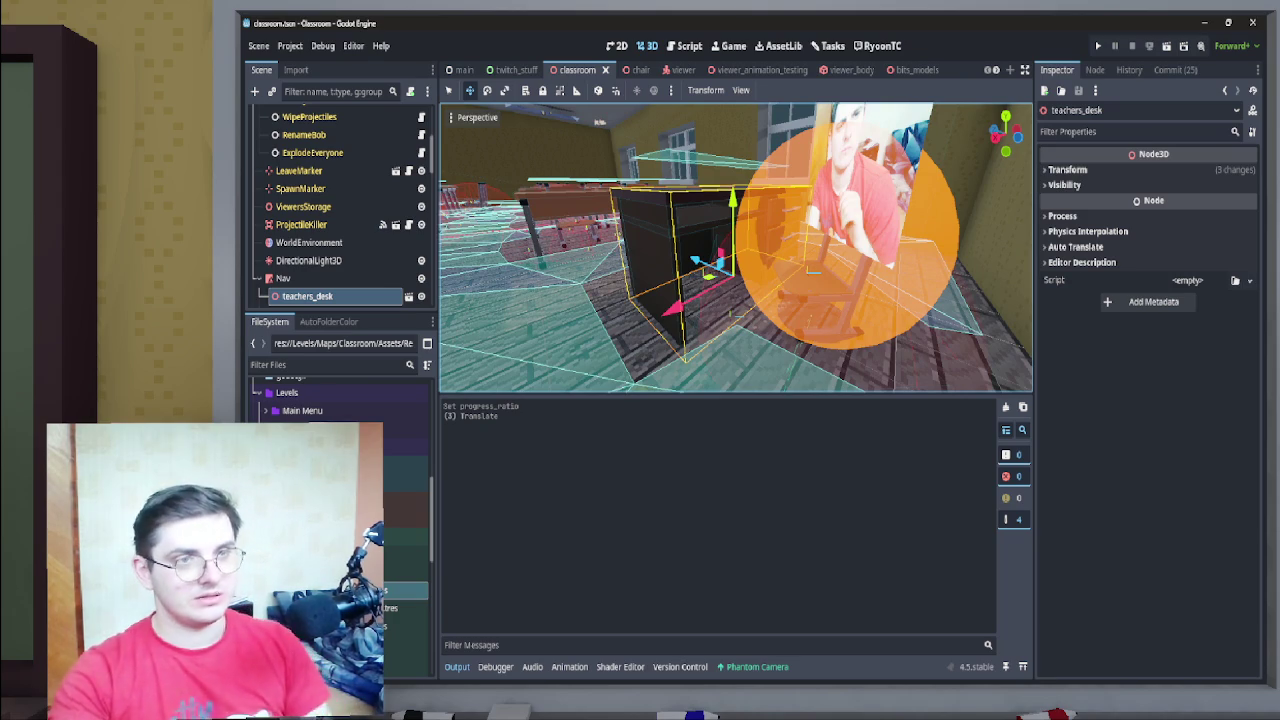
pyautogui.click(795, 300)
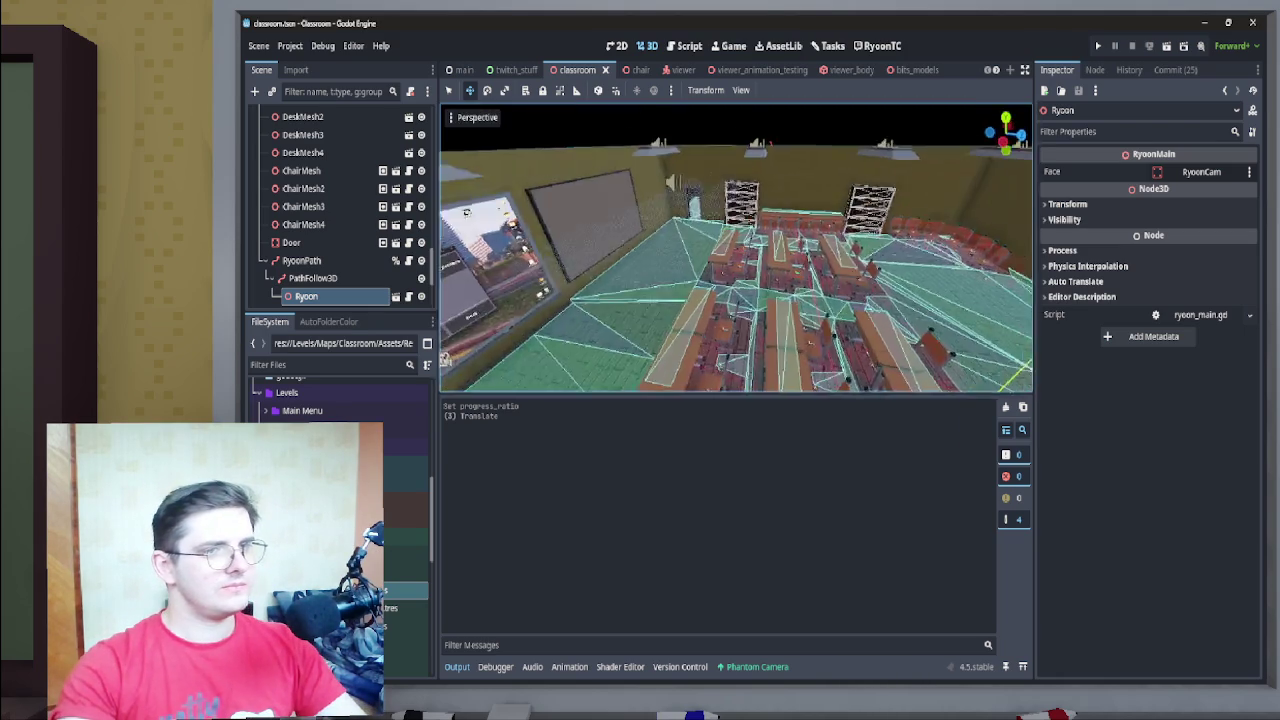
# On the Tasks board, drag the 'Port over the Sticky Note redemption' card from Todo into Doing
pyautogui.click(828, 46)
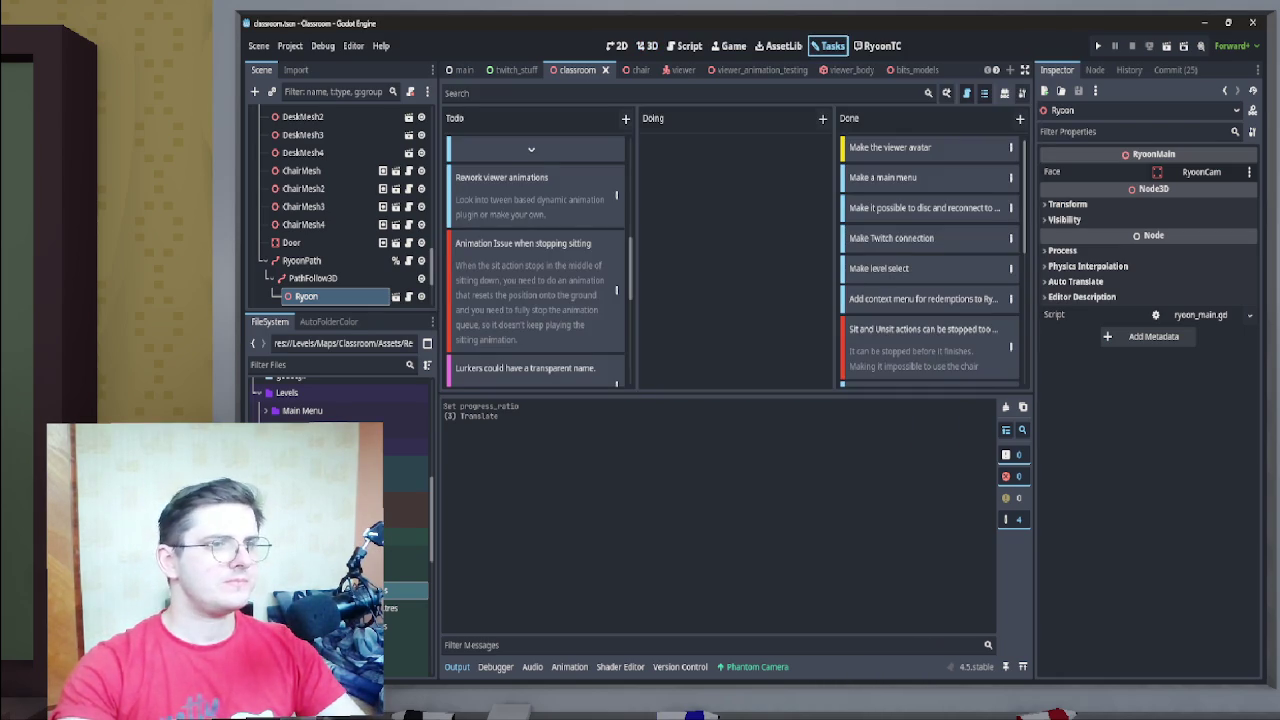
pyautogui.scroll(-5, 536, 260)
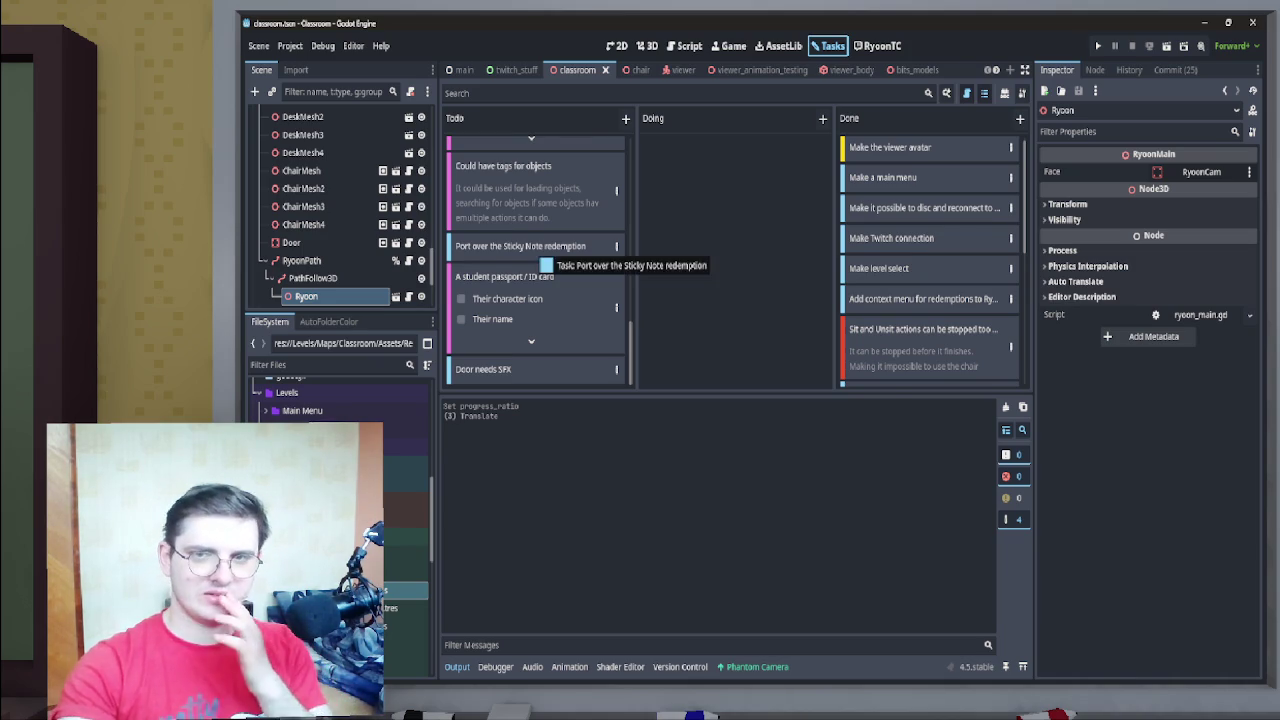
pyautogui.scroll(1, 536, 260)
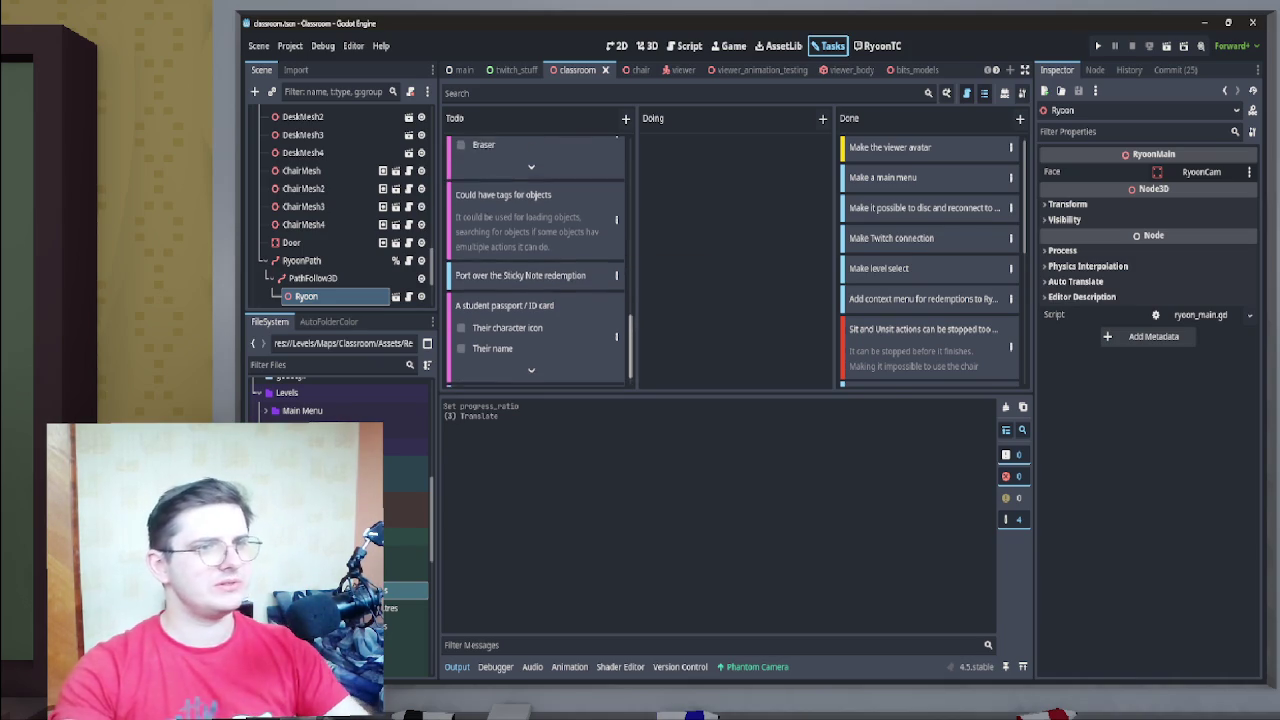
pyautogui.moveTo(536, 283)
pyautogui.mouseDown()
pyautogui.moveTo(790, 241)
pyautogui.moveTo(735, 160)
pyautogui.mouseUp()
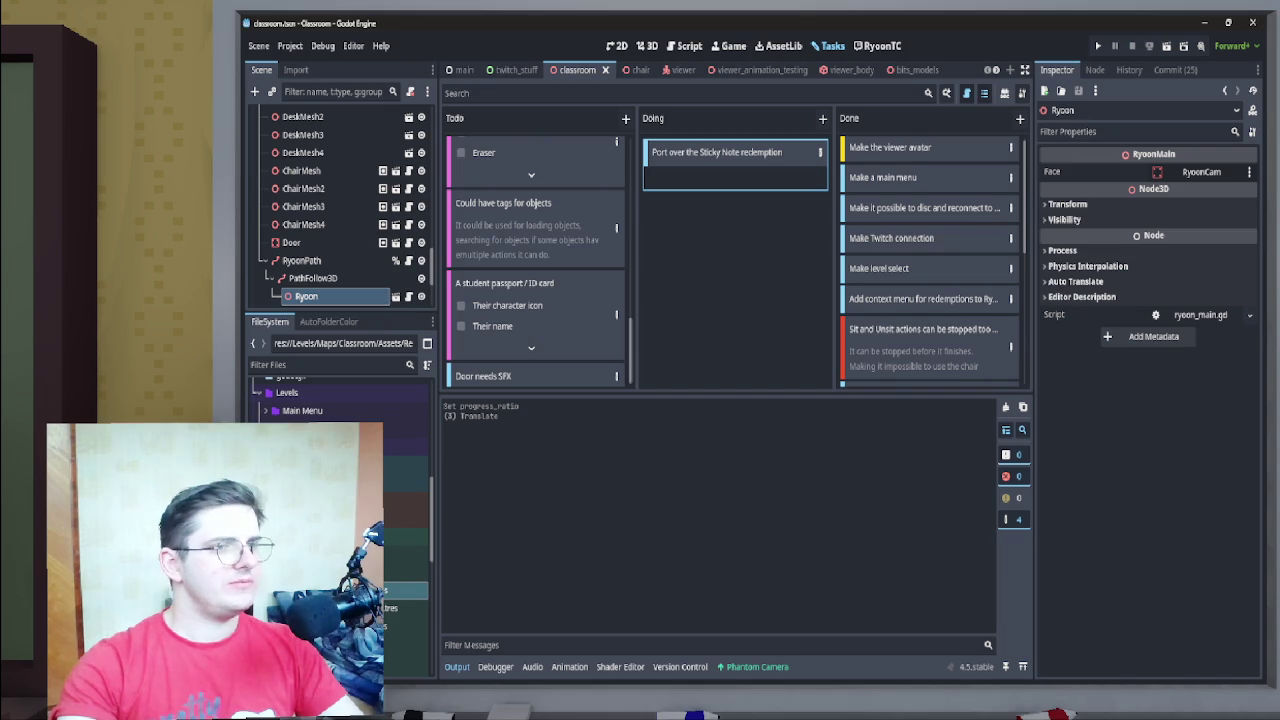
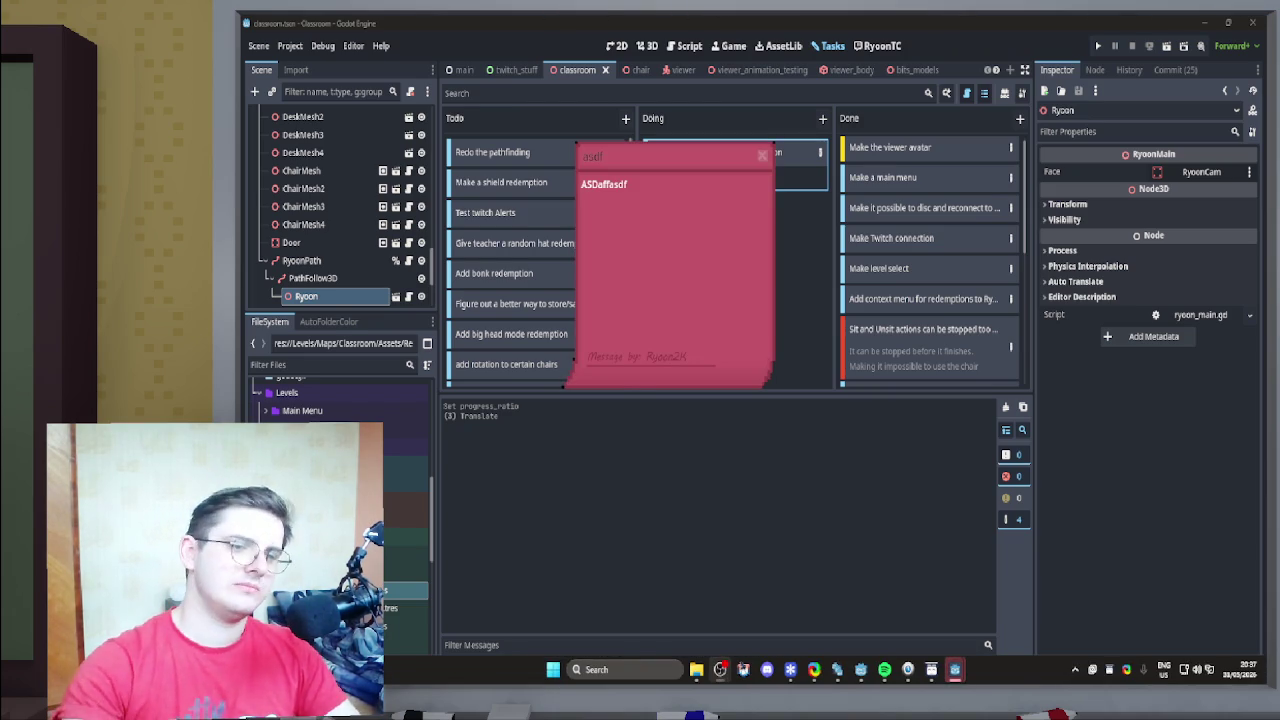
# Move the Sticky Note port card to the Done column
pyautogui.moveTo(955, 669)
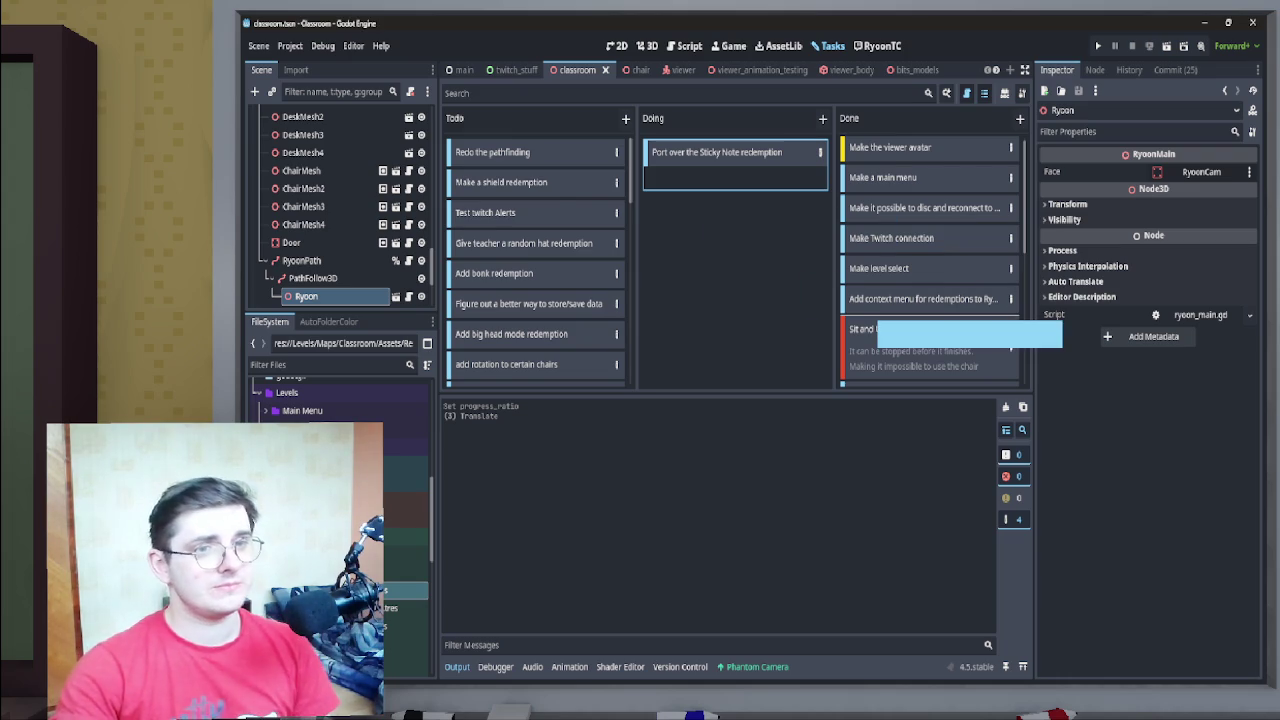
pyautogui.moveTo(900, 318); pyautogui.dragTo(900, 318)
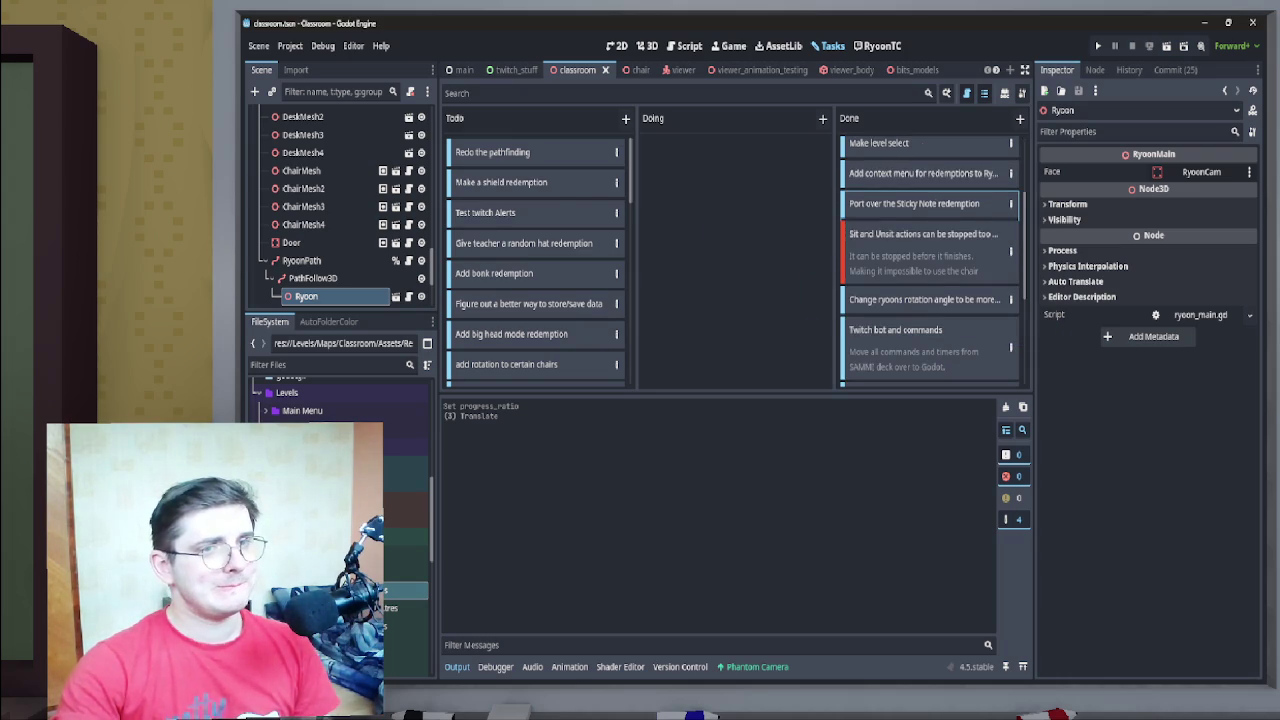
pyautogui.scroll(3, 930, 260)
# Enlarge the task board and move 'Figure out a better way to store/save data' into Doing
pyautogui.moveTo(1033, 370); pyautogui.dragTo(1086, 370)
pyautogui.moveTo(763, 394); pyautogui.dragTo(763, 503)
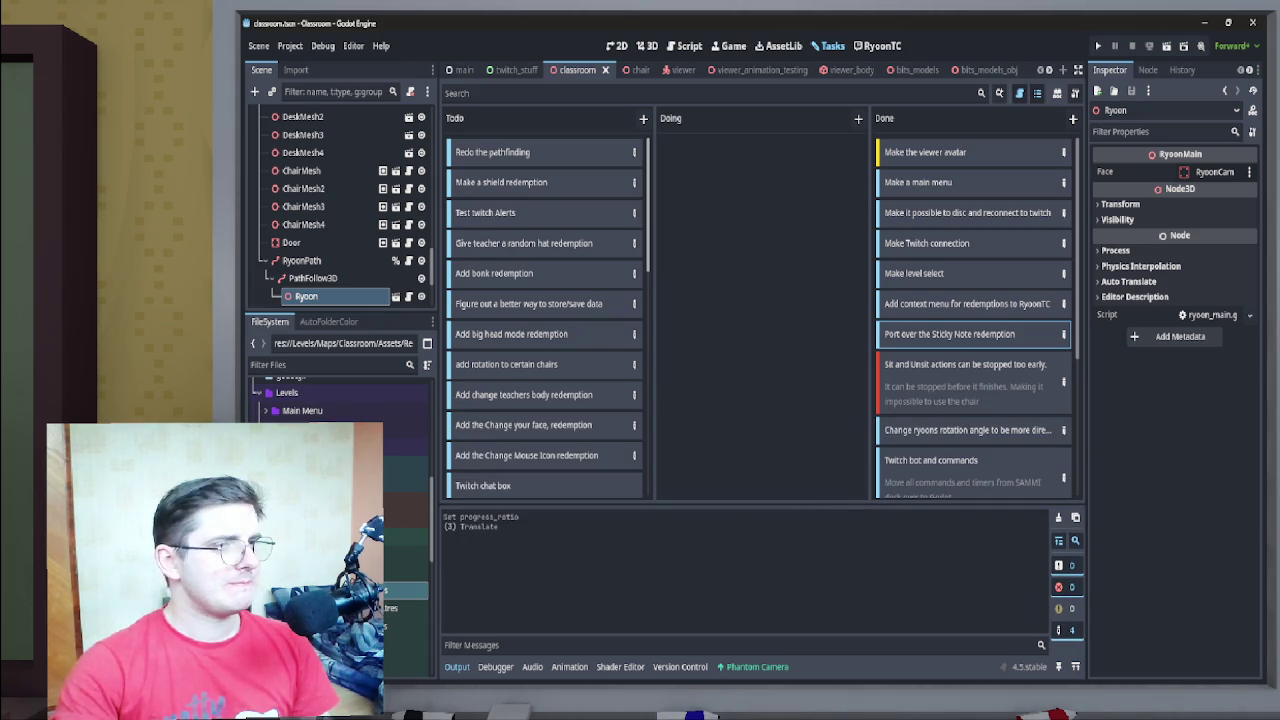
pyautogui.moveTo(544, 303)
pyautogui.mouseDown()
pyautogui.moveTo(686, 200)
pyautogui.moveTo(700, 165)
pyautogui.mouseUp()
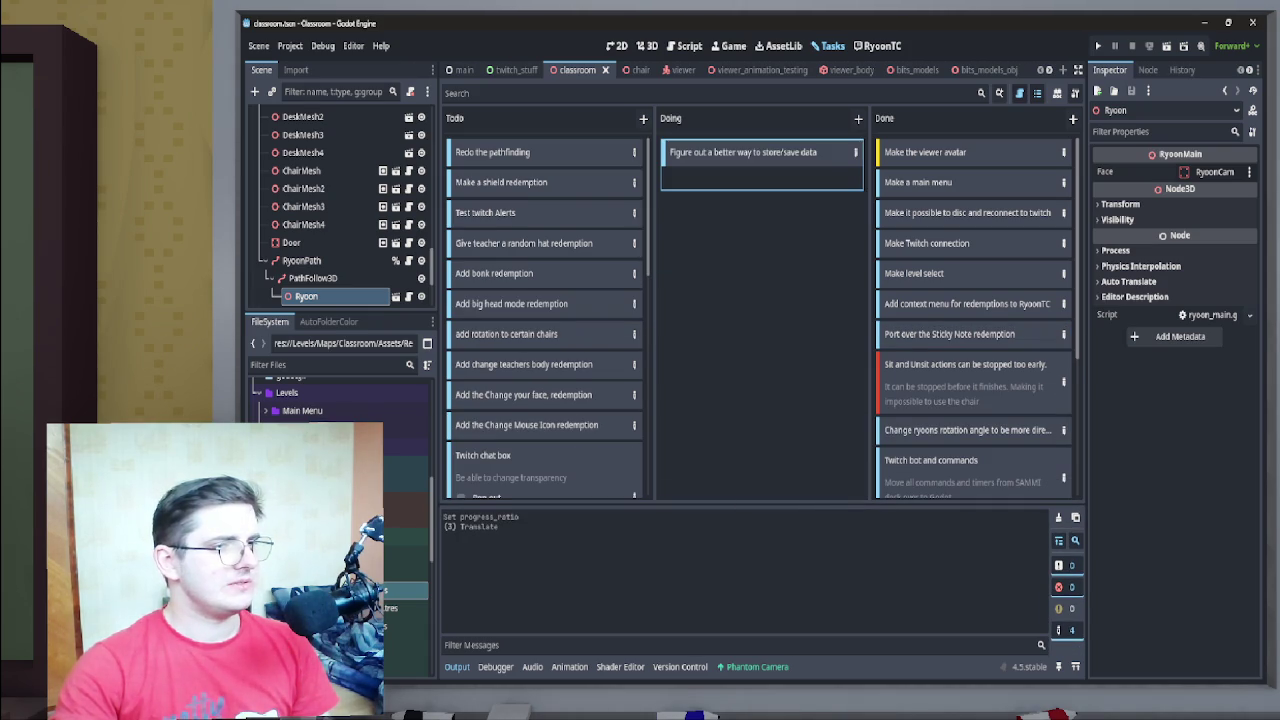
pyautogui.scroll(-5, 549, 317)
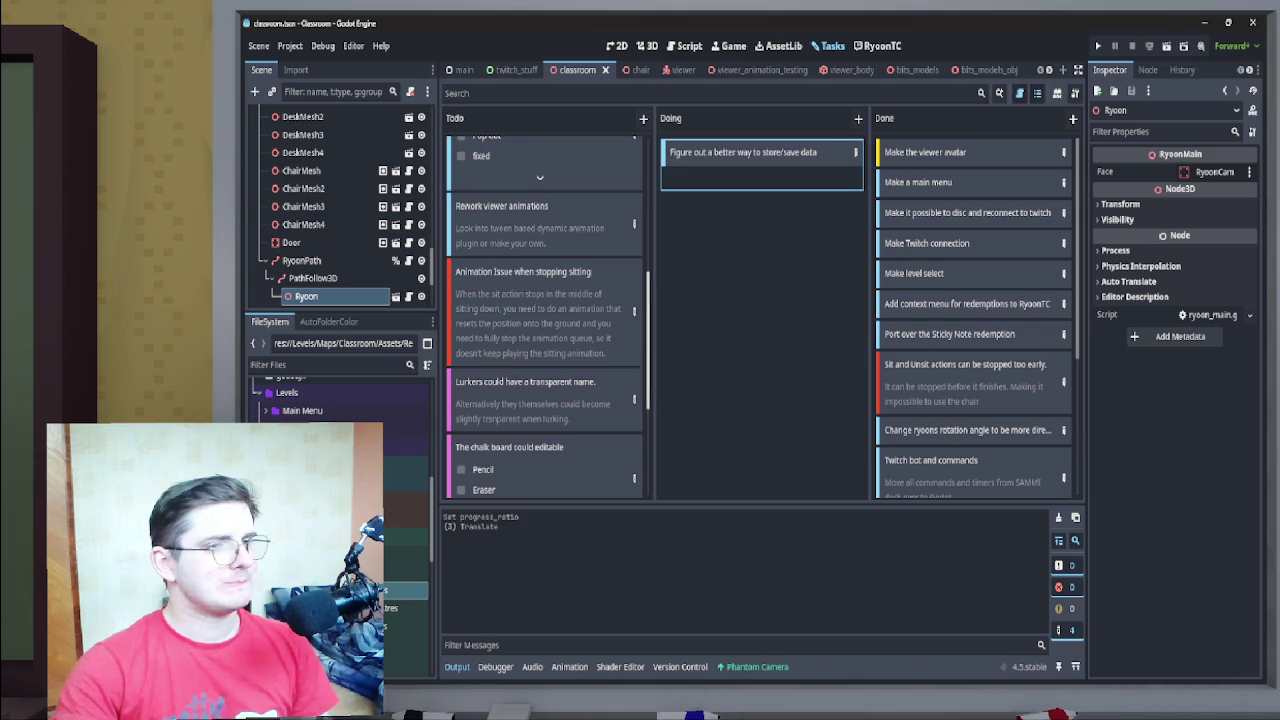
# Bring up the game's chat window, then resize and position it on the right beside the board
pyautogui.moveTo(860, 668)
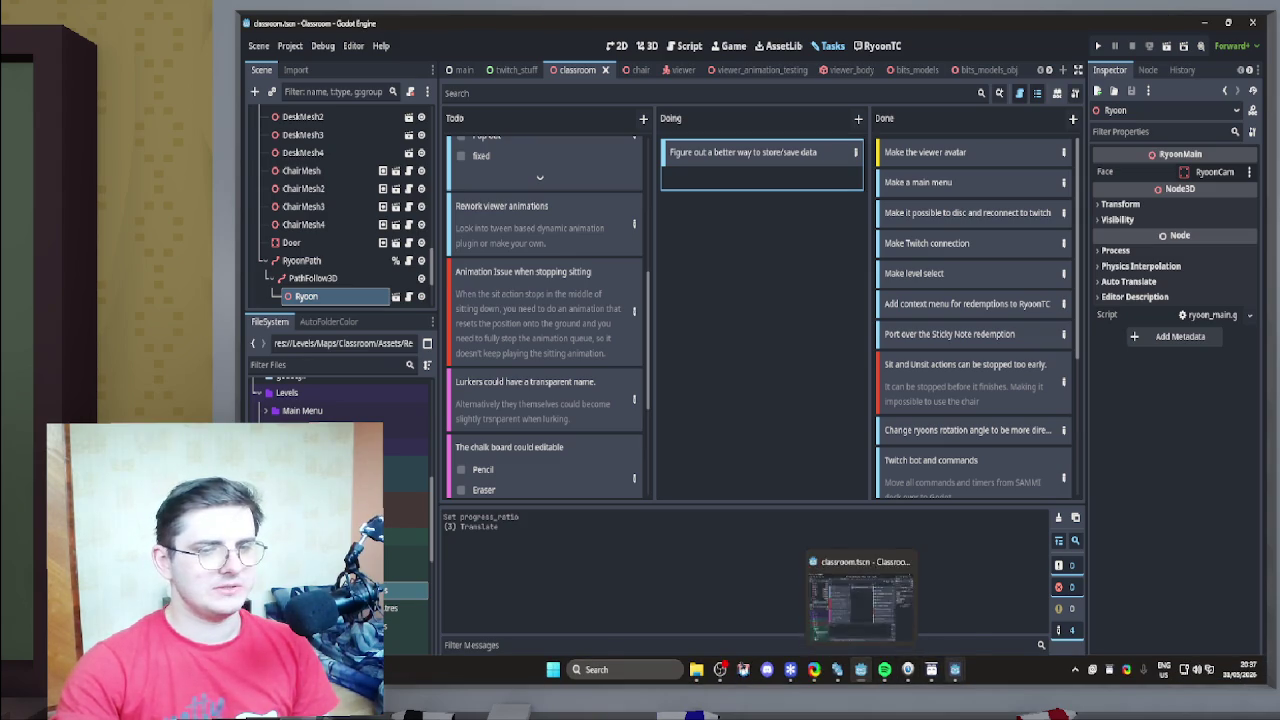
pyautogui.moveTo(882, 608)
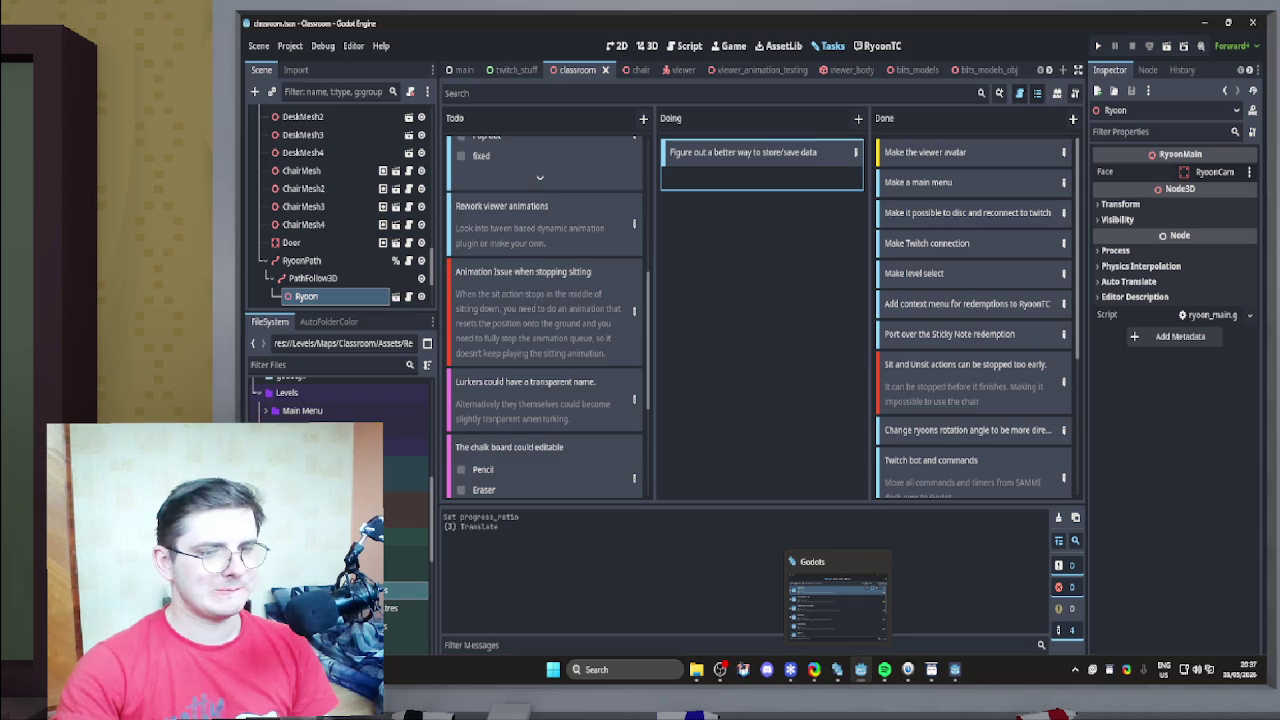
pyautogui.click(955, 669)
pyautogui.moveTo(754, 218); pyautogui.dragTo(1092, 209)
pyautogui.moveTo(1012, 466)
pyautogui.mouseDown()
pyautogui.moveTo(1006, 486)
pyautogui.moveTo(855, 614)
pyautogui.moveTo(984, 586)
pyautogui.moveTo(959, 527)
pyautogui.mouseUp()
pyautogui.moveTo(1038, 216)
pyautogui.mouseDown()
pyautogui.moveTo(1054, 218)
pyautogui.moveTo(1072, 353)
pyautogui.moveTo(1111, 347)
pyautogui.moveTo(1126, 368)
pyautogui.moveTo(1121, 353)
pyautogui.mouseUp()
pyautogui.moveTo(1043, 338)
pyautogui.mouseDown()
pyautogui.moveTo(1000, 303)
pyautogui.moveTo(990, 311)
pyautogui.moveTo(1045, 322)
pyautogui.moveTo(1022, 312)
pyautogui.mouseUp()
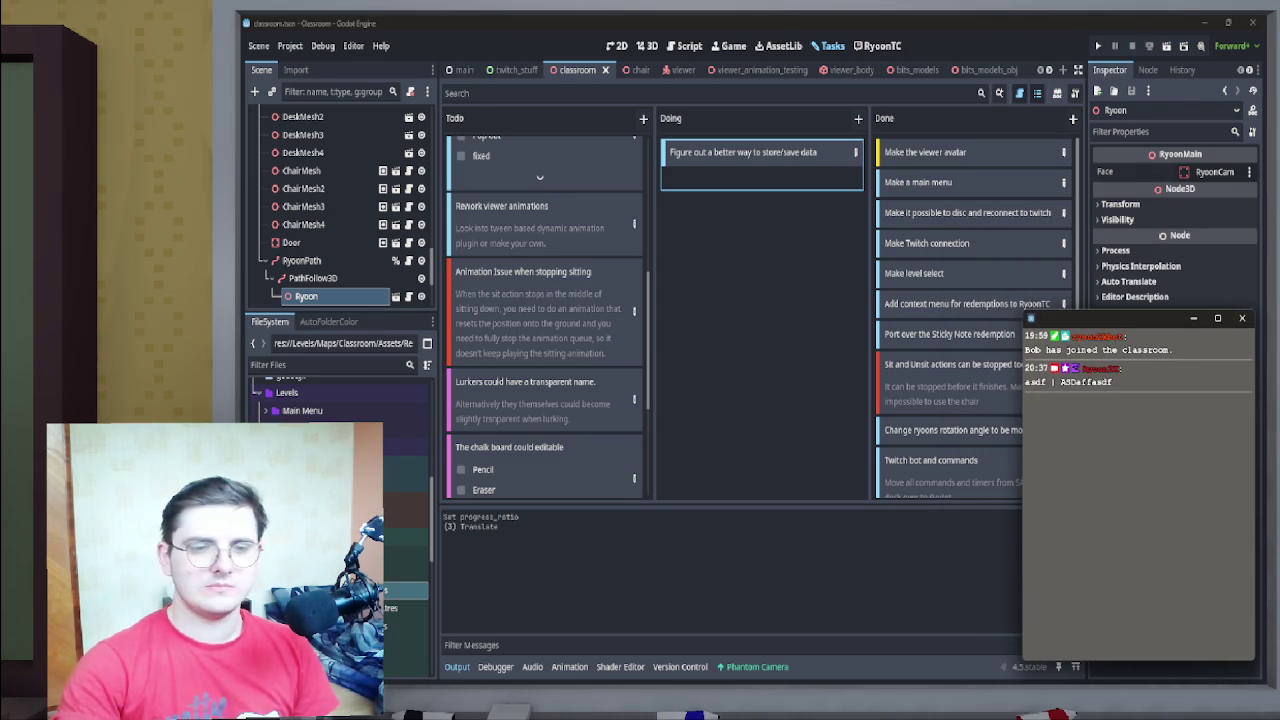
pyautogui.moveTo(1022, 660); pyautogui.dragTo(1019, 637)
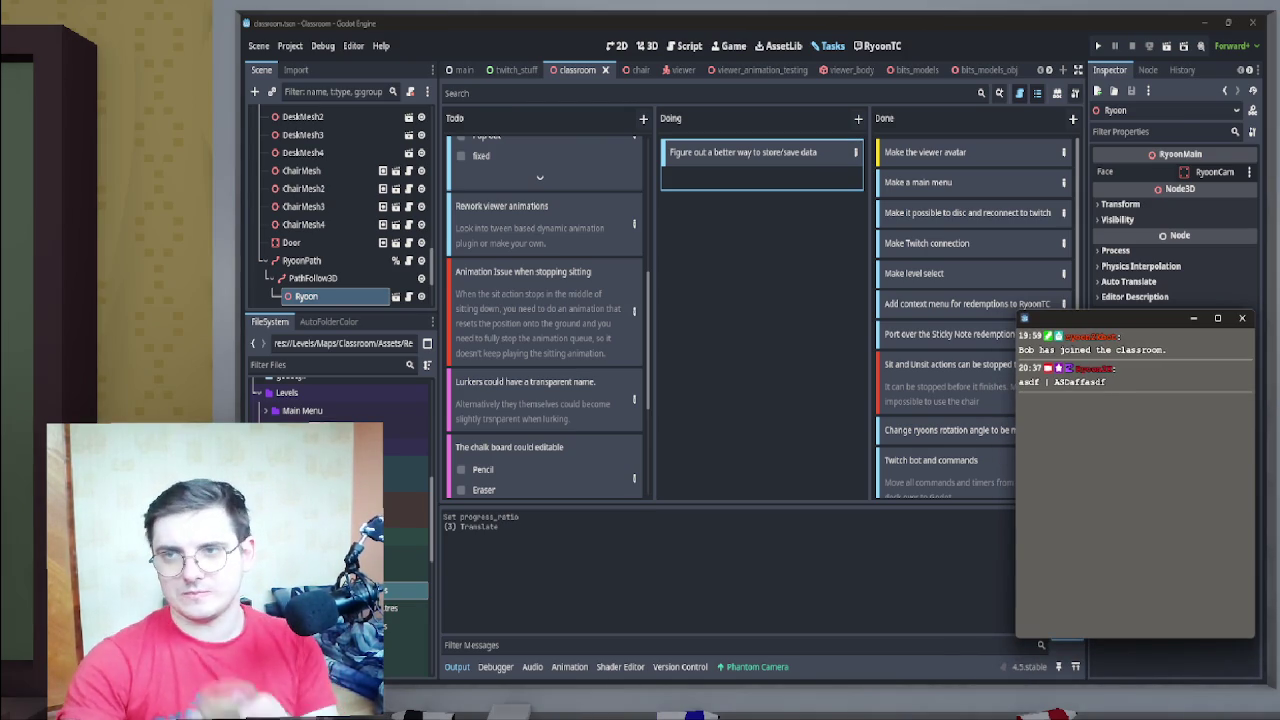
pyautogui.moveTo(1132, 319); pyautogui.dragTo(1136, 360)
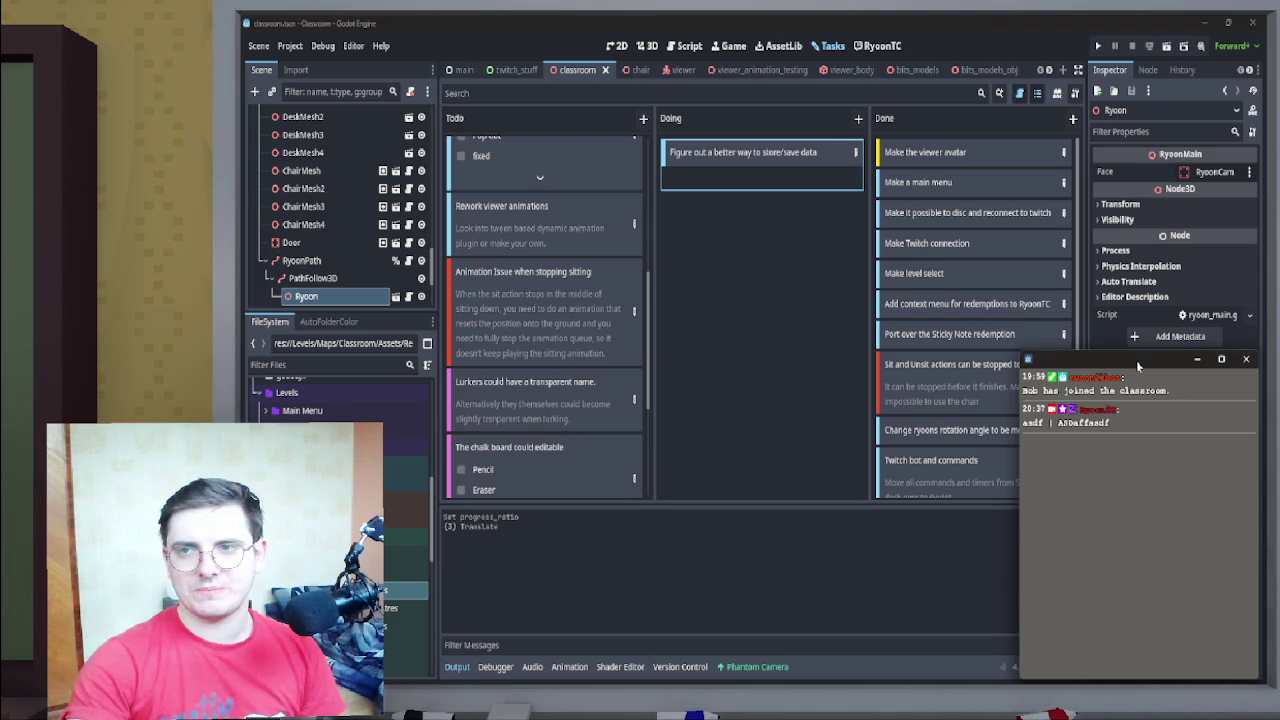
pyautogui.moveTo(1136, 360); pyautogui.dragTo(1136, 340)
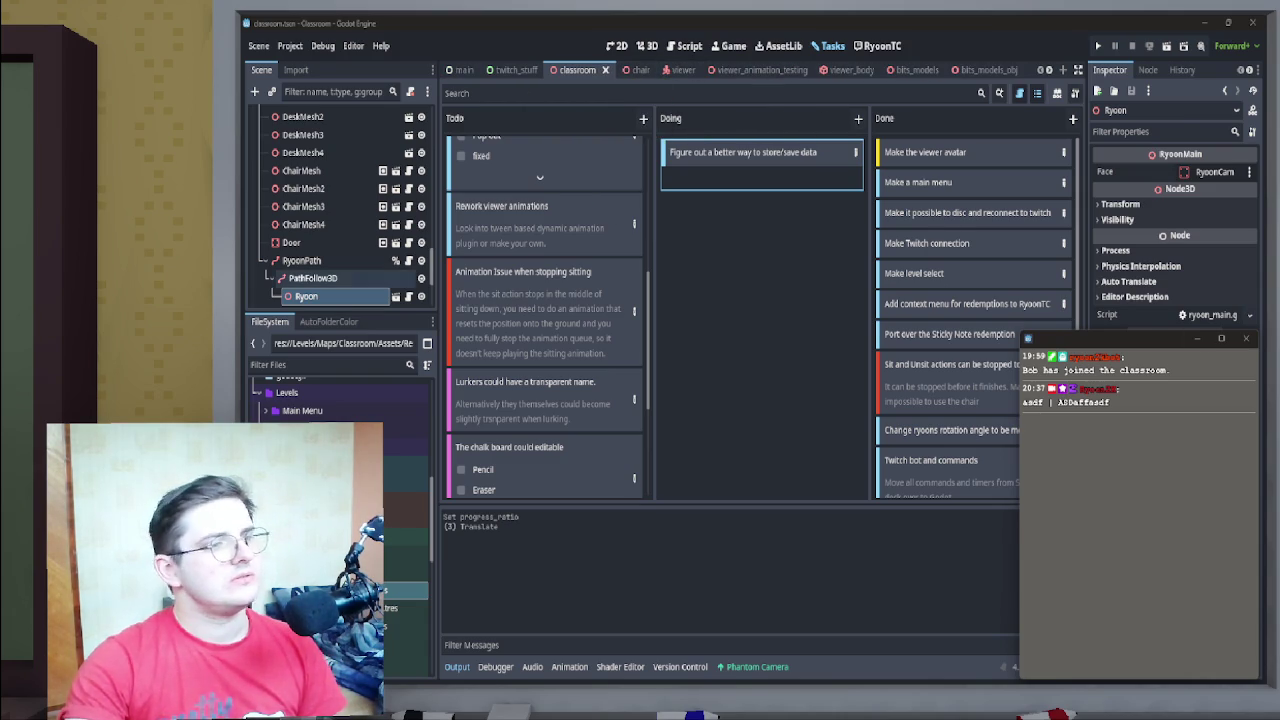
pyautogui.scroll(5, 400, 483)
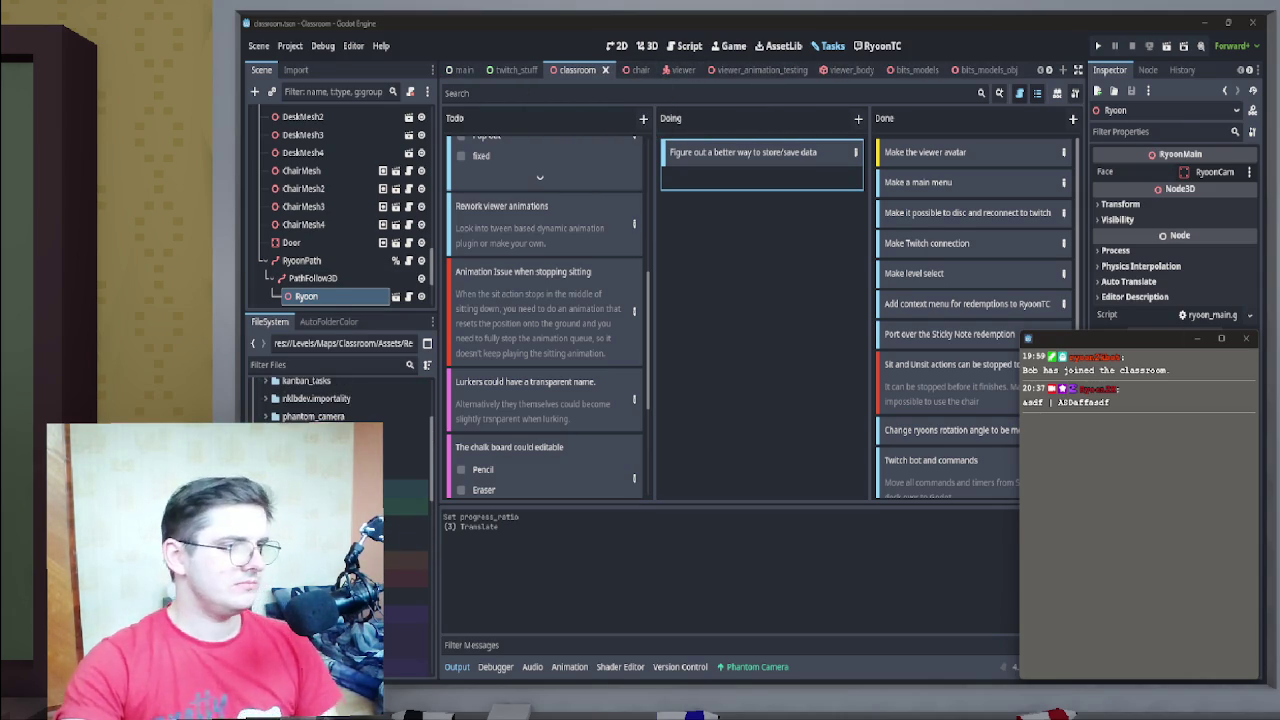
# Filter the FileSystem for 'chat wind' and open twitch_chat_window.tscn
pyautogui.click(330, 364)
pyautogui.write('chat')
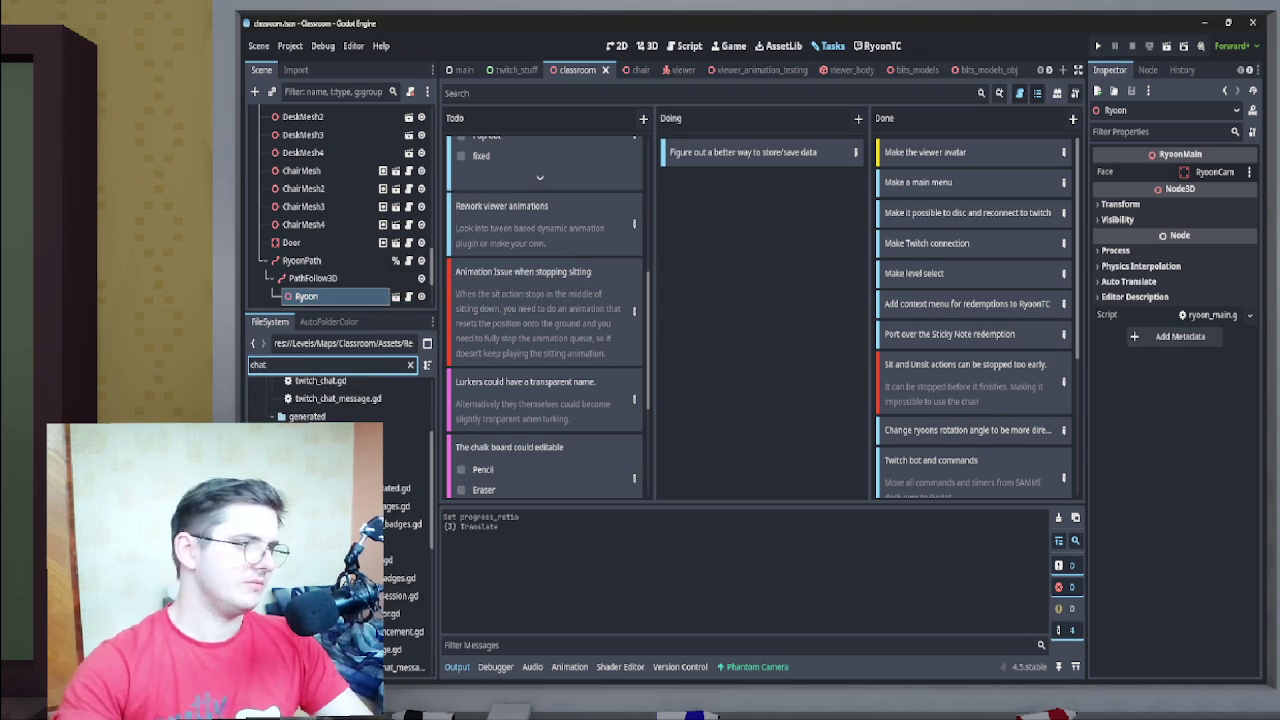
pyautogui.write(' wi')
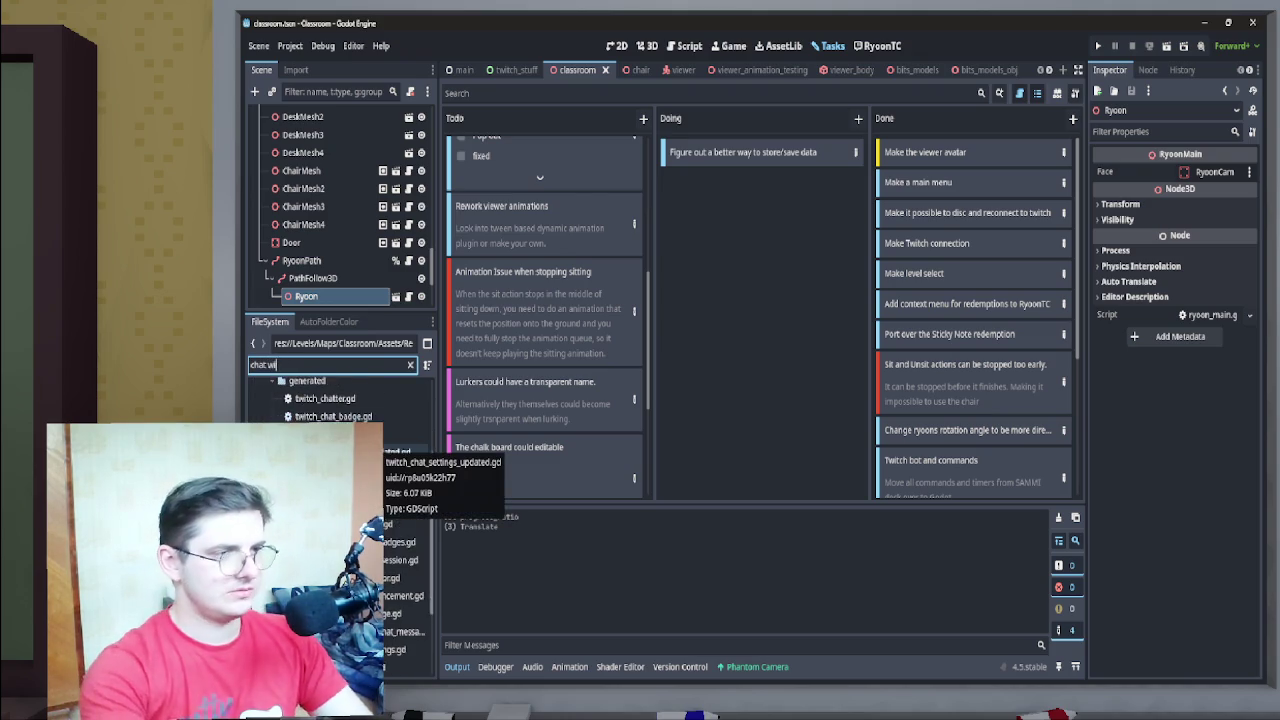
pyautogui.write('nd')
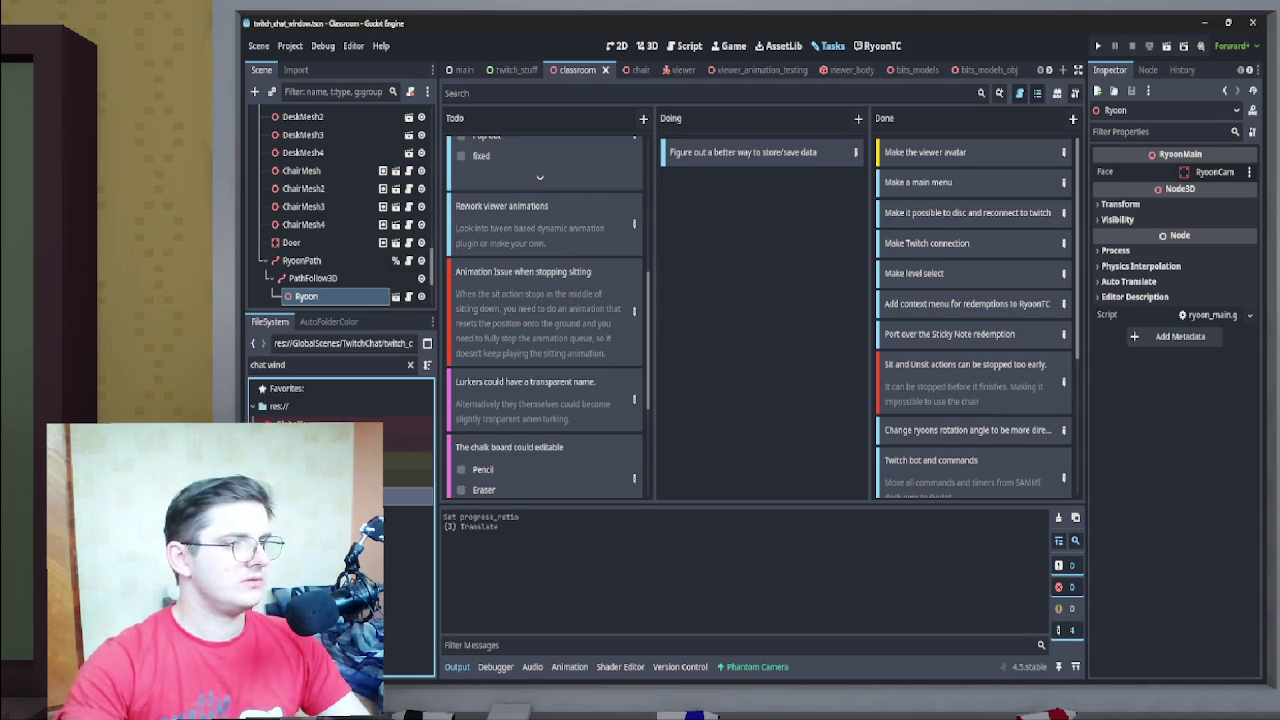
pyautogui.click(303, 115)
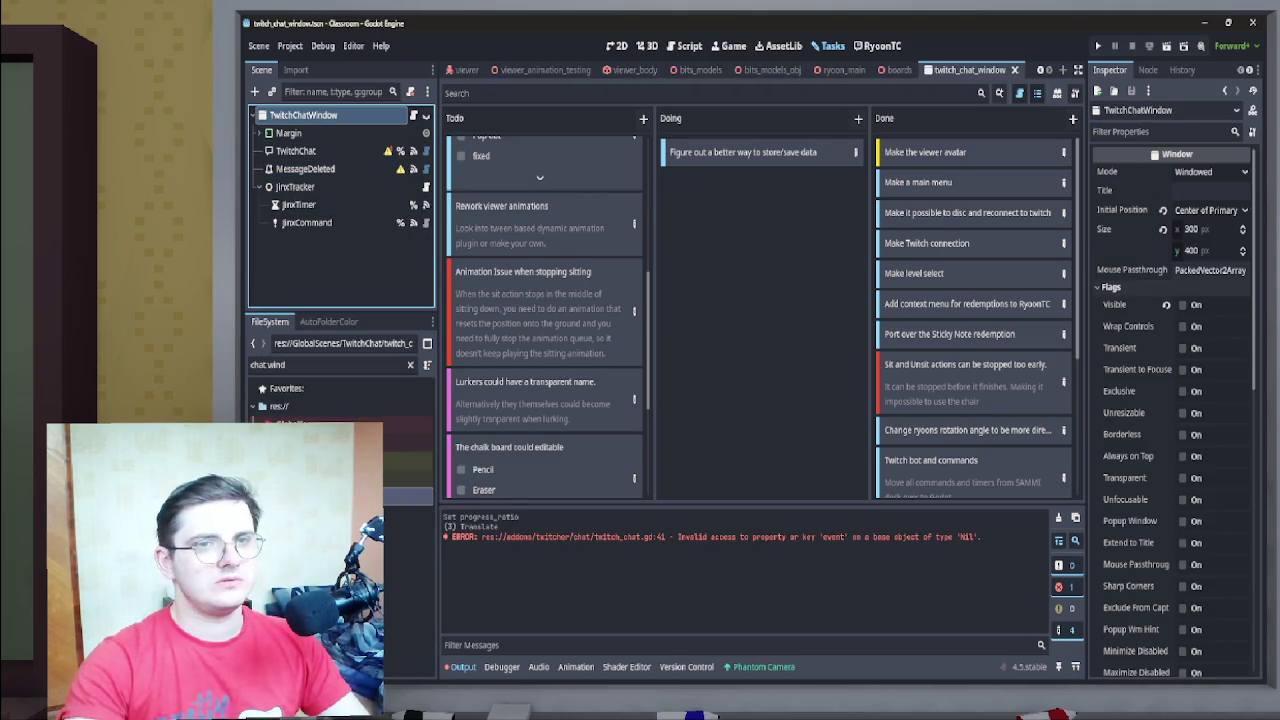
# Set the window's Title property to 'GodotChat'
pyautogui.click(1210, 190)
pyautogui.write('C')
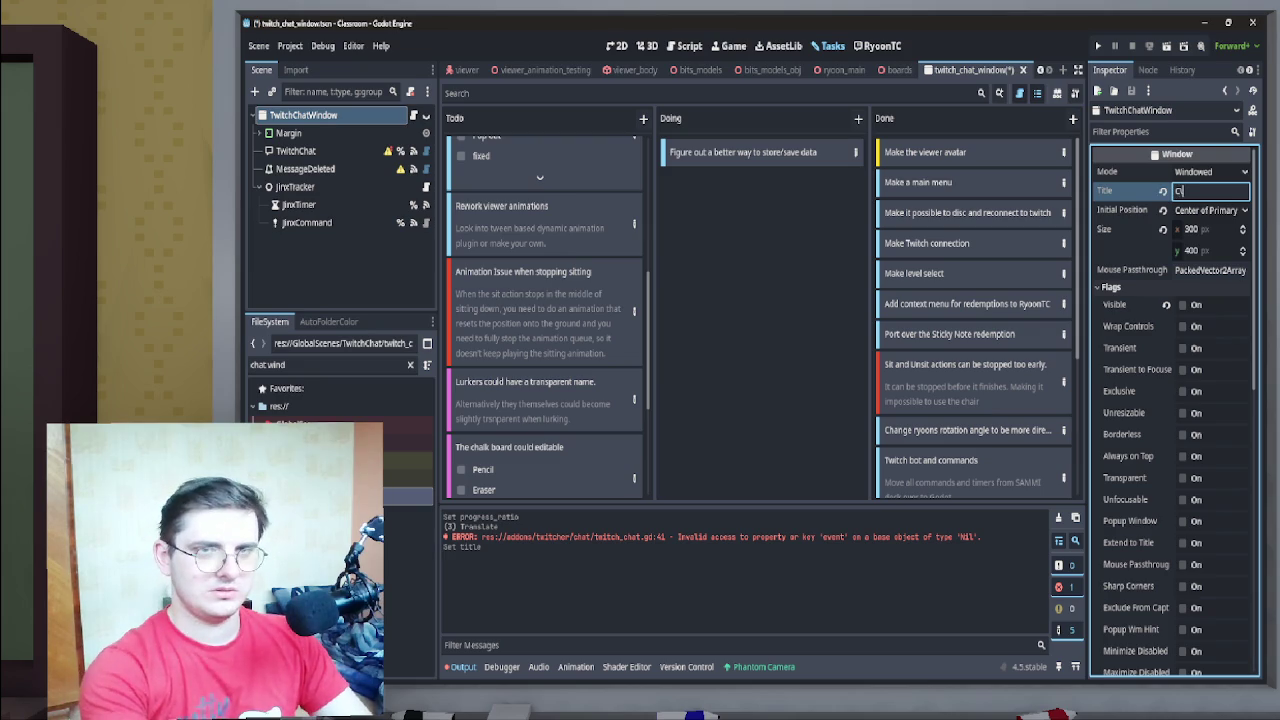
pyautogui.press('BackSpace')
pyautogui.write('God')
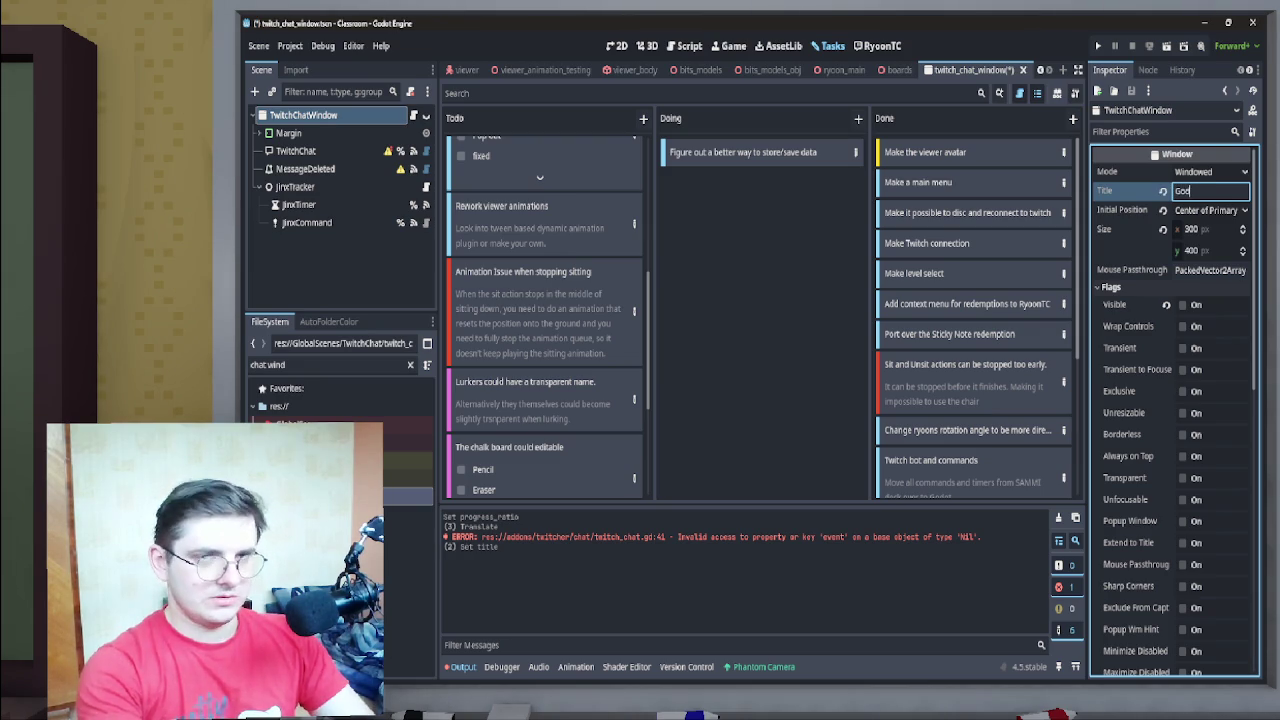
pyautogui.write('otChat')
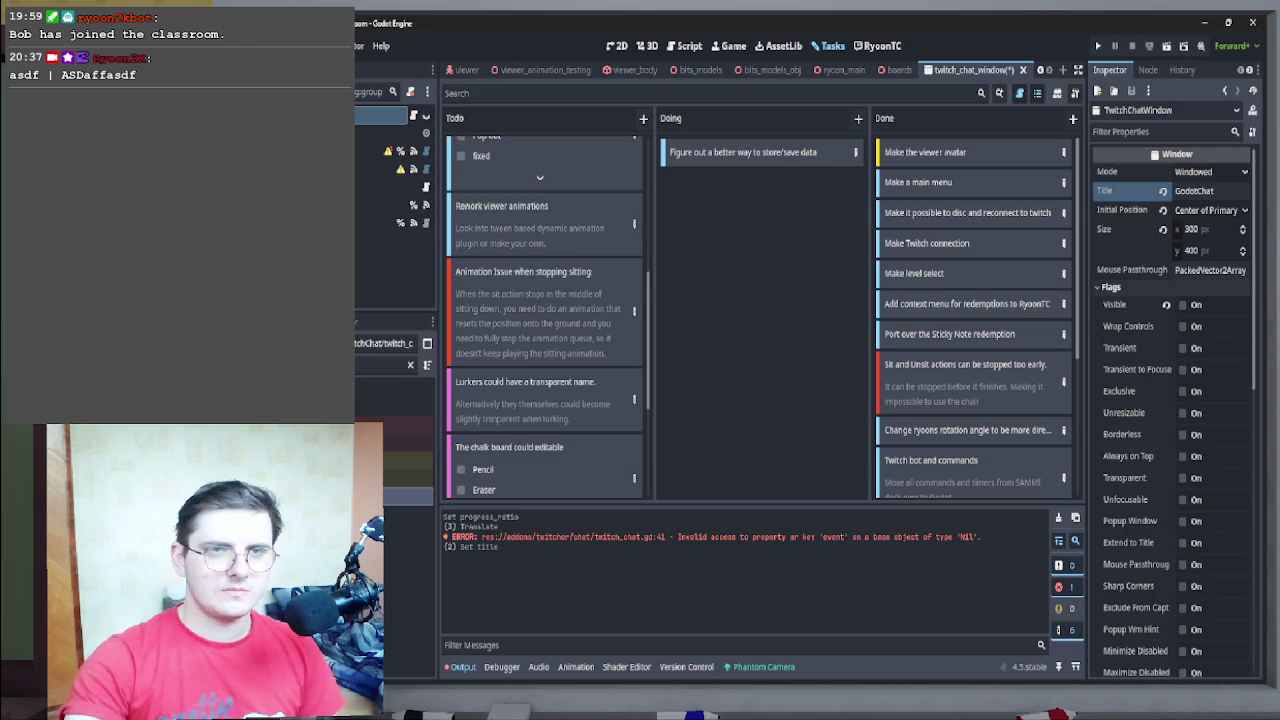
# Minimize the editor to view the running game, then restore the twitch_chat_window editor
pyautogui.click(1203, 22)
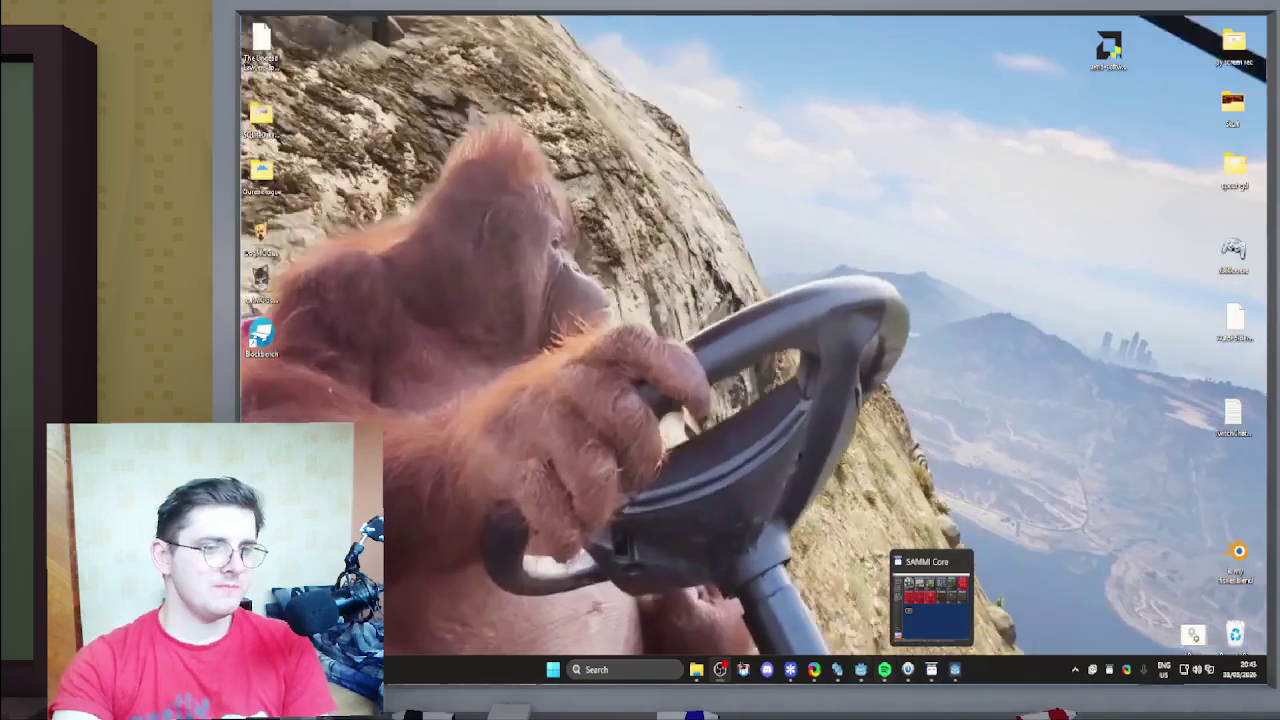
pyautogui.moveTo(860, 669)
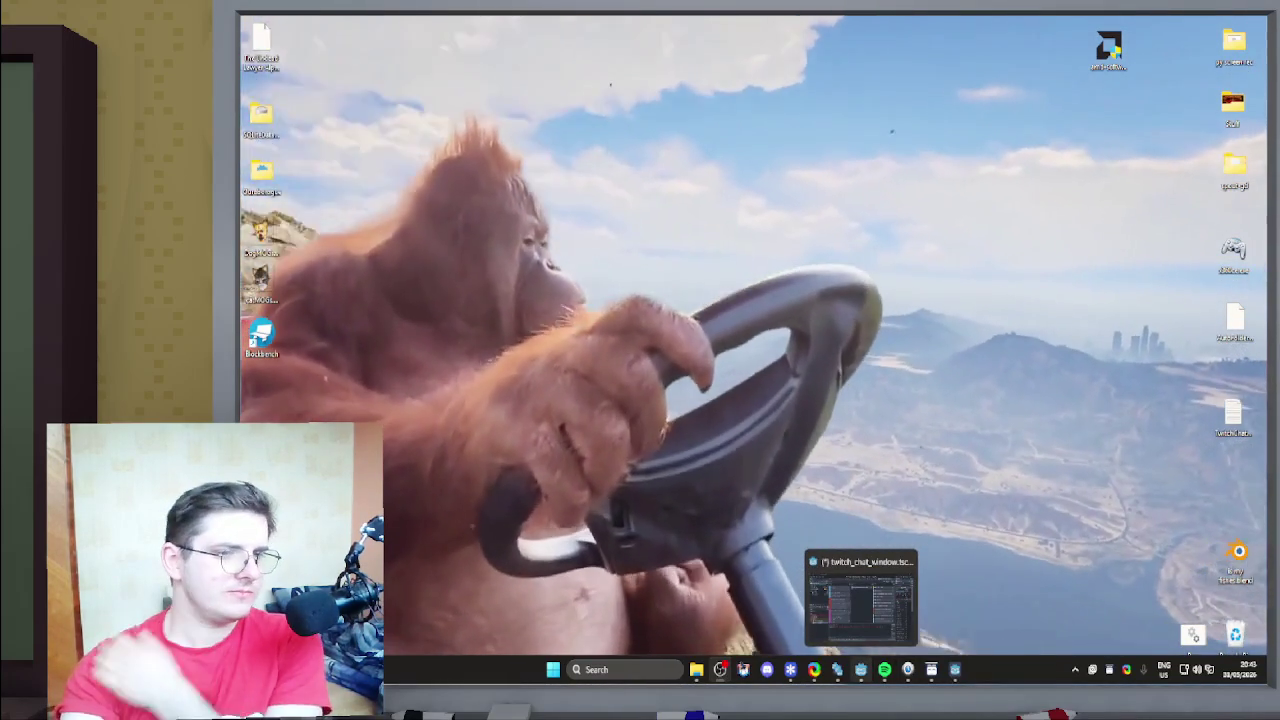
pyautogui.click(860, 669)
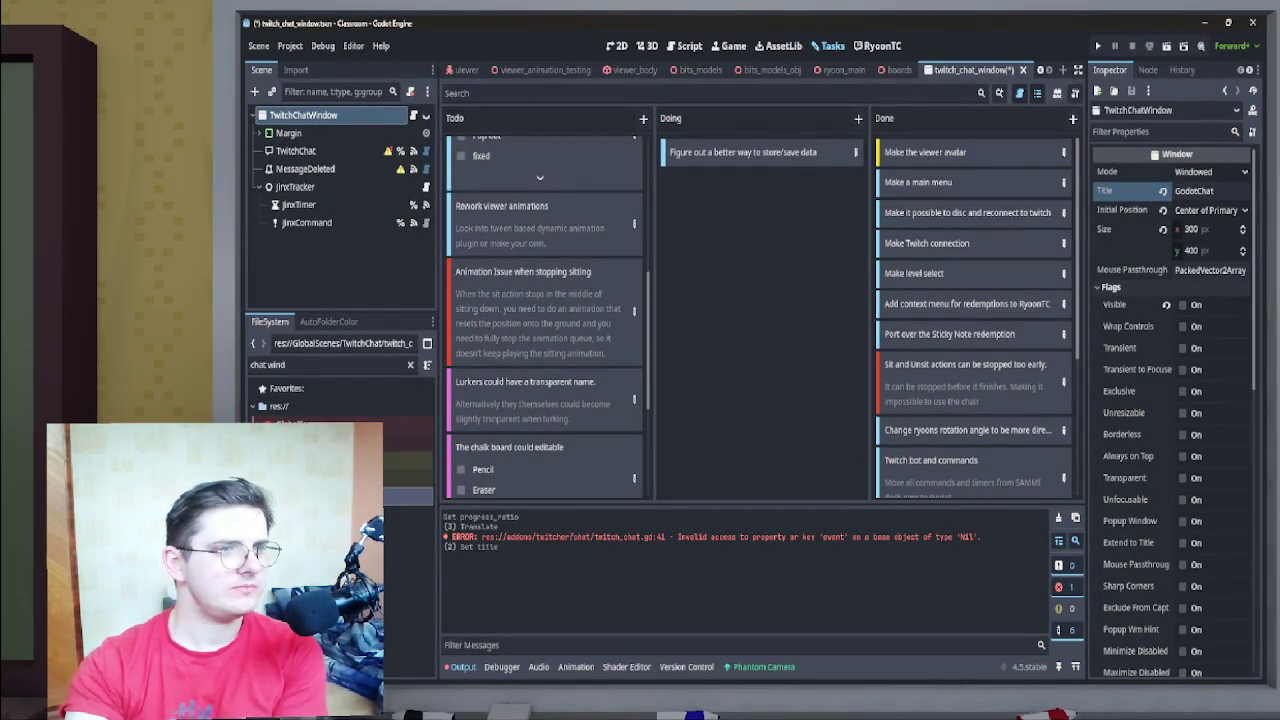
# Delete the 'Animation Issue when stopping sitting' card from the Todo column
pyautogui.scroll(-1, 545, 320)
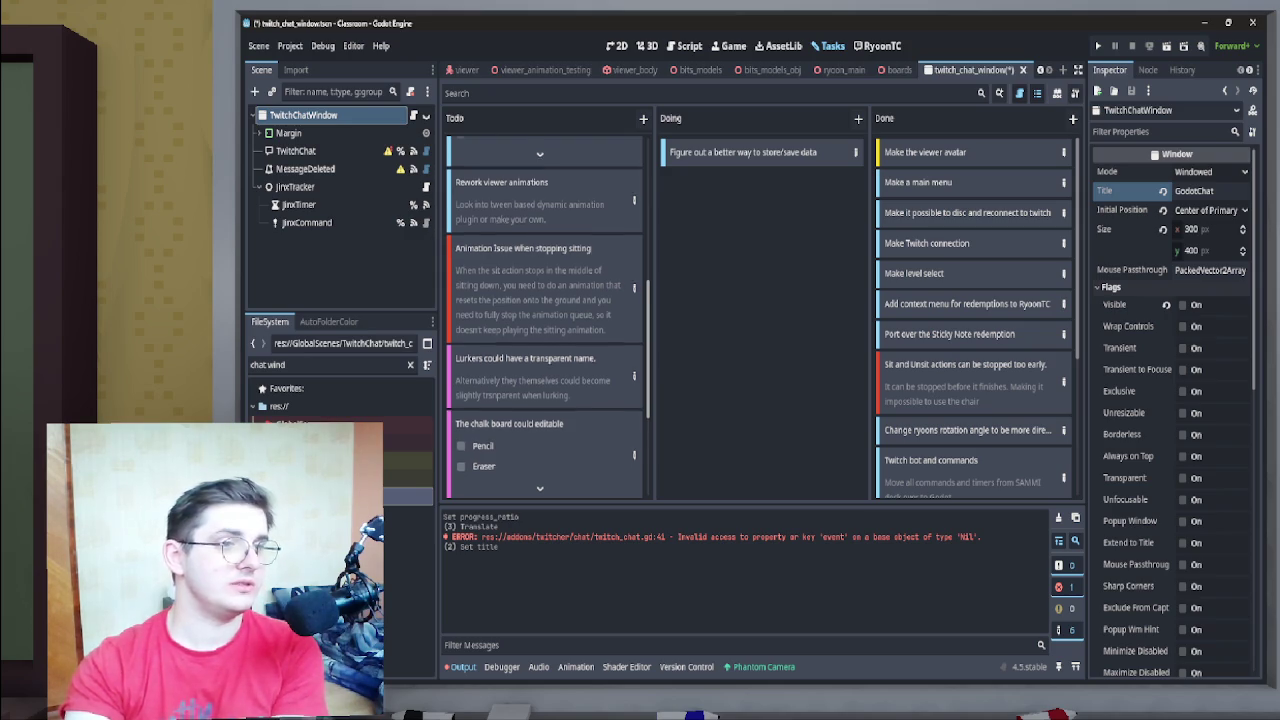
pyautogui.scroll(1, 545, 320)
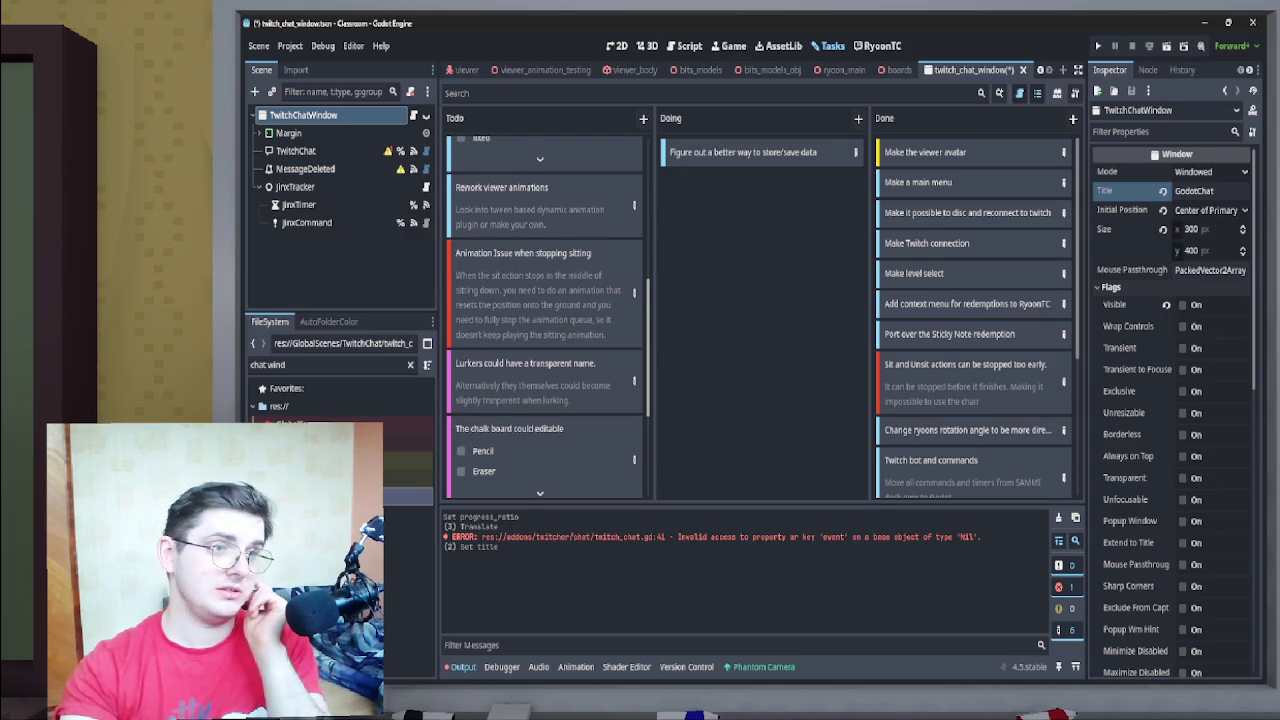
pyautogui.scroll(1, 545, 320)
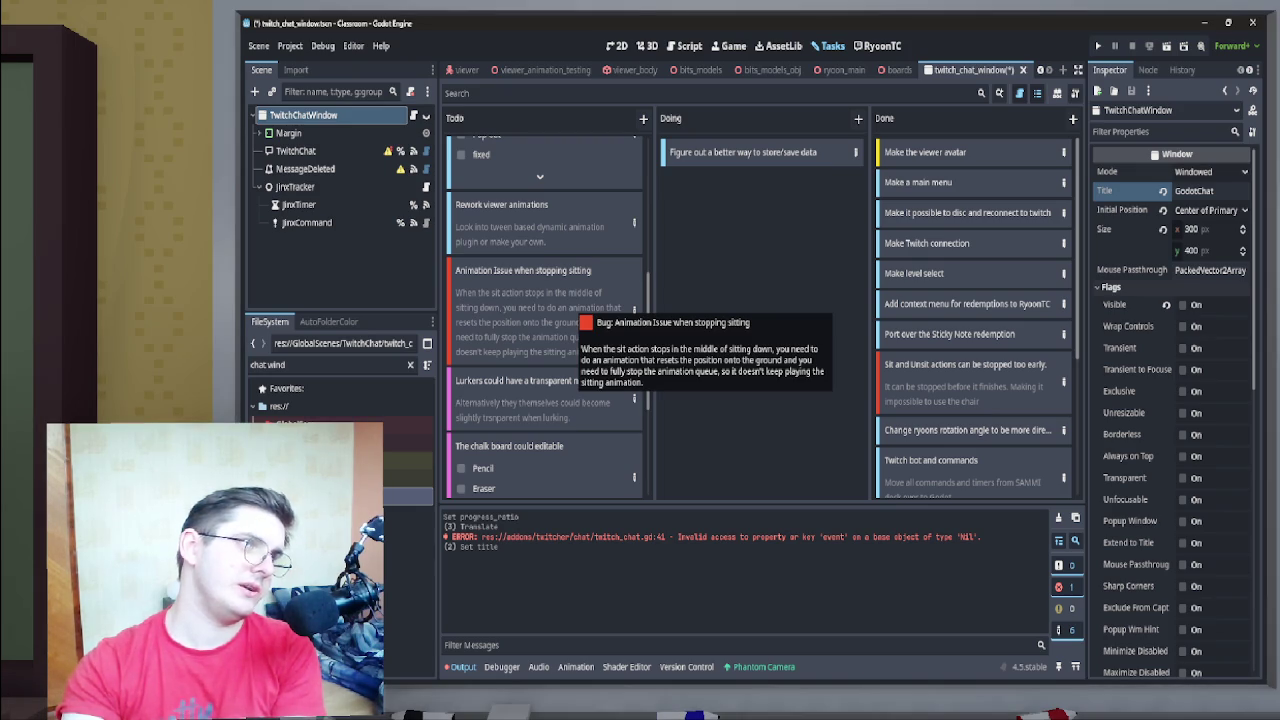
pyautogui.rightClick(565, 308)
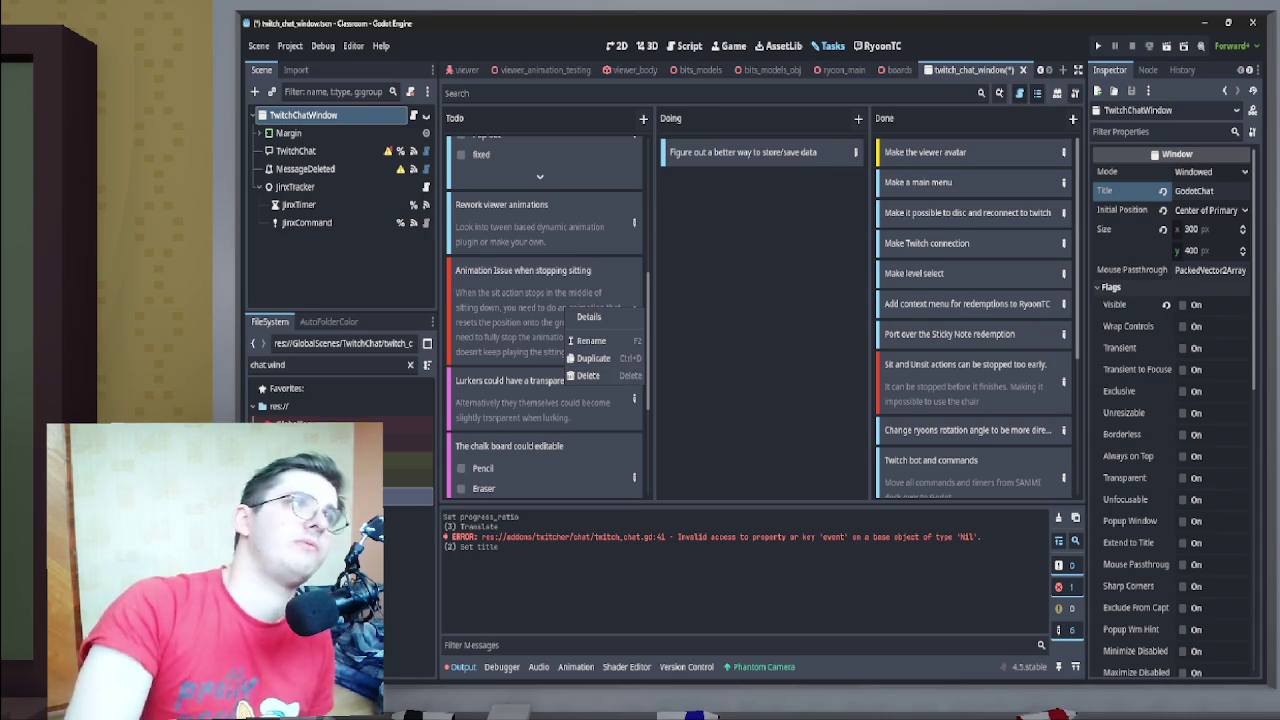
pyautogui.click(588, 375)
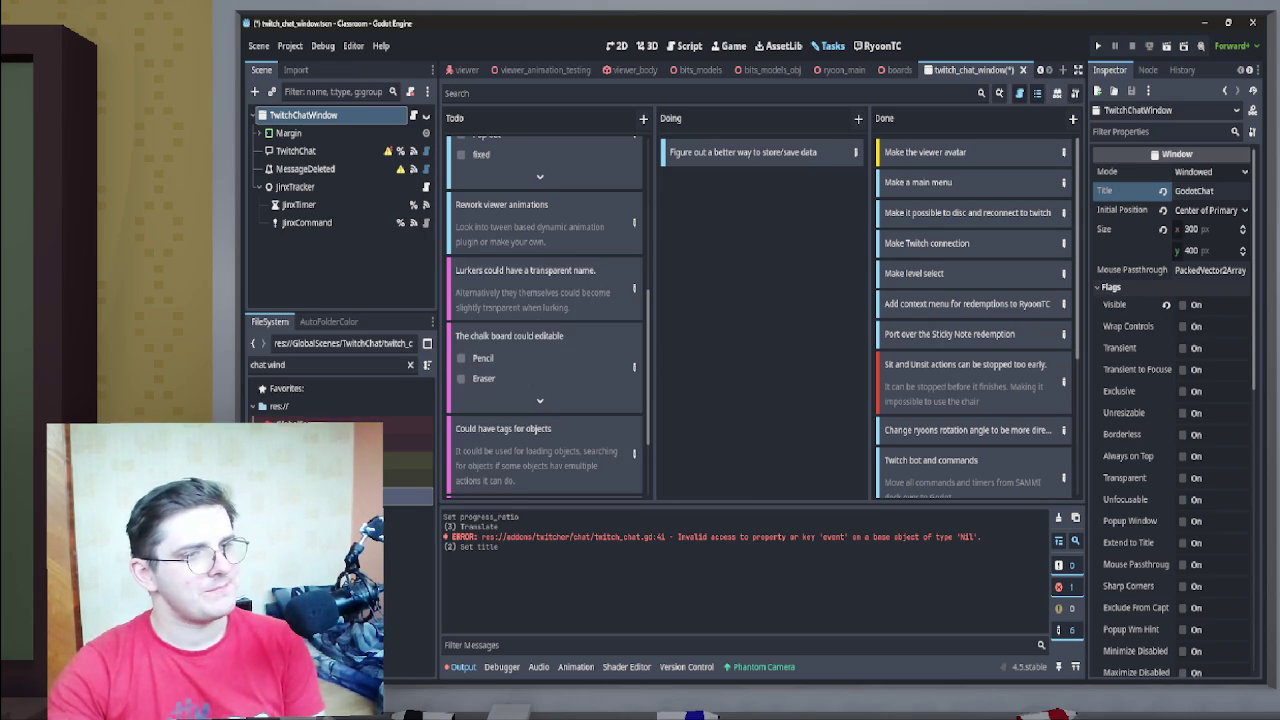
pyautogui.scroll(1, 544, 300)
# Scroll through the Todo column to find the 'Door needs SFX' task
pyautogui.scroll(-1, 545, 320)
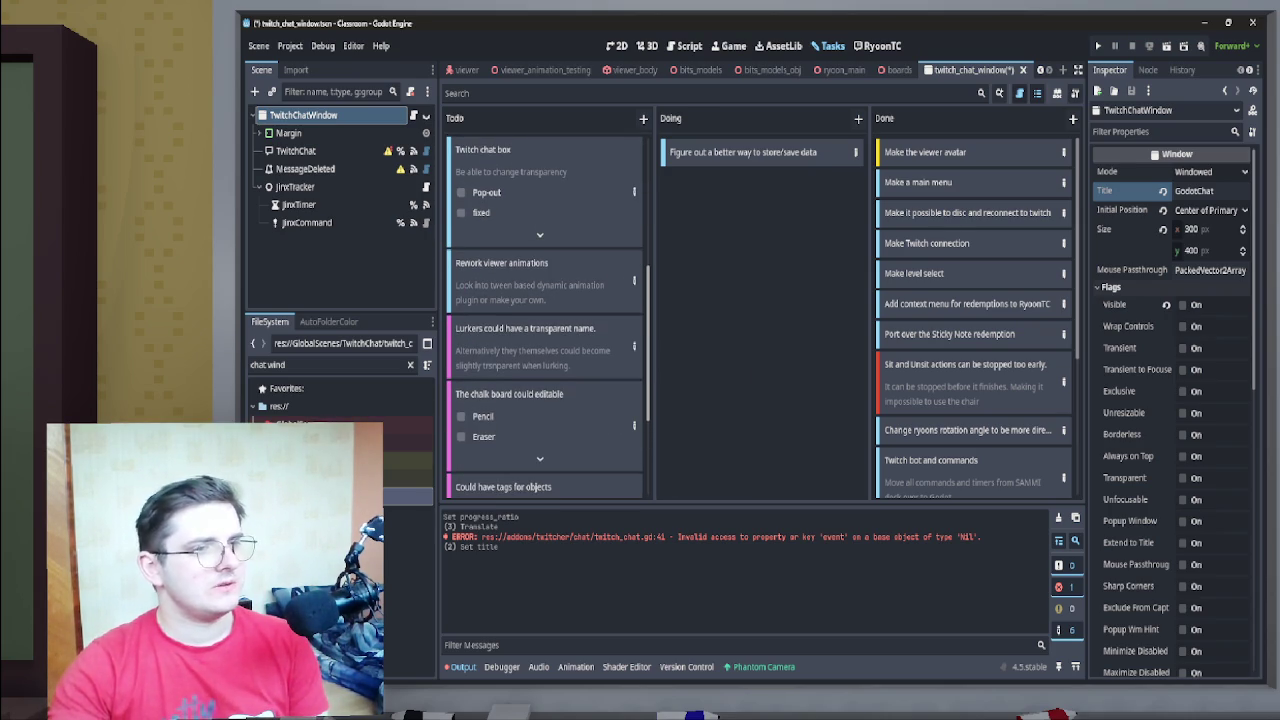
pyautogui.scroll(-1, 545, 315)
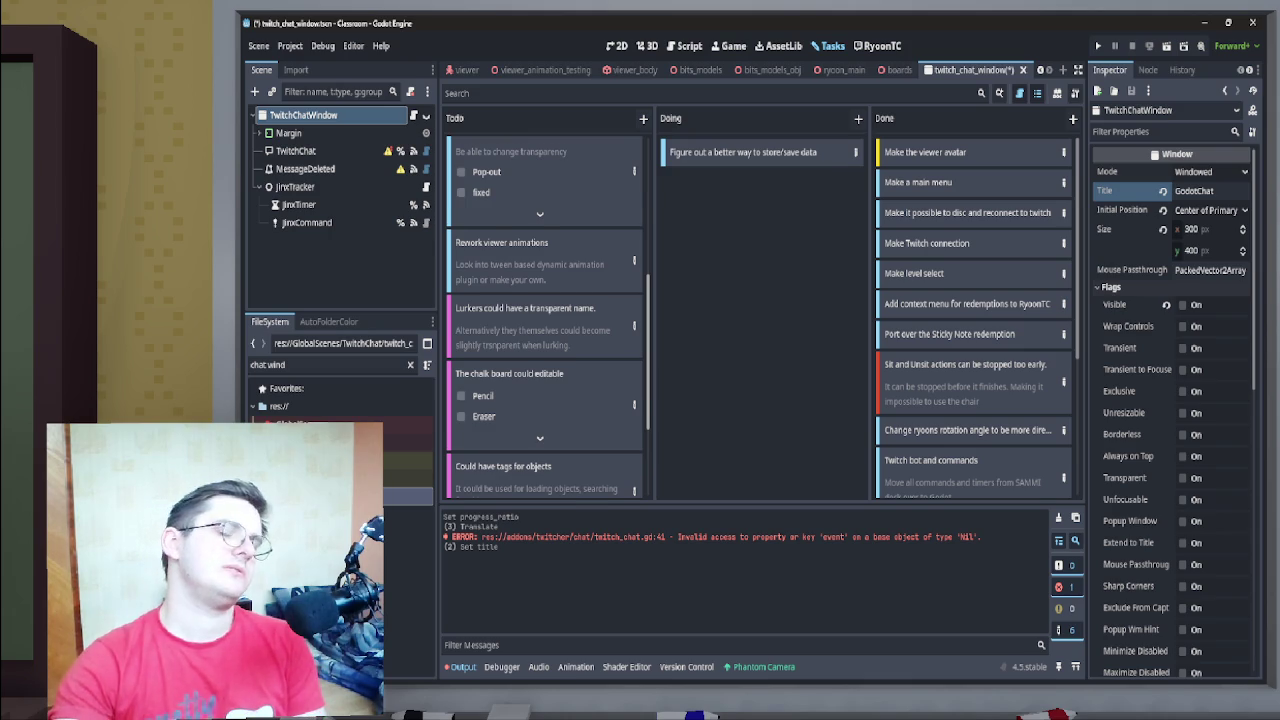
pyautogui.scroll(-1, 545, 315)
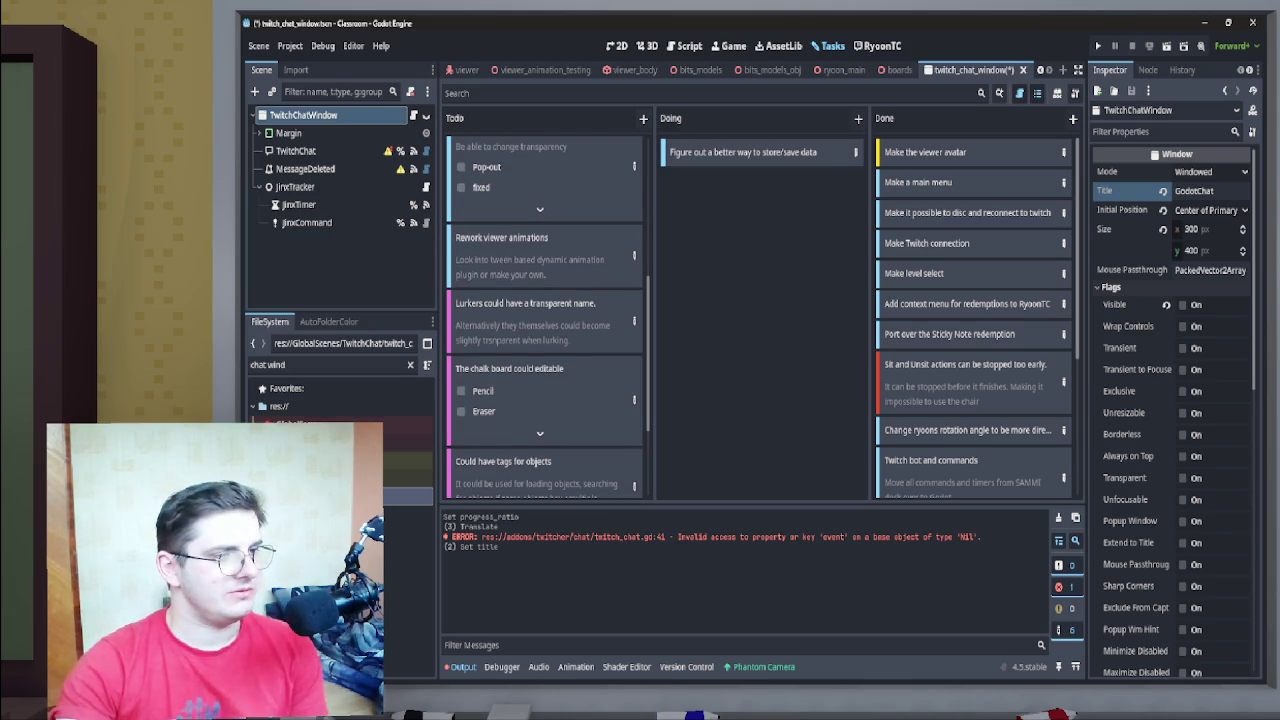
pyautogui.scroll(-5, 545, 315)
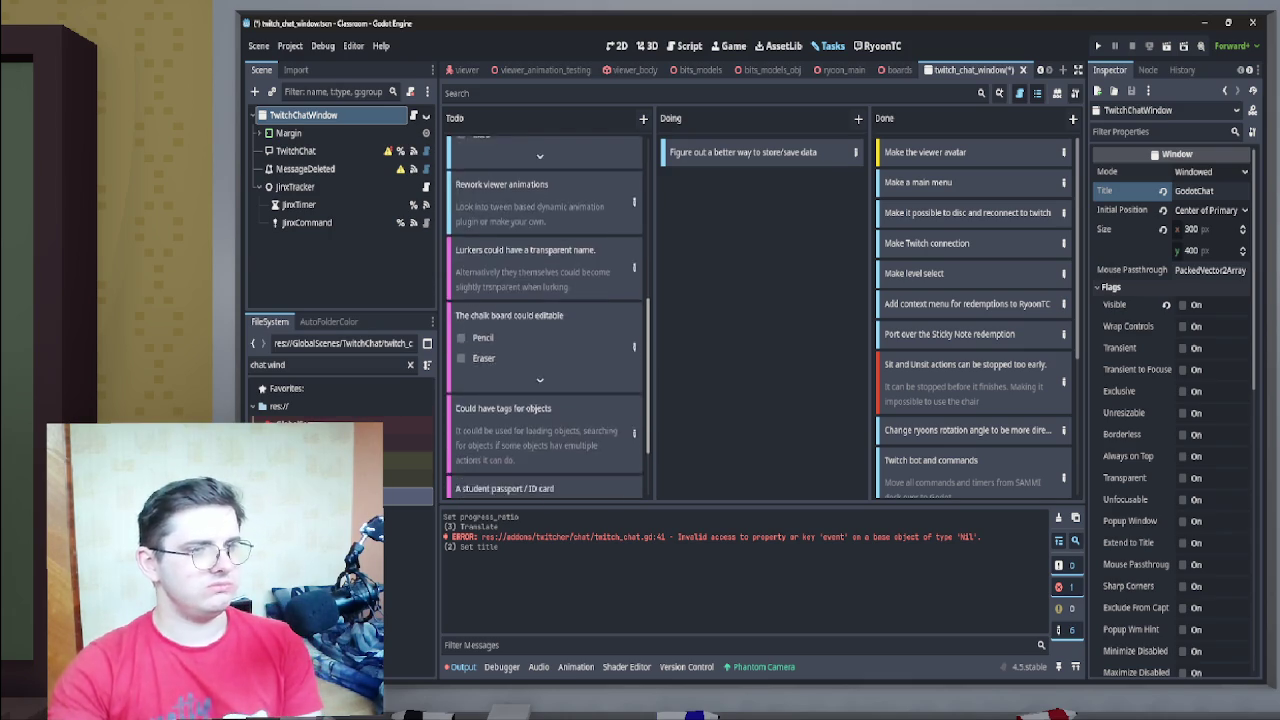
pyautogui.scroll(-1, 545, 318)
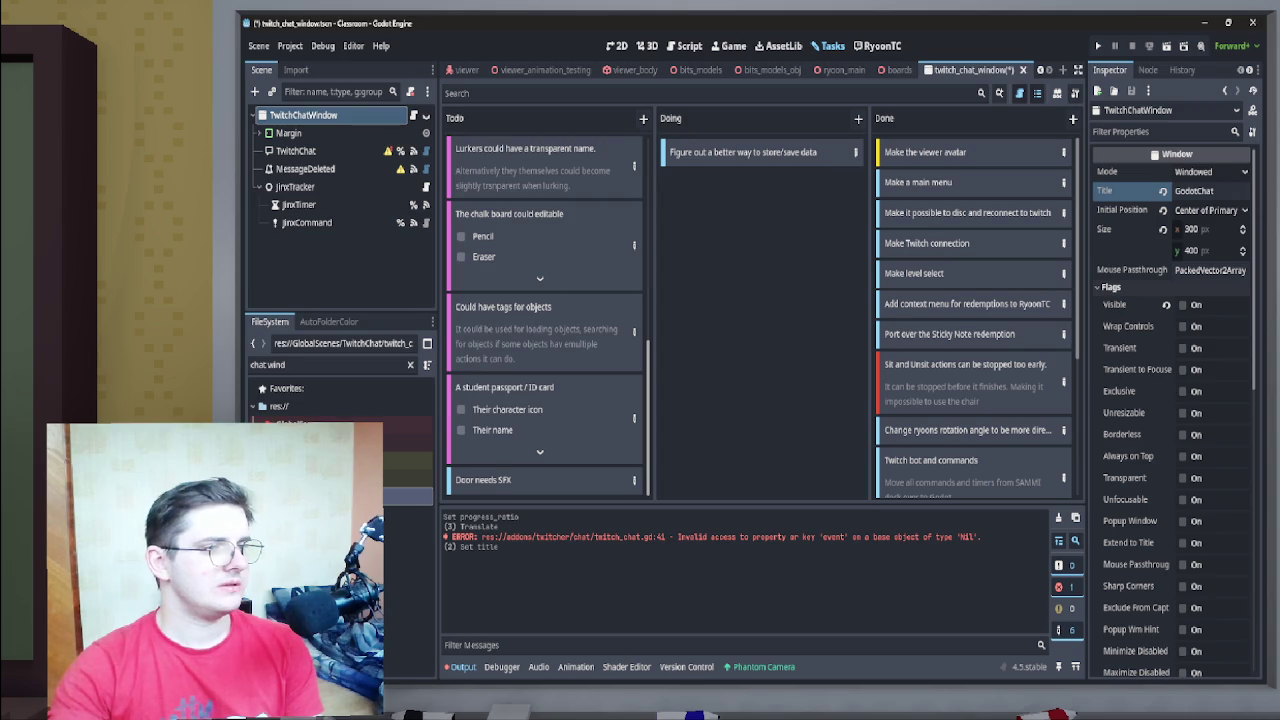
pyautogui.scroll(15, 545, 315)
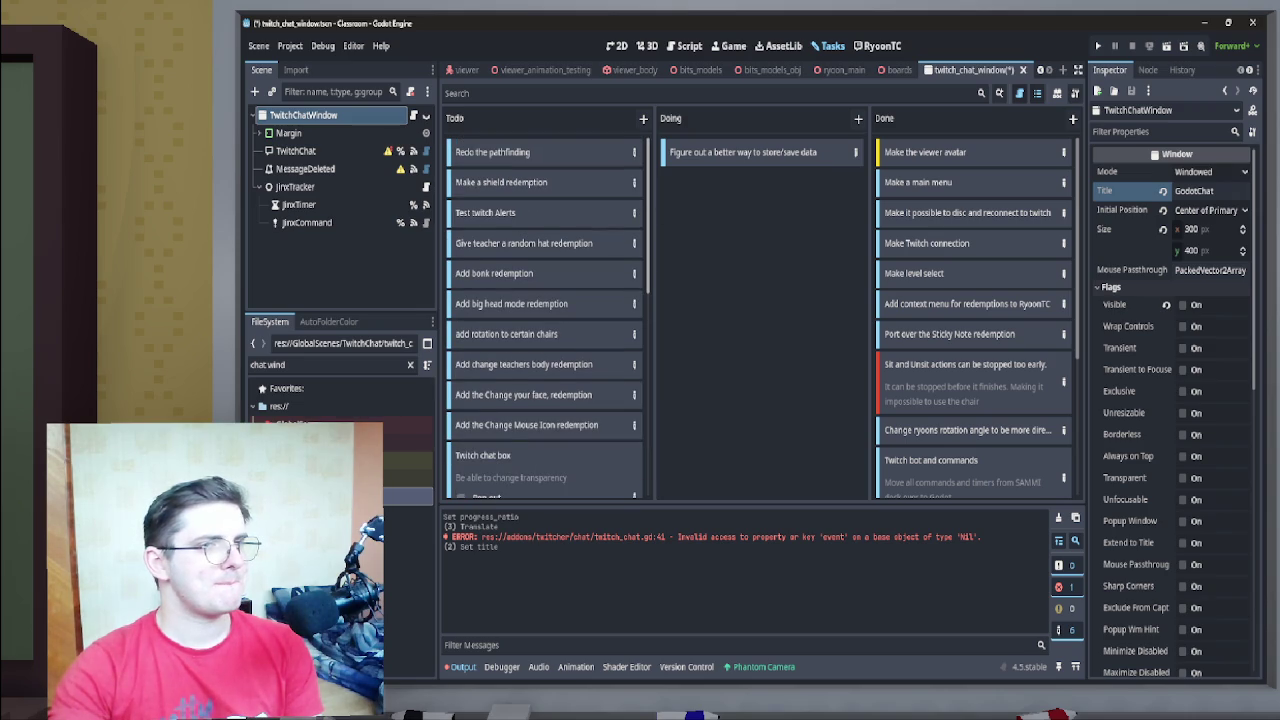
pyautogui.scroll(4, 625, 70)
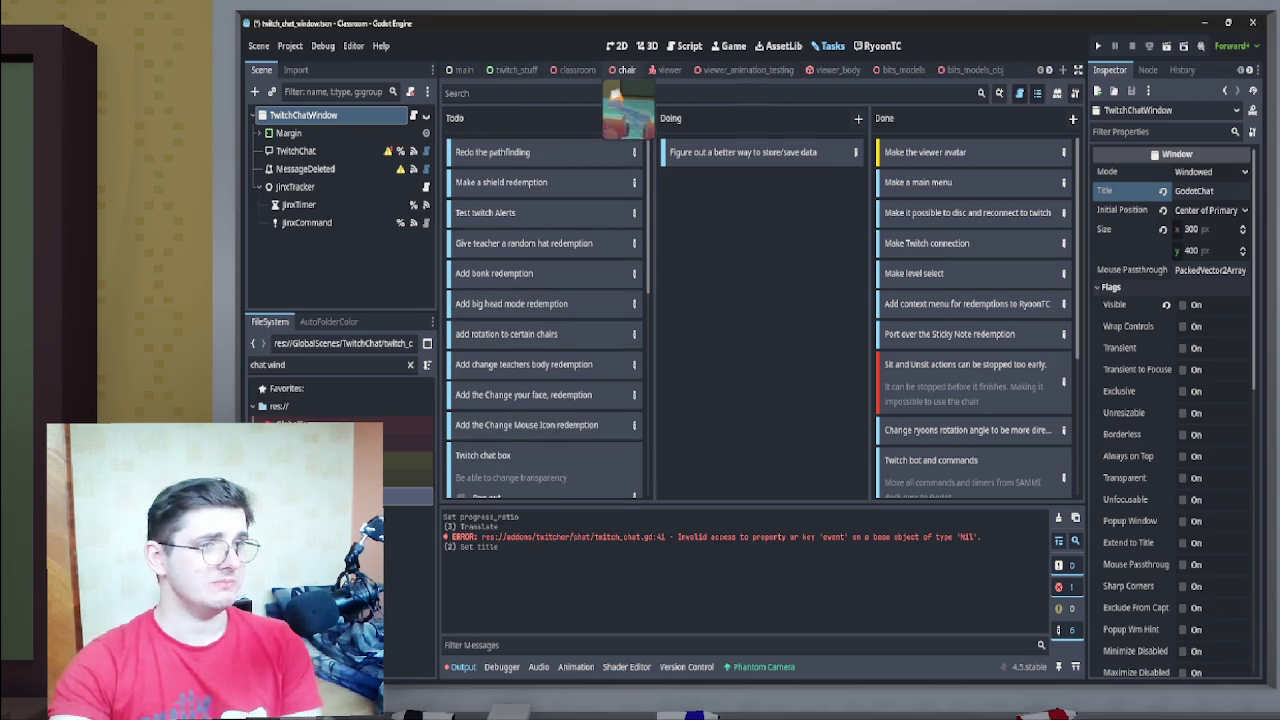
# In the classroom scene, select the Door node and open its scene in the editor
pyautogui.click(577, 70)
pyautogui.click(291, 242)
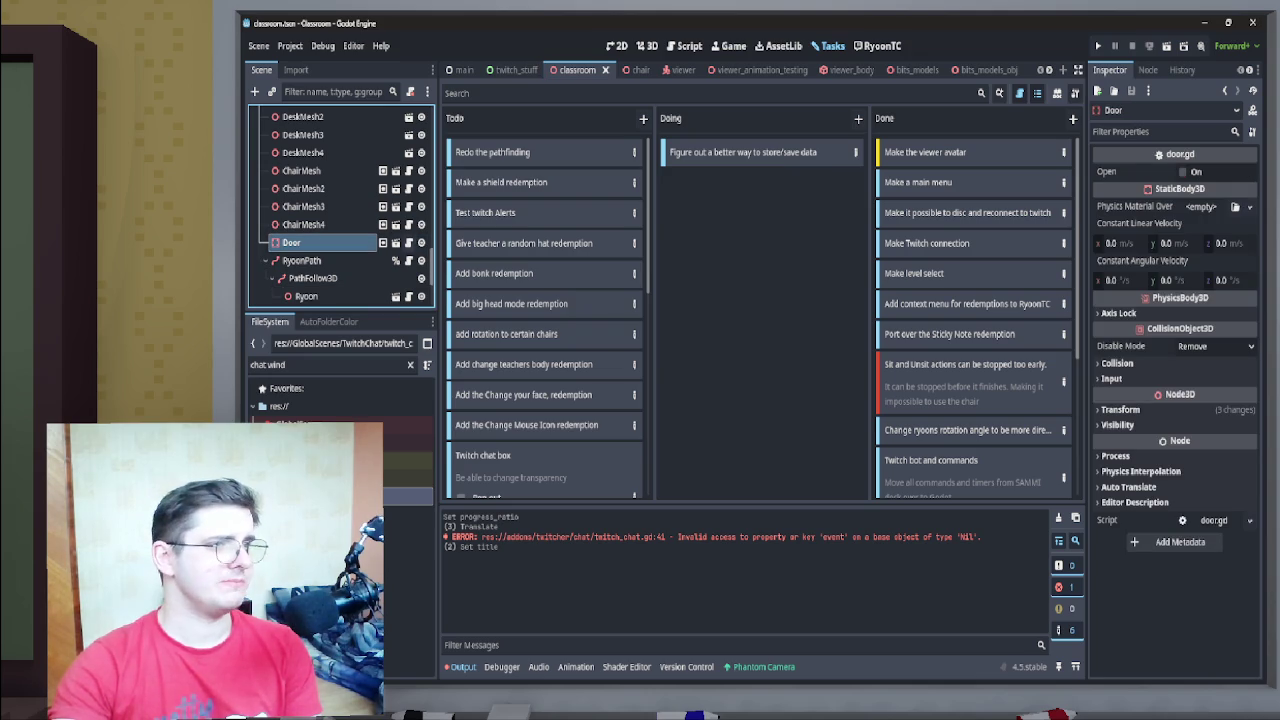
pyautogui.click(396, 242)
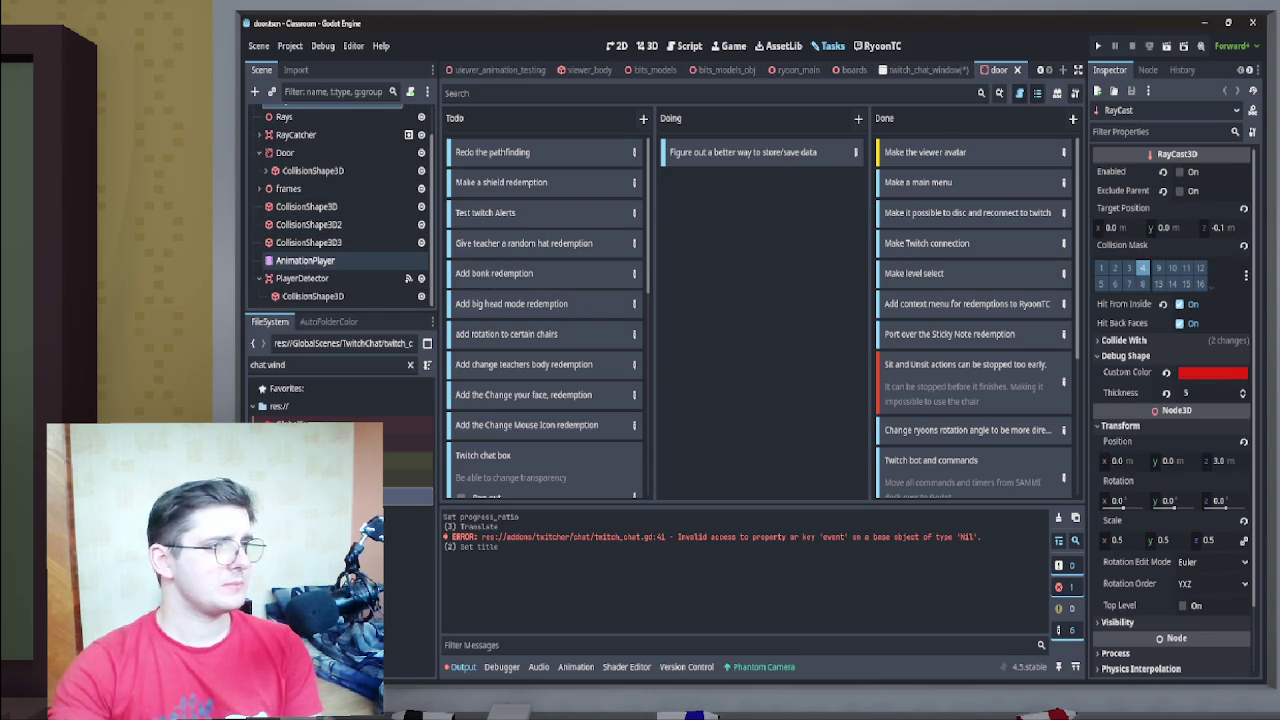
# Select the door's AnimationPlayer and review its RESET, close and open animations
pyautogui.click(290, 115)
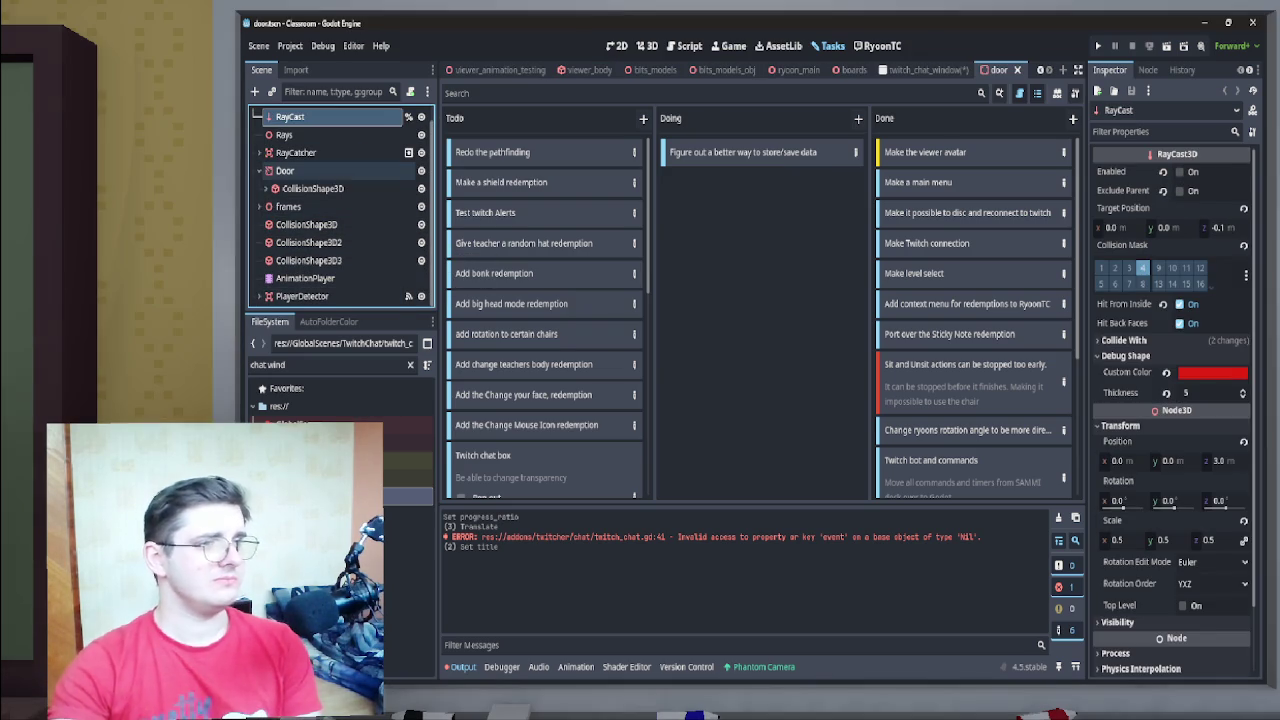
pyautogui.click(259, 170)
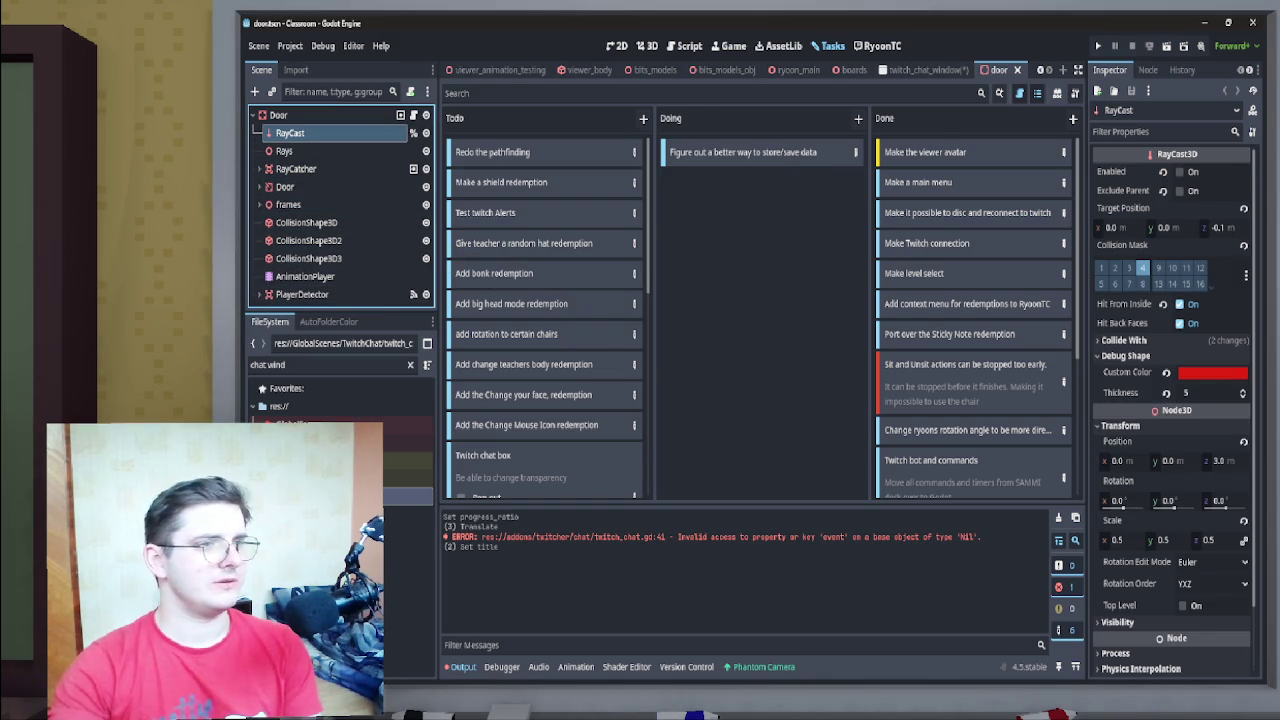
pyautogui.click(278, 115)
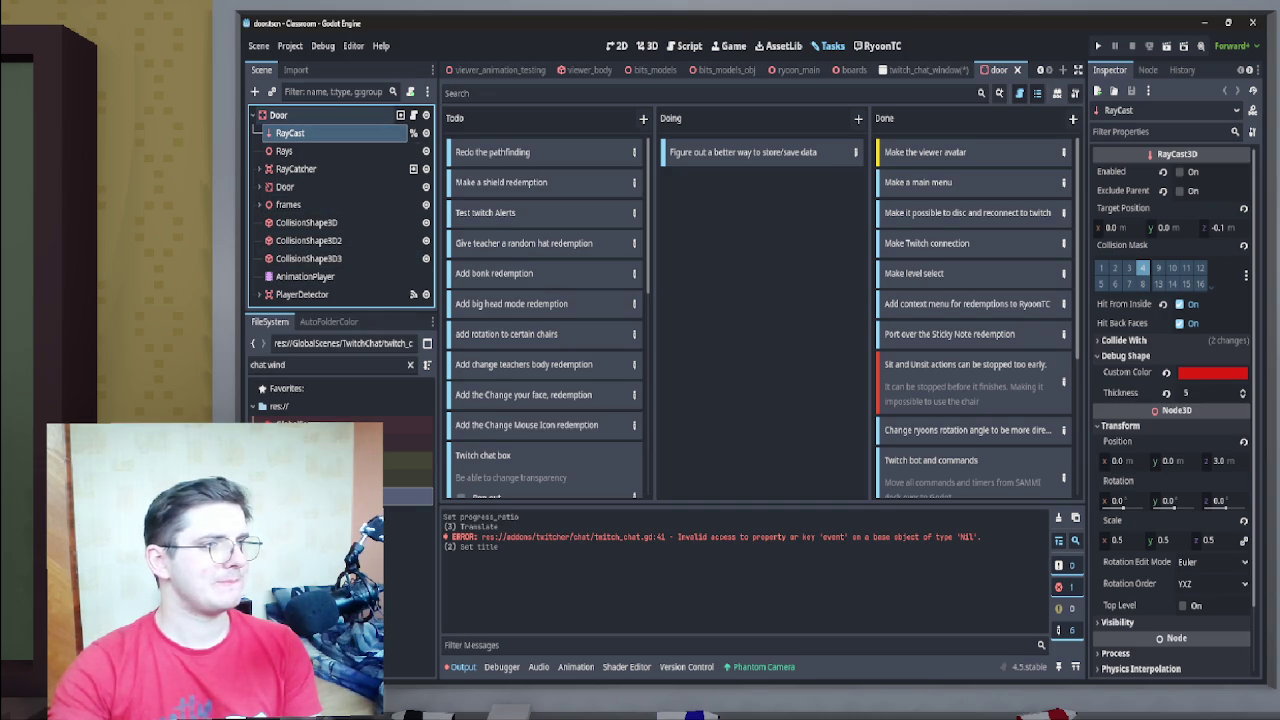
pyautogui.click(305, 276)
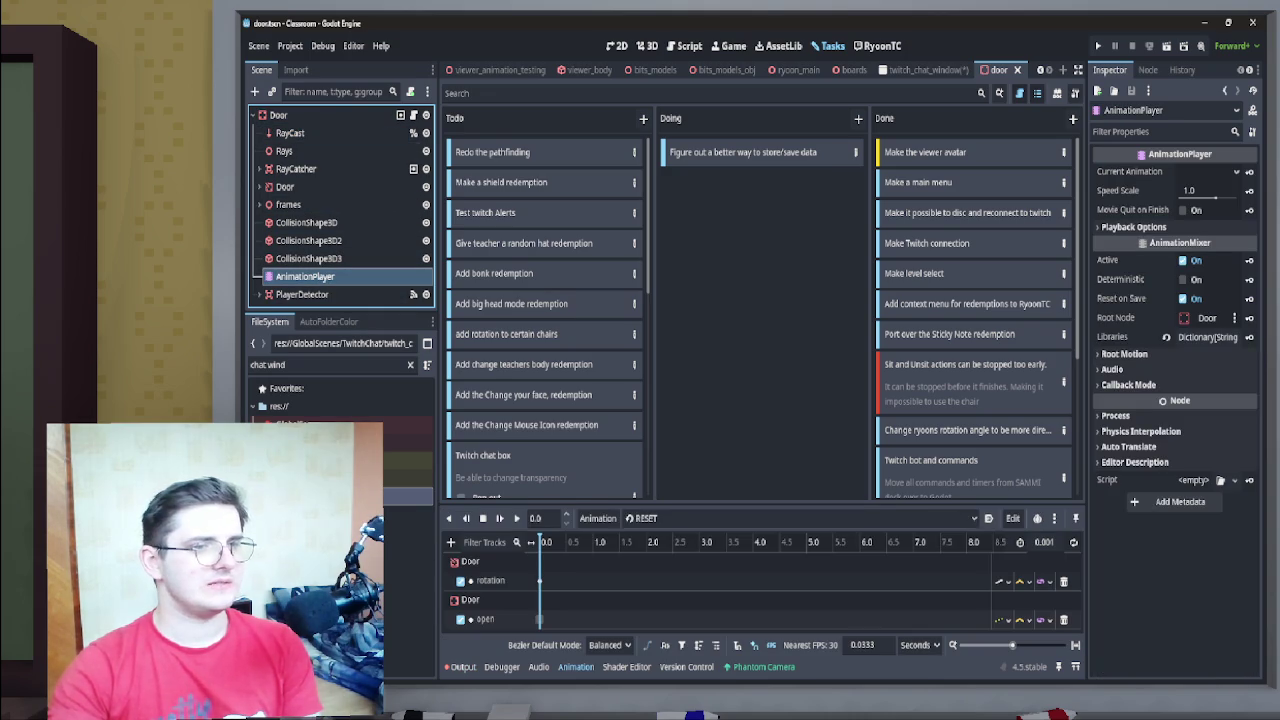
pyautogui.click(650, 518)
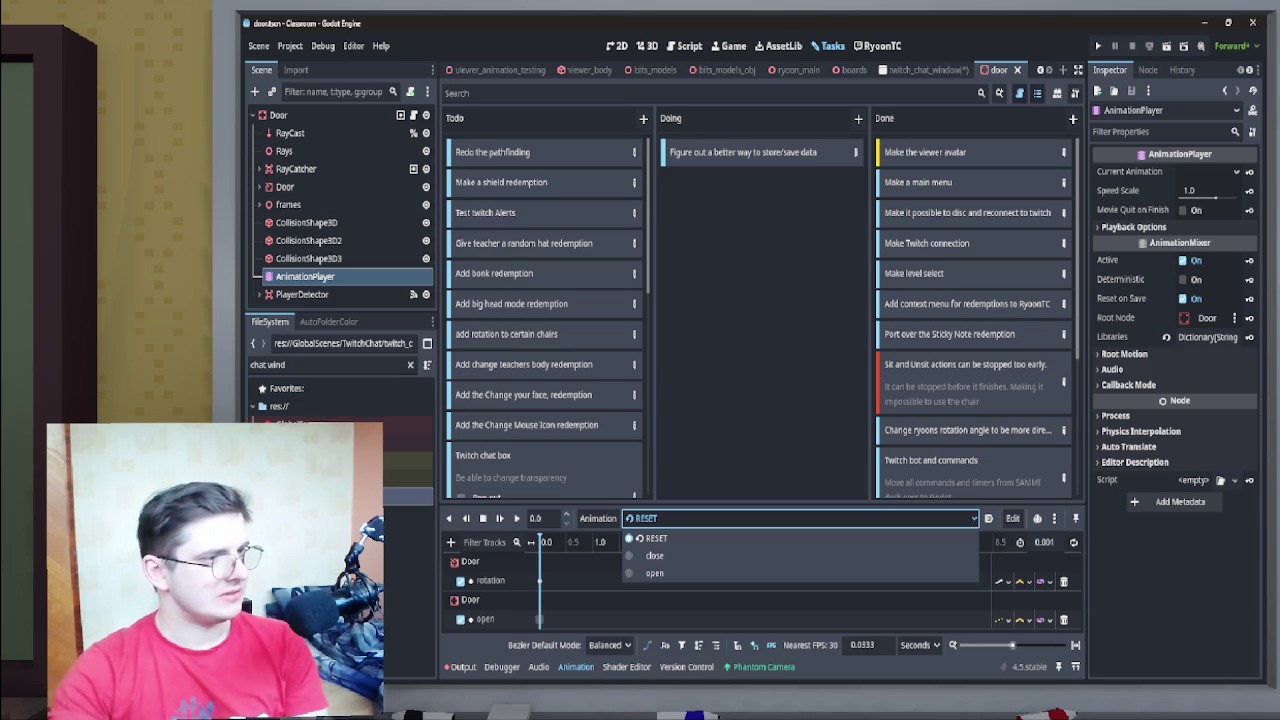
pyautogui.press('Escape')
# Clear the FileSystem filter and browse to res://Assets/Audio
pyautogui.click(410, 364)
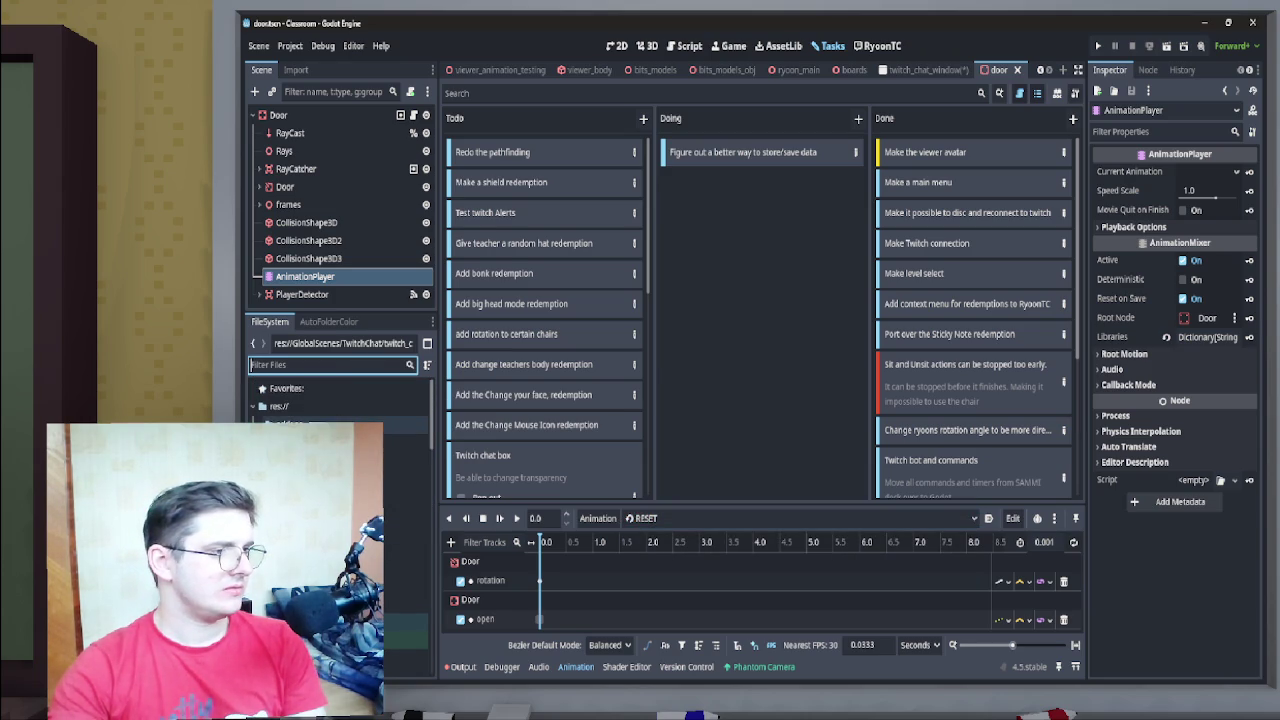
pyautogui.press('Escape')
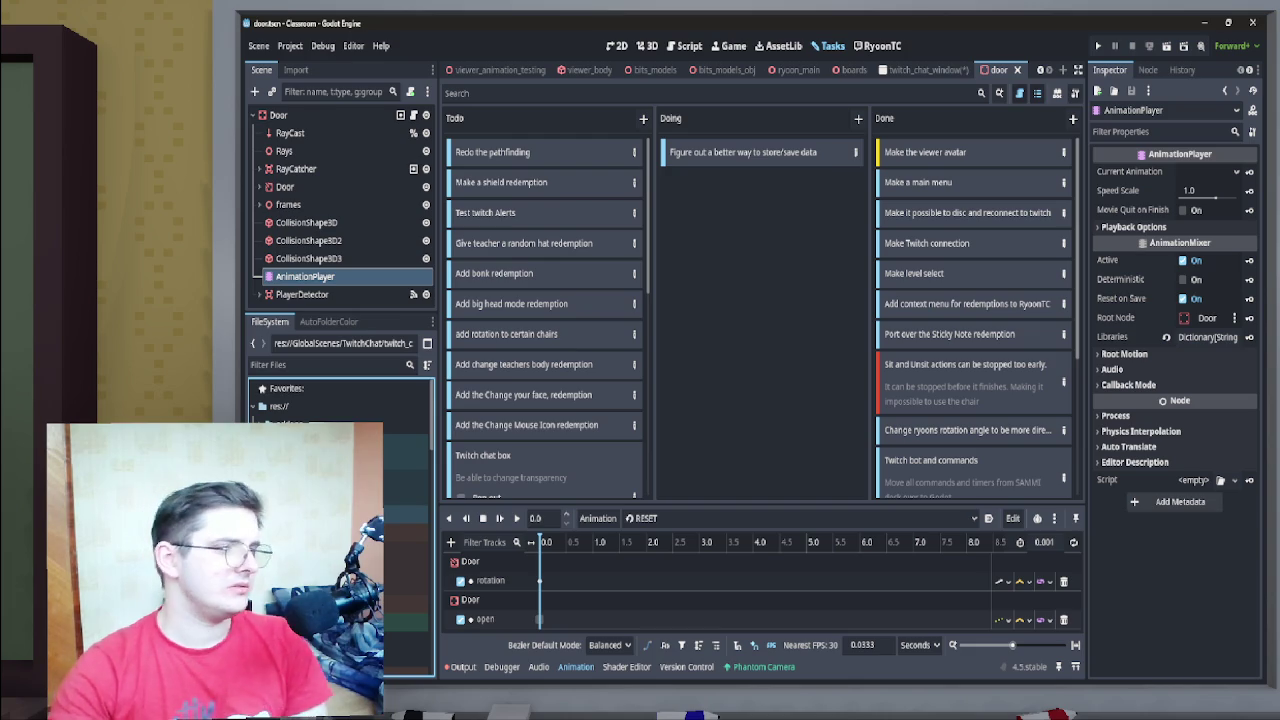
pyautogui.click(405, 513)
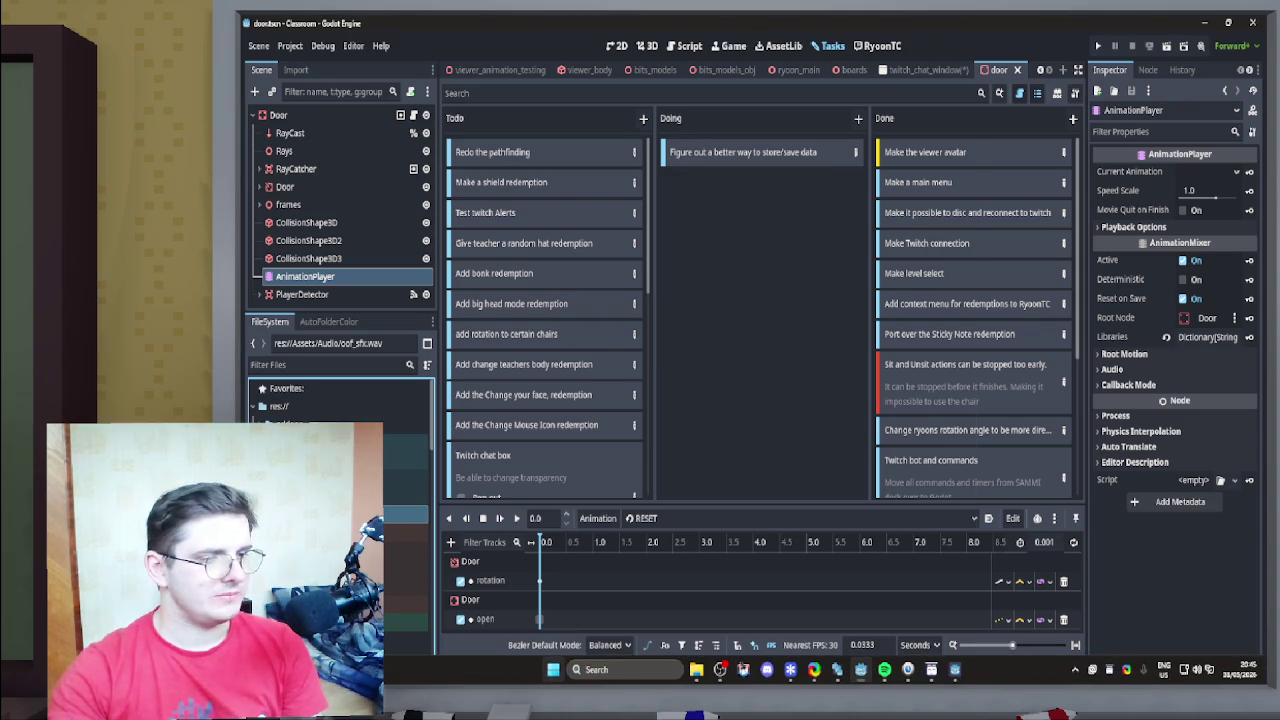
# Open the ProjectileSFX folder in the system file manager and move it to the other monitor
pyautogui.press('super')
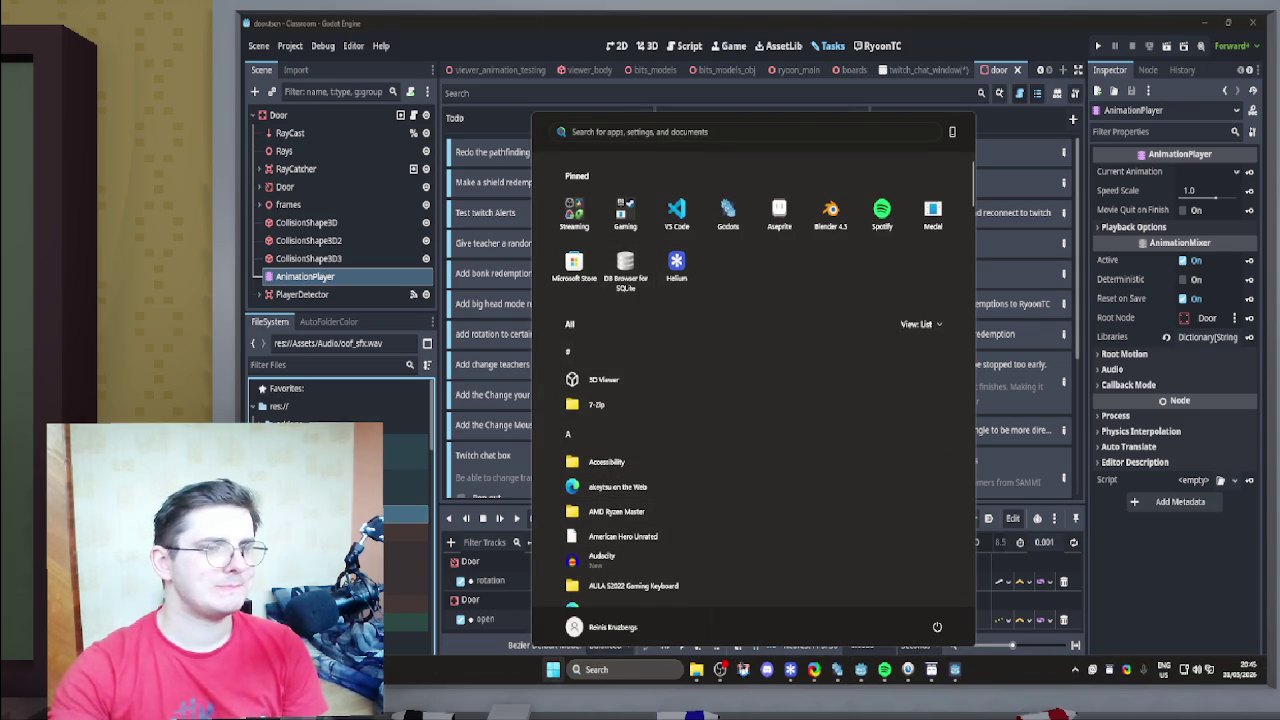
pyautogui.rightClick(344, 416)
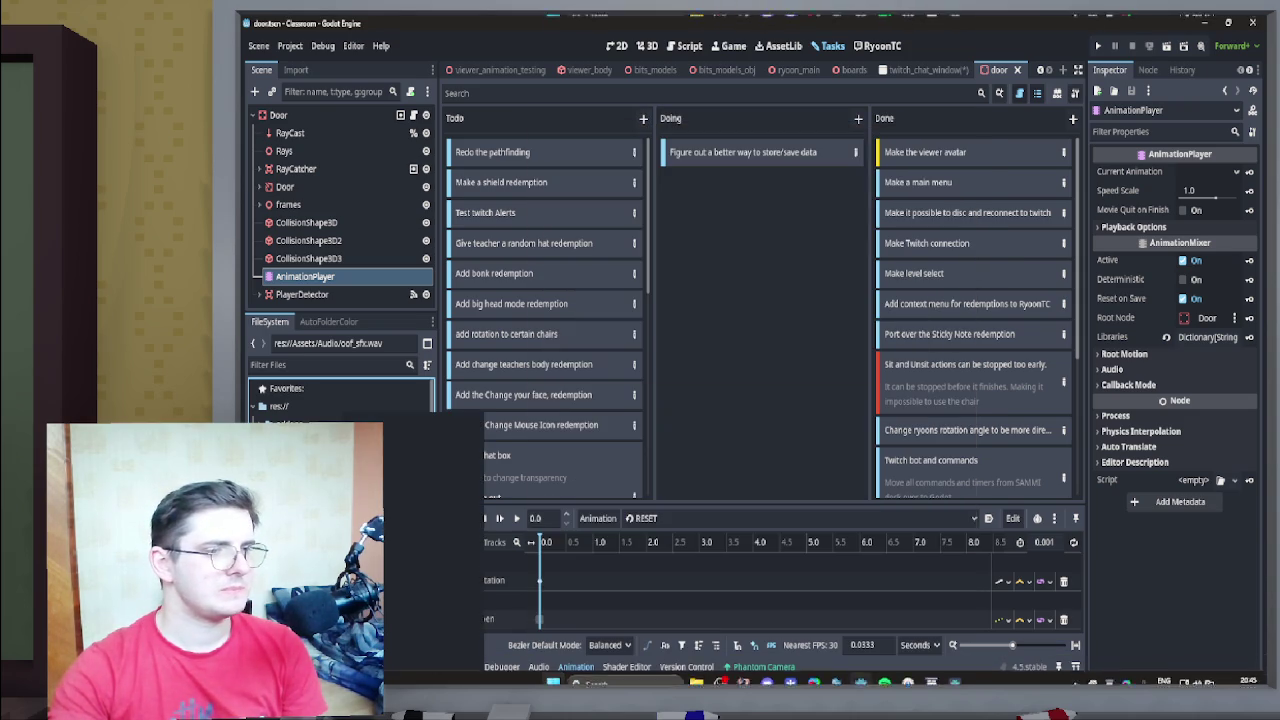
pyautogui.click(420, 674)
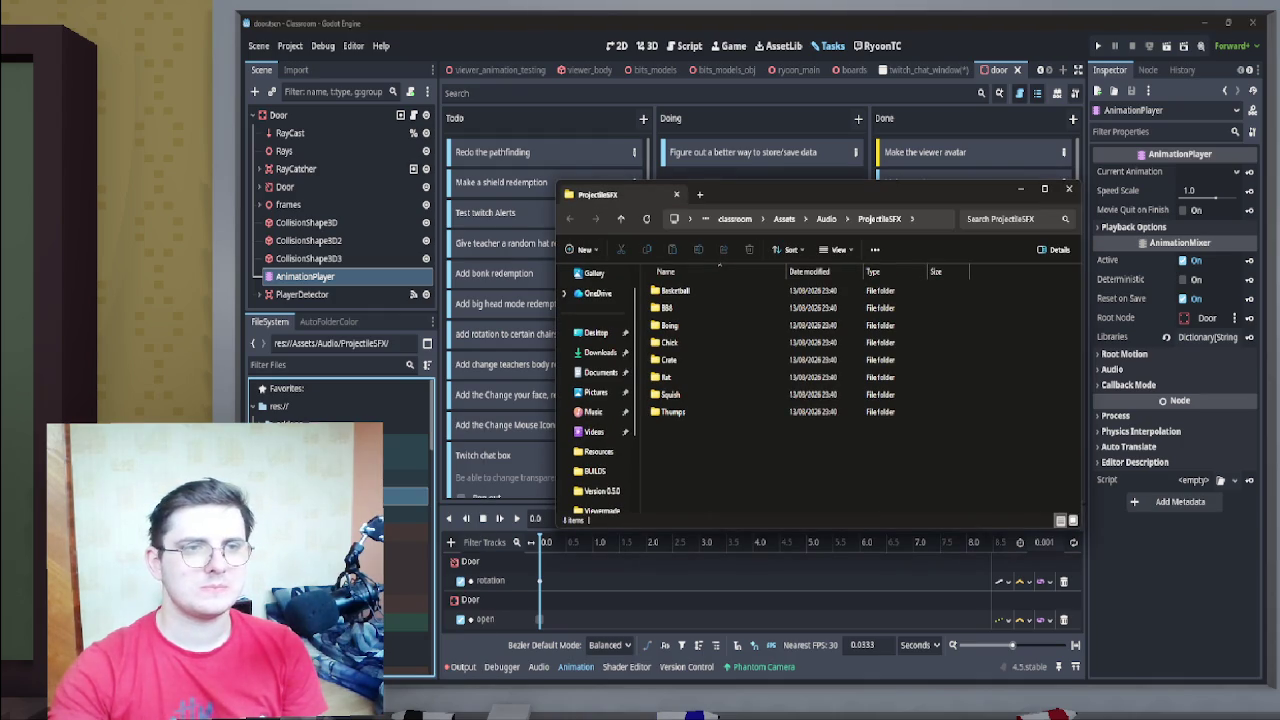
pyautogui.press('super+shift+Right')
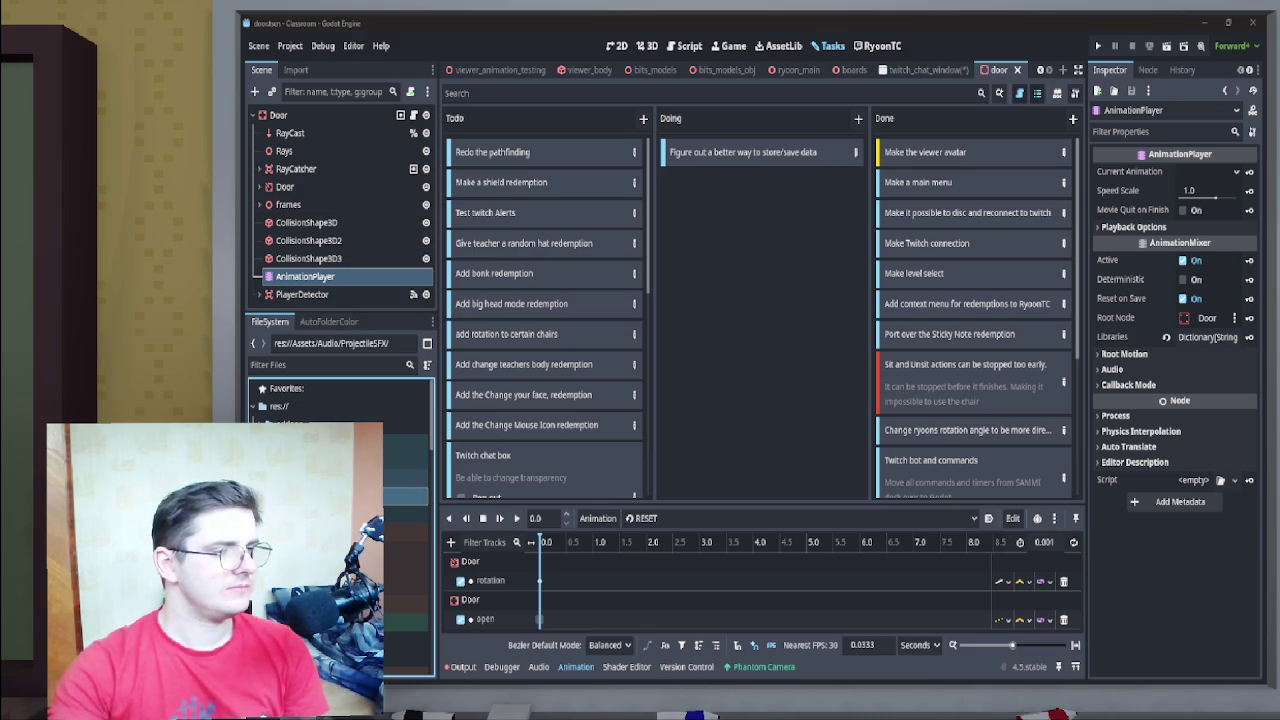
pyautogui.rightClick(300, 412)
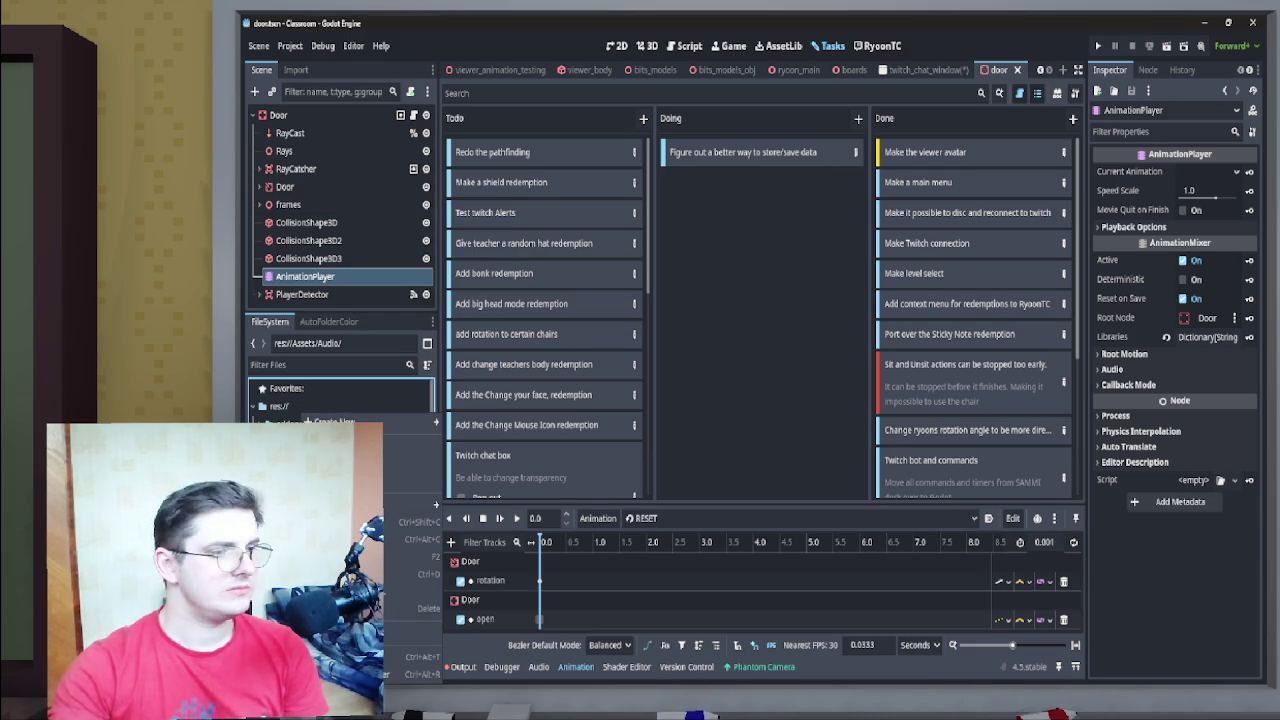
# Open the Audio folder in the file manager, then show the door scene in the 3D view
pyautogui.click(412, 674)
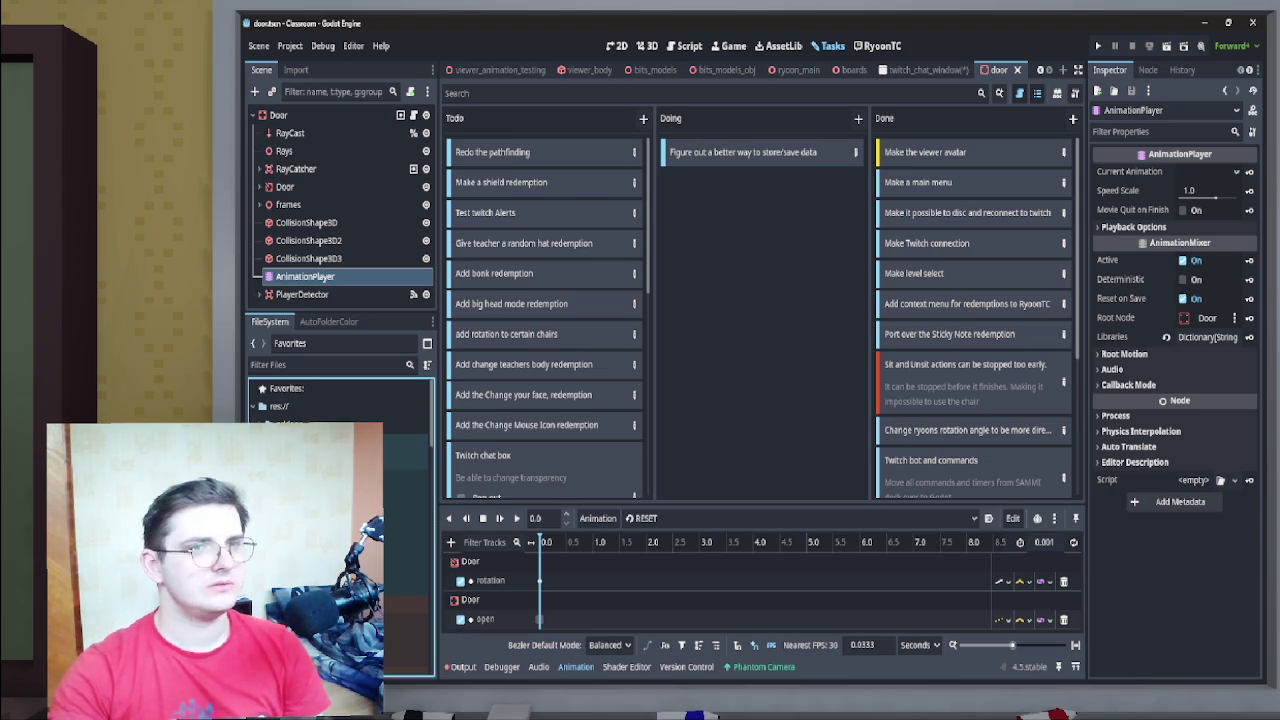
pyautogui.click(925, 70)
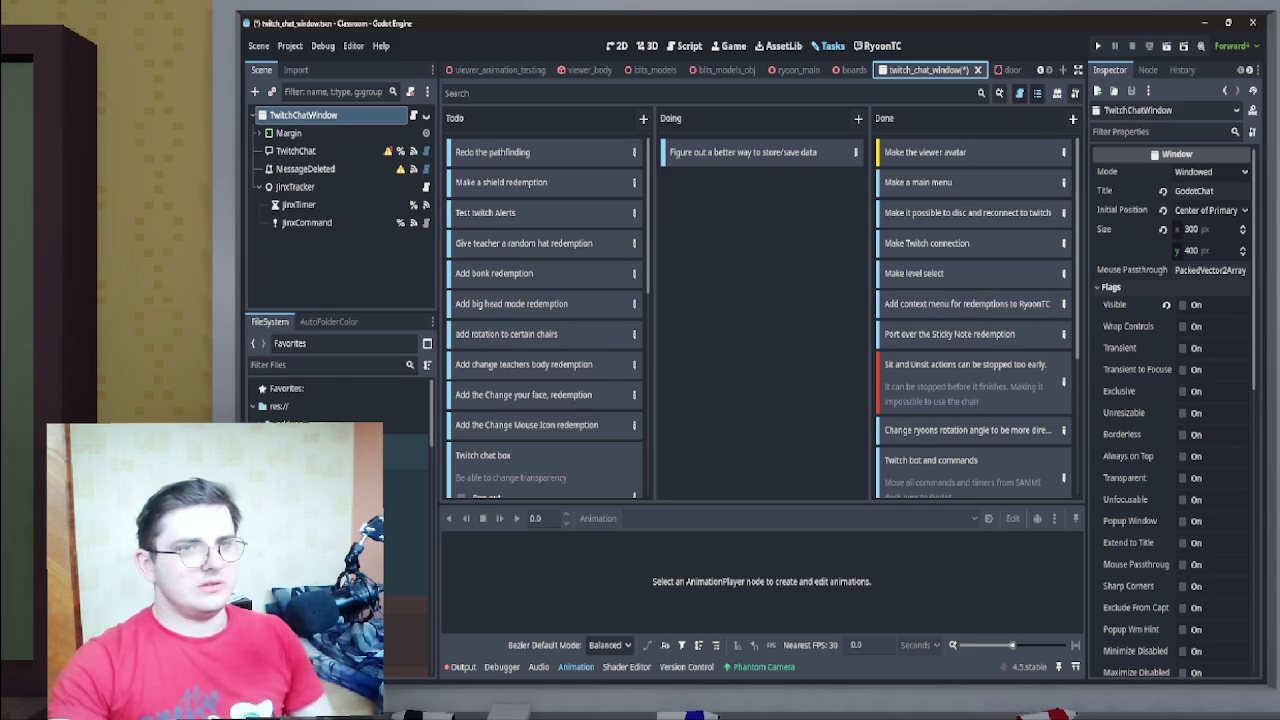
pyautogui.click(1005, 70)
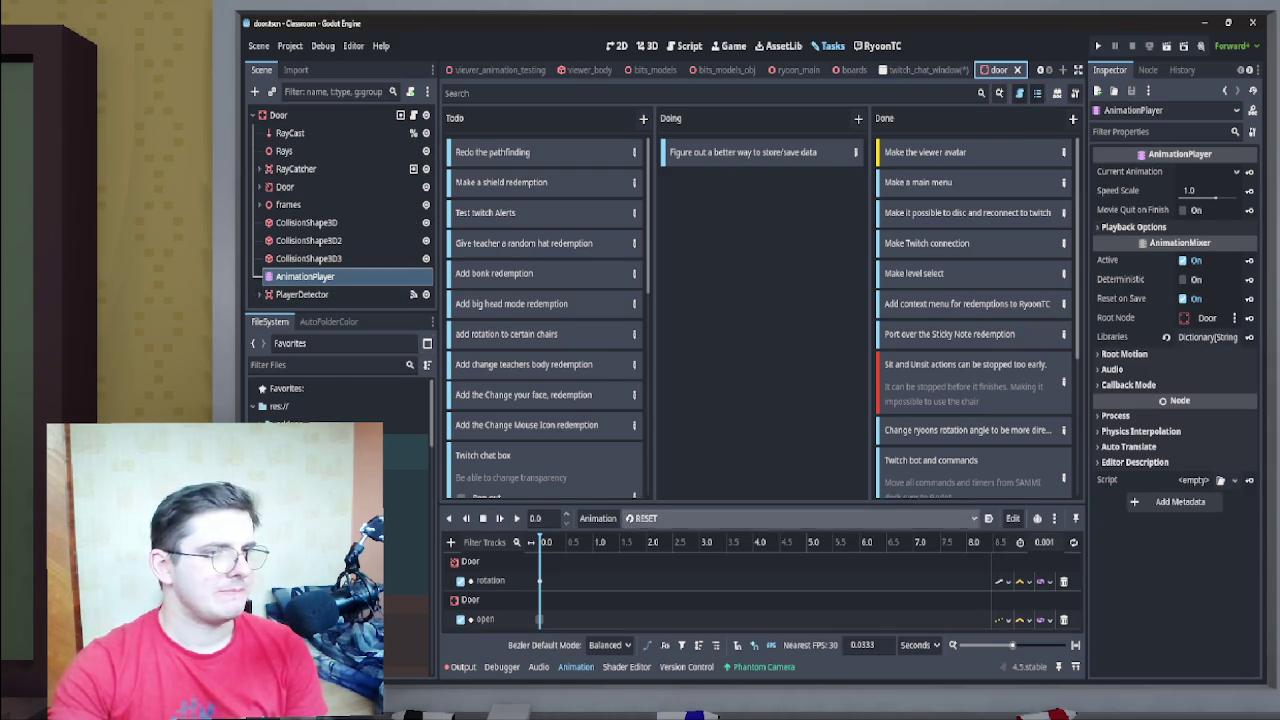
pyautogui.click(685, 46)
pyautogui.click(645, 46)
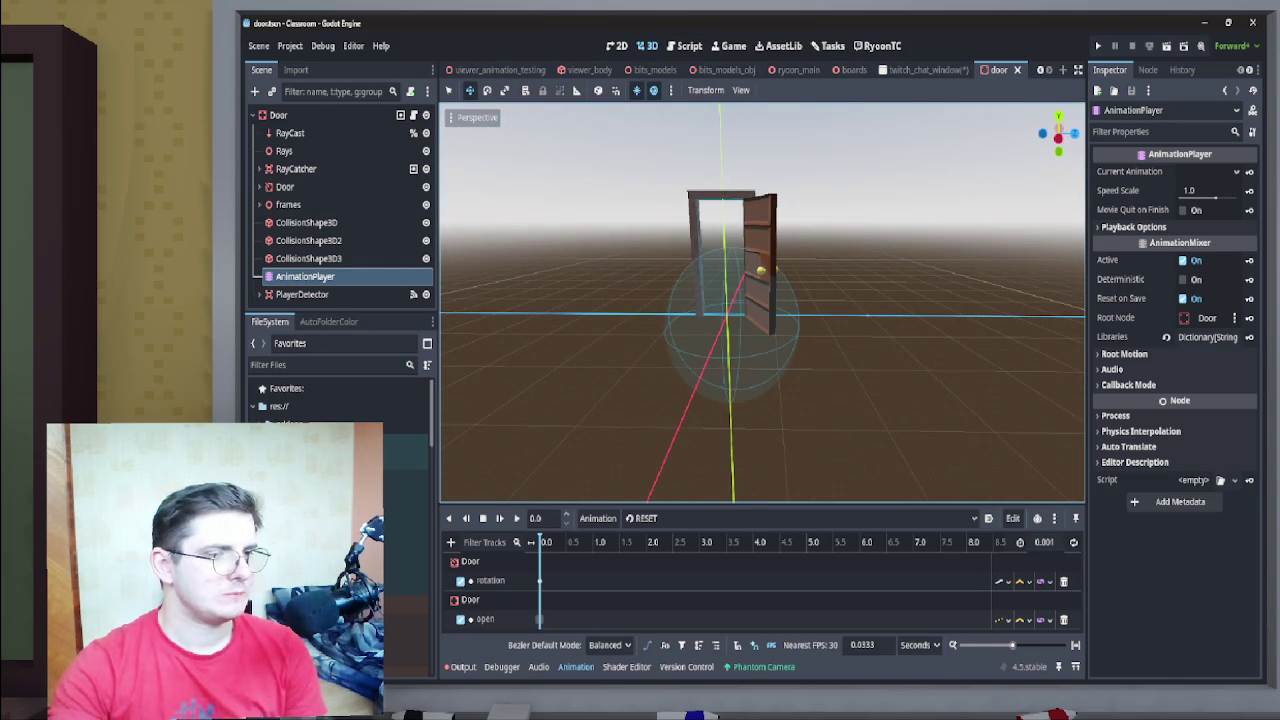
# Play the door's close animation and then its open animation
pyautogui.click(680, 518)
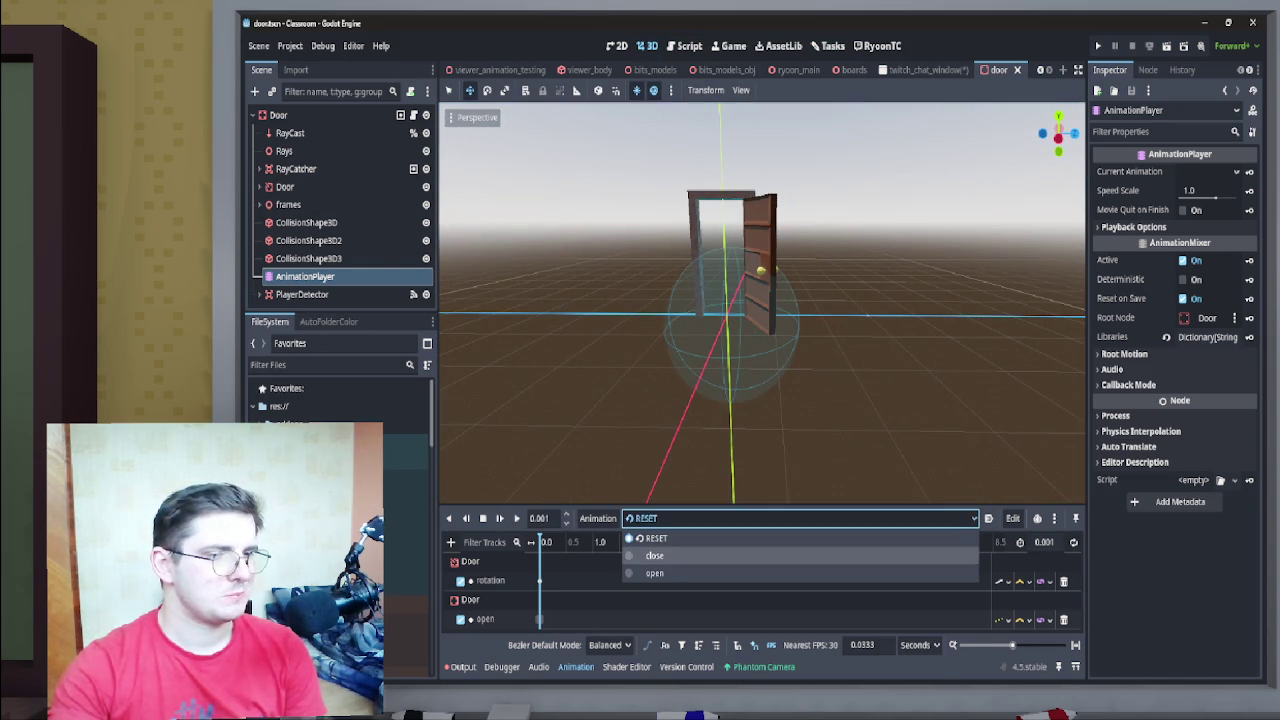
pyautogui.click(660, 555)
pyautogui.click(516, 518)
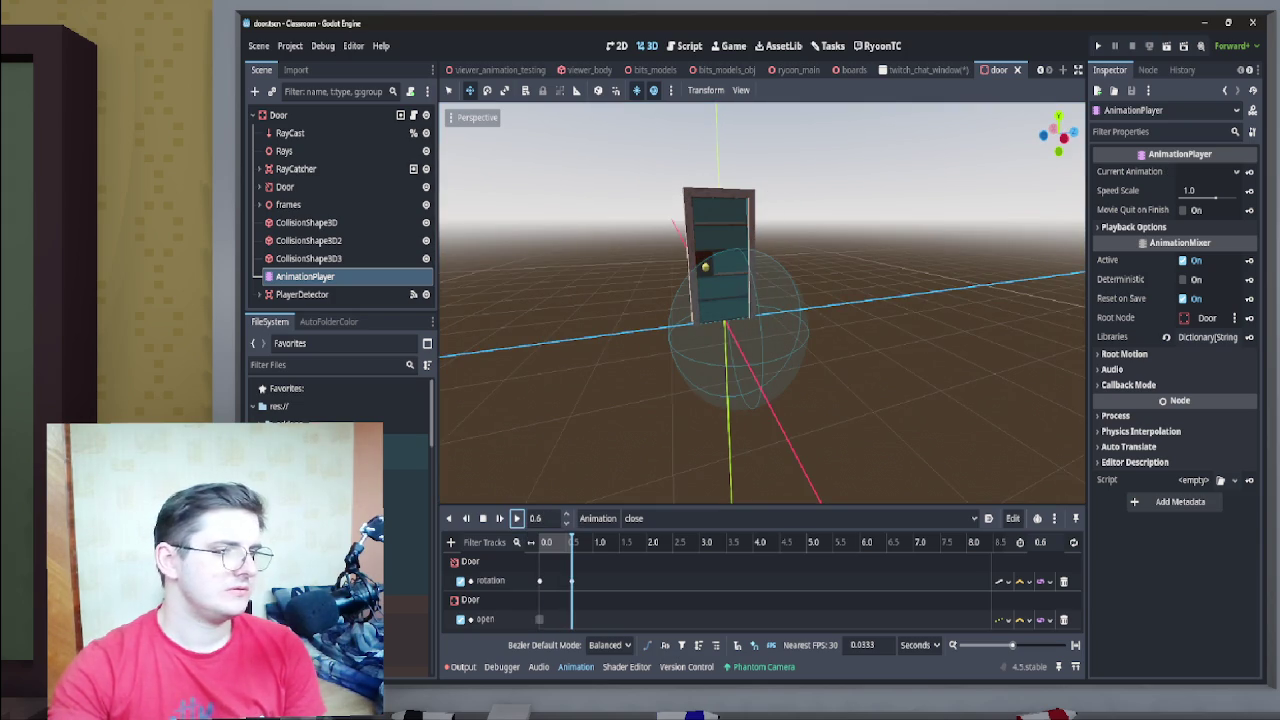
pyautogui.click(700, 518)
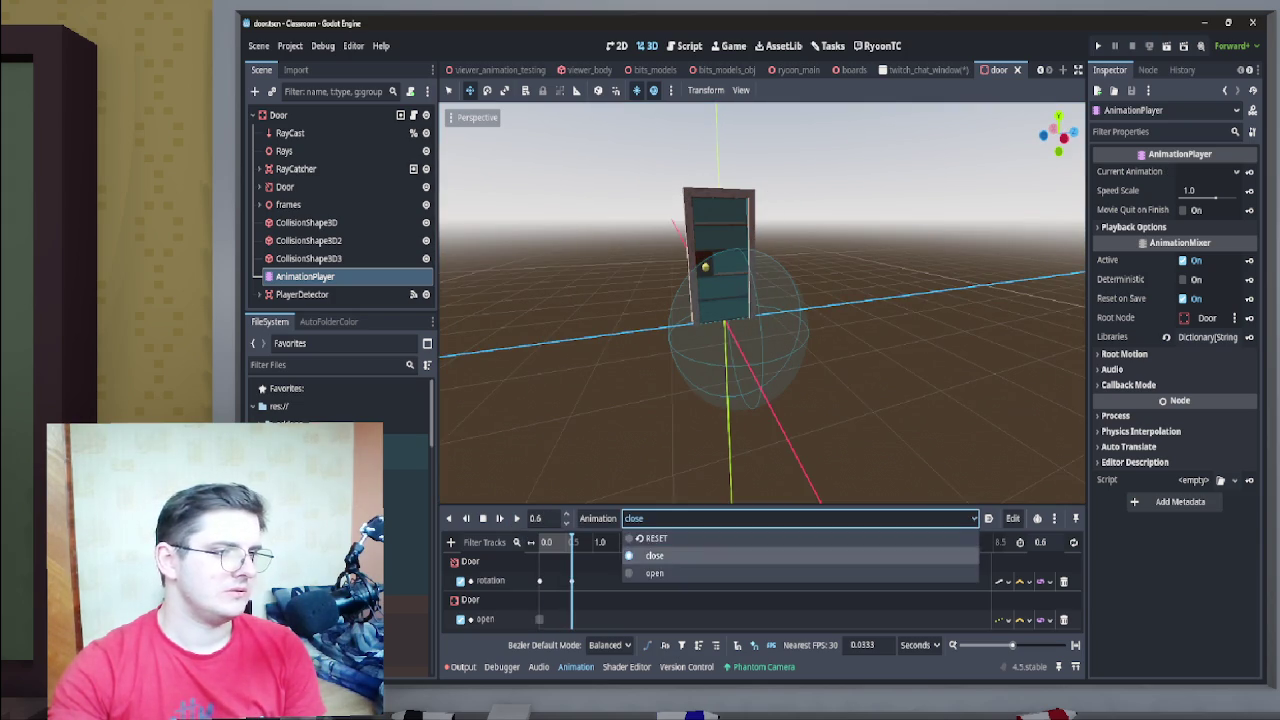
pyautogui.click(660, 573)
pyautogui.click(516, 518)
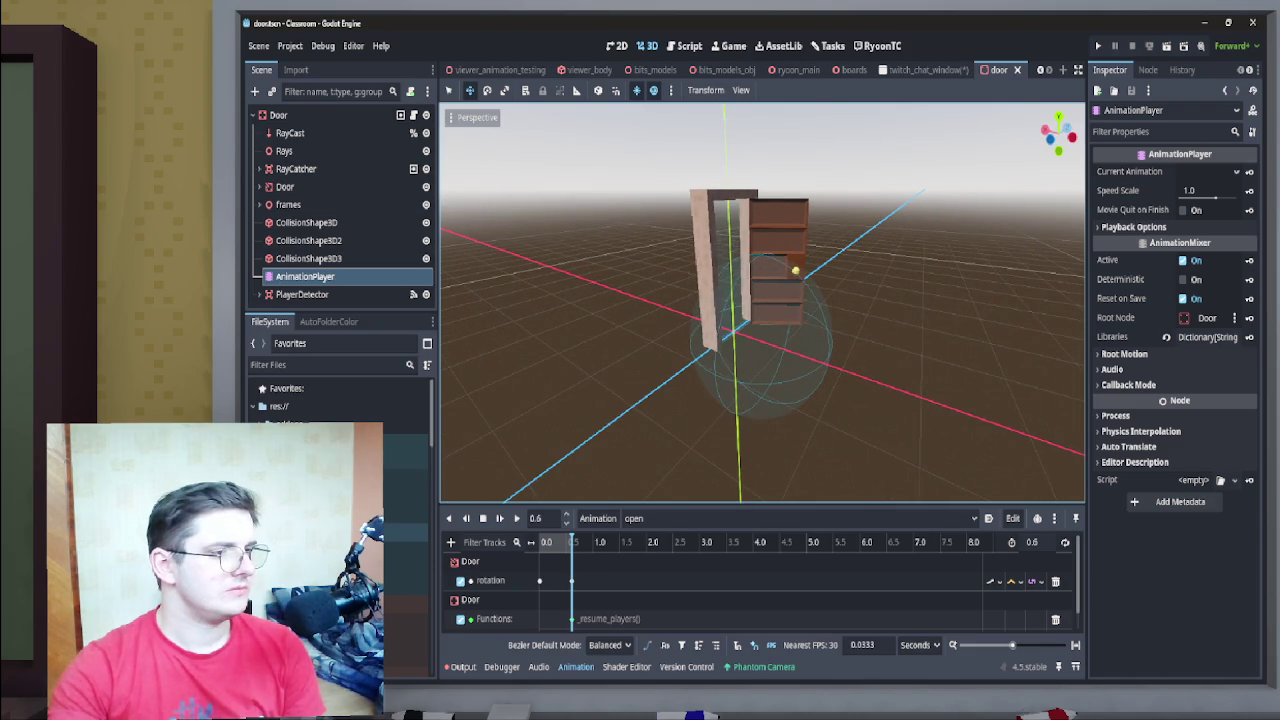
# Select close_door.wav and add an Audio Playback Track to the close animation
pyautogui.click(408, 513)
pyautogui.click(634, 518)
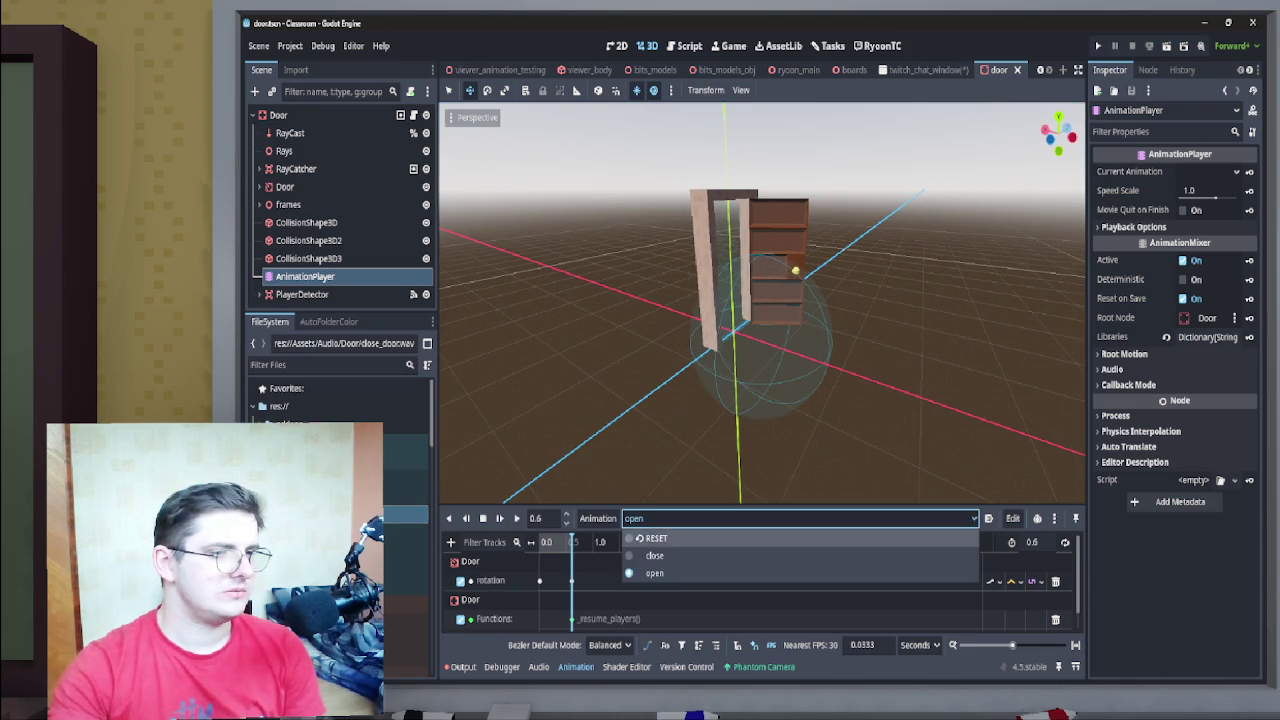
pyautogui.click(650, 551)
pyautogui.click(450, 542)
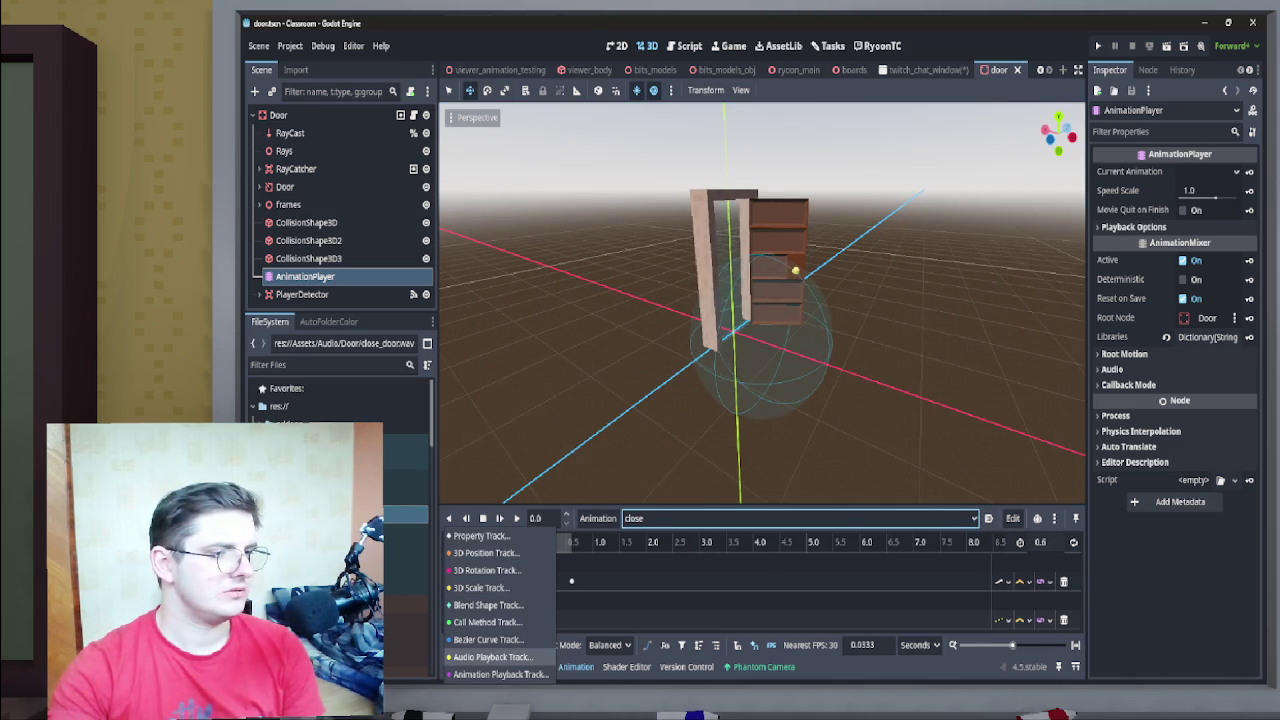
pyautogui.click(492, 657)
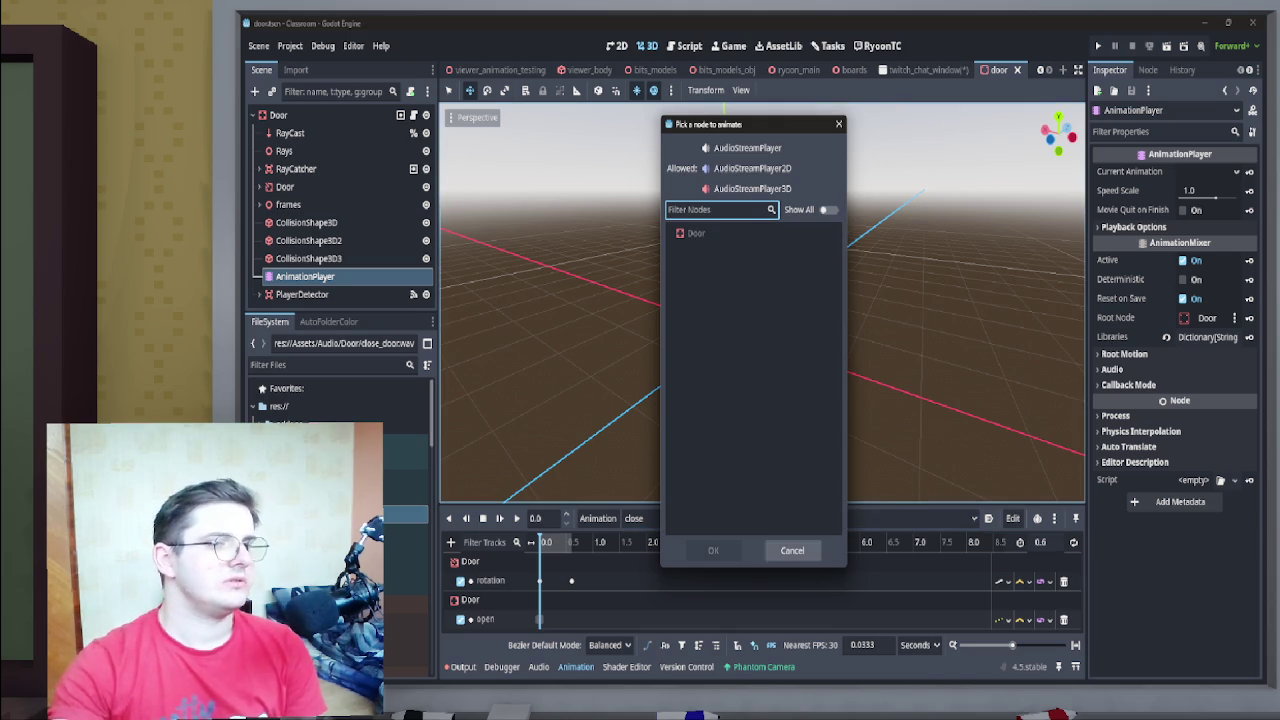
# Add an AudioStreamPlayer3D child under the root Door node and keep its default name
pyautogui.click(792, 550)
pyautogui.click(255, 91)
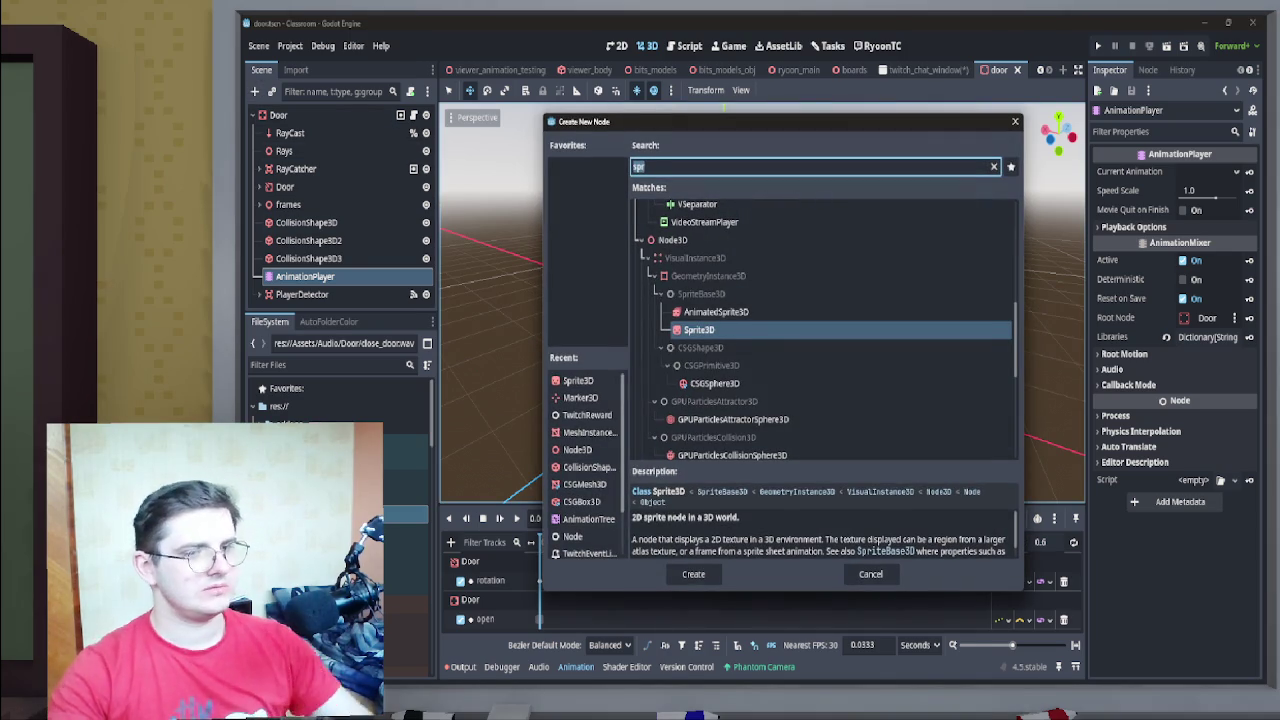
pyautogui.press('Escape')
pyautogui.click(278, 115)
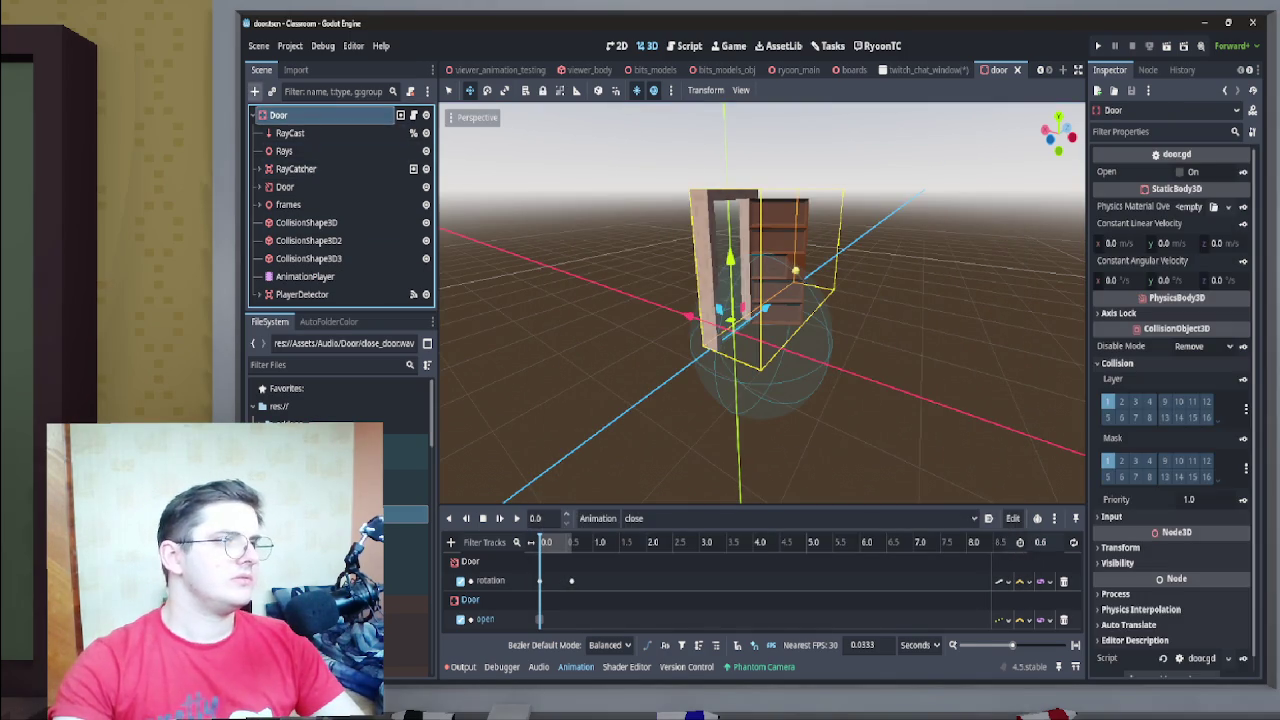
pyautogui.click(255, 91)
pyautogui.write('player')
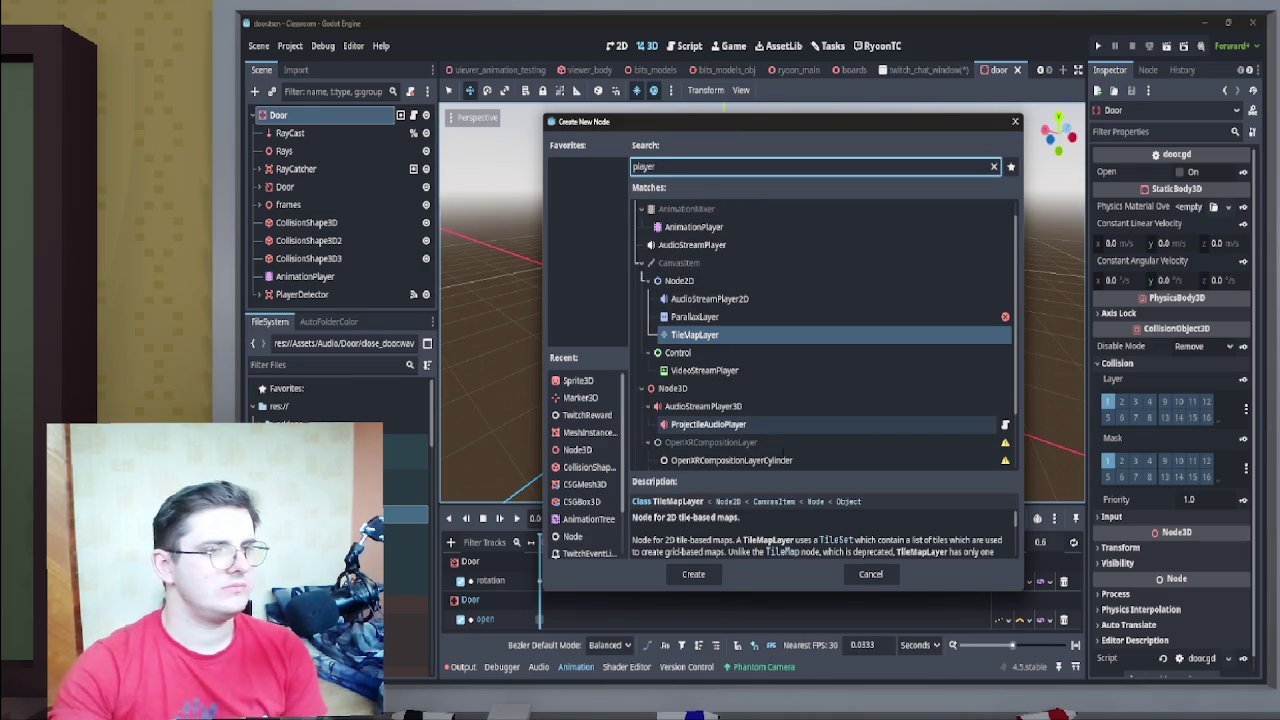
pyautogui.doubleClick(703, 406)
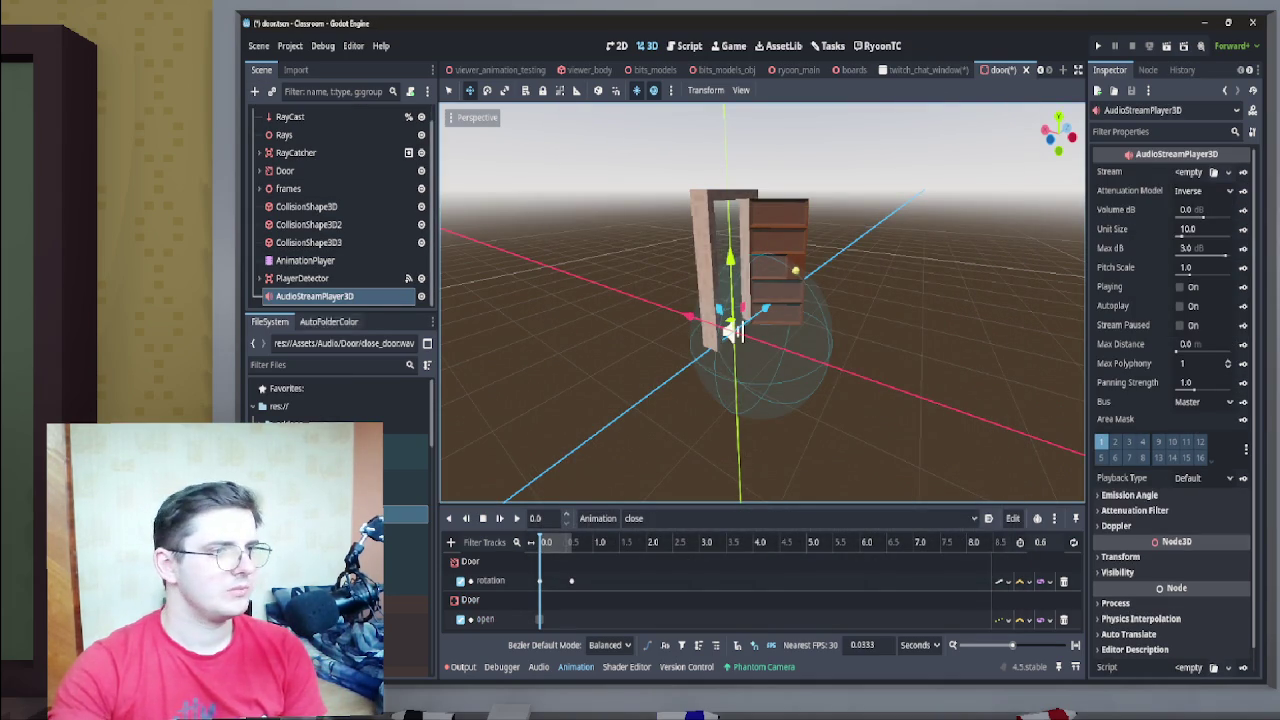
pyautogui.press('F2')
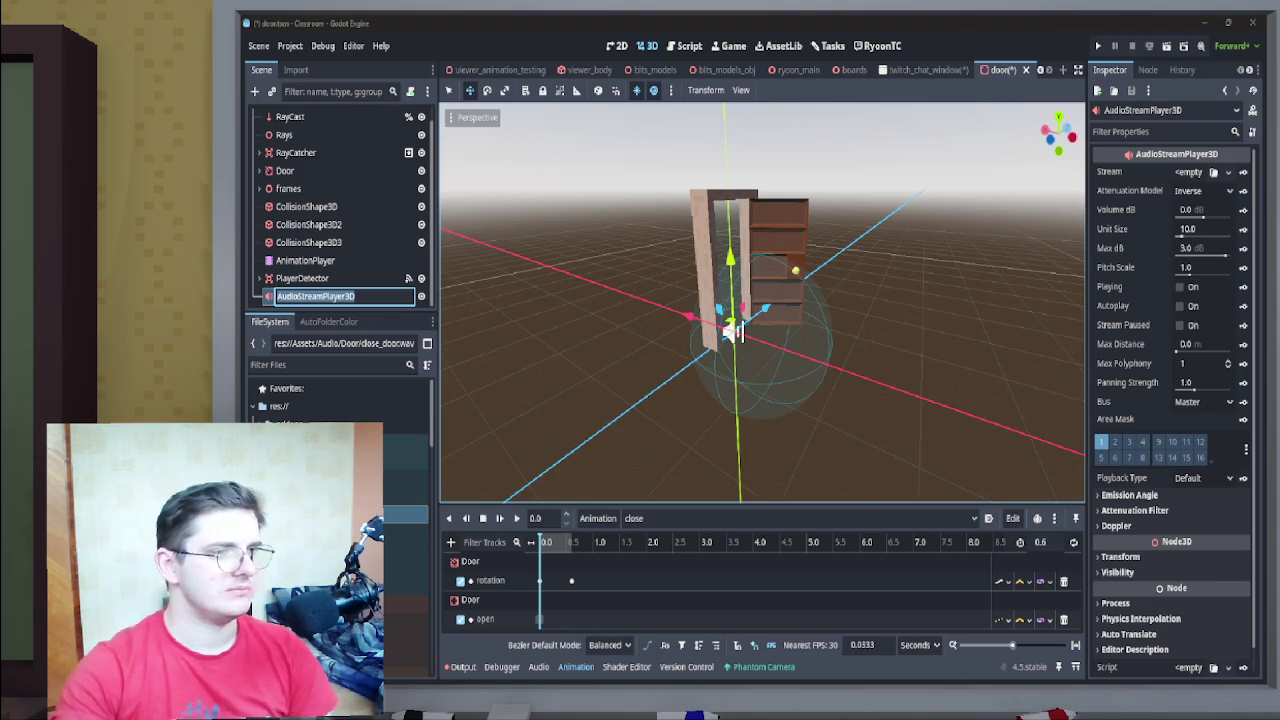
pyautogui.press('Return')
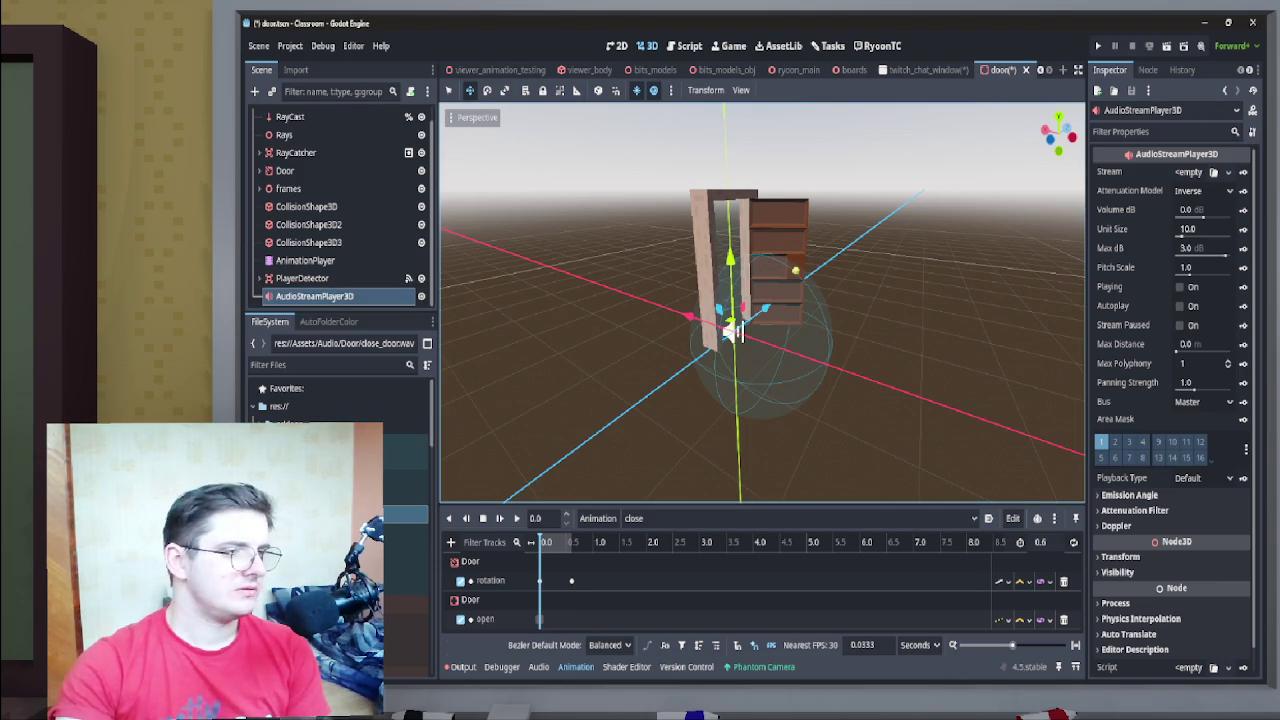
# Add an Audio Playback Track to the close animation targeting AudioStreamPlayer3D
pyautogui.click(450, 542)
pyautogui.click(500, 674)
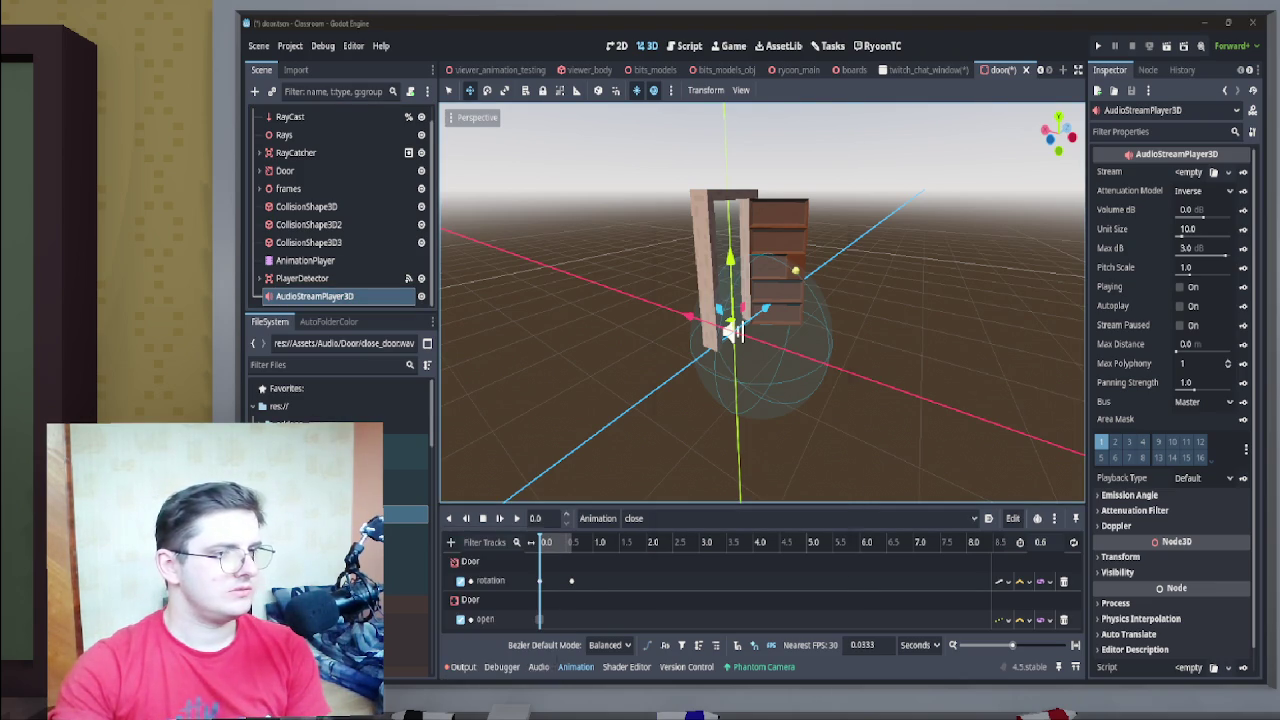
pyautogui.click(793, 550)
pyautogui.click(450, 542)
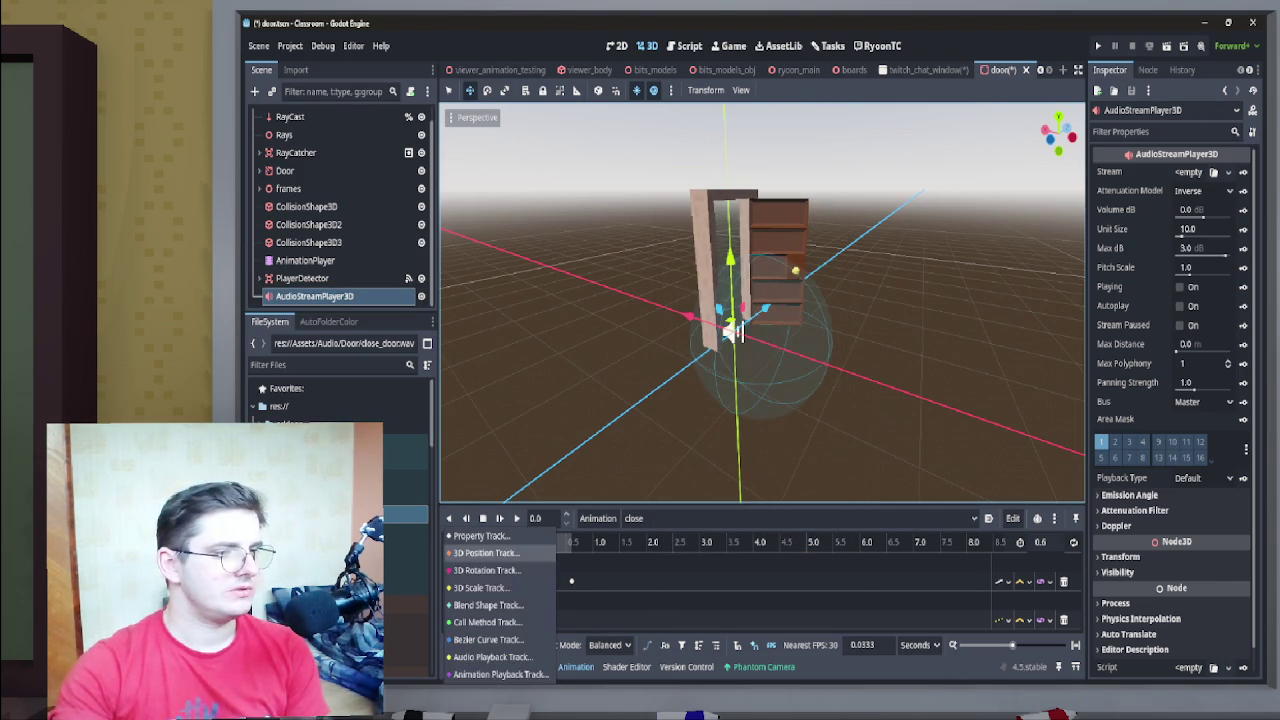
pyautogui.click(500, 660)
pyautogui.click(732, 250)
pyautogui.click(713, 550)
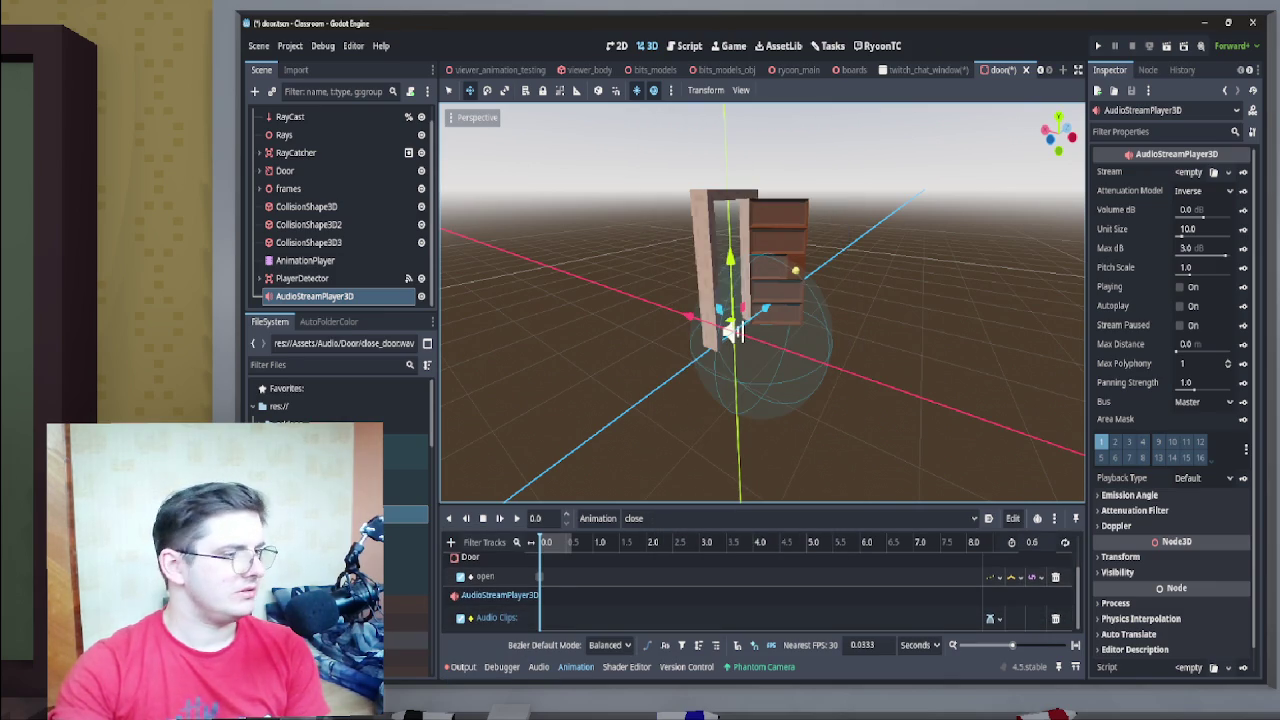
# Place close_door.wav on the audio track at the timeline start and play the animation
pyautogui.moveTo(410, 513)
pyautogui.mouseDown()
pyautogui.moveTo(600, 645)
pyautogui.moveTo(560, 617)
pyautogui.mouseUp()
pyautogui.click(568, 617)
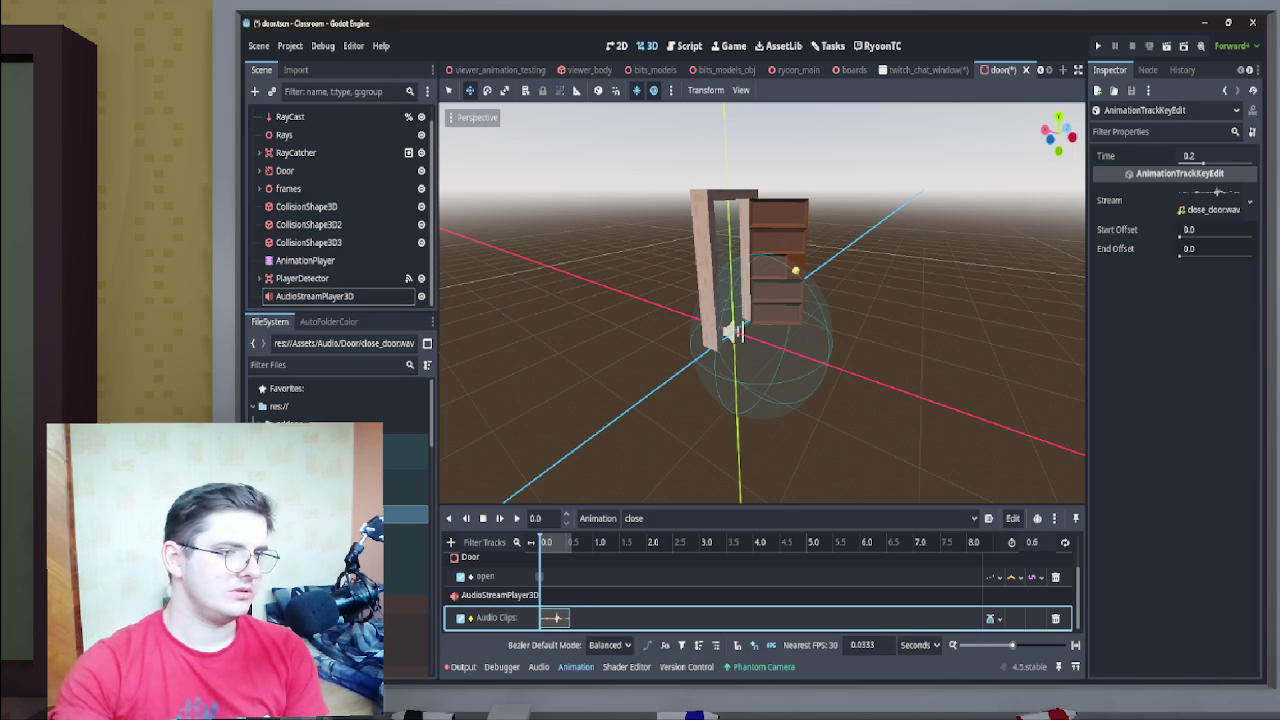
pyautogui.moveTo(557, 617); pyautogui.dragTo(556, 618)
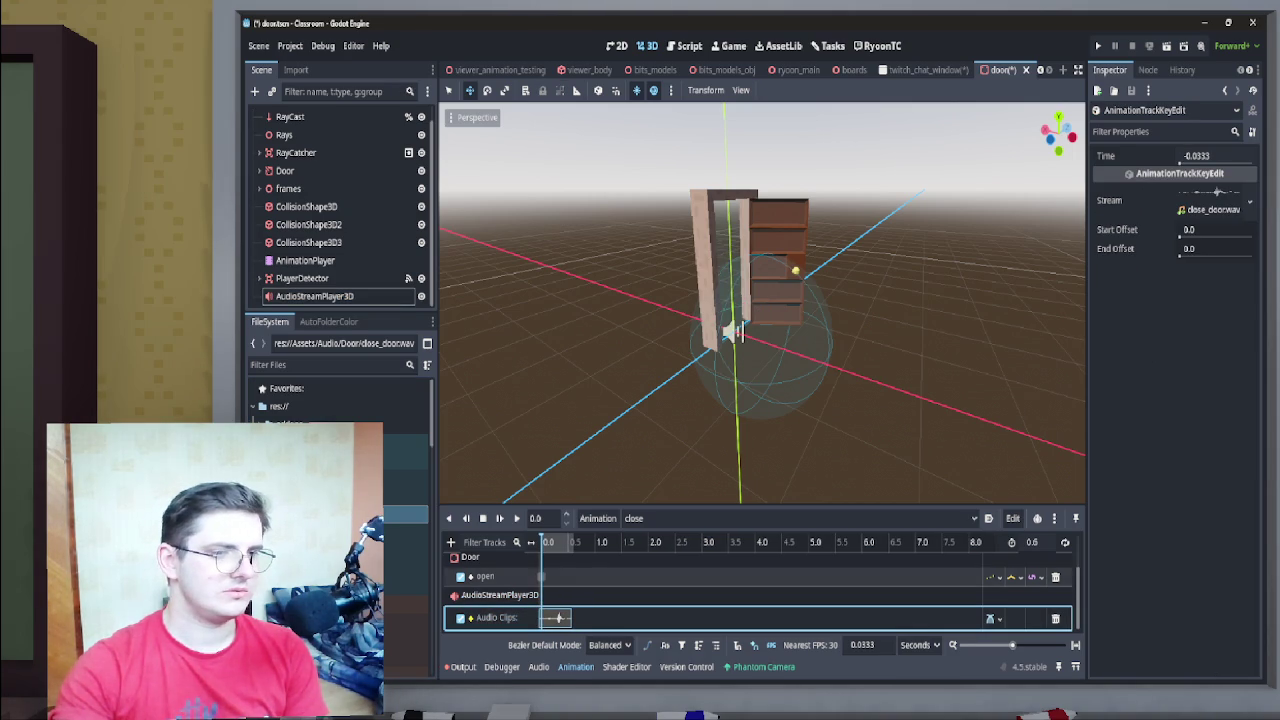
pyautogui.click(516, 518)
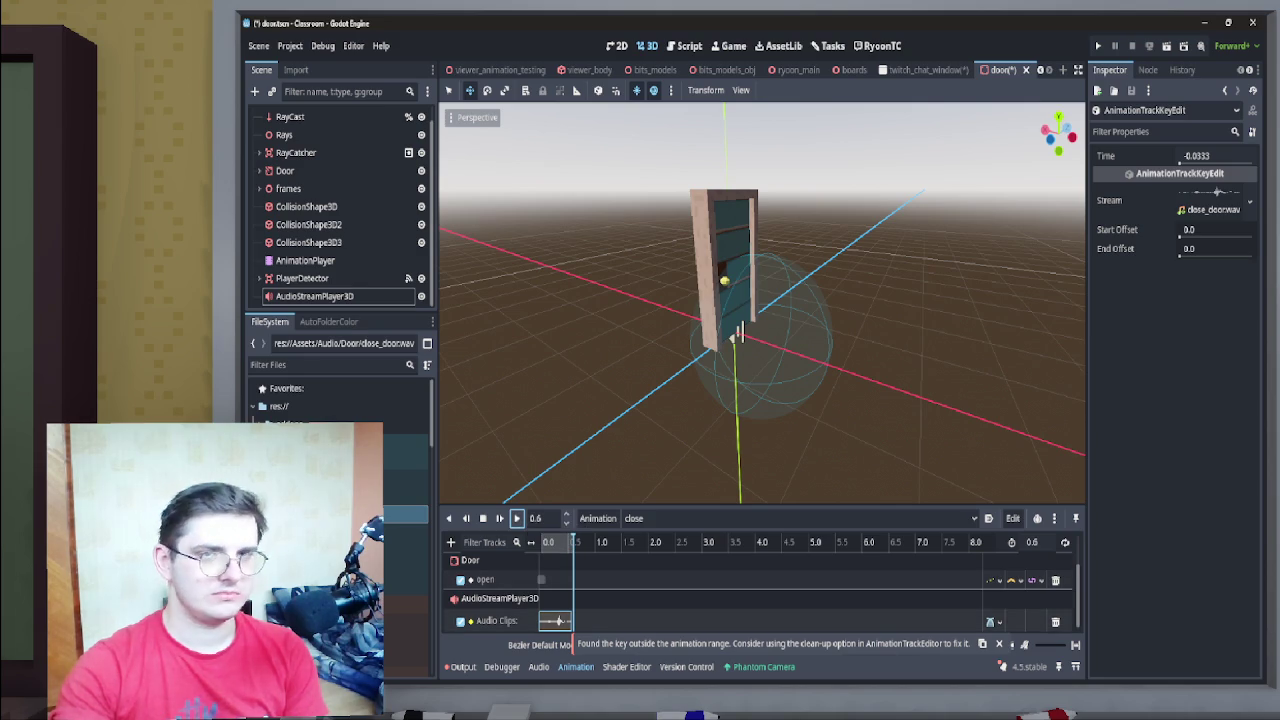
# Raise the AudioStreamPlayer3D volume to about 42 dB and replay the close animation
pyautogui.click(800, 620)
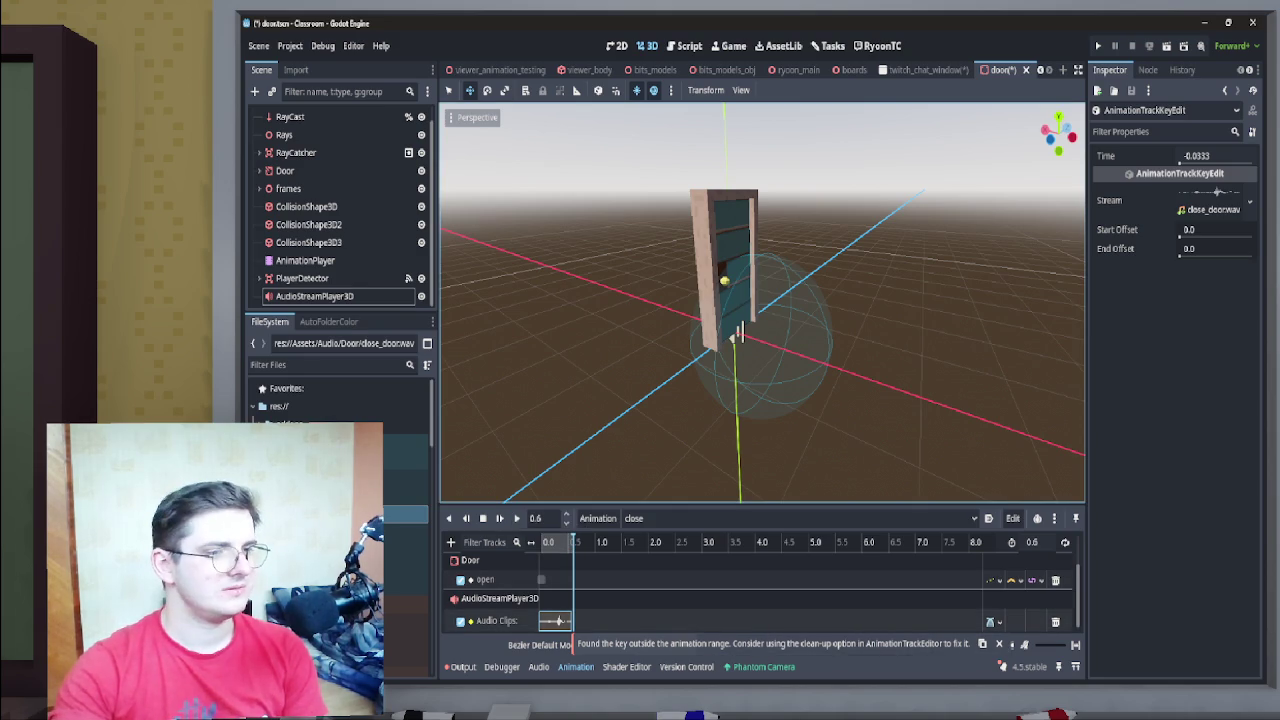
pyautogui.click(738, 335)
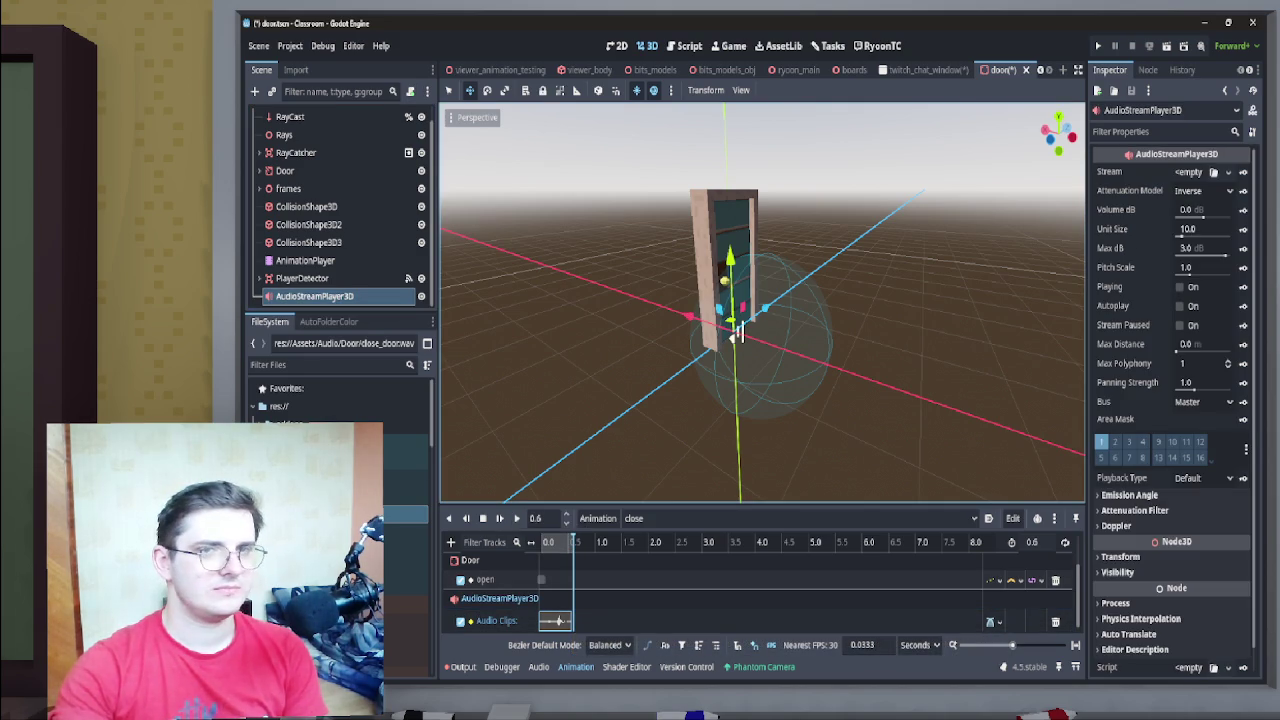
pyautogui.moveTo(1203, 215); pyautogui.dragTo(1255, 215)
pyautogui.click(516, 518)
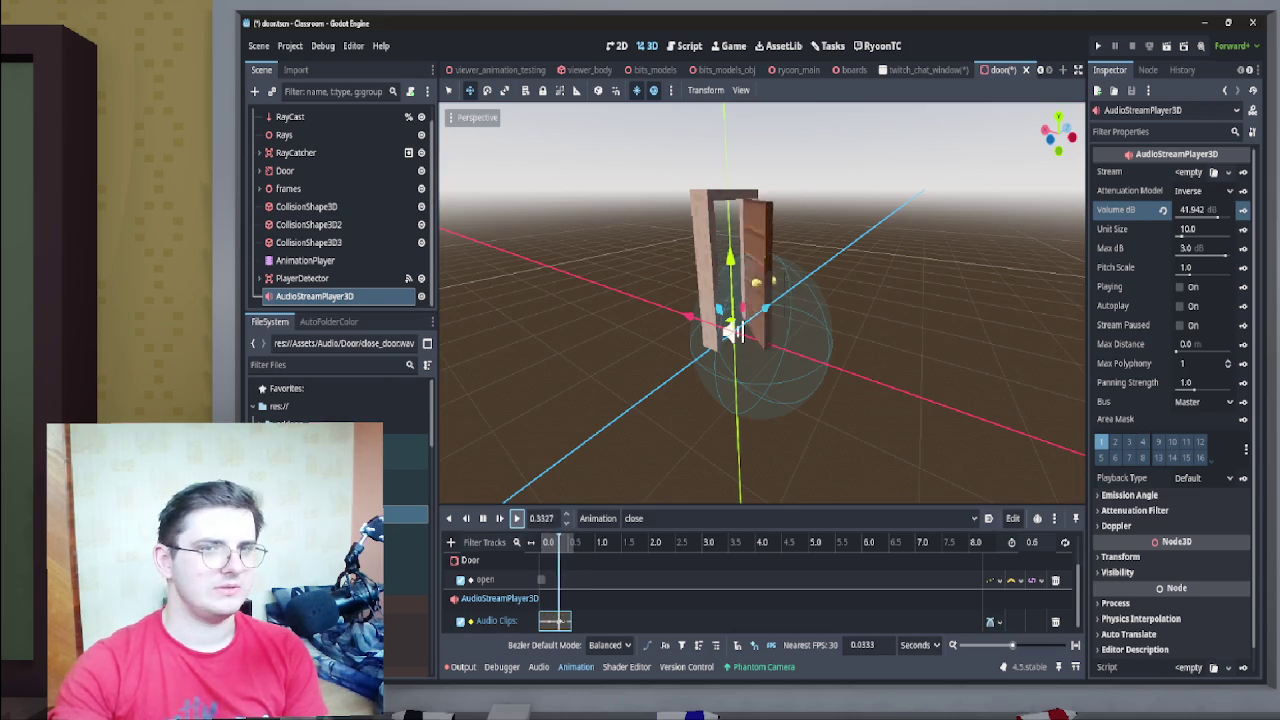
# Preview the close_door.wav stream and snap its key to exactly 0.0 seconds
pyautogui.click(555, 620)
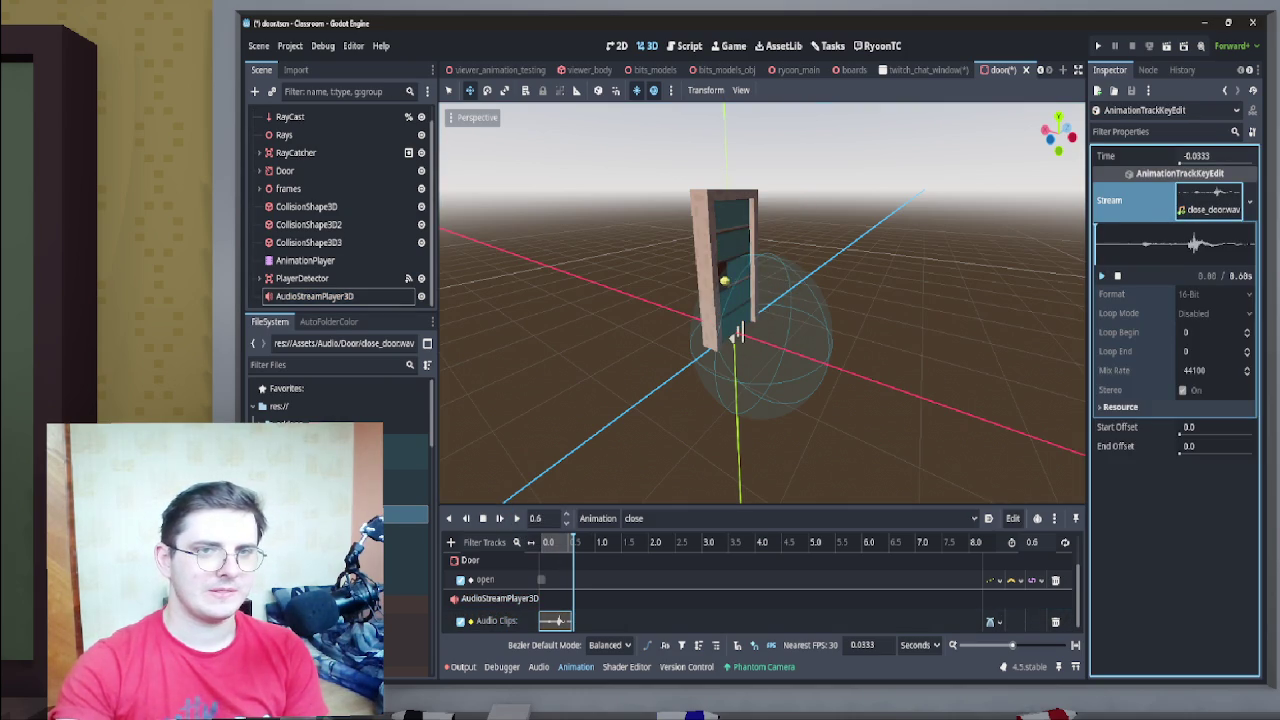
pyautogui.click(1102, 276)
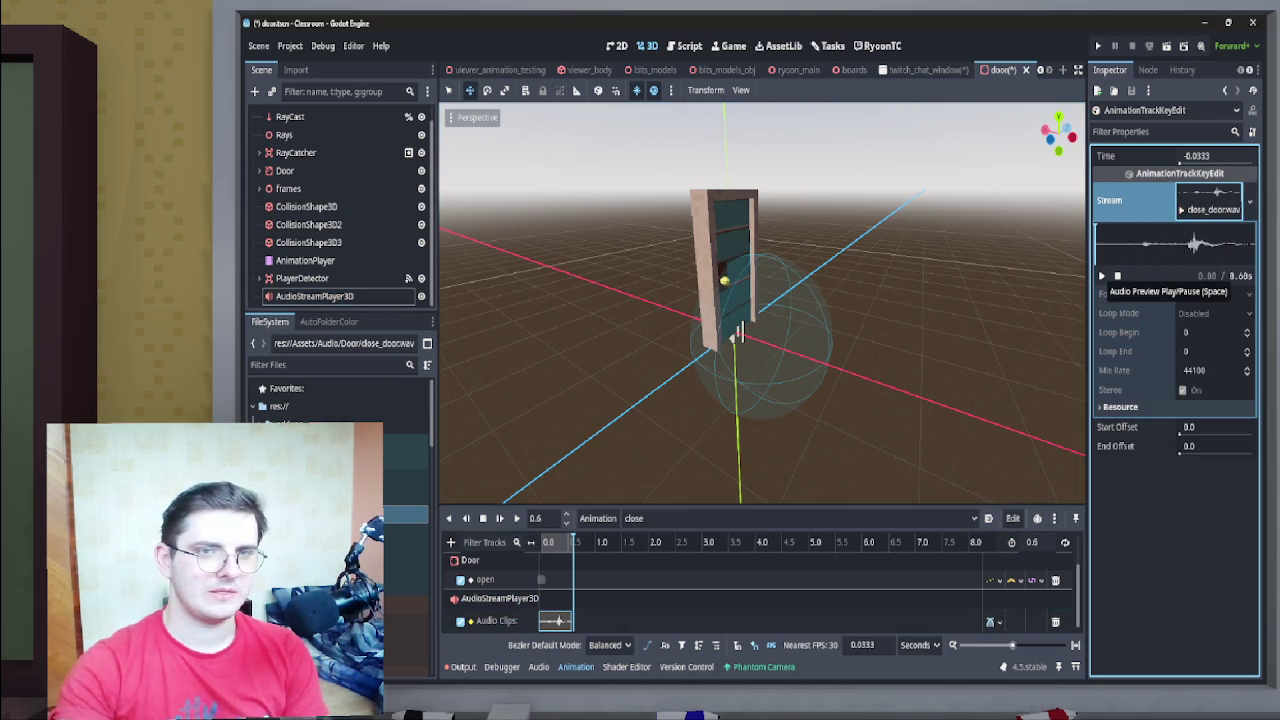
pyautogui.click(1102, 276)
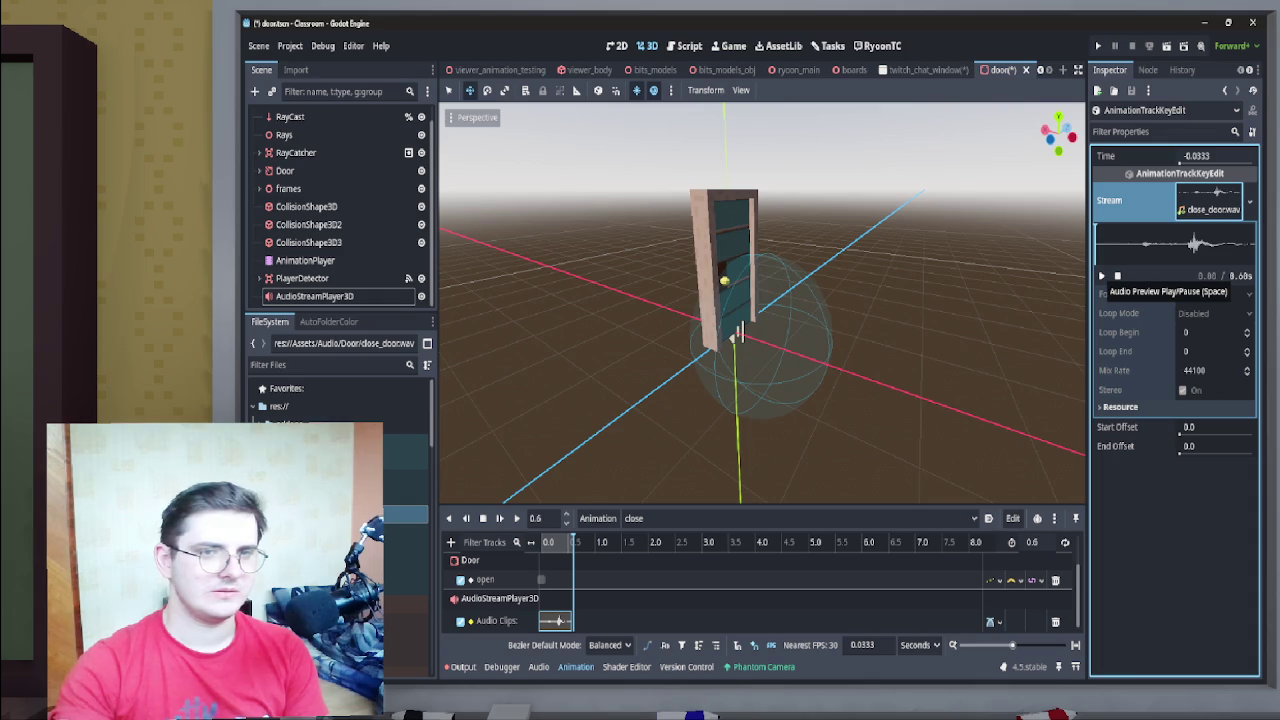
pyautogui.click(500, 621)
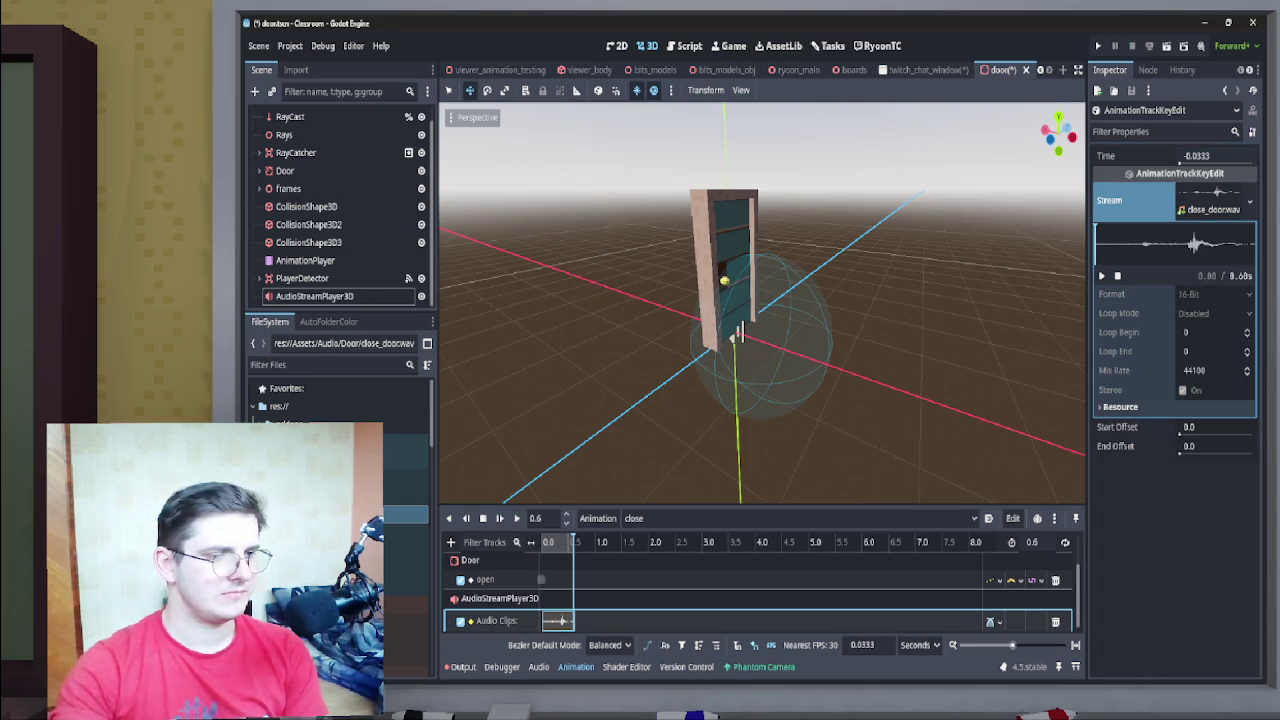
pyautogui.moveTo(560, 621); pyautogui.dragTo(562, 621)
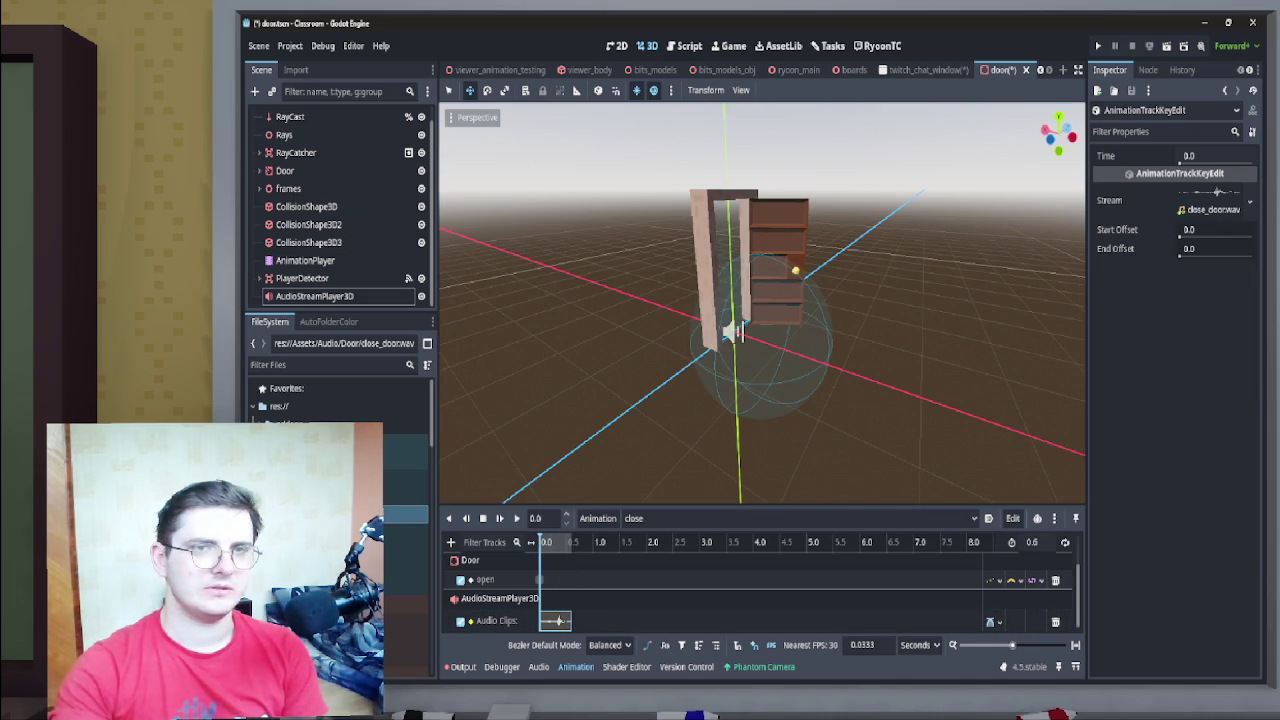
# Replay the close animation several times to judge the door sound's timing
pyautogui.click(516, 518)
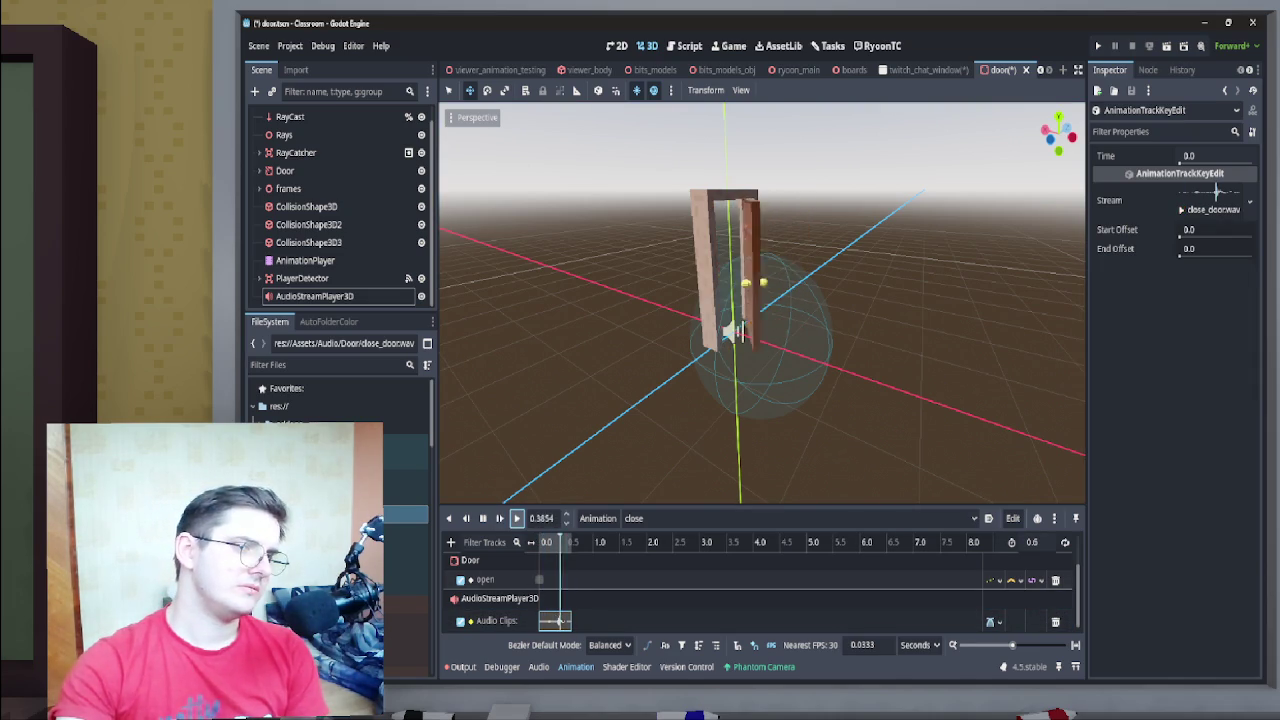
pyautogui.click(516, 518)
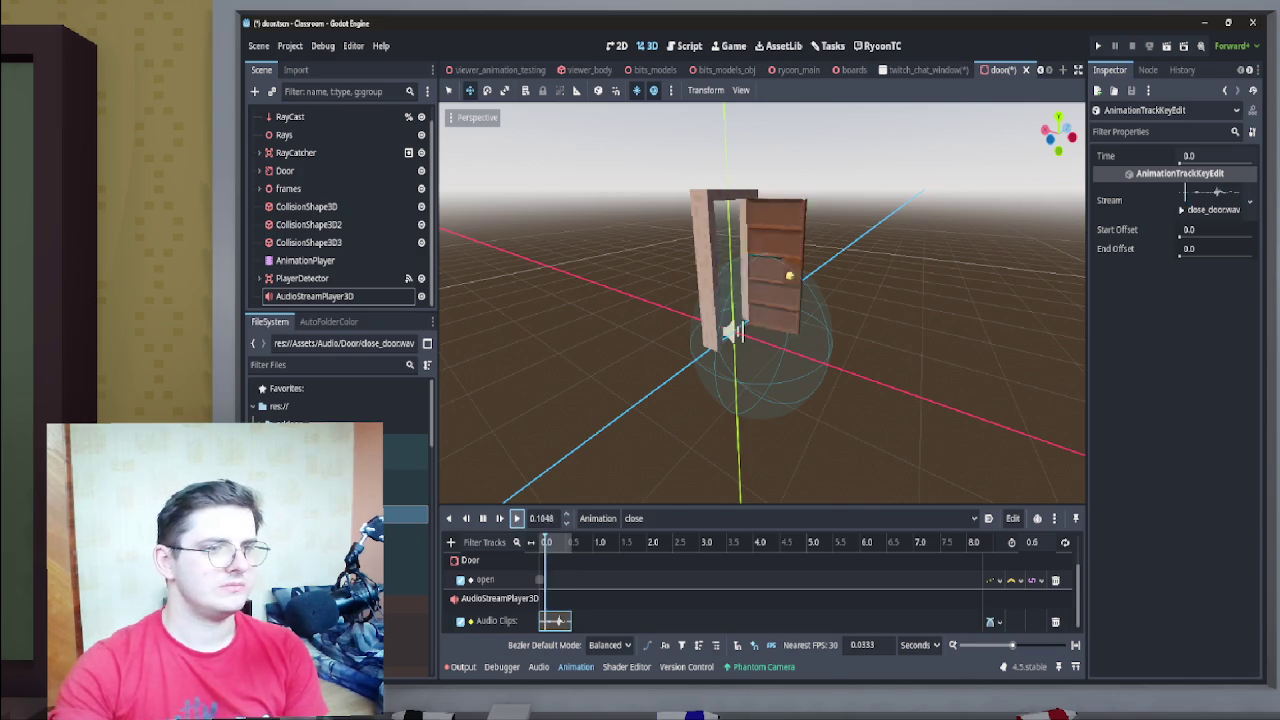
pyautogui.click(516, 518)
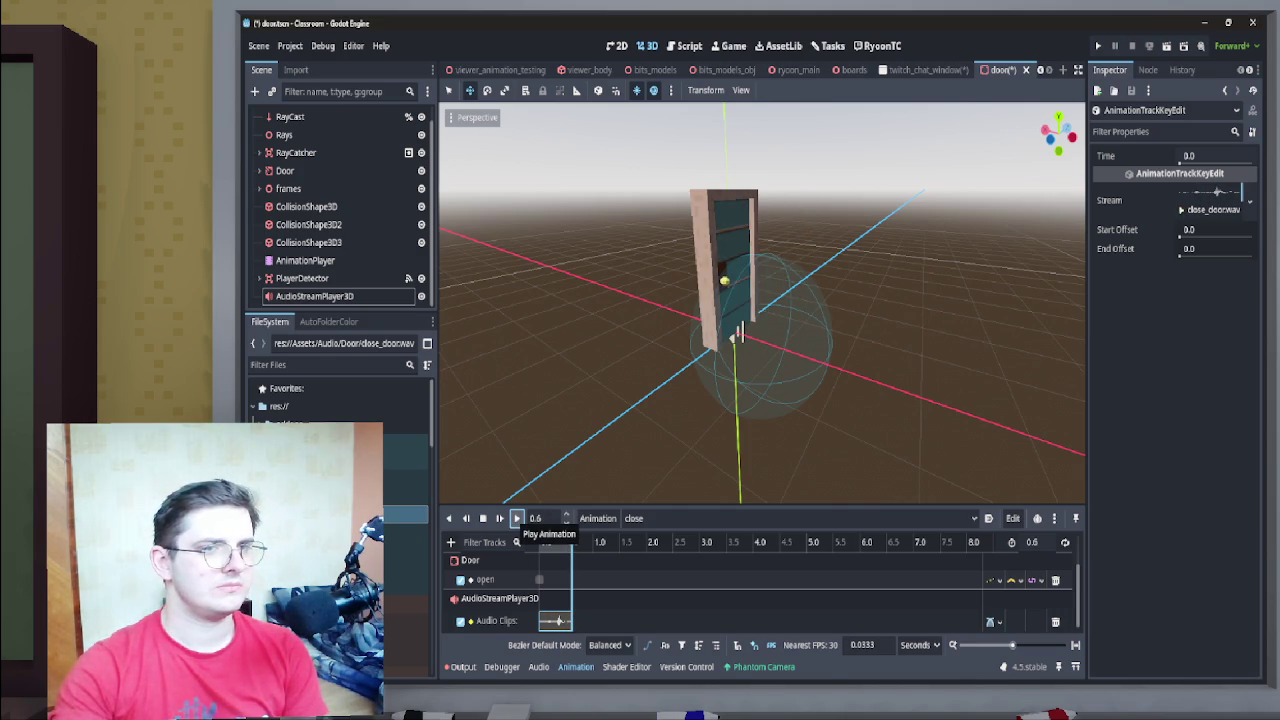
pyautogui.click(516, 518)
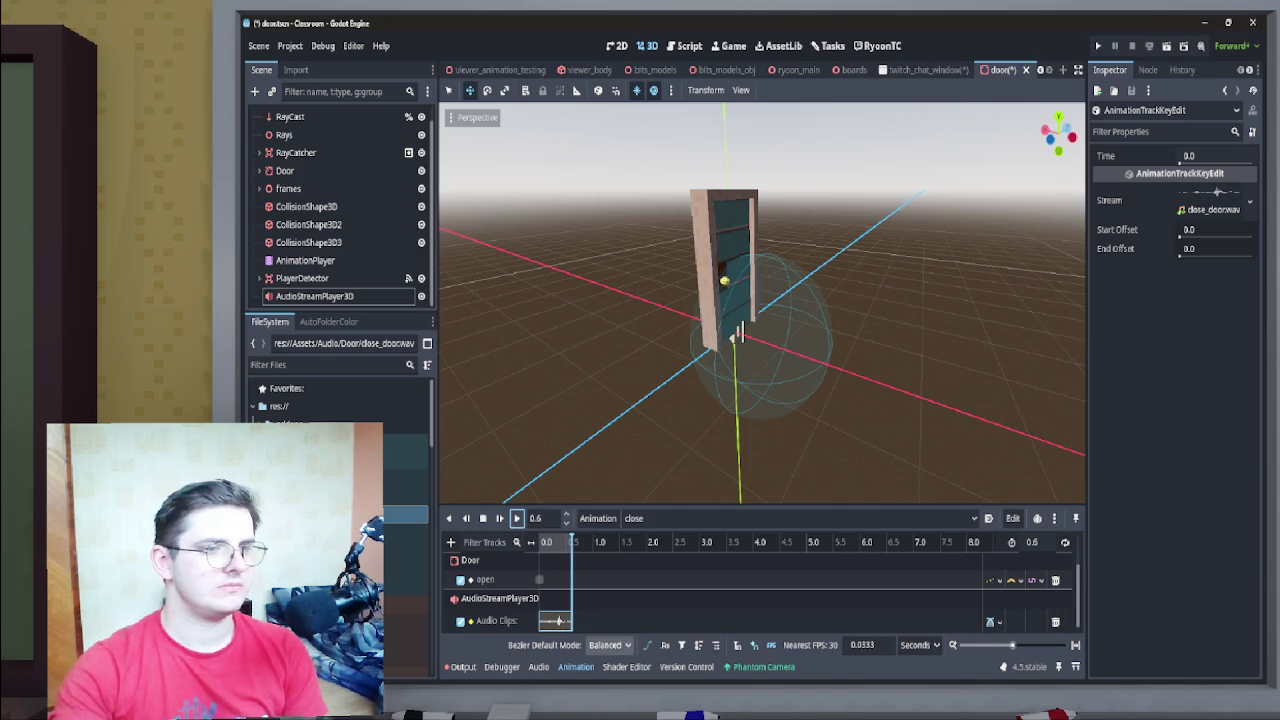
pyautogui.click(556, 621)
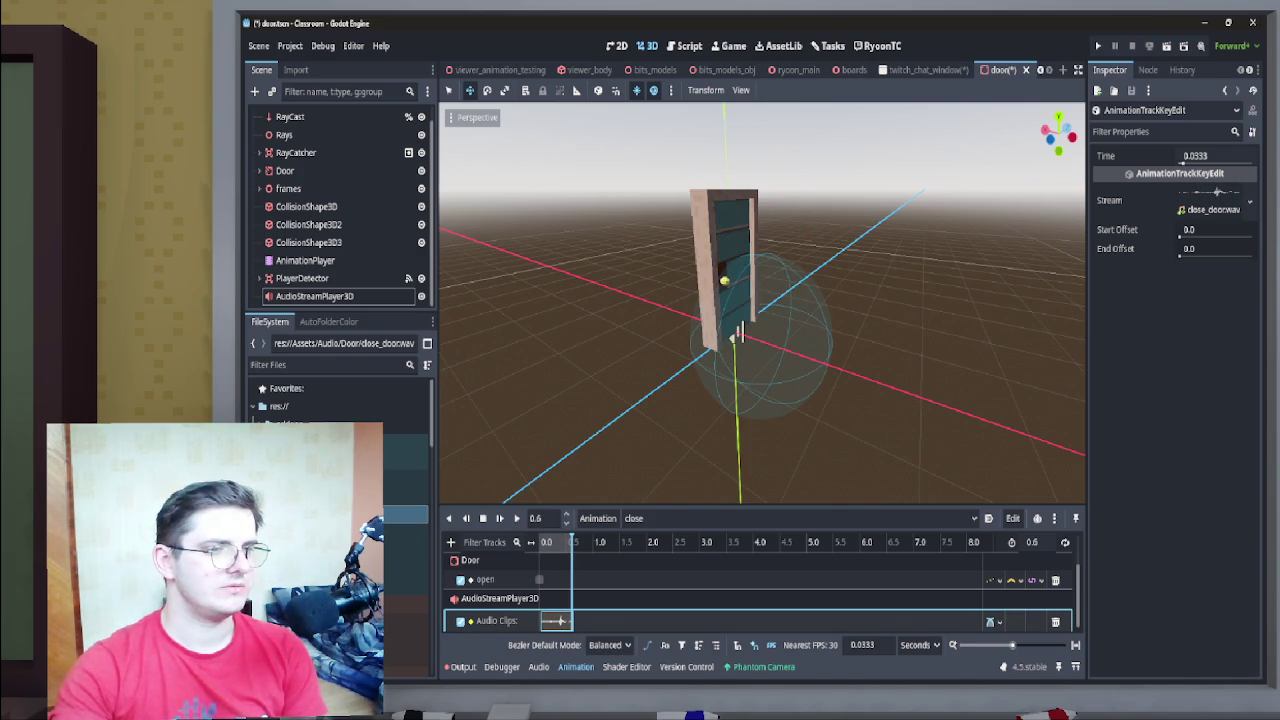
pyautogui.click(516, 518)
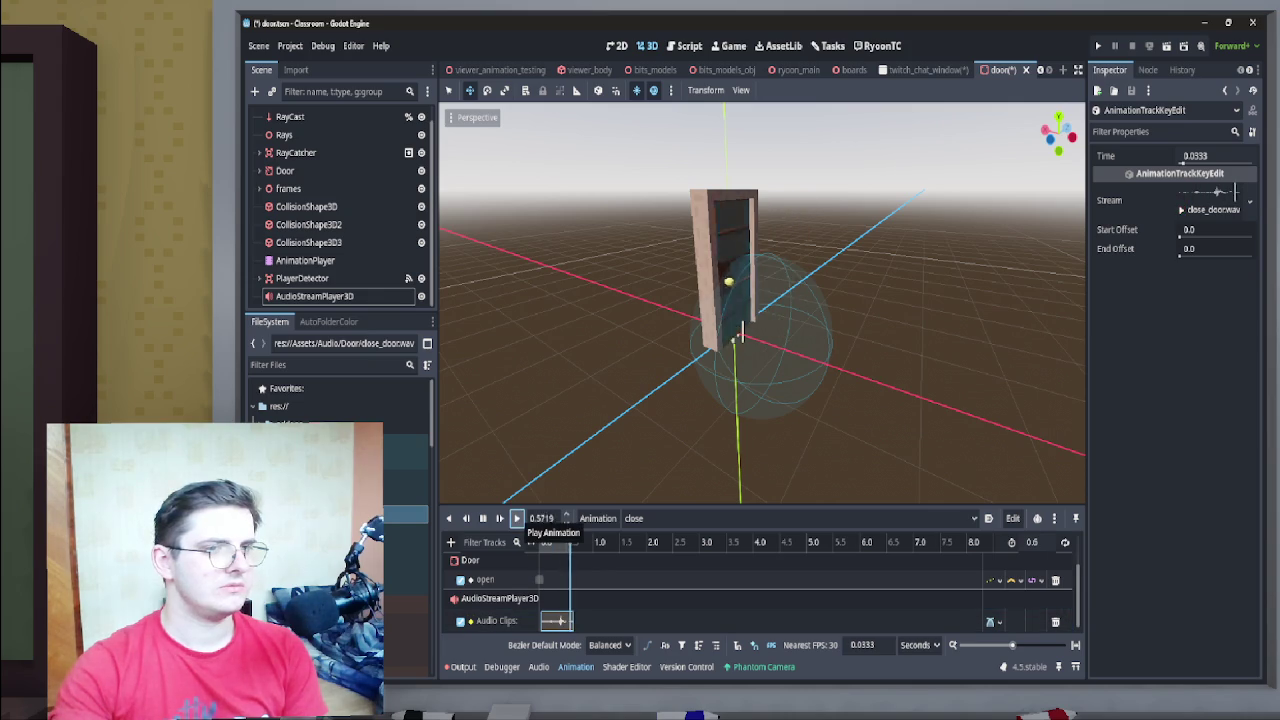
pyautogui.click(516, 518)
pyautogui.click(562, 621)
# Try delaying the sound key to 0.1333 s and 0.2 s, then settle it at 0.1 s
pyautogui.moveTo(562, 621); pyautogui.dragTo(567, 621)
pyautogui.click(516, 518)
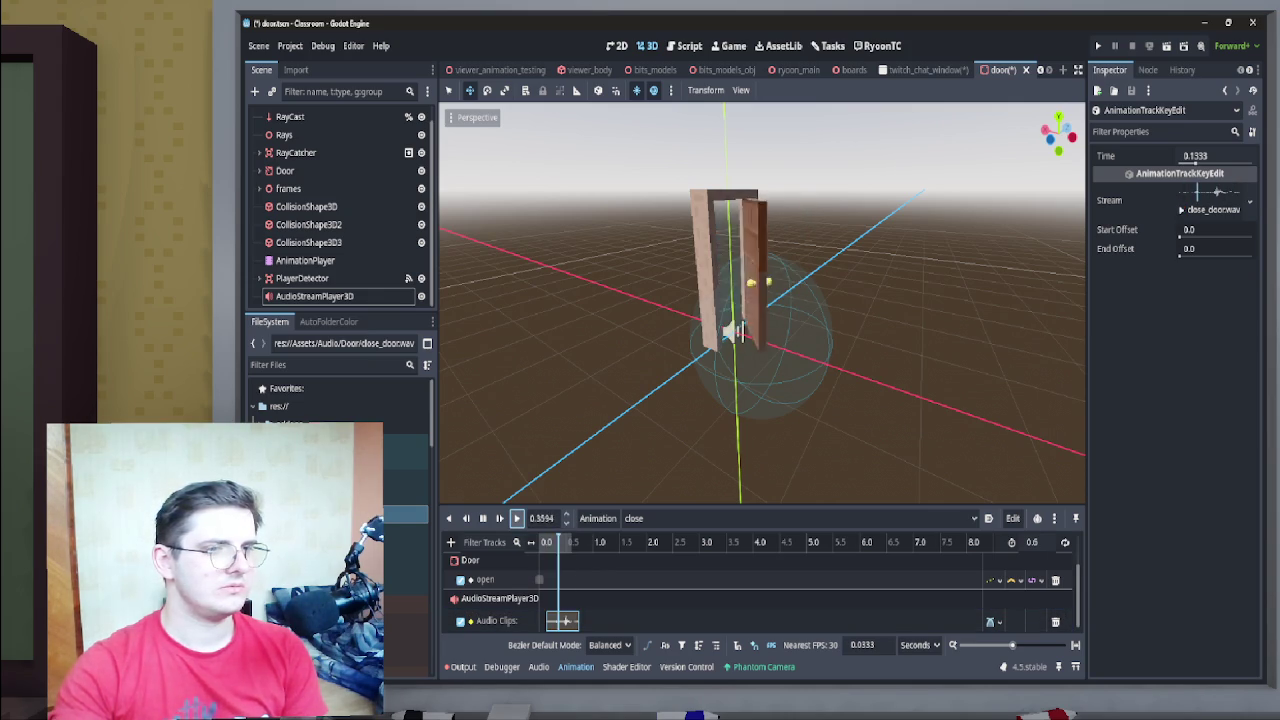
pyautogui.click(516, 518)
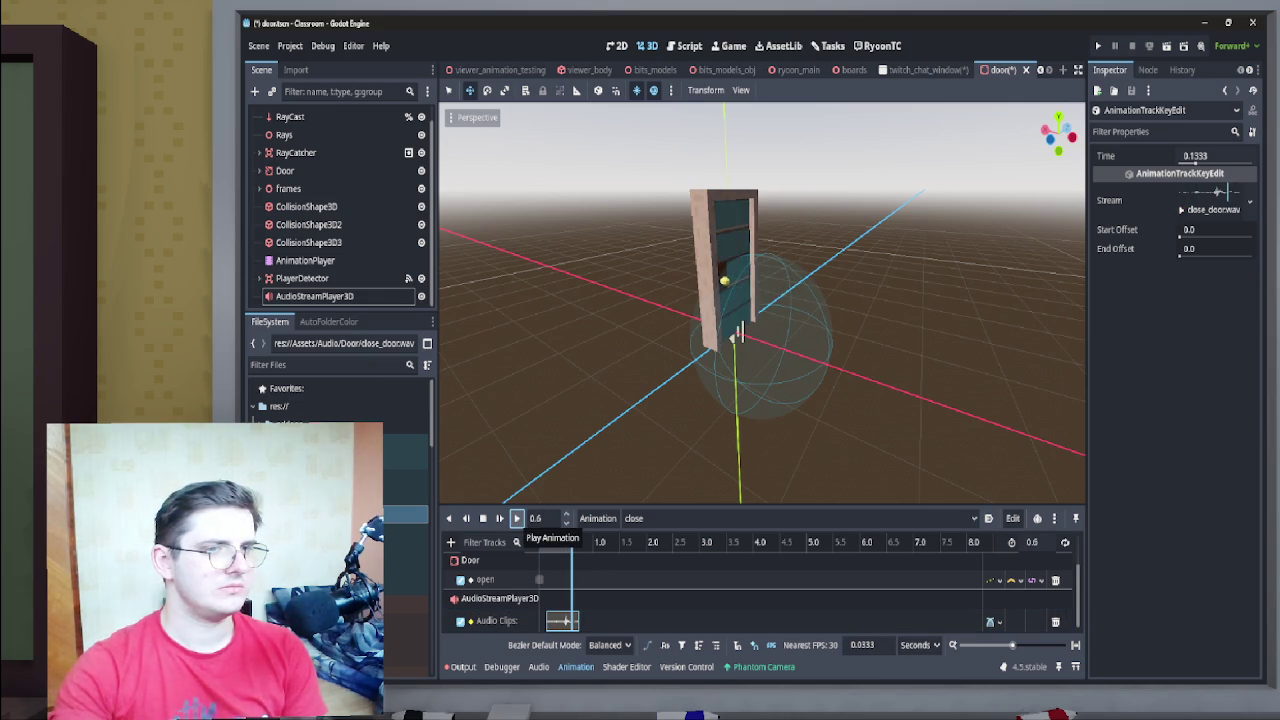
pyautogui.click(516, 518)
pyautogui.click(566, 621)
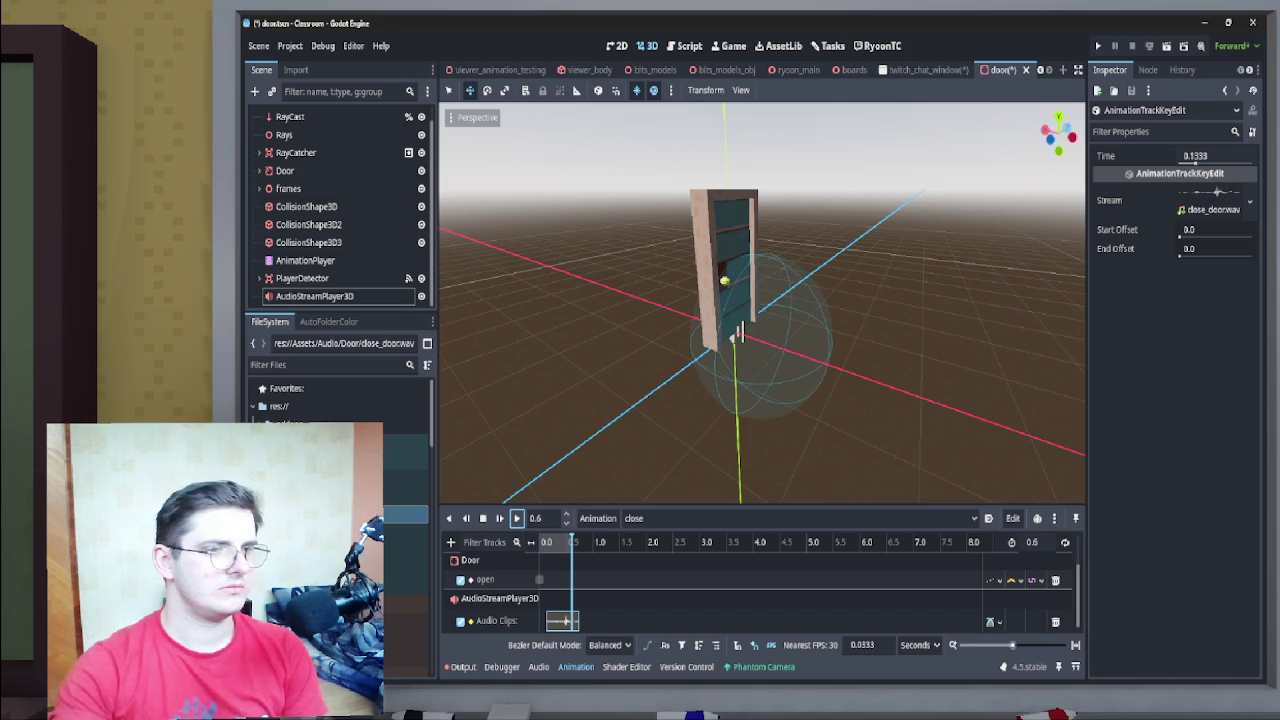
pyautogui.moveTo(566, 621); pyautogui.dragTo(570, 621)
pyautogui.click(516, 518)
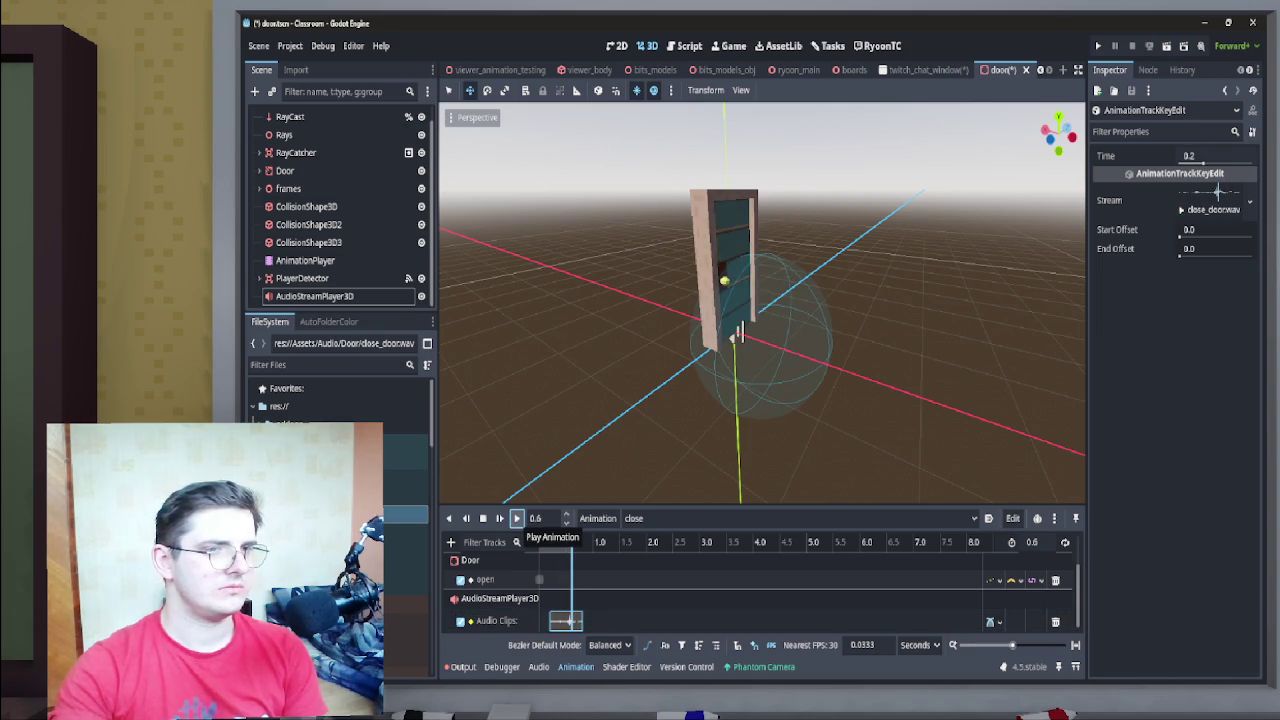
pyautogui.moveTo(566, 621); pyautogui.dragTo(562, 621)
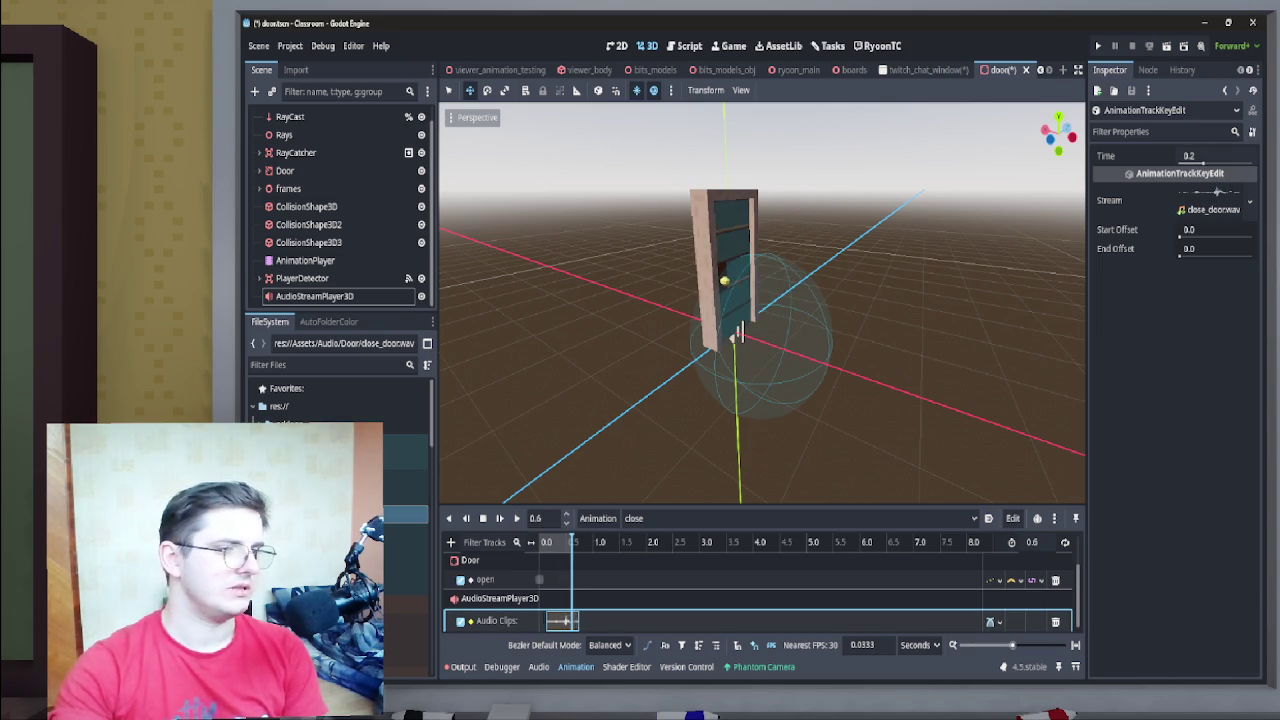
pyautogui.click(516, 518)
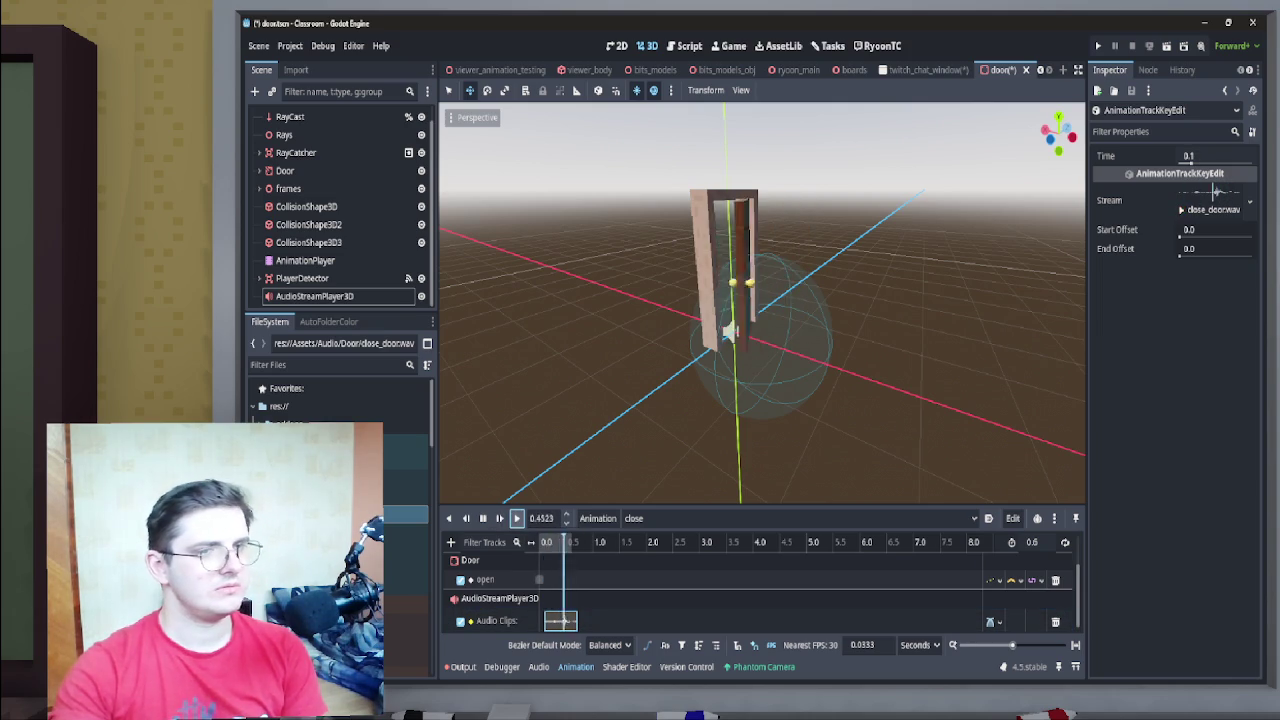
# Replay the close animation from different angles with the sound at 0.1 s
pyautogui.moveTo(760, 400); pyautogui.dragTo(860, 400)
pyautogui.click(516, 518)
pyautogui.click(516, 518)
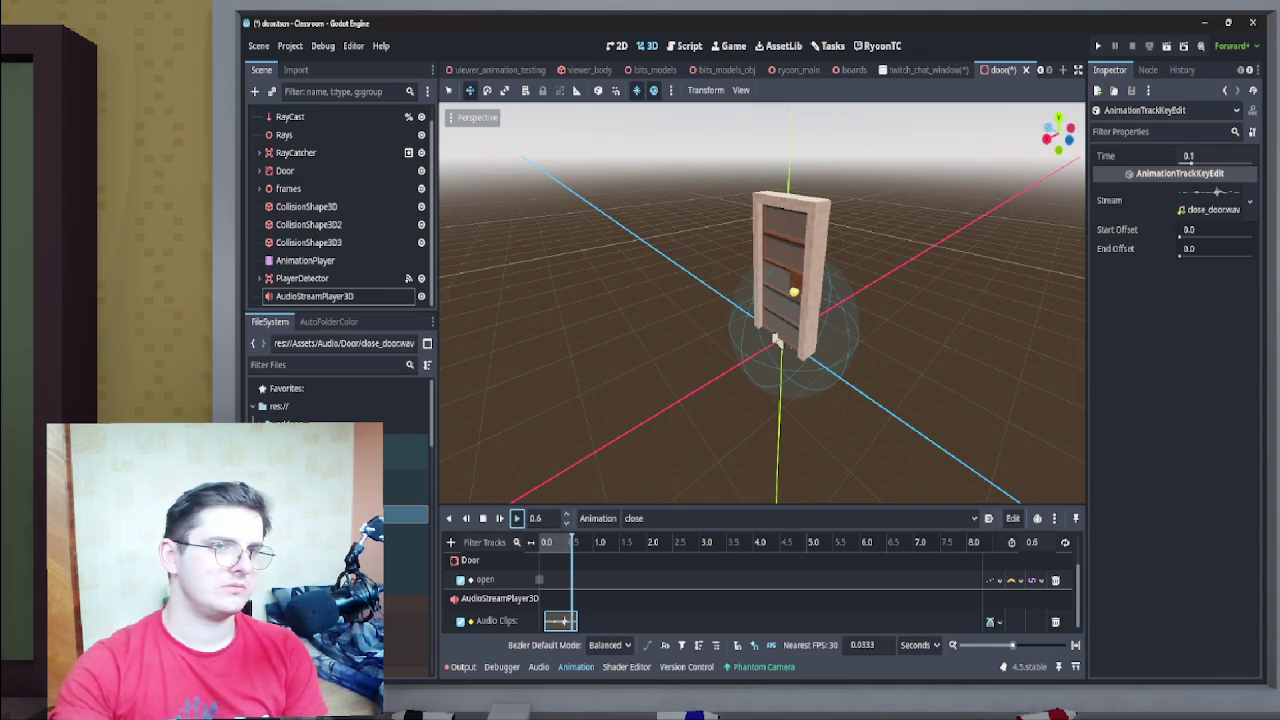
pyautogui.click(516, 518)
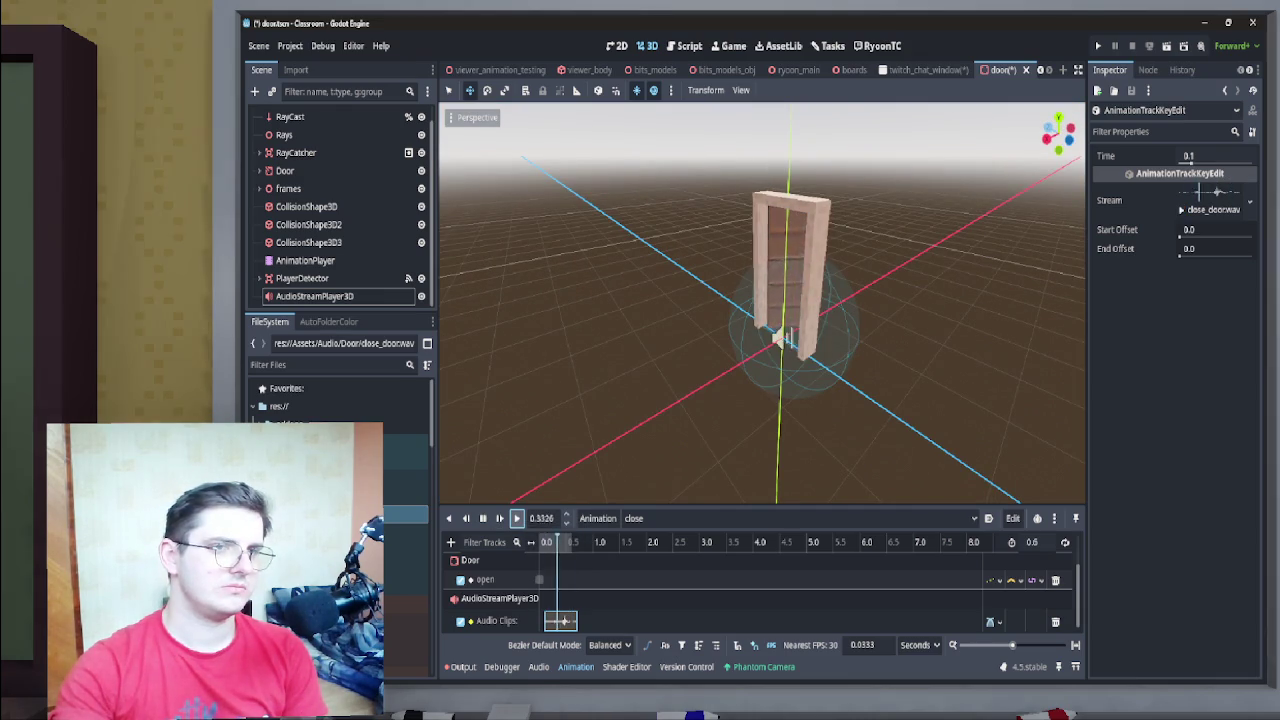
pyautogui.click(516, 518)
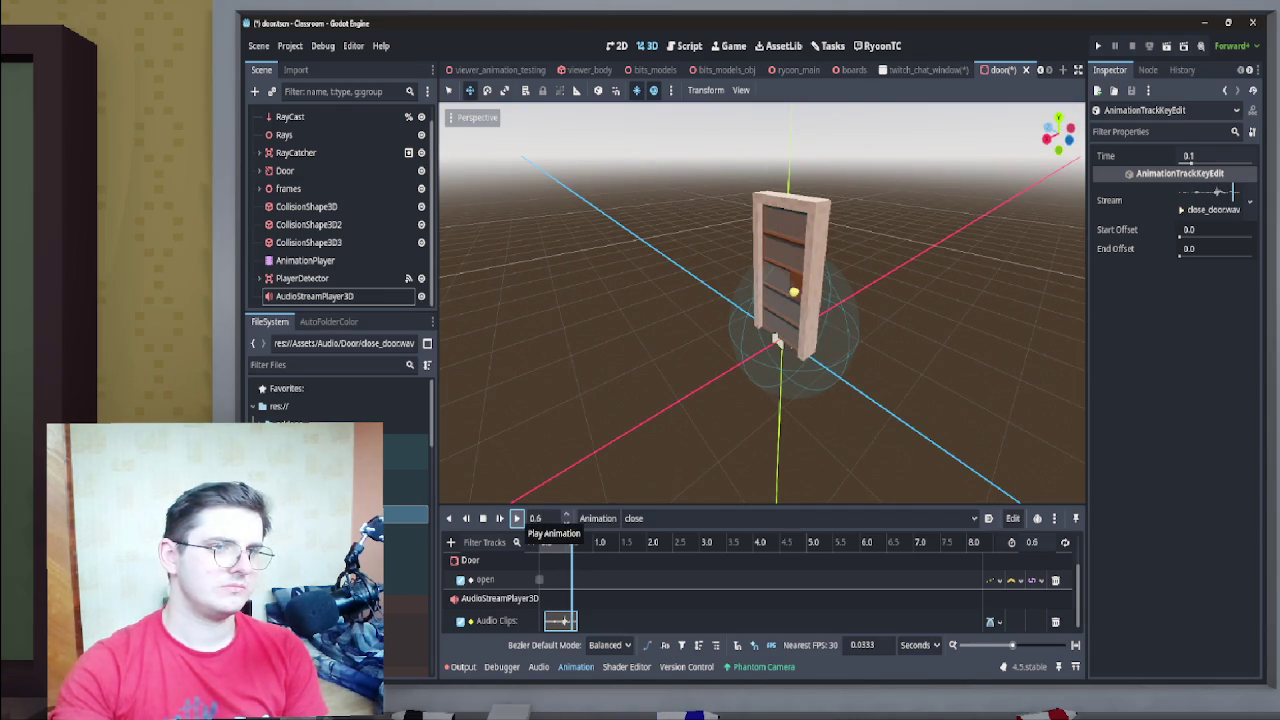
pyautogui.click(516, 518)
pyautogui.click(516, 518)
pyautogui.moveTo(640, 300)
pyautogui.mouseDown()
pyautogui.moveTo(760, 300)
pyautogui.moveTo(680, 300)
pyautogui.mouseUp()
pyautogui.click(315, 296)
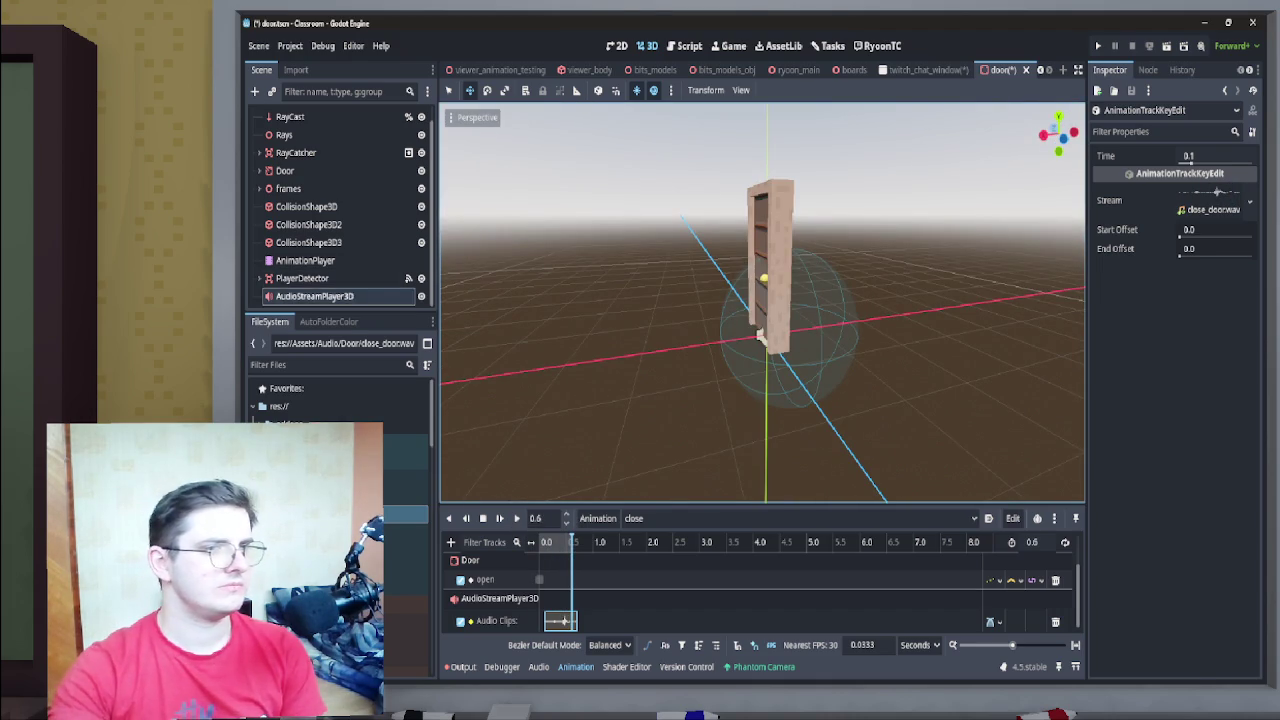
# Reset Volume dB to 0, then try -5 dB while replaying the close animation
pyautogui.click(1162, 209)
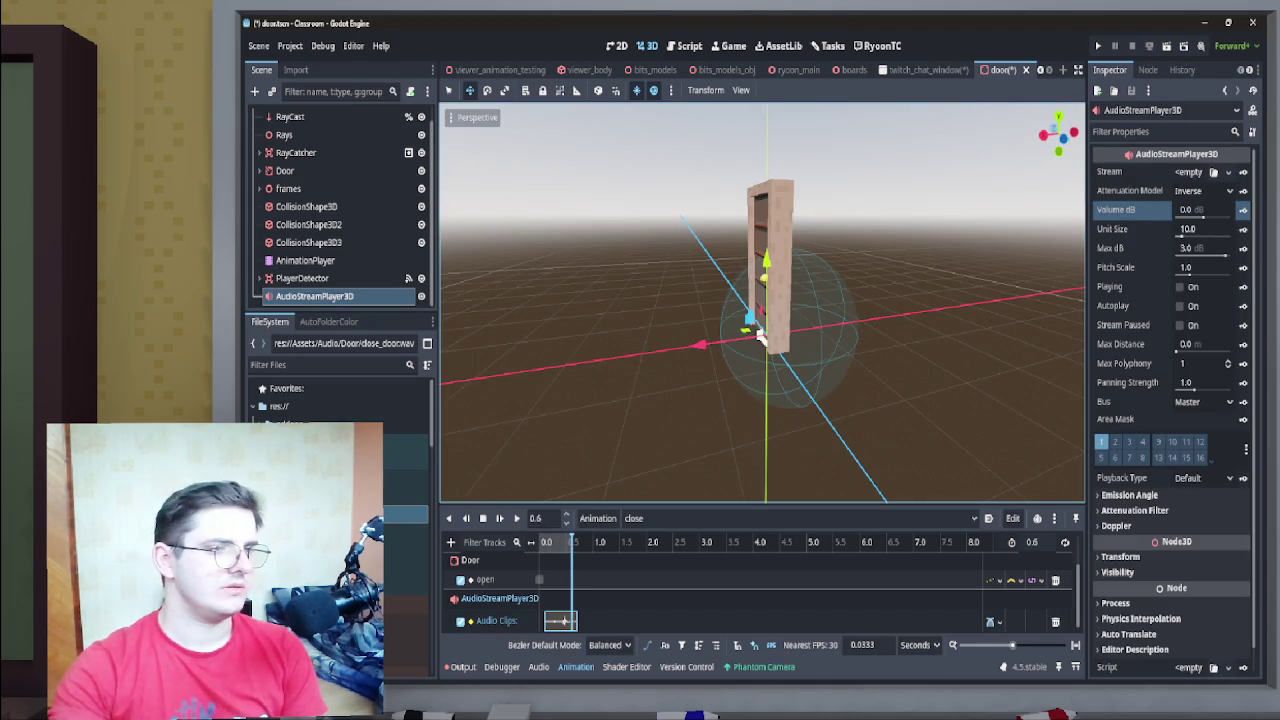
pyautogui.click(517, 519)
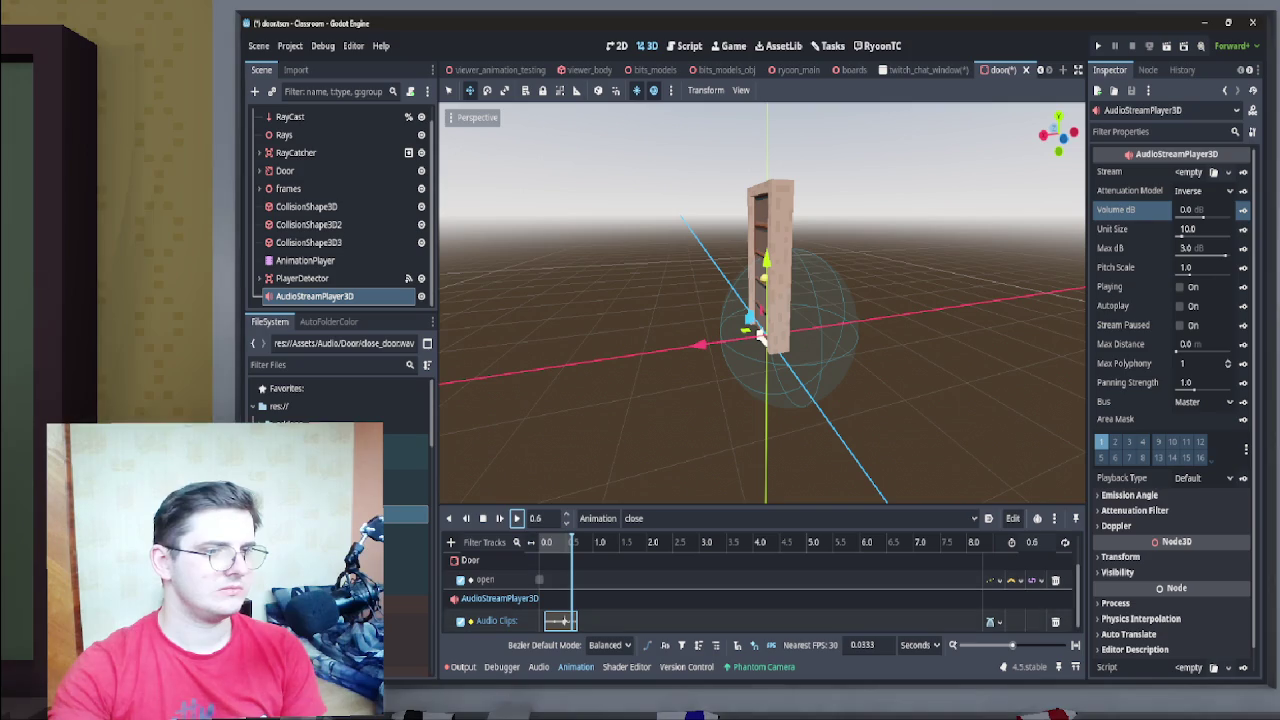
pyautogui.click(1204, 214)
pyautogui.write('-')
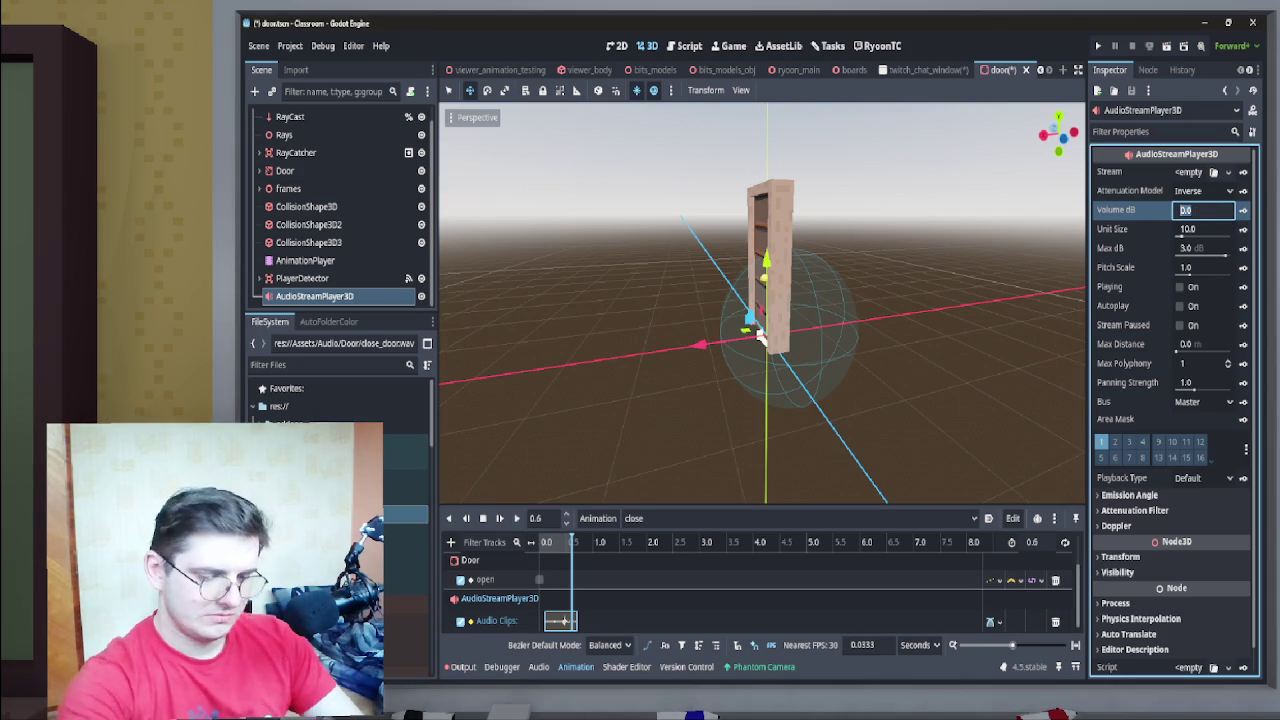
pyautogui.write('5')
pyautogui.press('Return')
pyautogui.click(517, 518)
pyautogui.moveTo(761, 338); pyautogui.dragTo(785, 340)
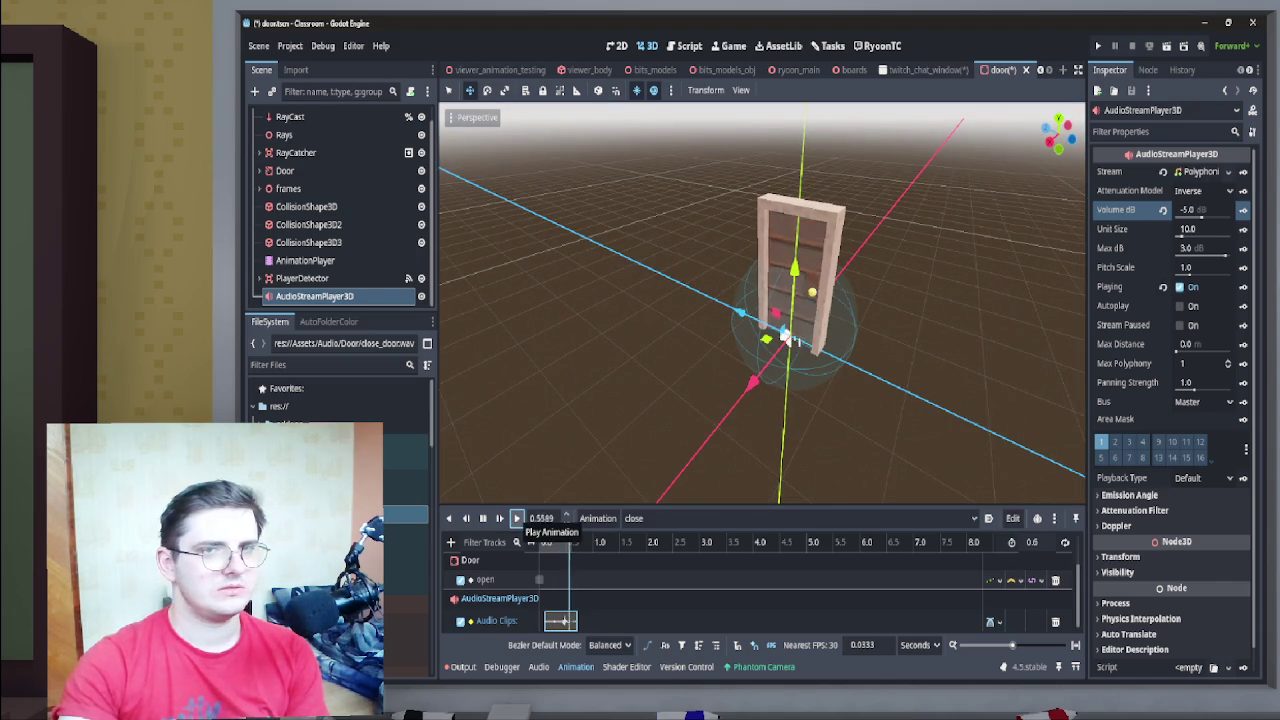
pyautogui.click(516, 518)
pyautogui.click(517, 519)
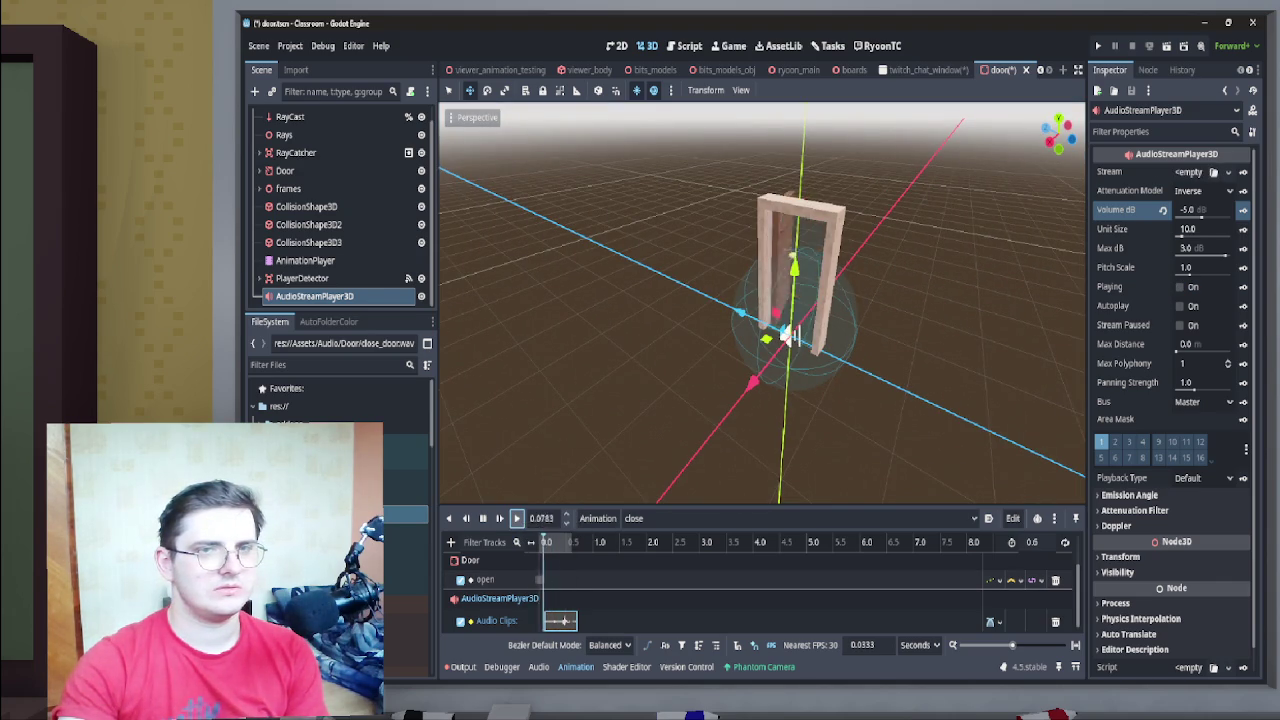
pyautogui.click(516, 518)
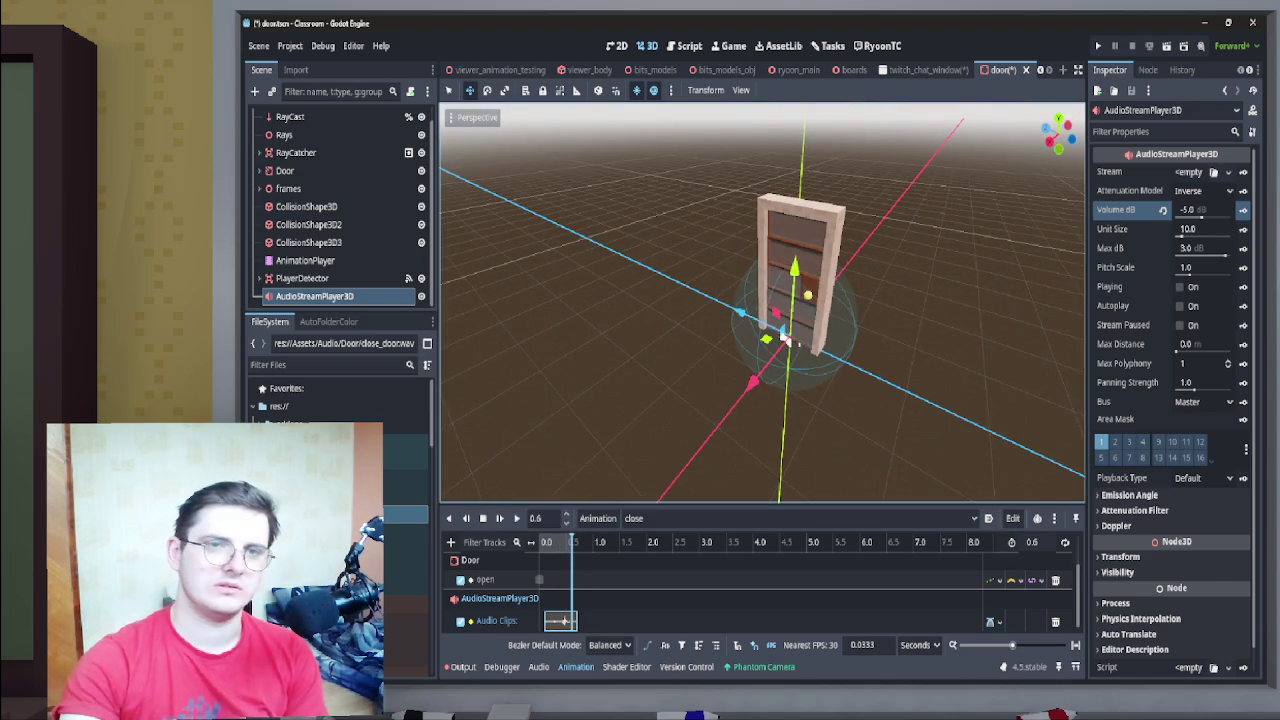
# Try -10 dB, settle the volume on -8 dB, and set Pitch Scale to 0.8
pyautogui.click(1190, 210)
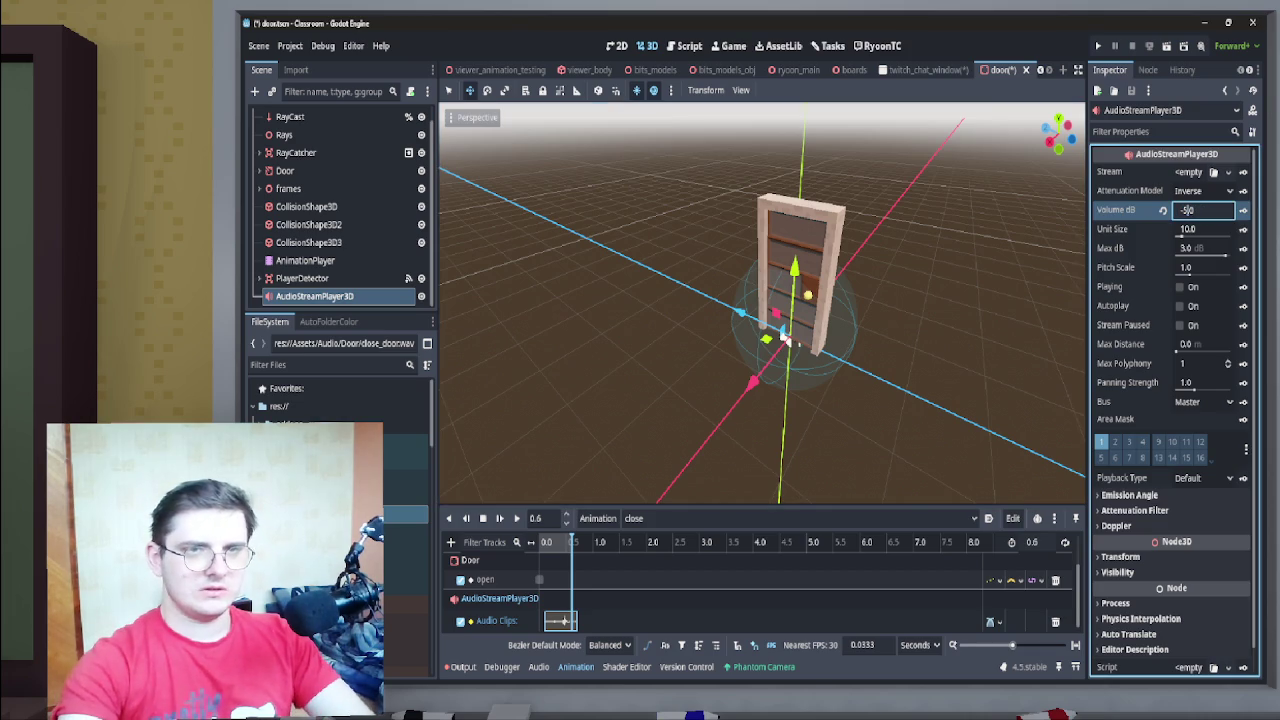
pyautogui.write('-10')
pyautogui.press('Return')
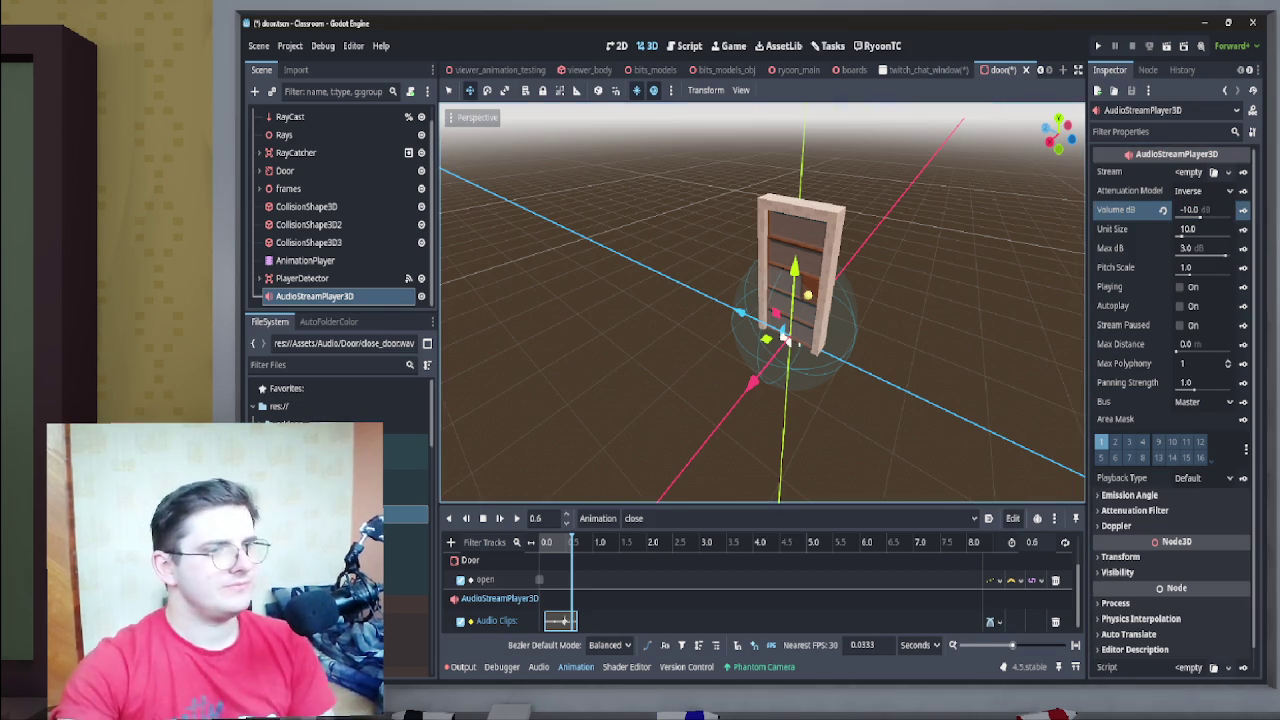
pyautogui.click(517, 518)
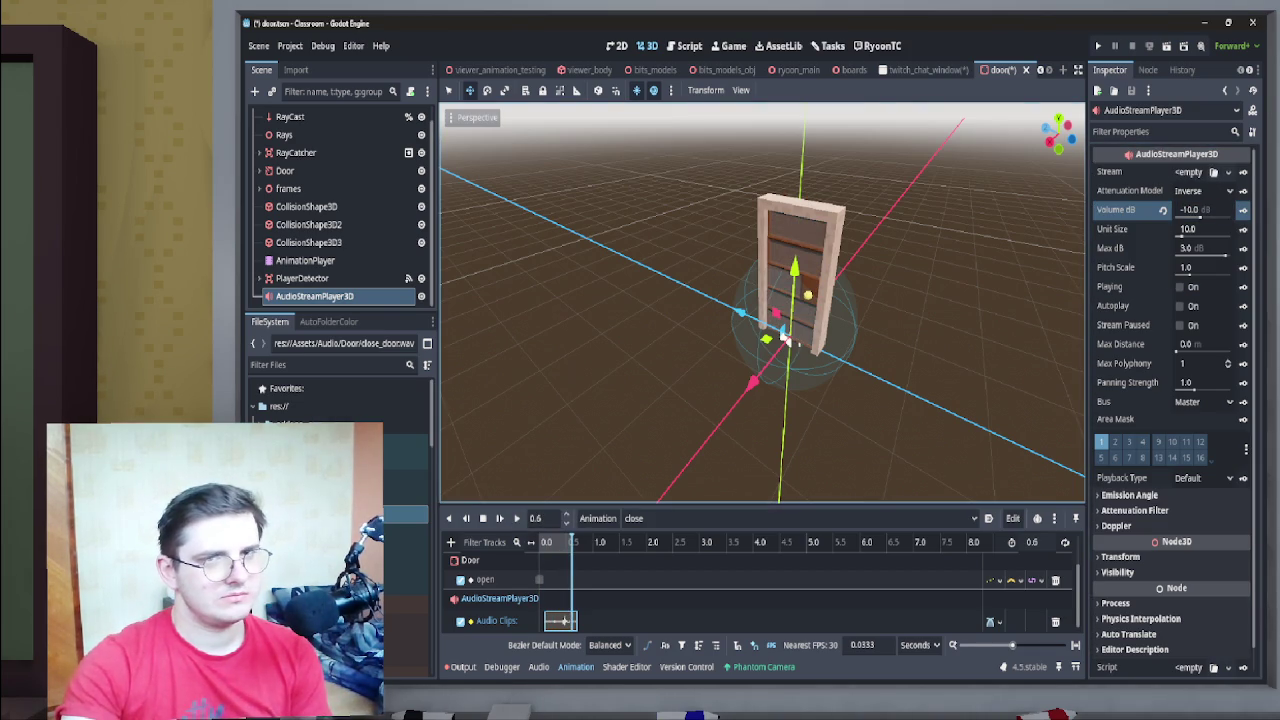
pyautogui.click(1200, 212)
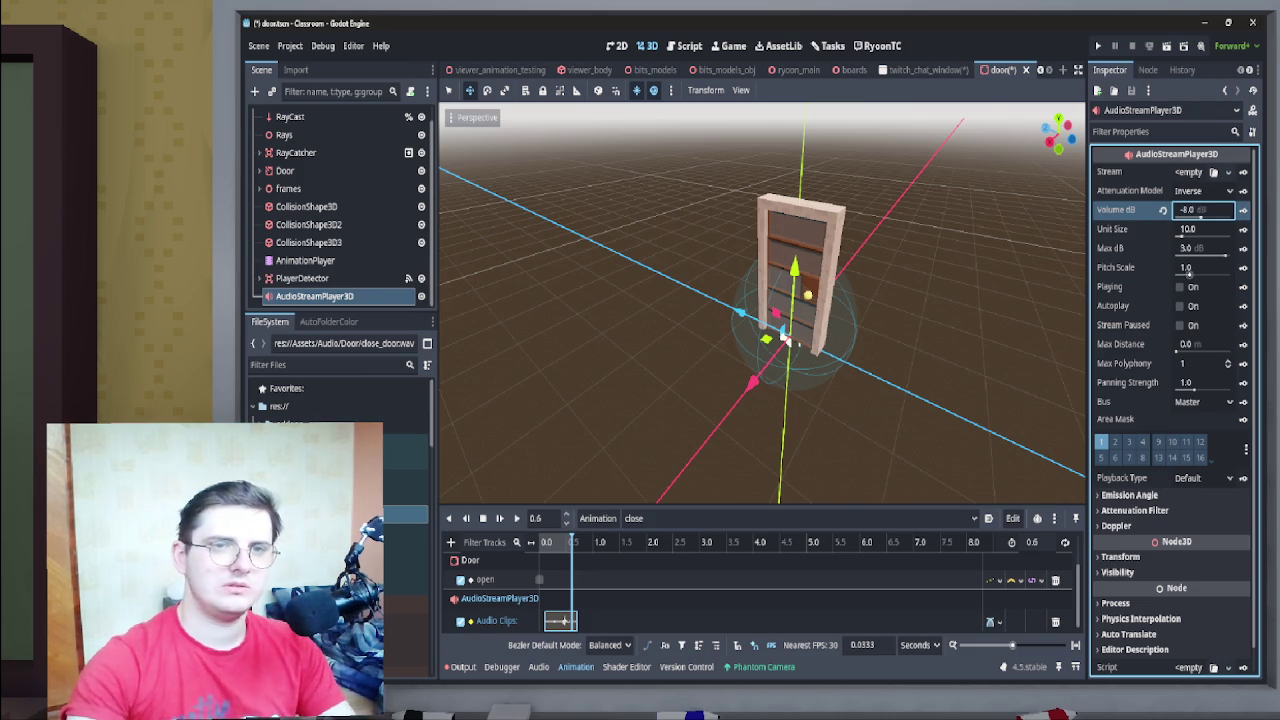
pyautogui.click(1187, 268)
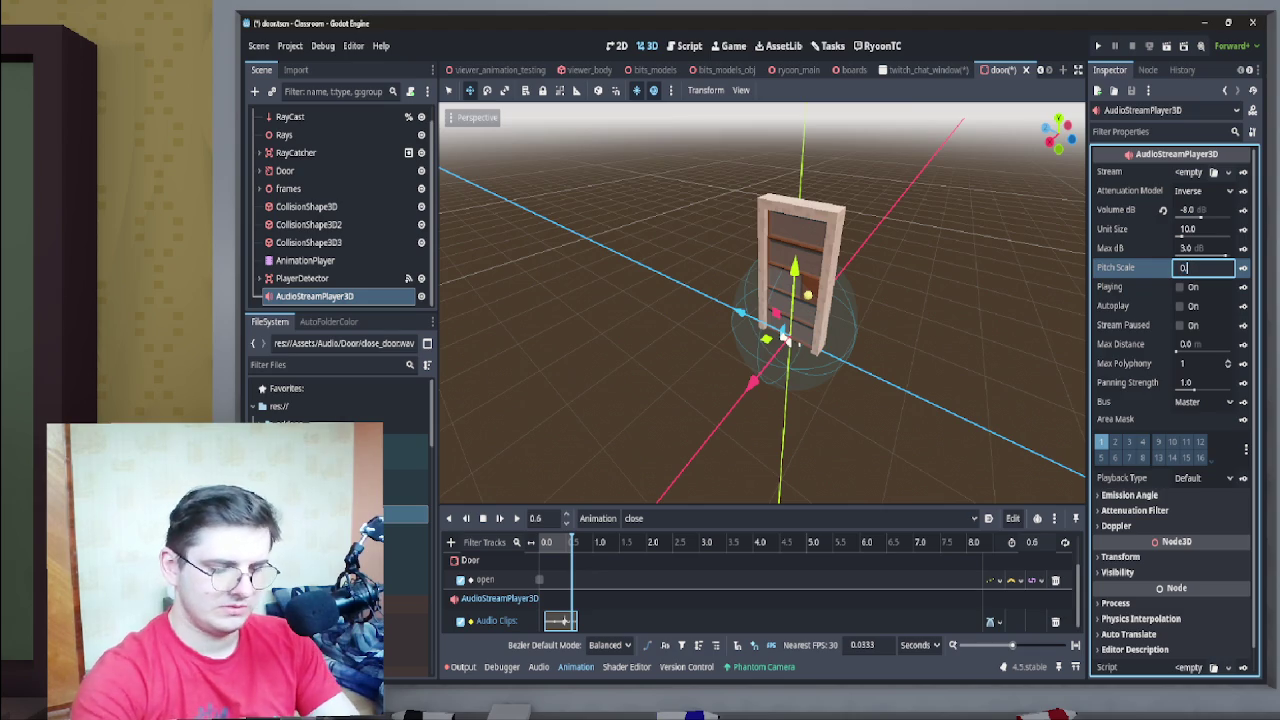
pyautogui.write('.8')
pyautogui.press('Return')
# Change Pitch Scale from 0.8 to 0.6, replaying the close animation before and after
pyautogui.click(516, 518)
pyautogui.click(516, 518)
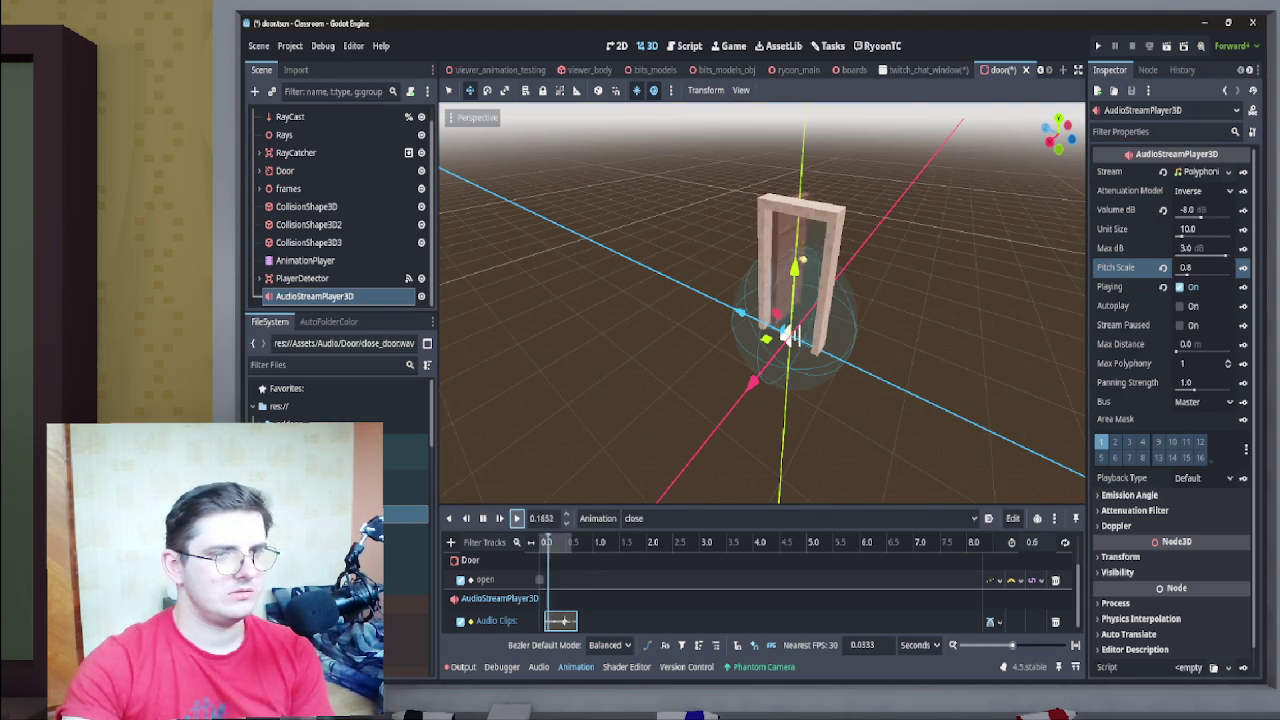
pyautogui.click(1200, 268)
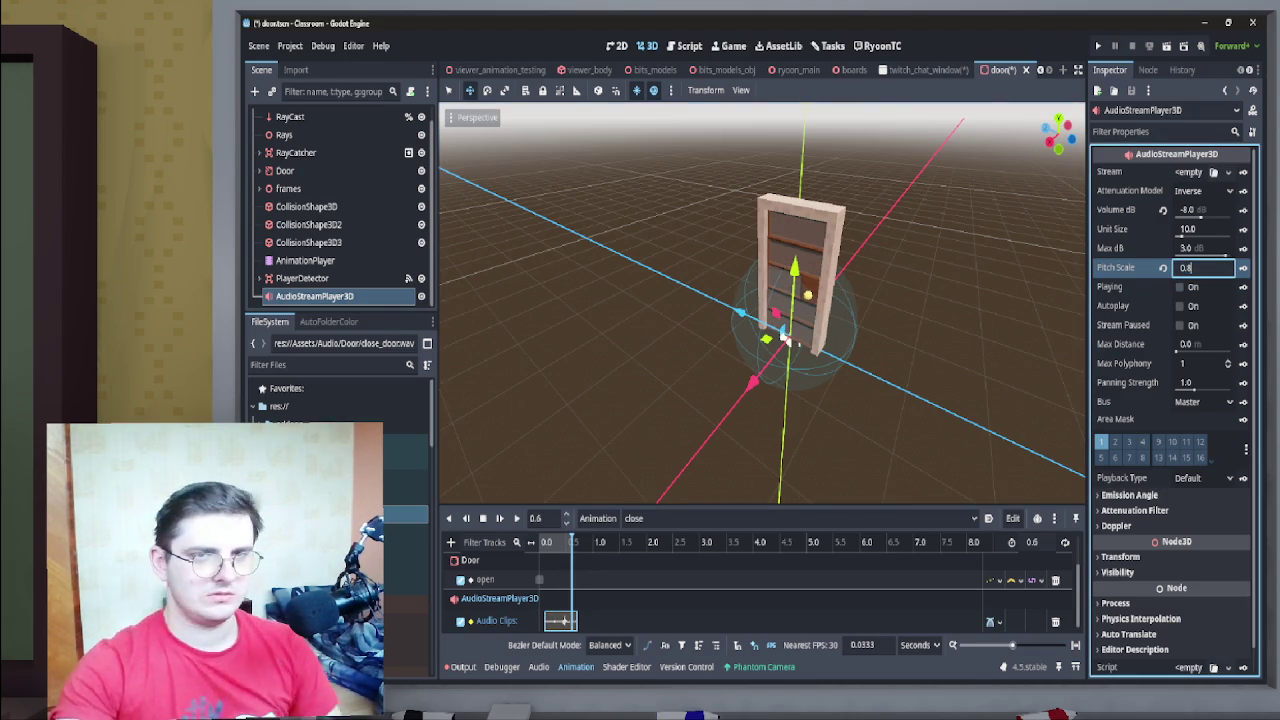
pyautogui.press('BackSpace')
pyautogui.write('6')
pyautogui.press('Return')
pyautogui.click(516, 518)
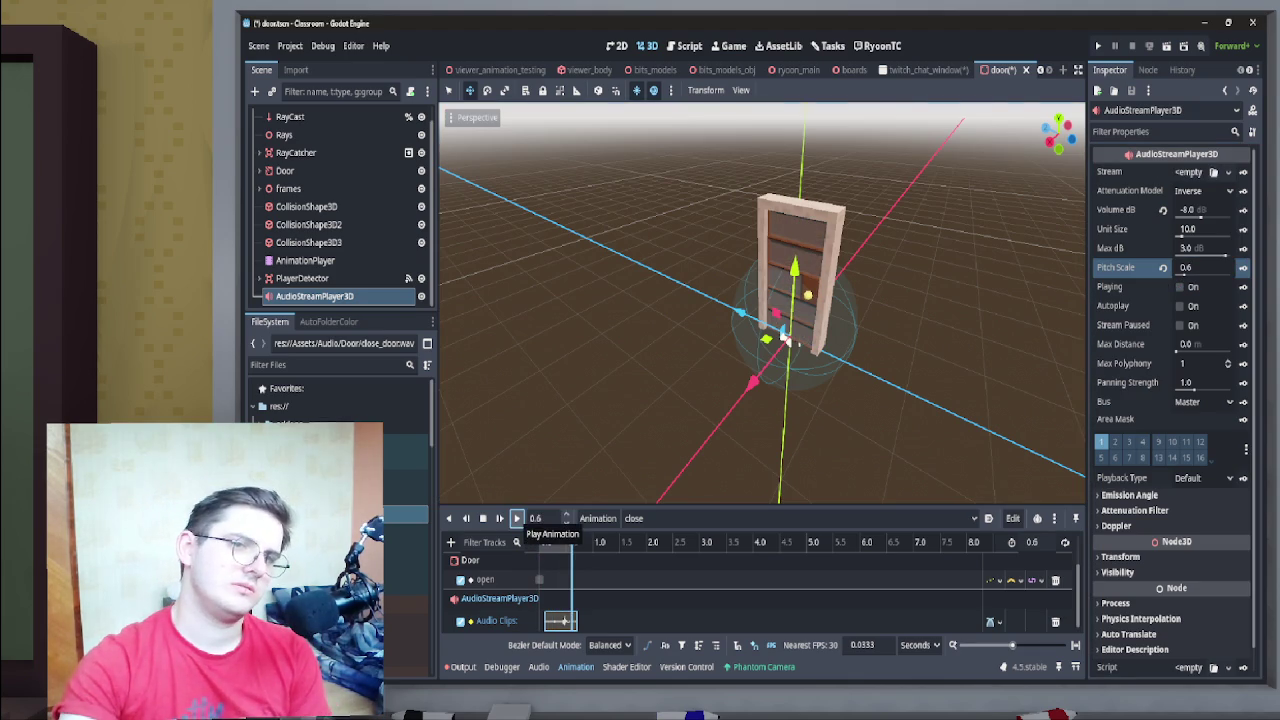
pyautogui.click(516, 518)
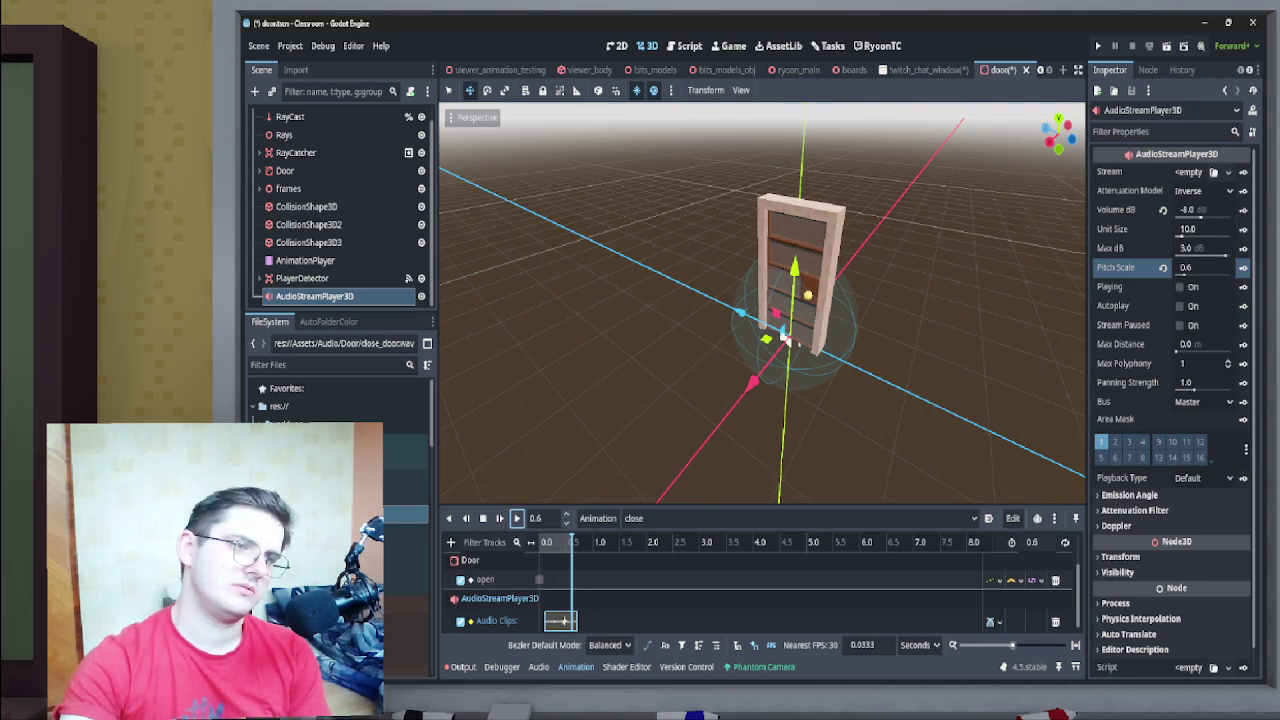
pyautogui.click(800, 518)
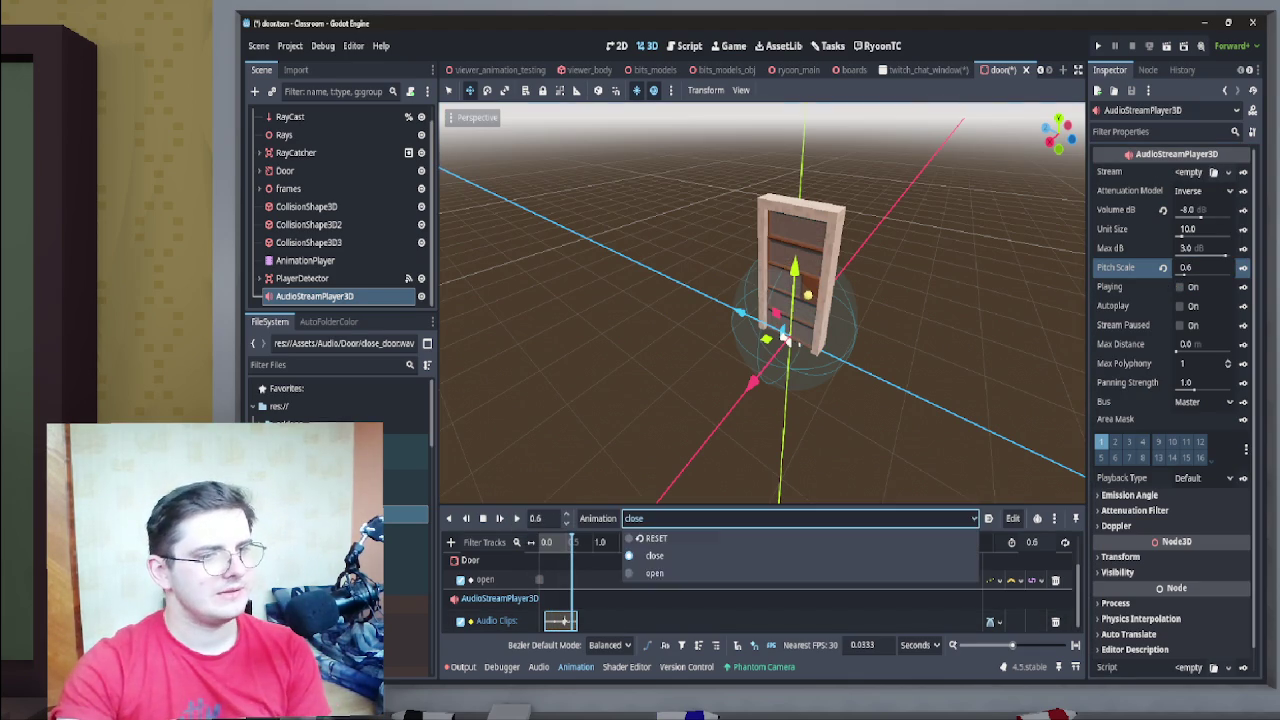
# Switch to the open animation, add an AudioStreamPlayer3D audio track, and drop open_door.wav on it
pyautogui.click(640, 576)
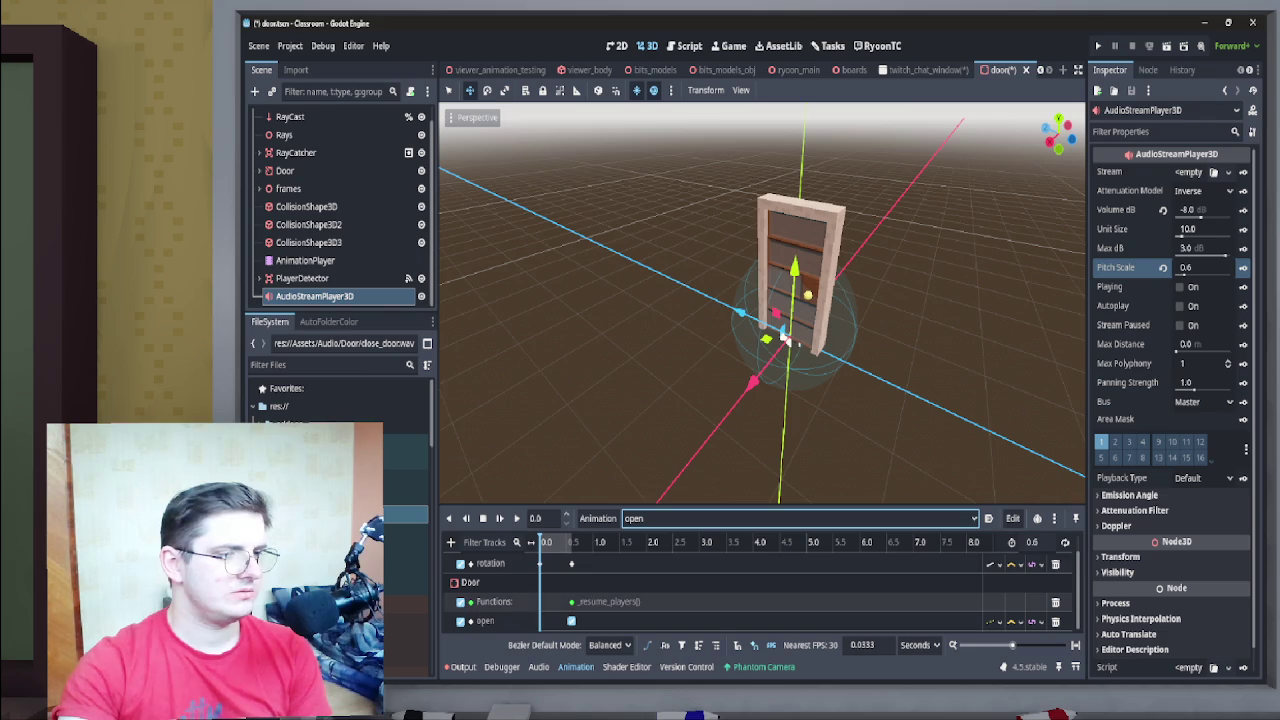
pyautogui.click(450, 542)
pyautogui.click(500, 657)
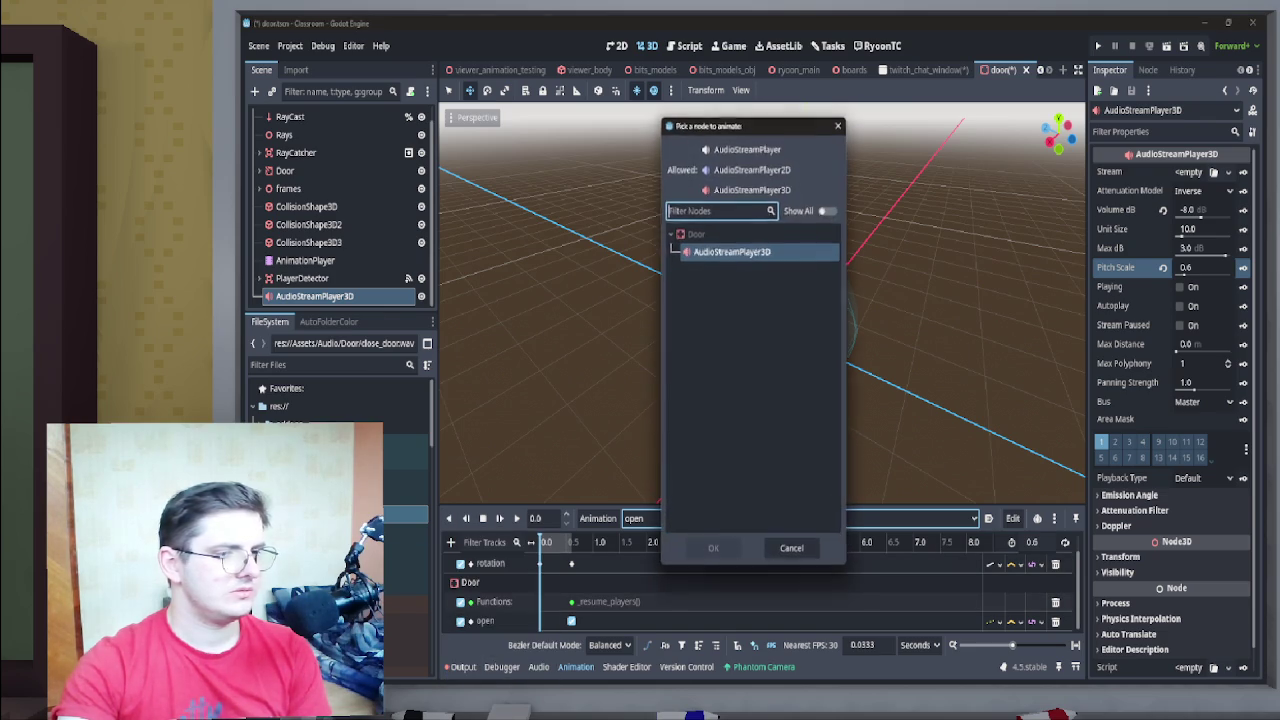
pyautogui.doubleClick(740, 252)
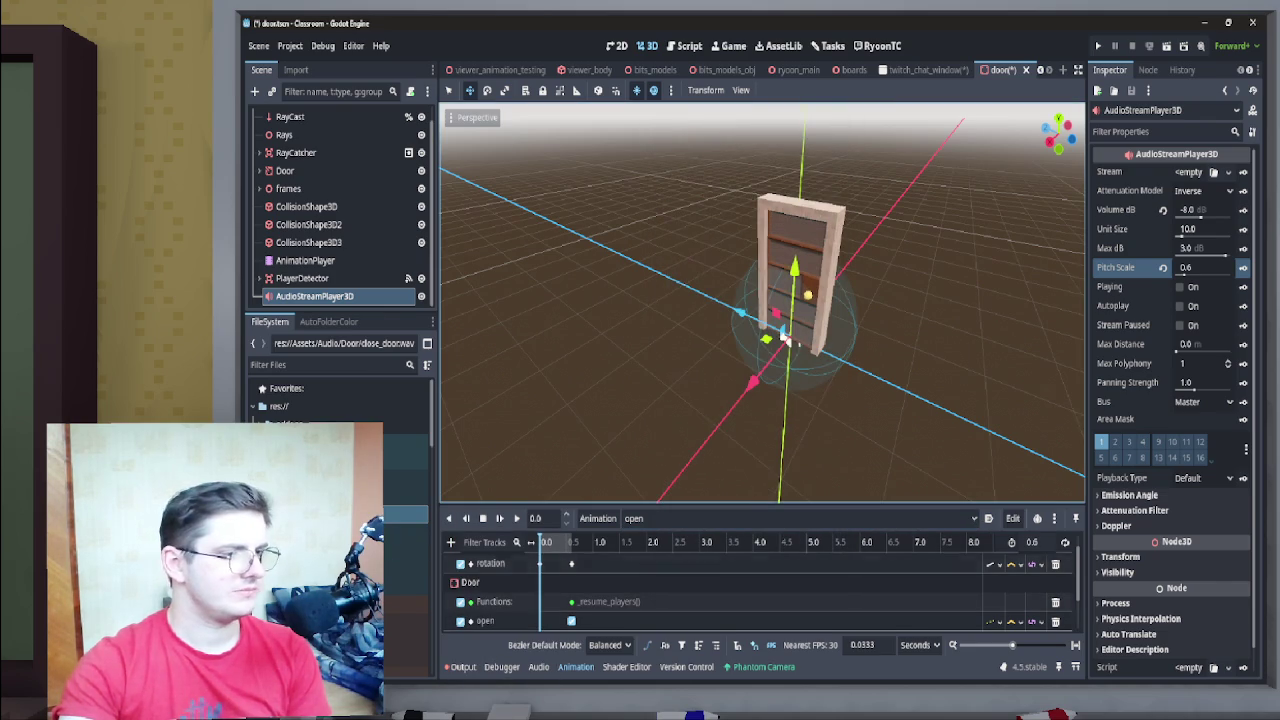
pyautogui.moveTo(410, 530)
pyautogui.mouseDown()
pyautogui.moveTo(500, 618)
pyautogui.moveTo(560, 622)
pyautogui.mouseUp()
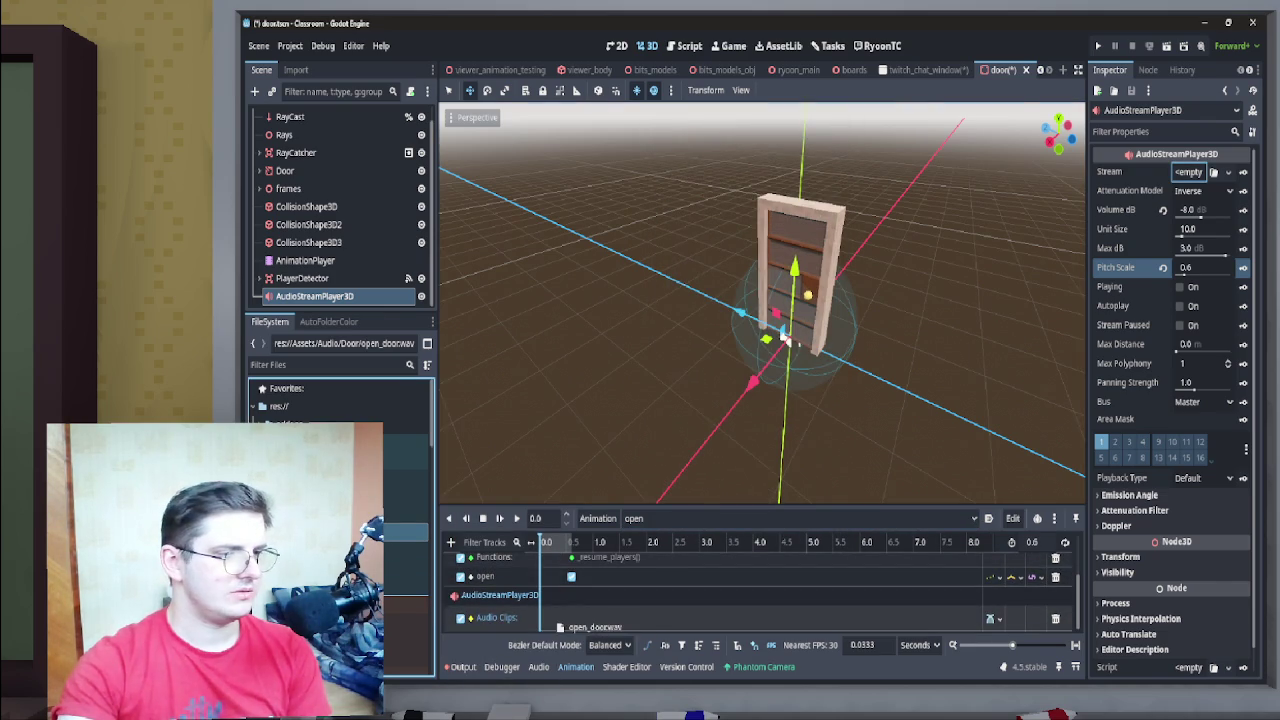
# Shift the open_door.wav key earlier while replaying the open animation to judge timing
pyautogui.click(585, 618)
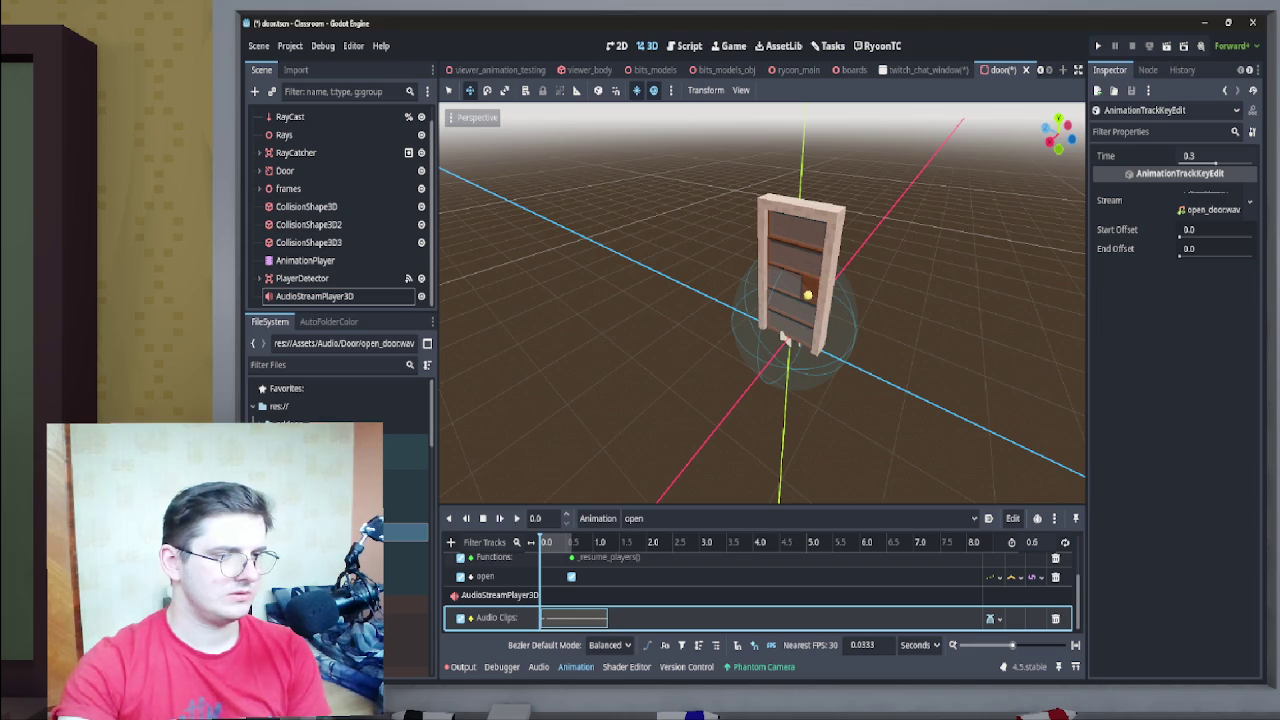
pyautogui.click(517, 518)
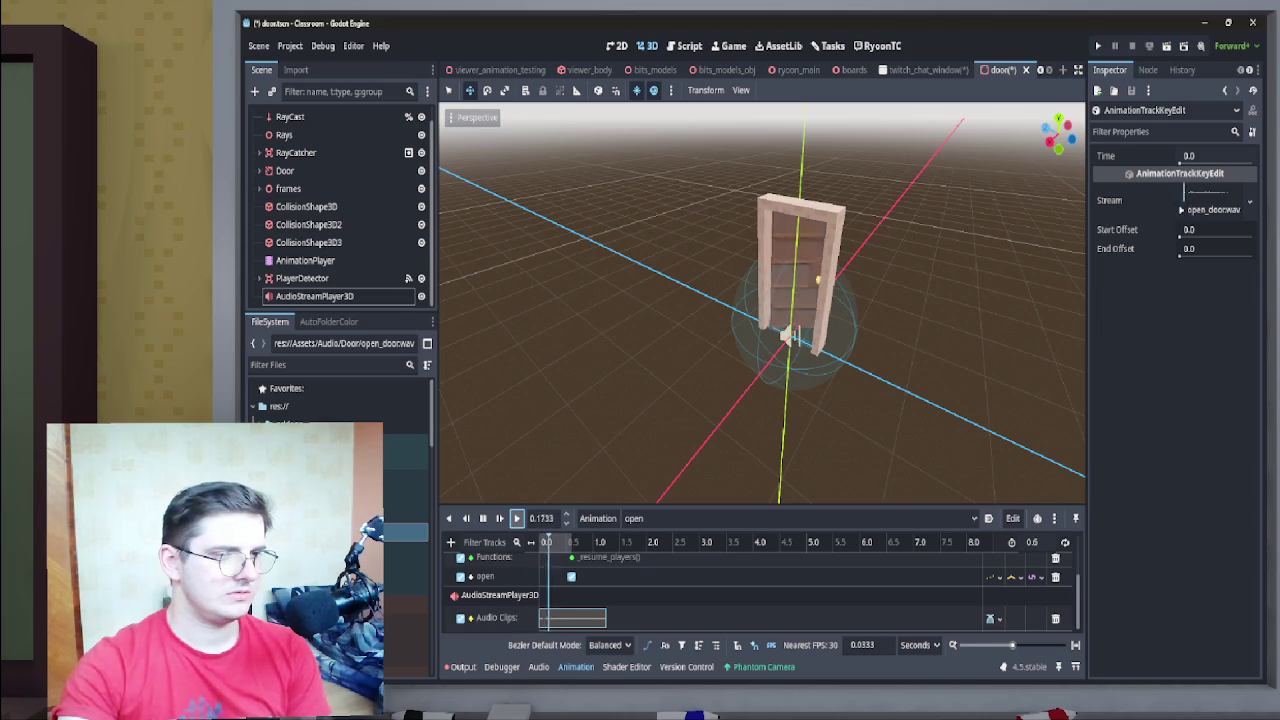
pyautogui.click(517, 518)
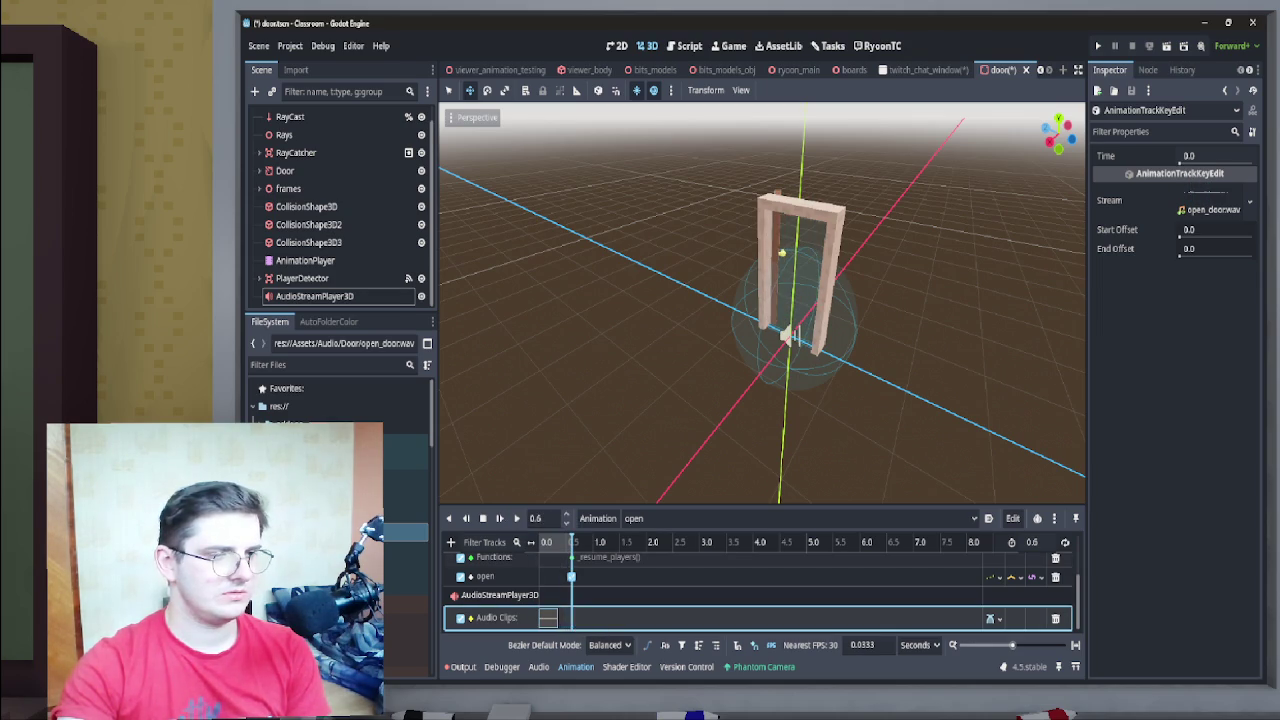
pyautogui.moveTo(560, 620); pyautogui.dragTo(526, 620)
pyautogui.click(517, 518)
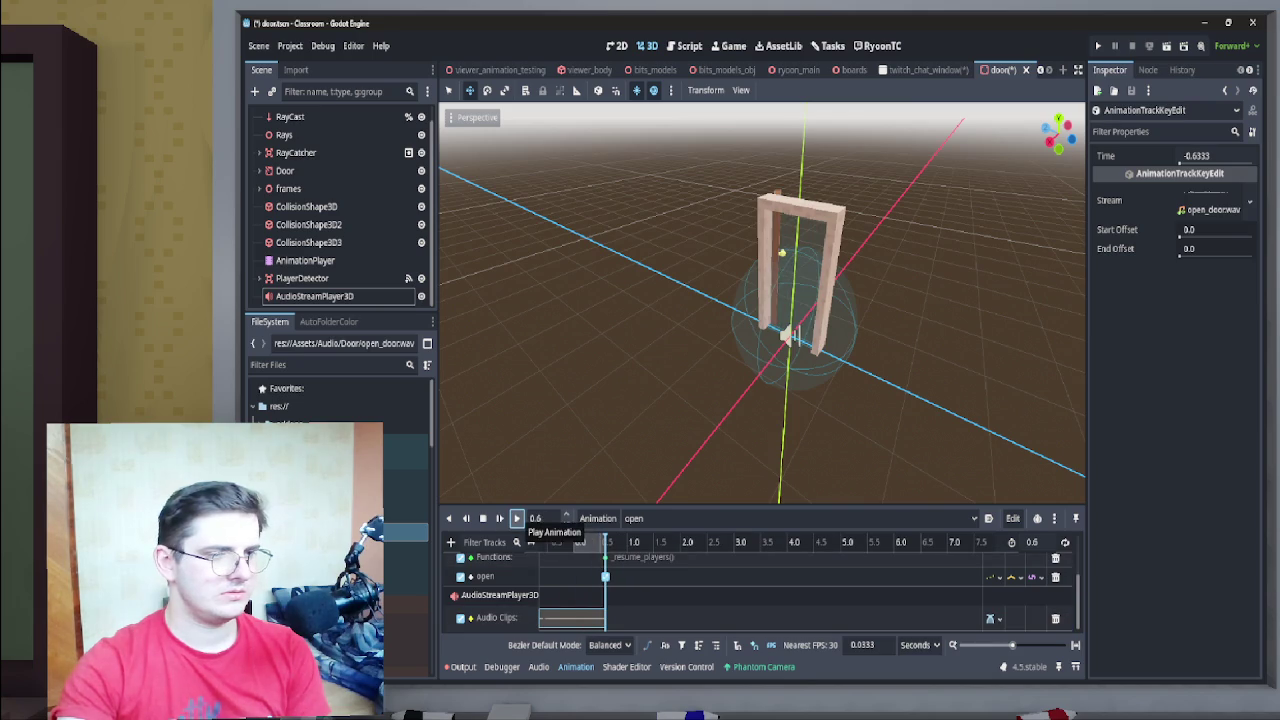
pyautogui.scroll(2, 760, 590)
pyautogui.click(603, 542)
pyautogui.scroll(-2, 760, 590)
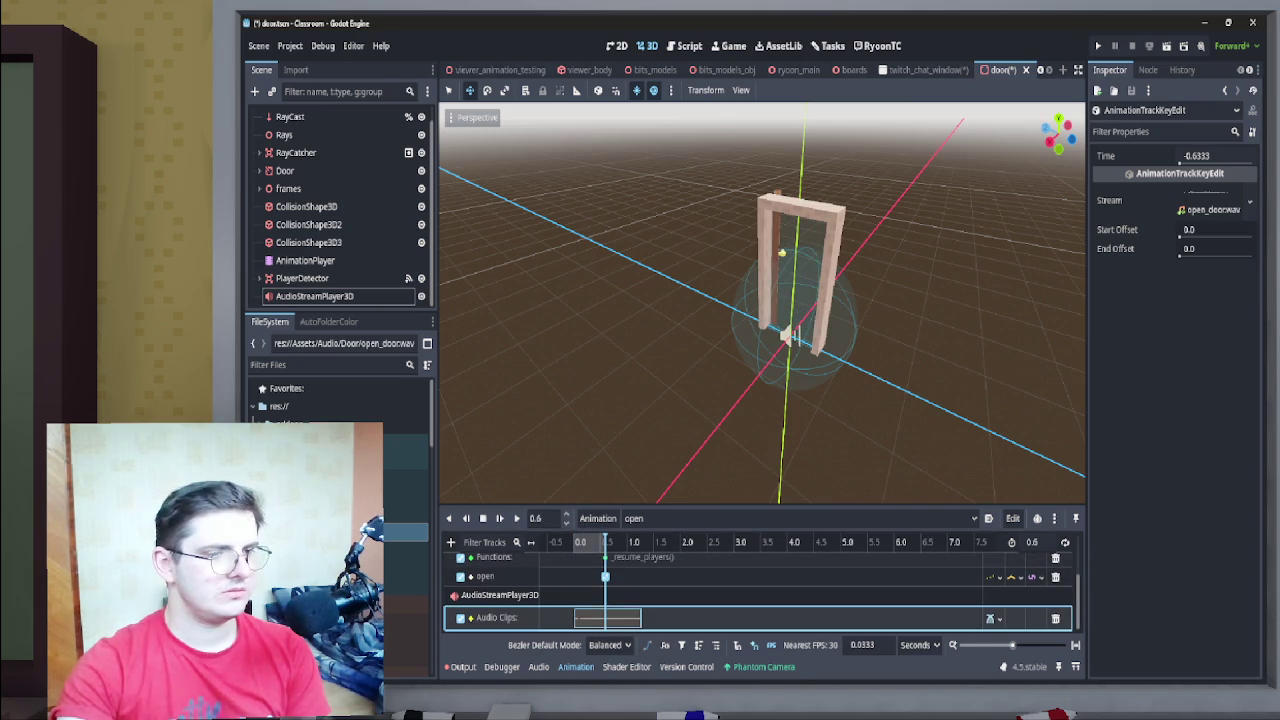
pyautogui.click(517, 518)
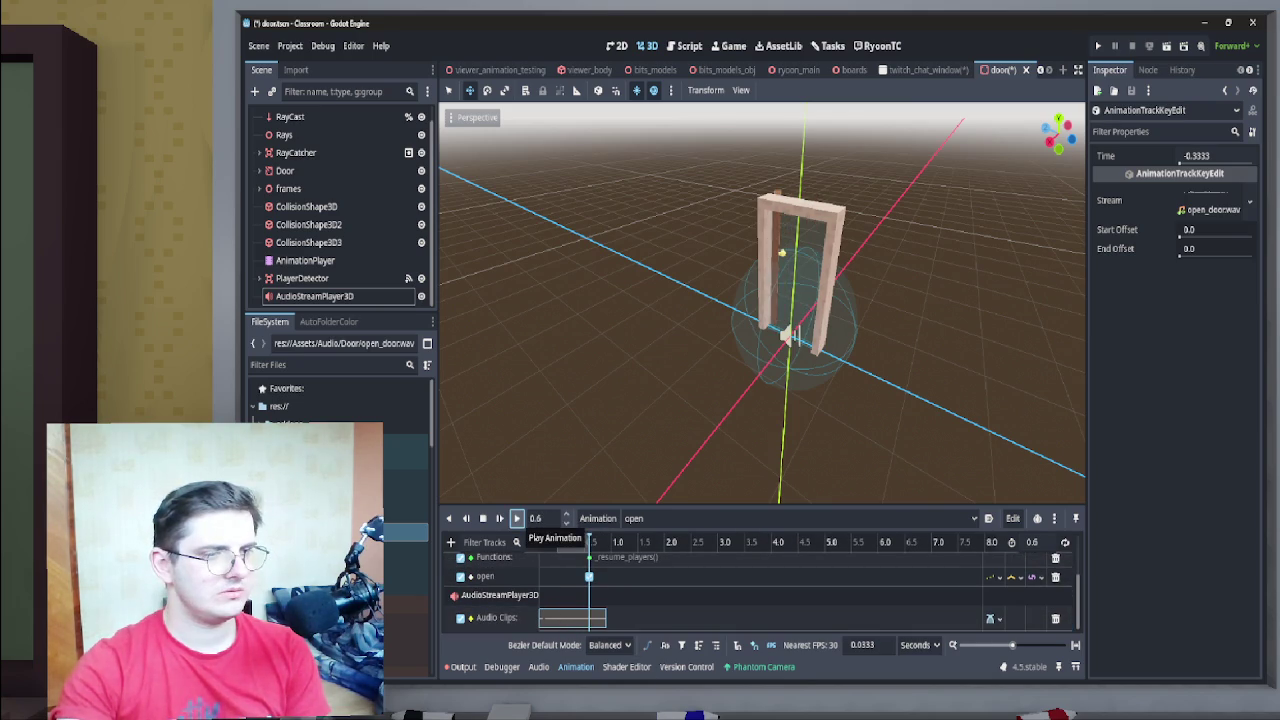
pyautogui.click(517, 518)
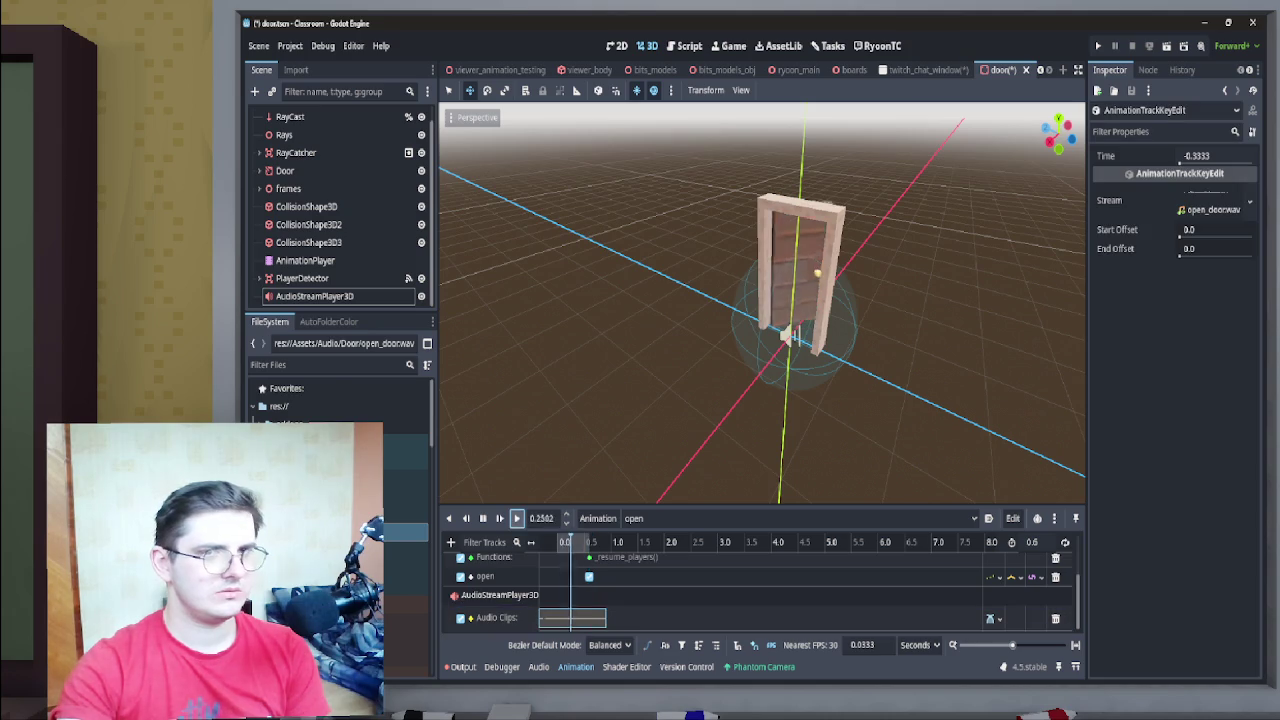
# Try the sound at 0.3 s, move it back to 0.0 s, and trim the clip's end
pyautogui.moveTo(572, 617); pyautogui.dragTo(588, 617)
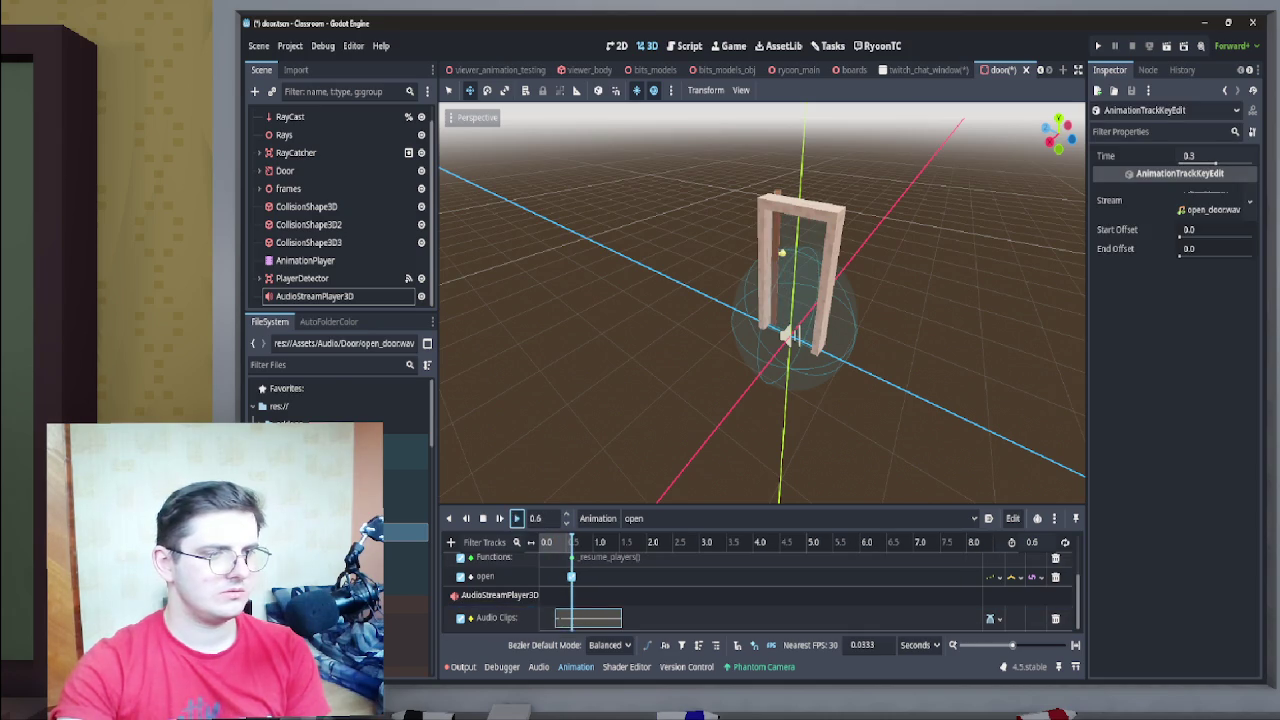
pyautogui.click(517, 518)
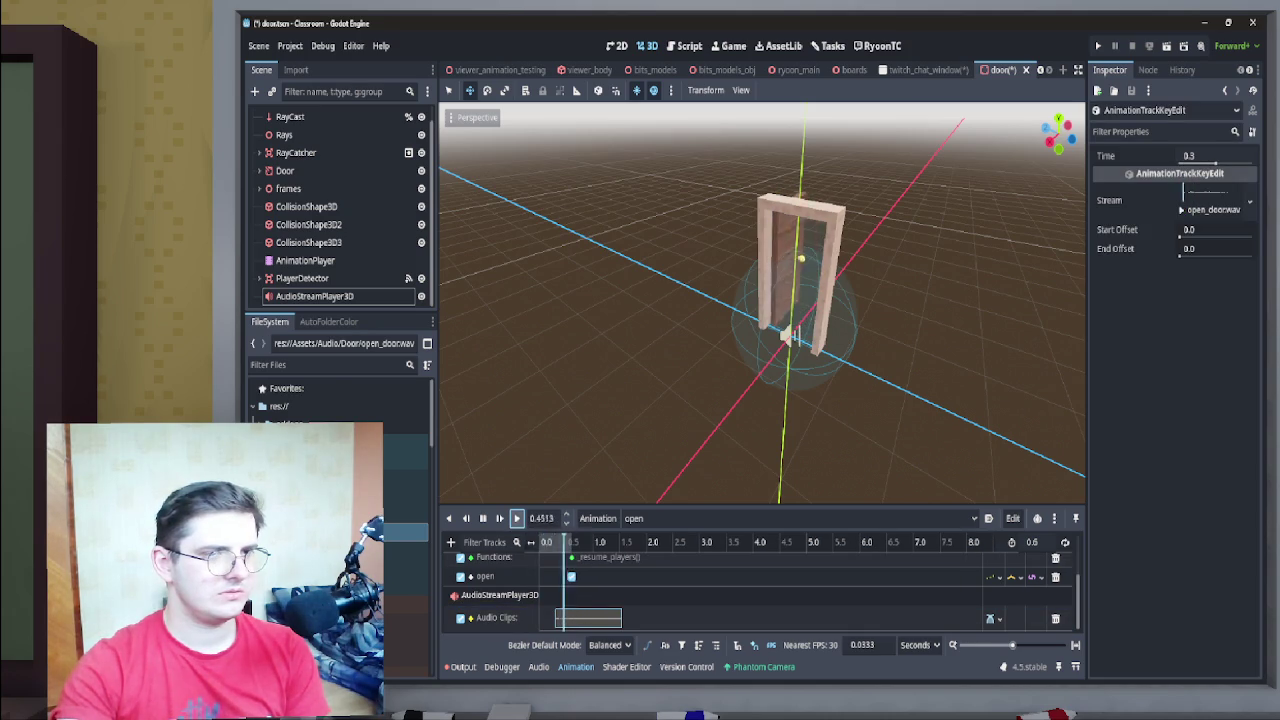
pyautogui.click(588, 617)
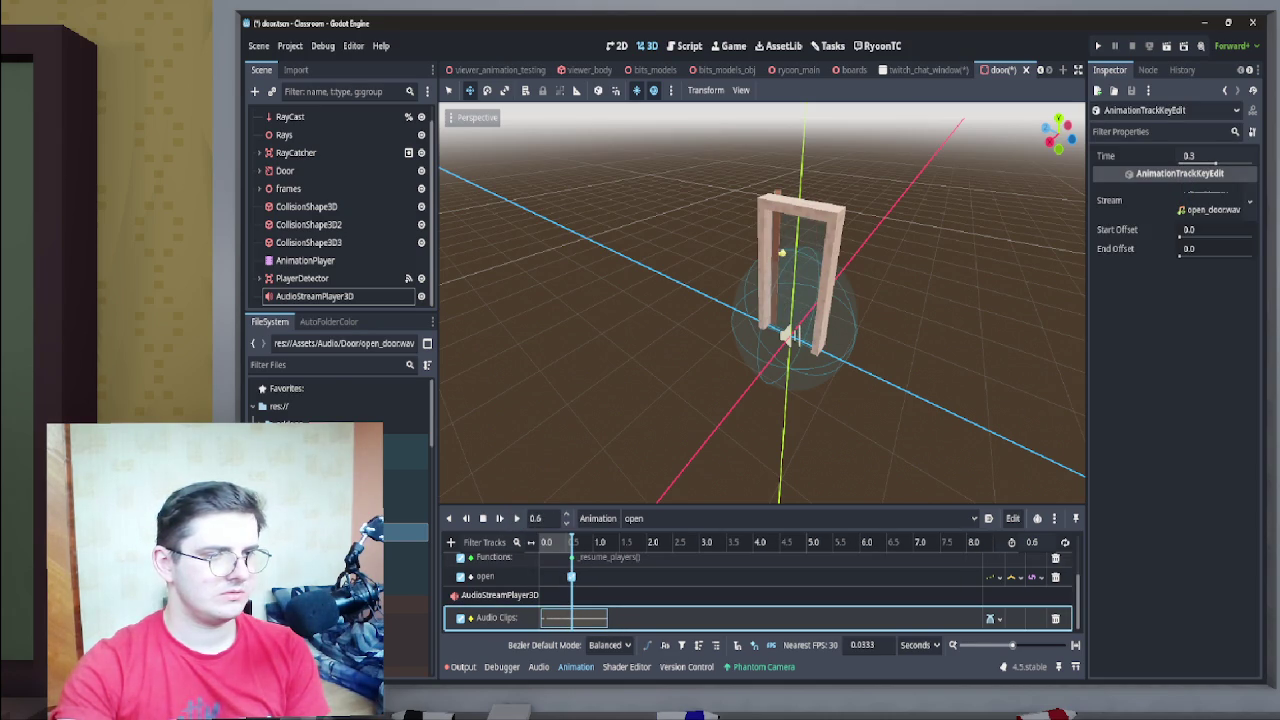
pyautogui.click(517, 518)
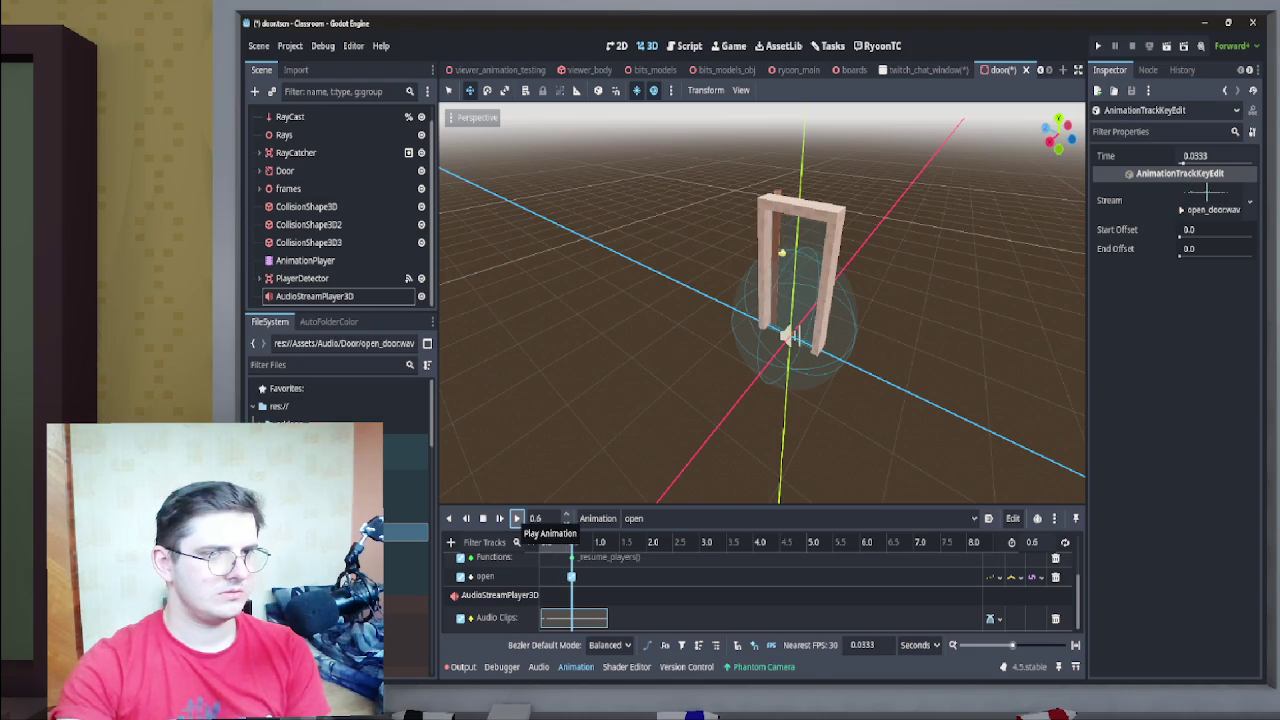
pyautogui.click(560, 617)
pyautogui.moveTo(560, 617); pyautogui.dragTo(558, 617)
pyautogui.click(517, 518)
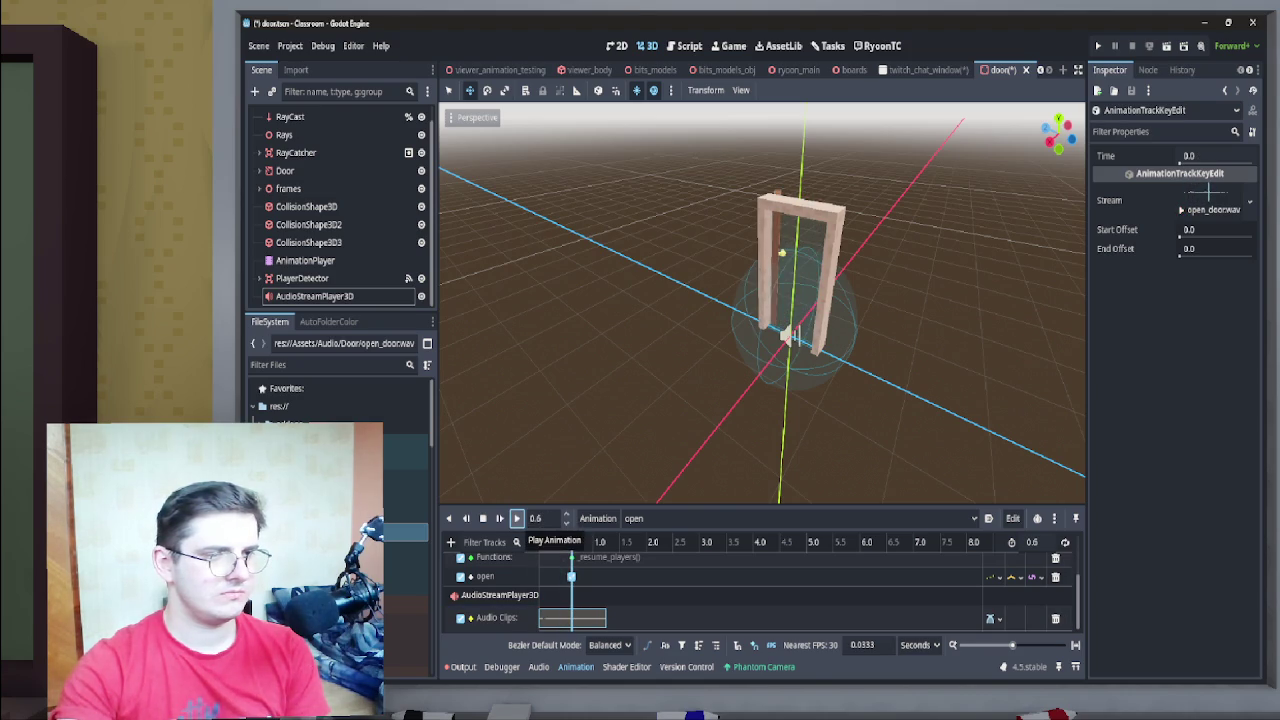
pyautogui.scroll(2, 700, 580)
pyautogui.scroll(-2, 760, 590)
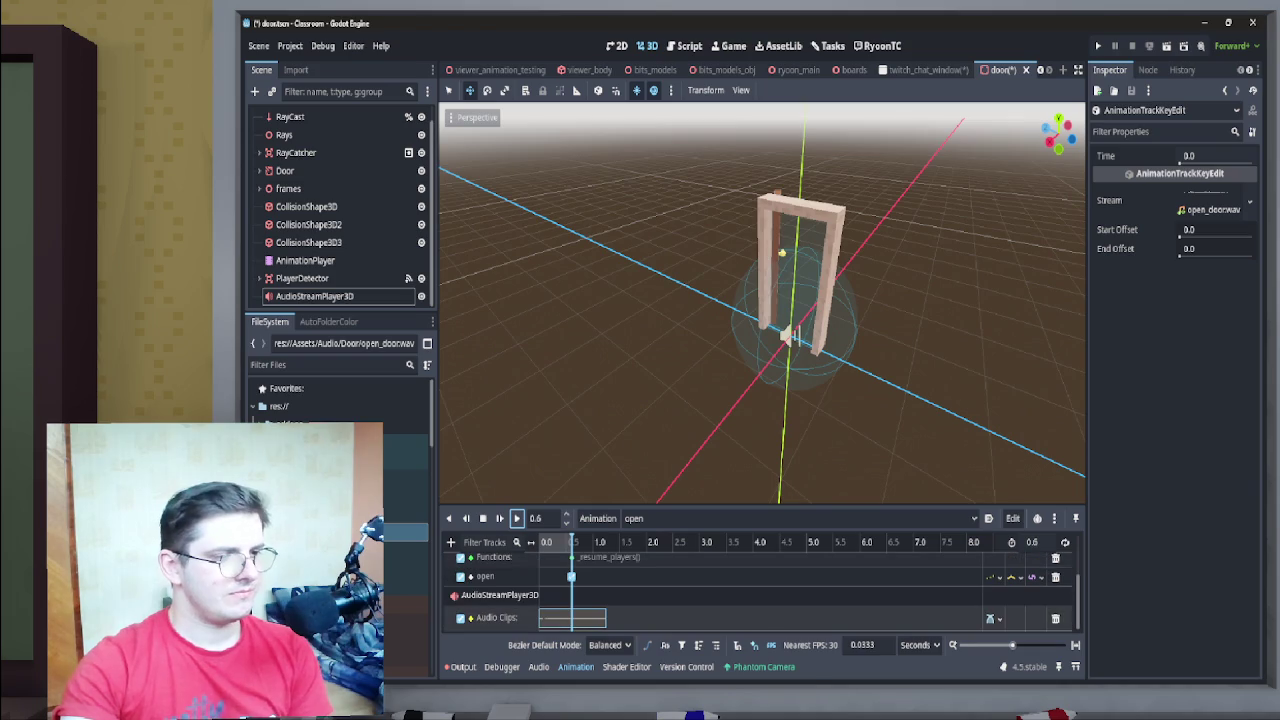
pyautogui.moveTo(605, 617); pyautogui.dragTo(584, 617)
# Test a 0.3 End Offset on the clip, undo it to 0.0, and extend the animation to 1.153 s
pyautogui.click(516, 518)
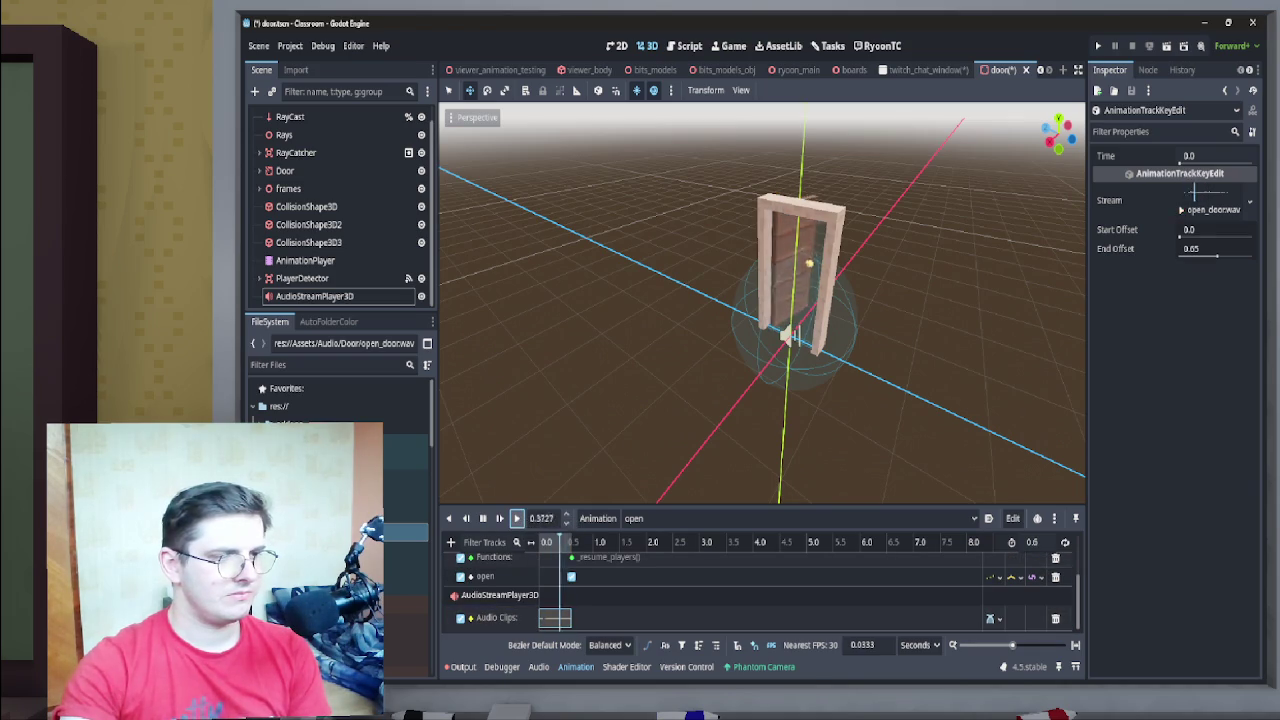
pyautogui.click(570, 617)
pyautogui.moveTo(1215, 248); pyautogui.dragTo(1193, 248)
pyautogui.click(1037, 542)
pyautogui.moveTo(1037, 542); pyautogui.dragTo(1037, 532)
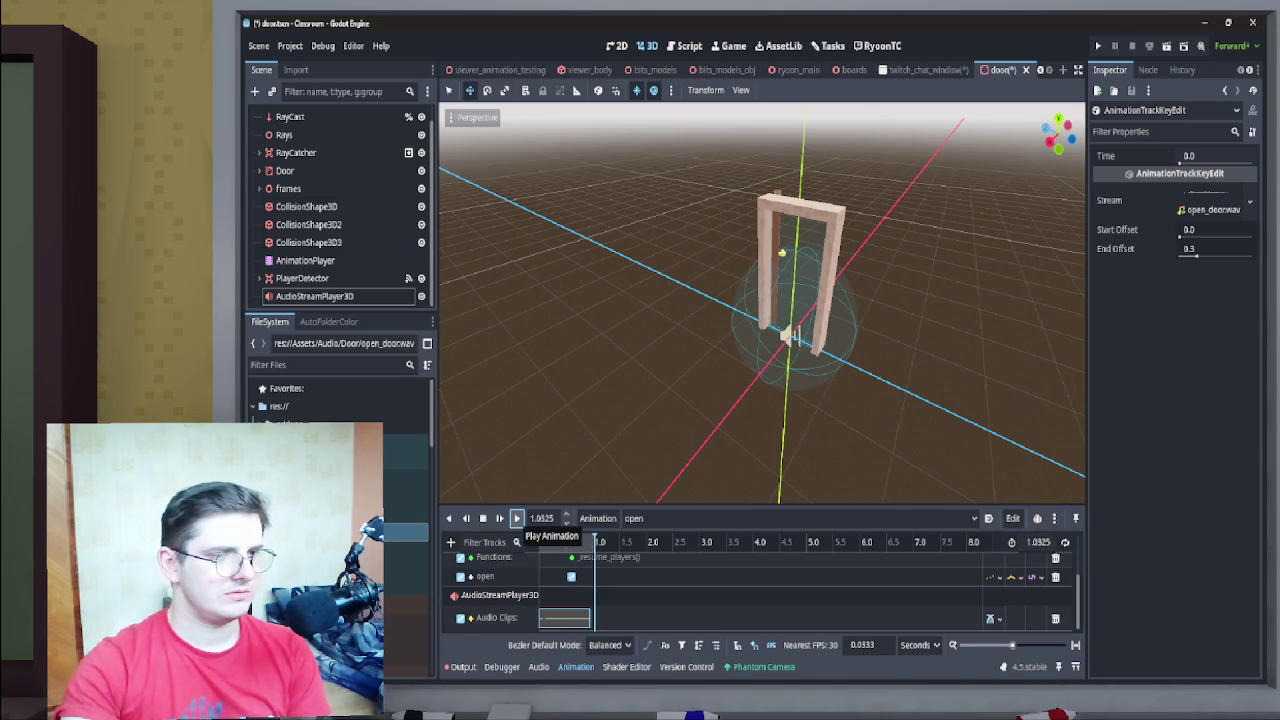
pyautogui.click(516, 518)
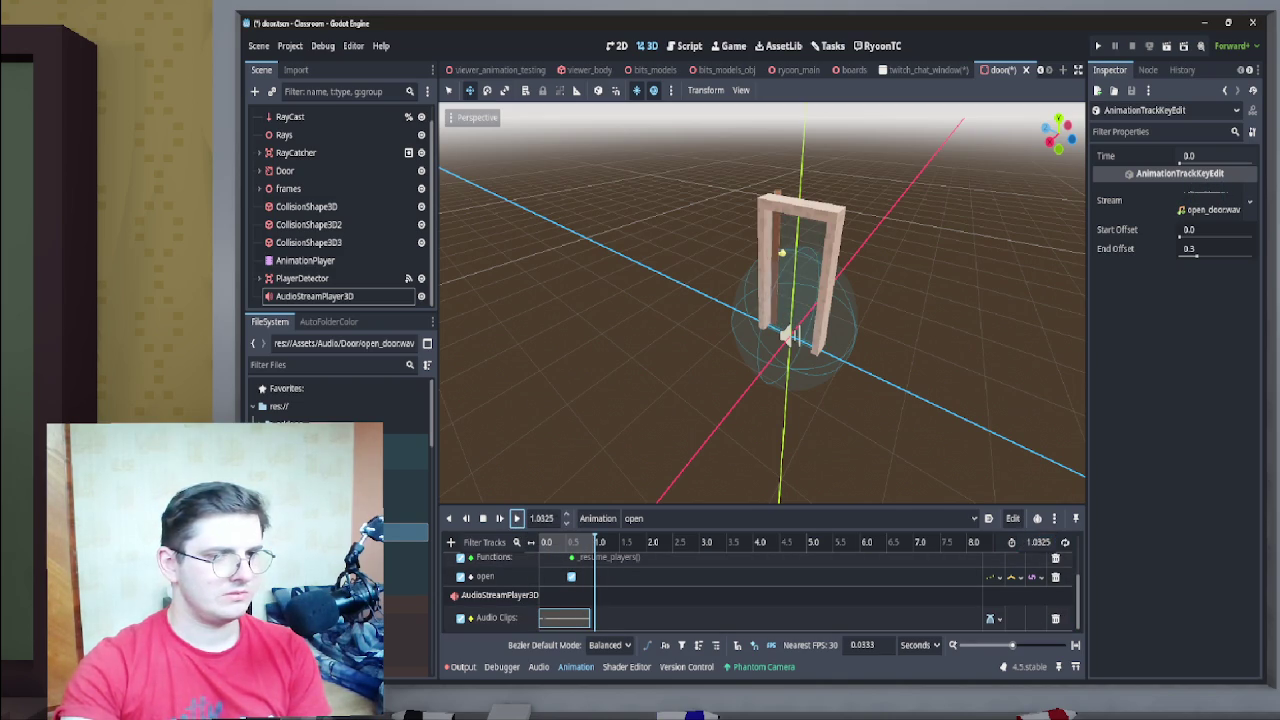
pyautogui.hotkey('ctrl', 'z')
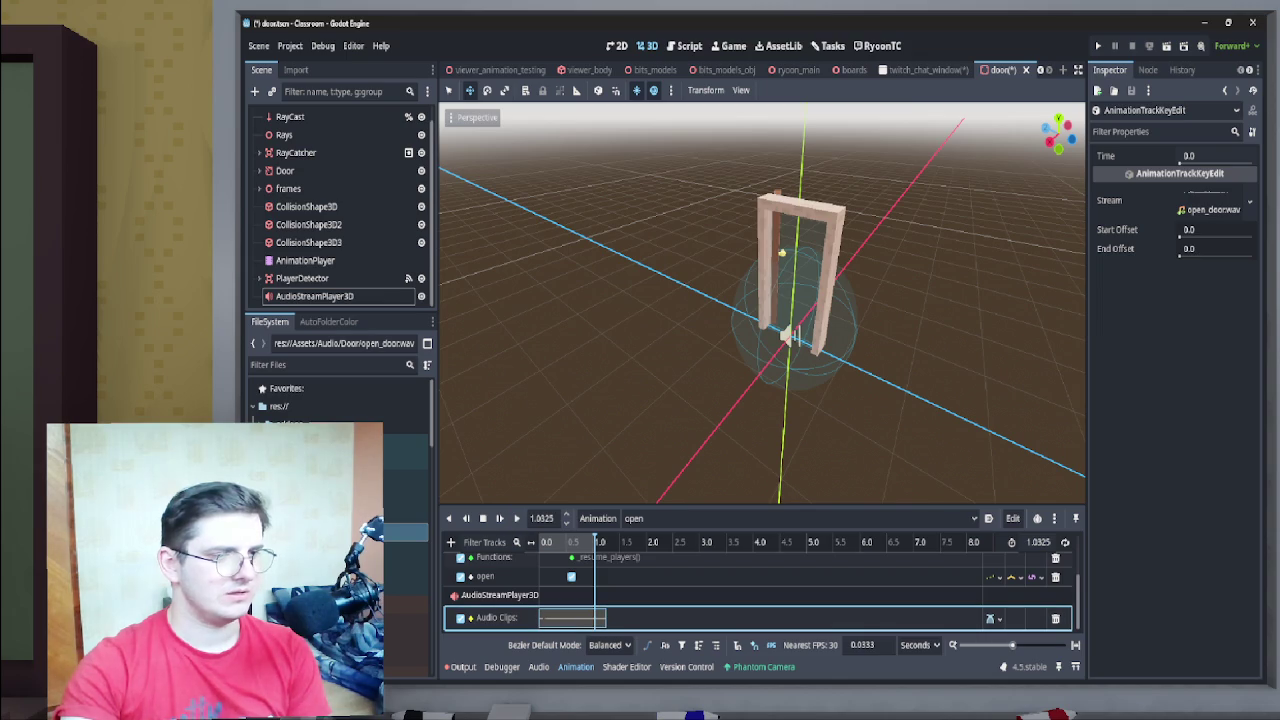
pyautogui.moveTo(1038, 542); pyautogui.dragTo(1046, 542)
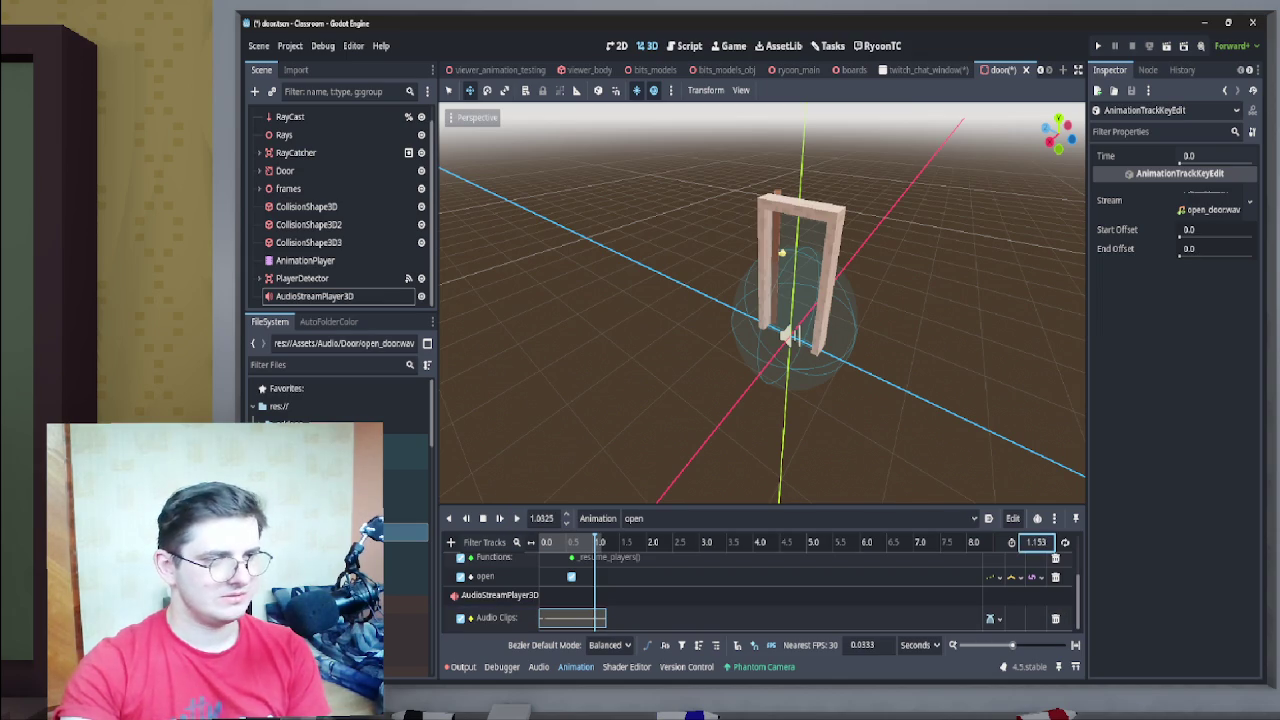
pyautogui.write('1.2245')
# Nudge the door sound's start through 0.0667 and 0.0333 s until it sits at 0.0 s
pyautogui.click(516, 518)
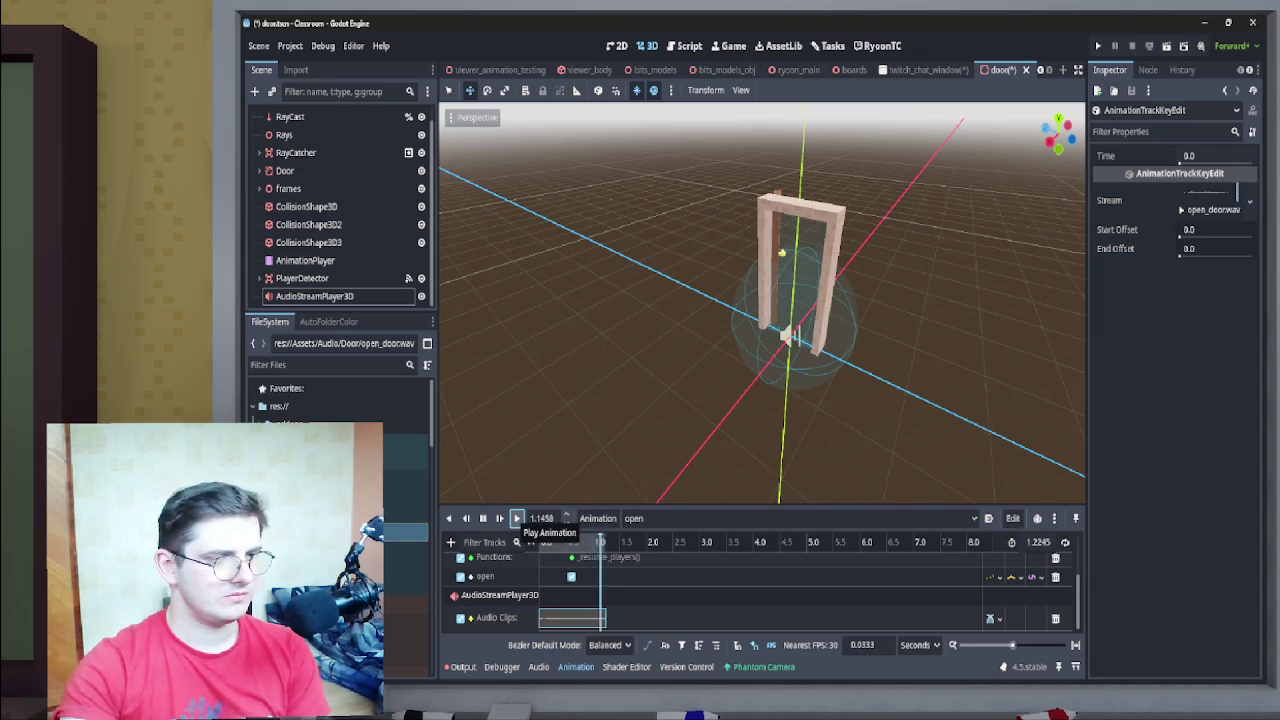
pyautogui.click(516, 518)
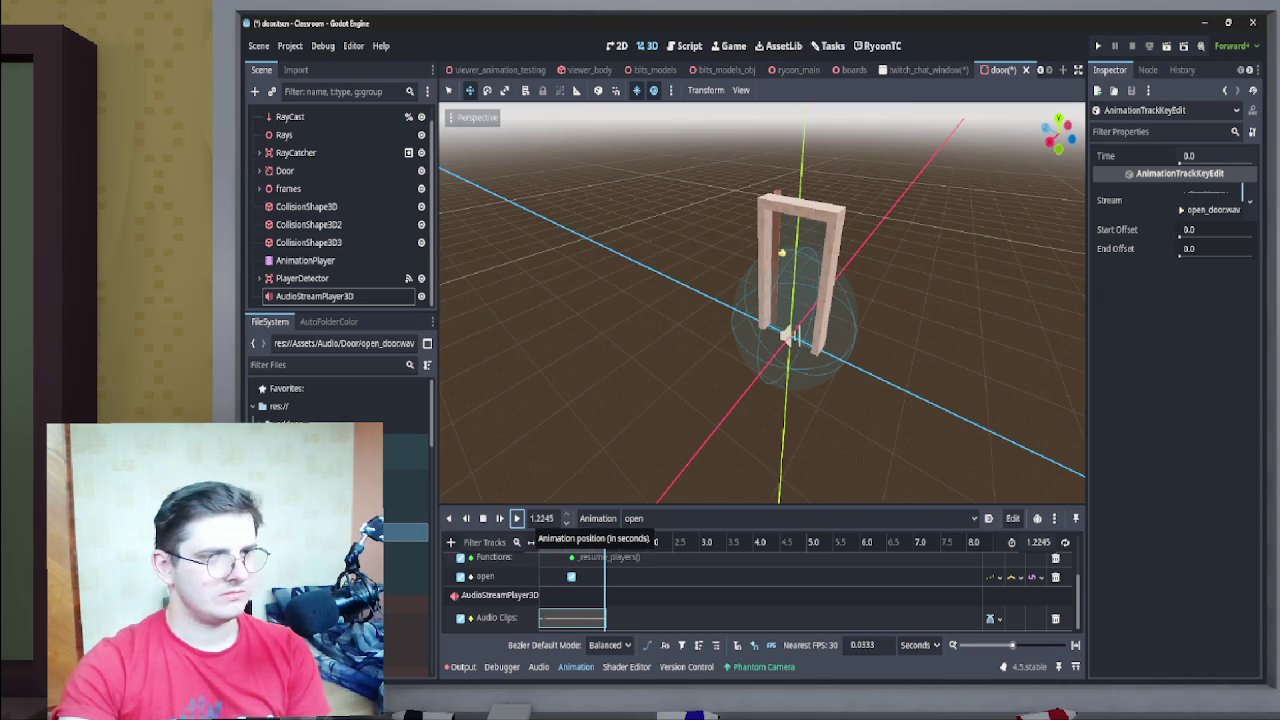
pyautogui.click(516, 518)
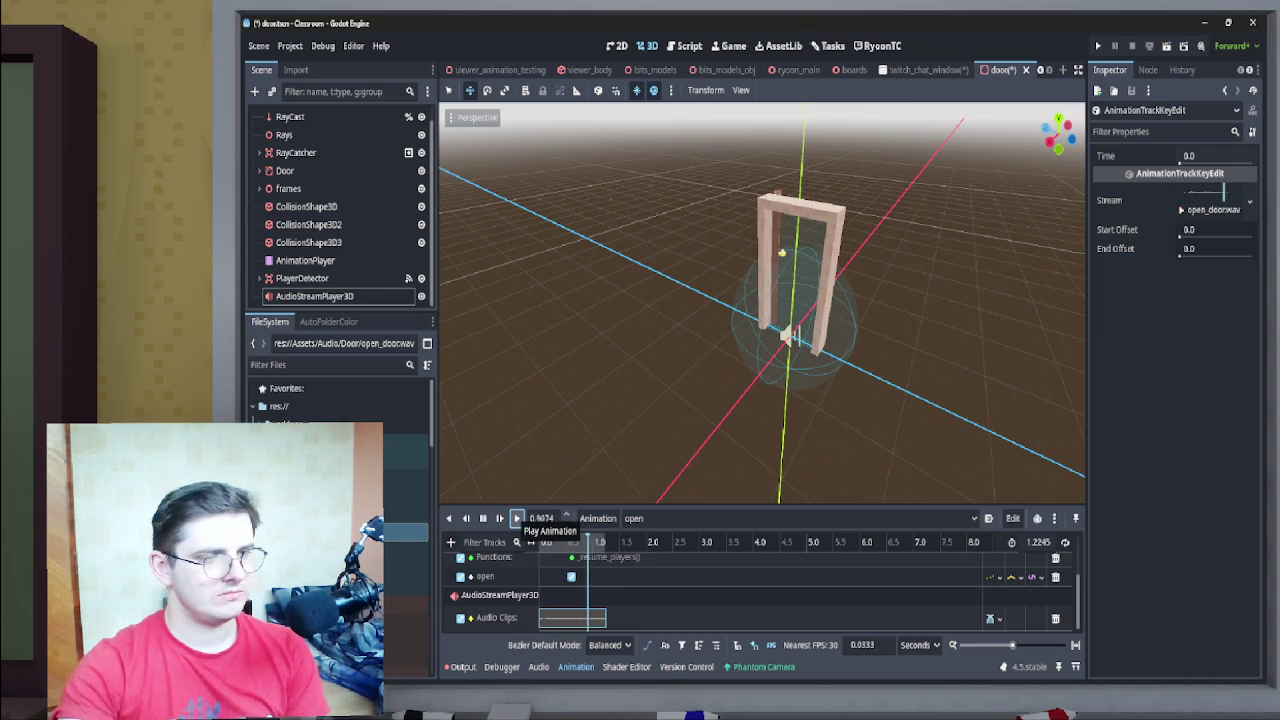
pyautogui.moveTo(575, 617); pyautogui.dragTo(564, 617)
pyautogui.click(516, 518)
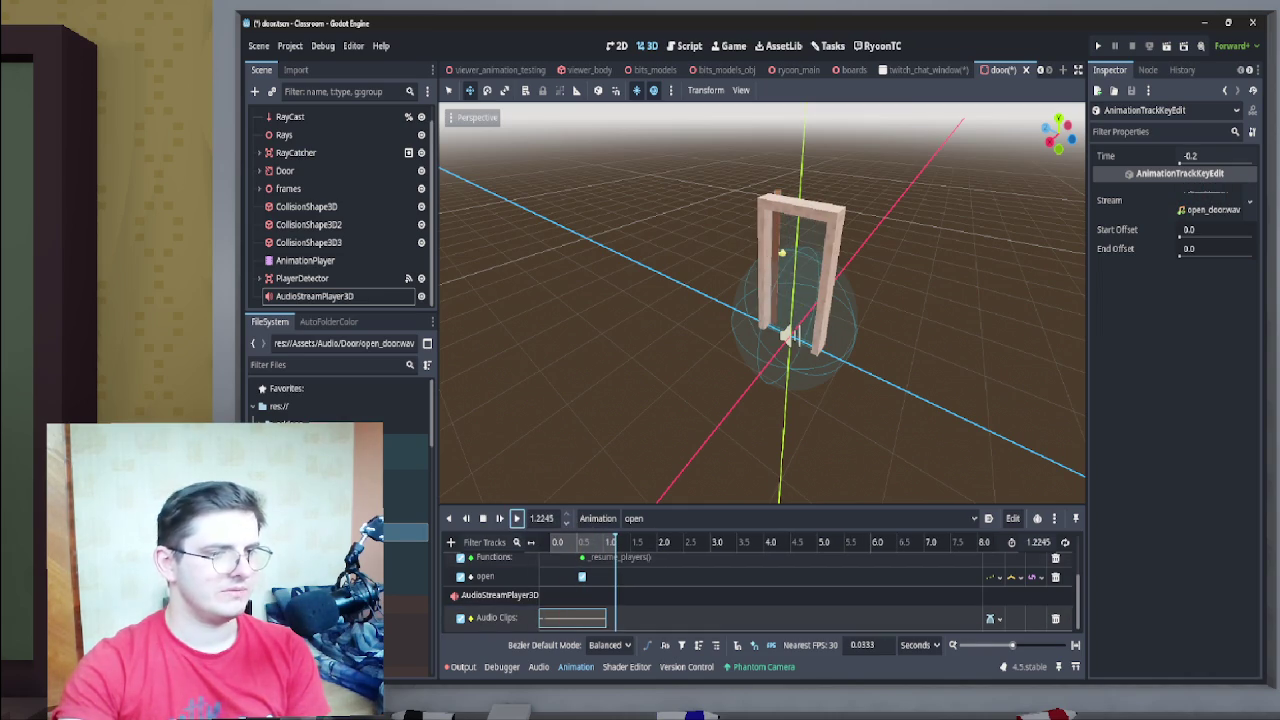
pyautogui.moveTo(572, 617); pyautogui.dragTo(586, 617)
pyautogui.click(516, 518)
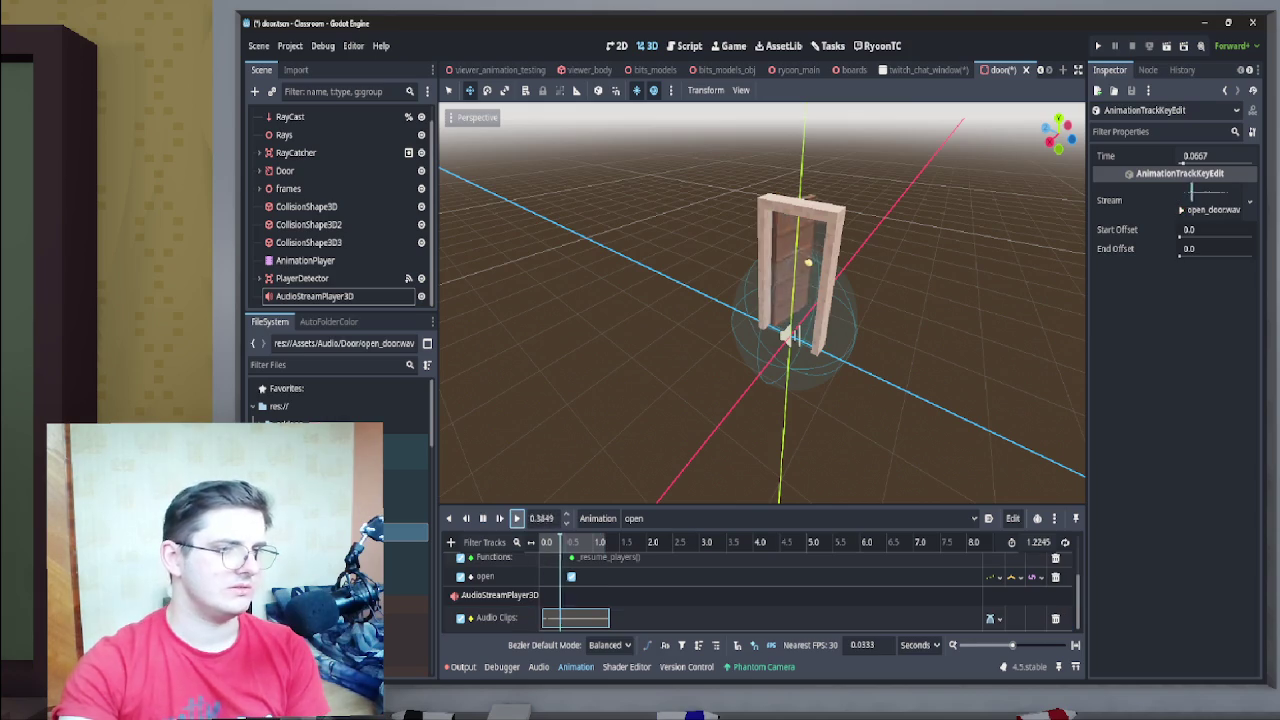
pyautogui.moveTo(578, 617); pyautogui.dragTo(573, 617)
pyautogui.click(516, 518)
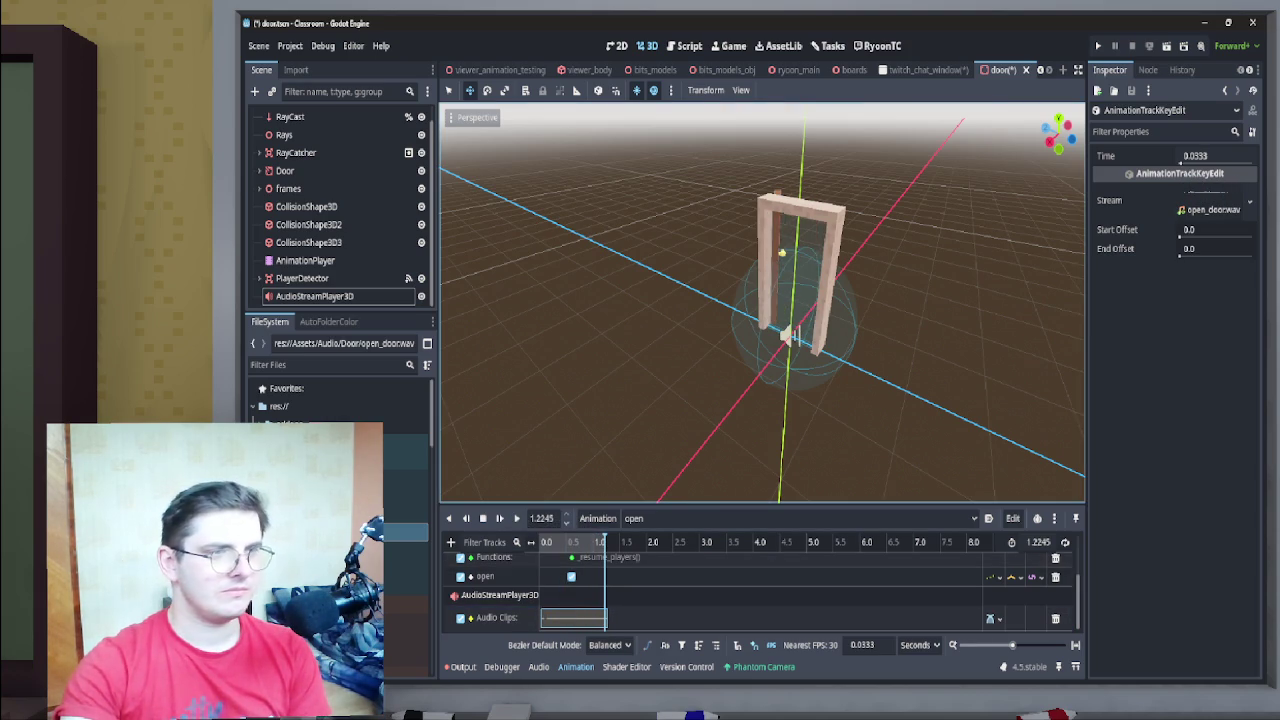
pyautogui.moveTo(572, 617); pyautogui.dragTo(570, 617)
pyautogui.click(516, 518)
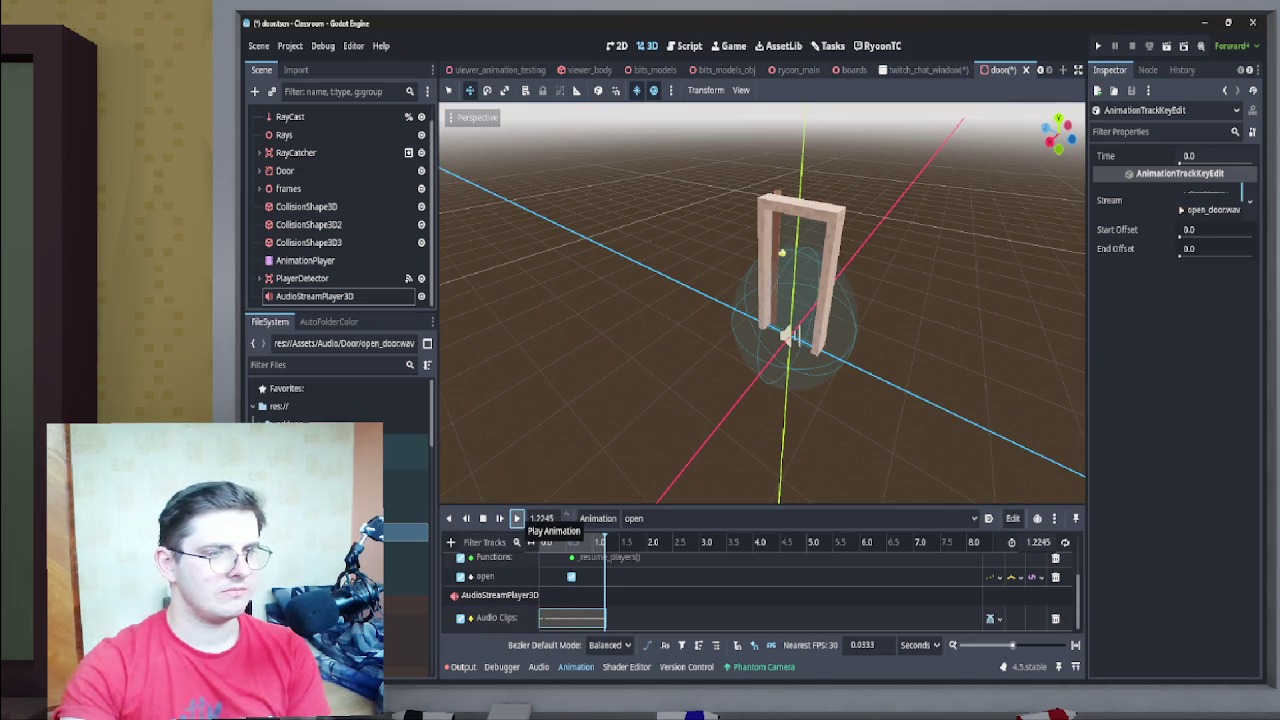
# Shorten the open animation from 0.9365 to 0.782 seconds, replaying it after each change
pyautogui.moveTo(1038, 542); pyautogui.dragTo(1006, 542)
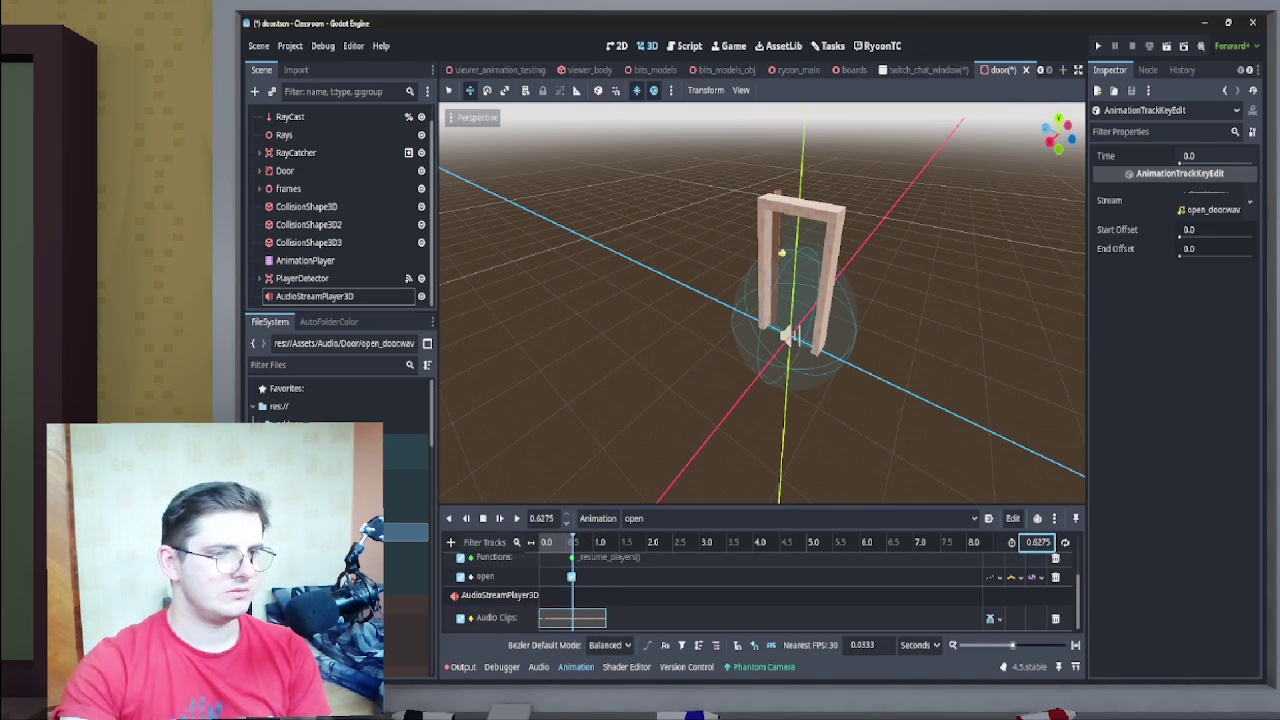
pyautogui.click(516, 518)
pyautogui.click(516, 518)
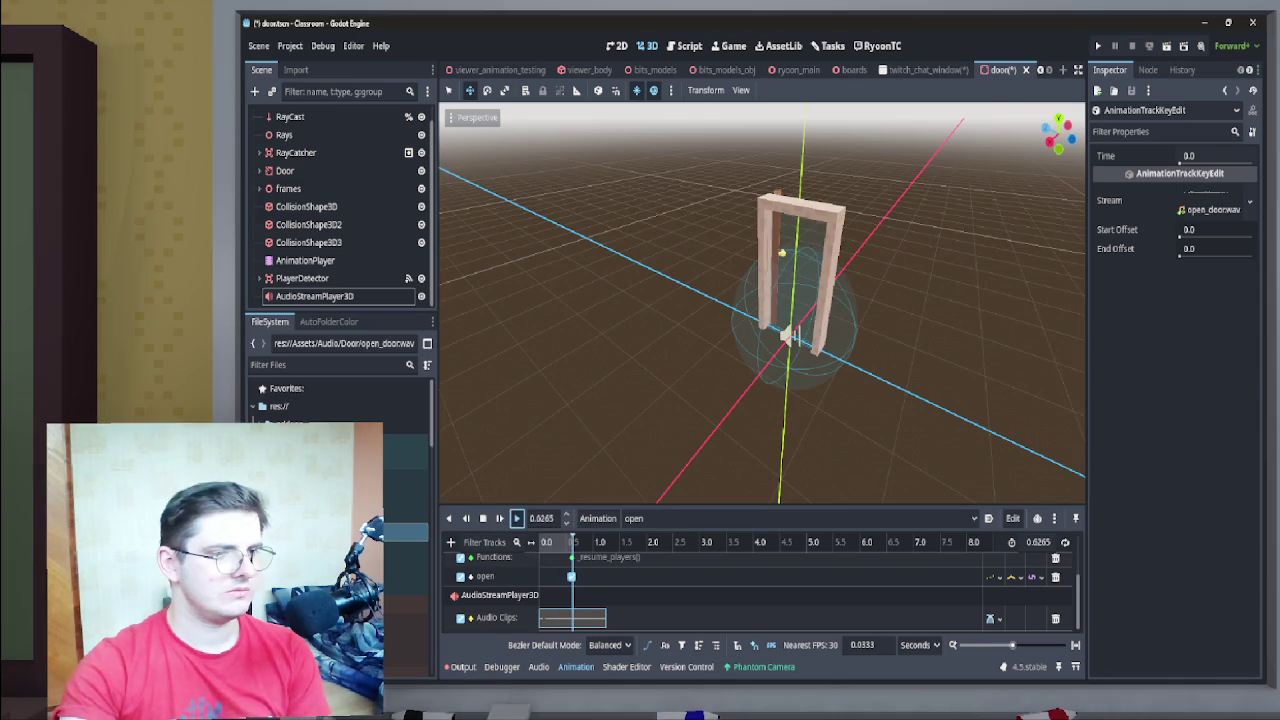
pyautogui.click(516, 518)
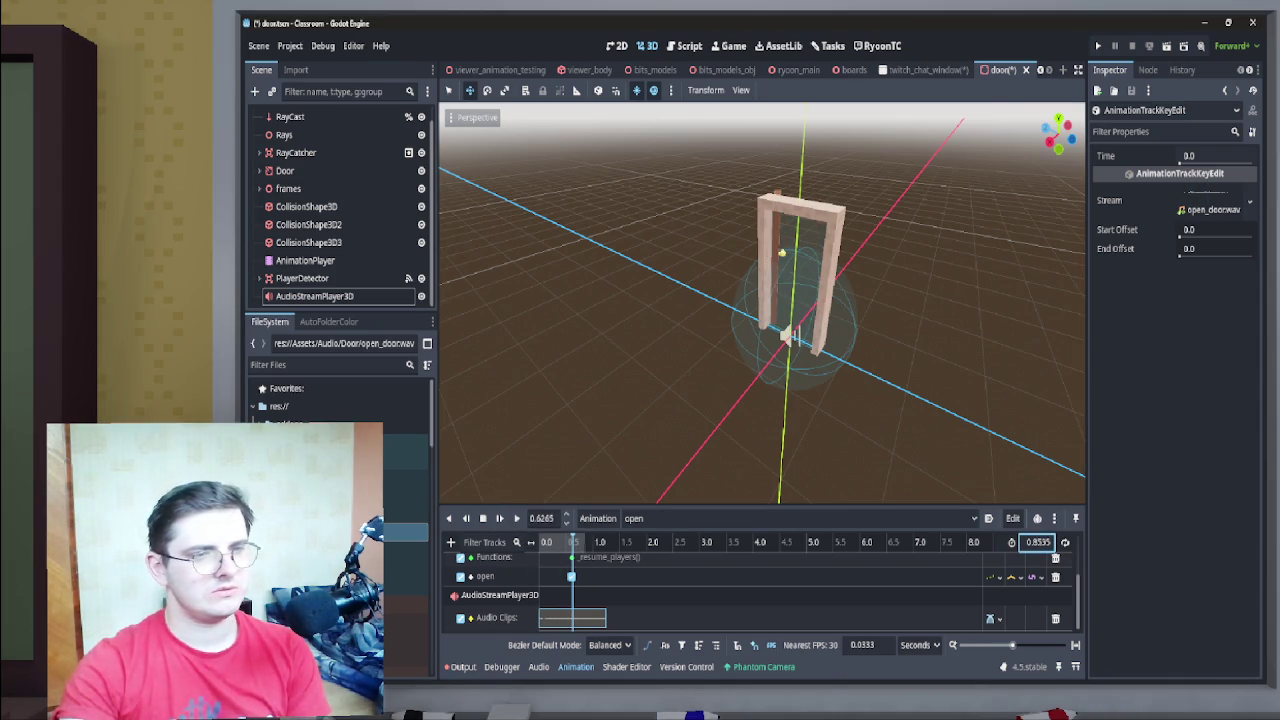
pyautogui.press('Return')
pyautogui.click(516, 518)
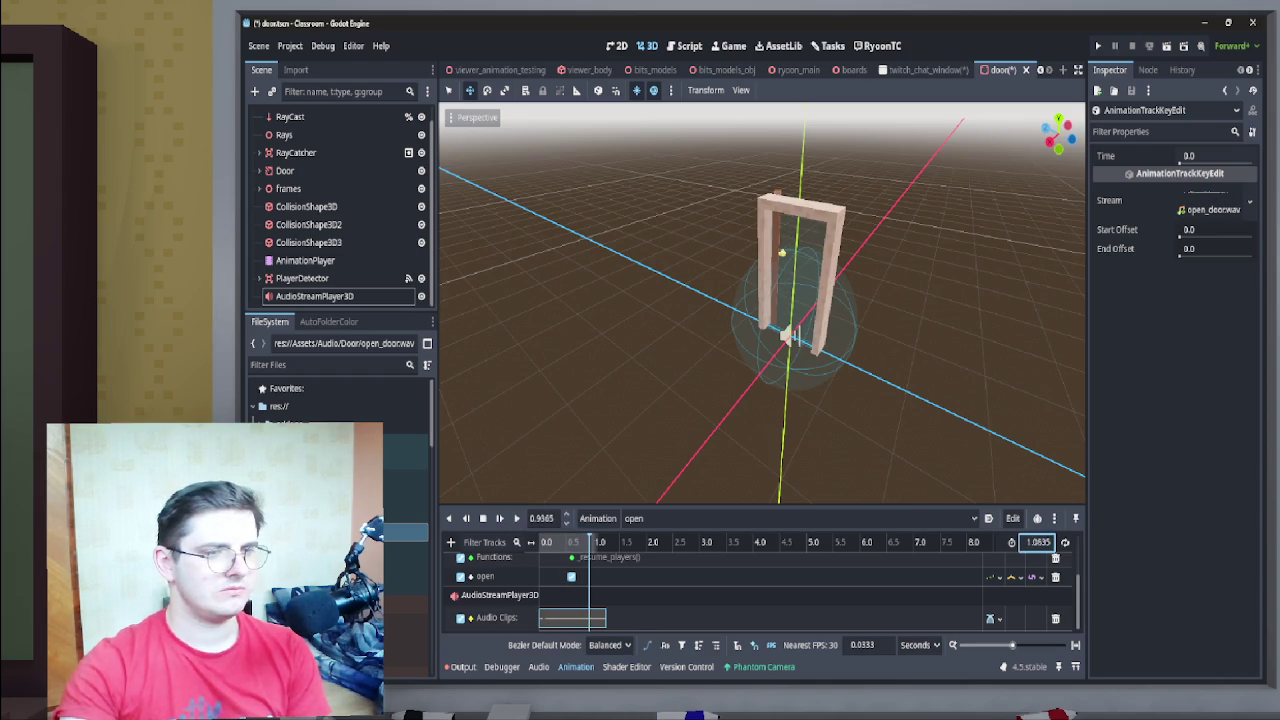
pyautogui.click(516, 518)
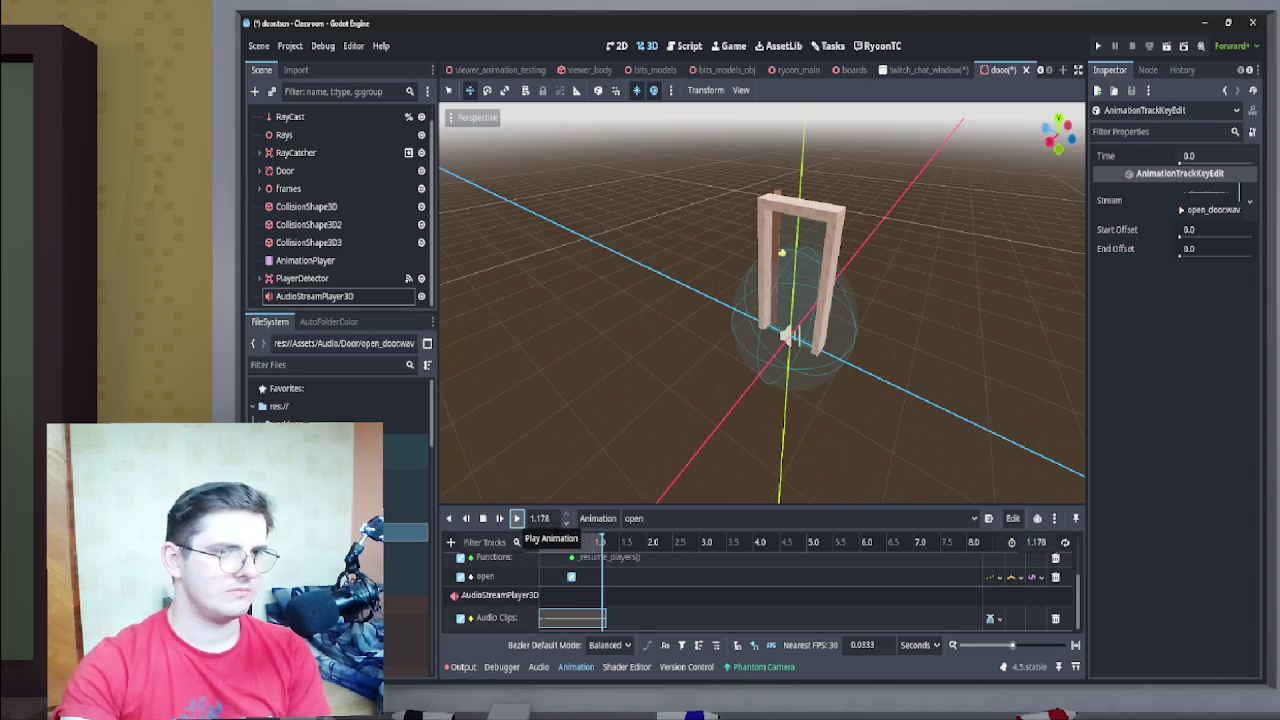
pyautogui.click(516, 518)
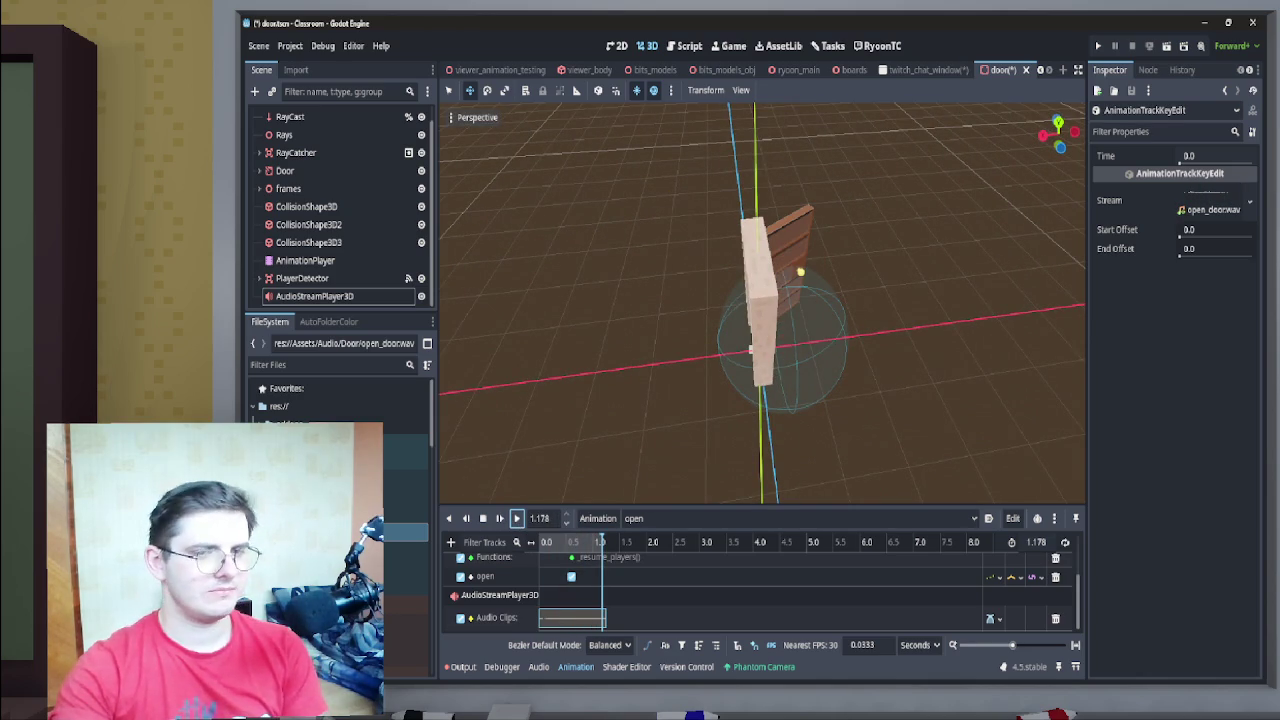
pyautogui.moveTo(1036, 542); pyautogui.dragTo(1006, 542)
pyautogui.click(516, 518)
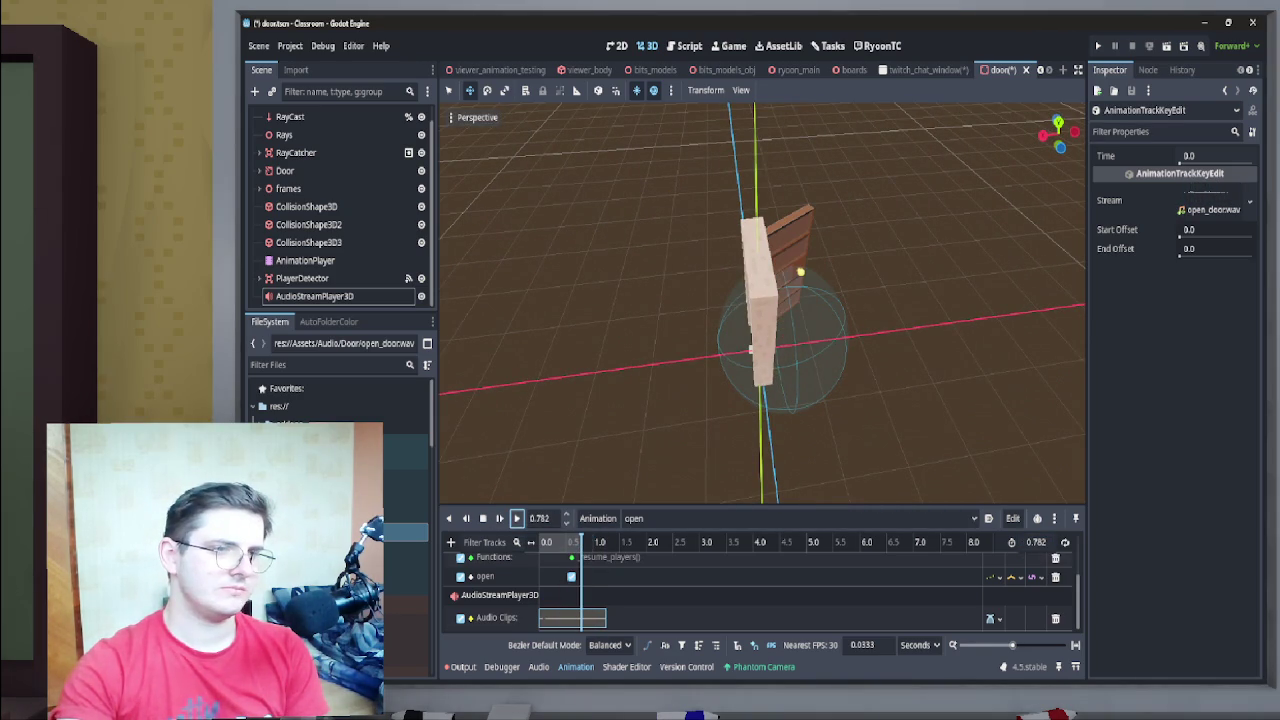
pyautogui.scroll(-3, 748, 320)
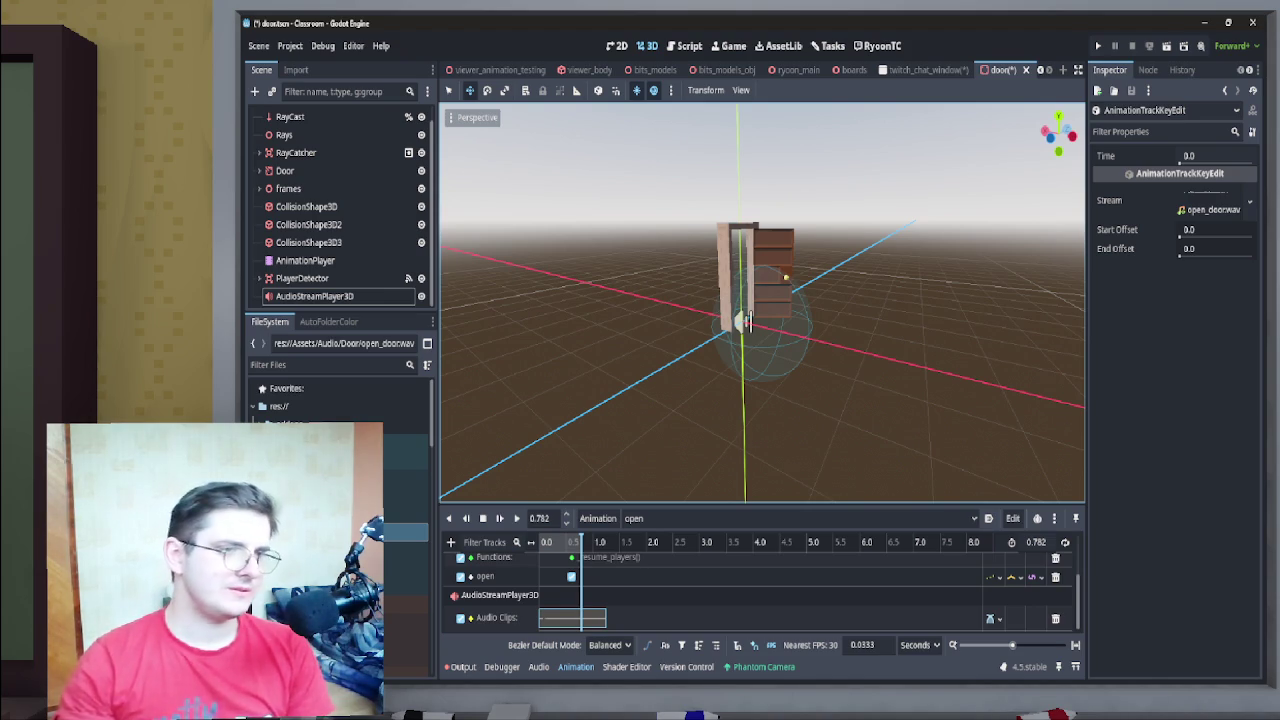
pyautogui.click(700, 618)
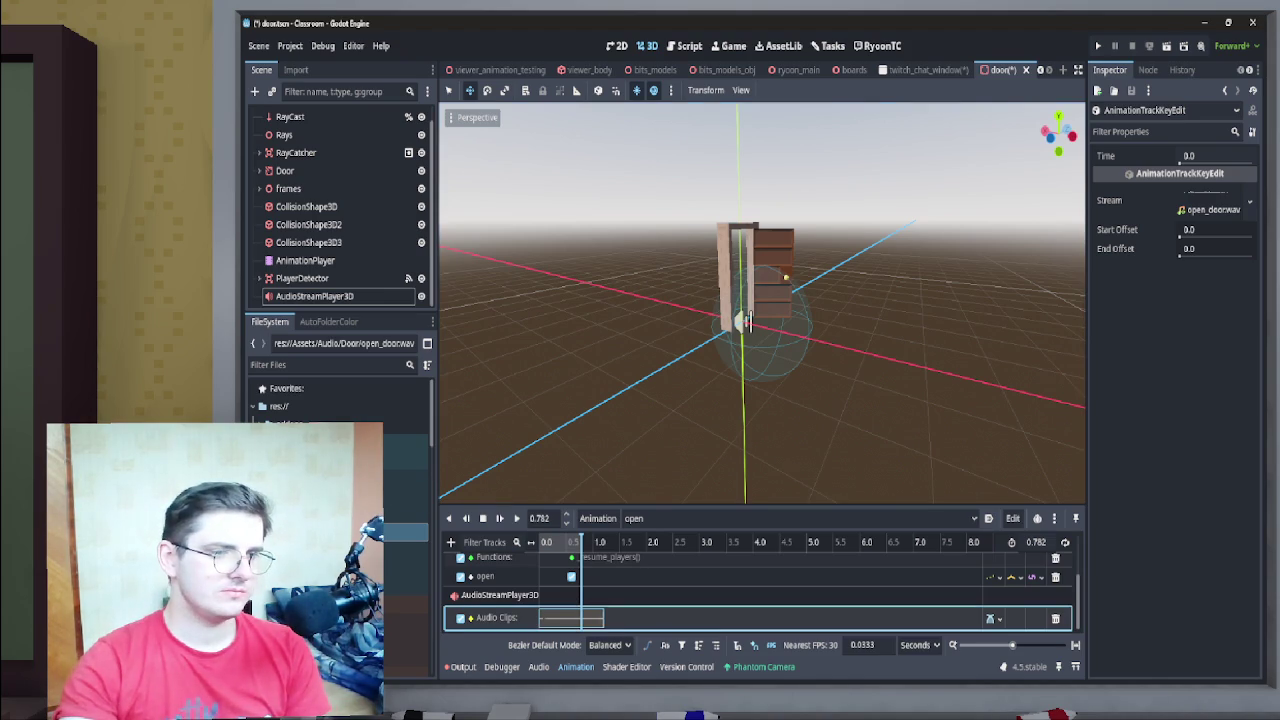
# Play the open animation, try a 0.5-second animation length, and replay it from the start
pyautogui.click(516, 518)
pyautogui.click(516, 518)
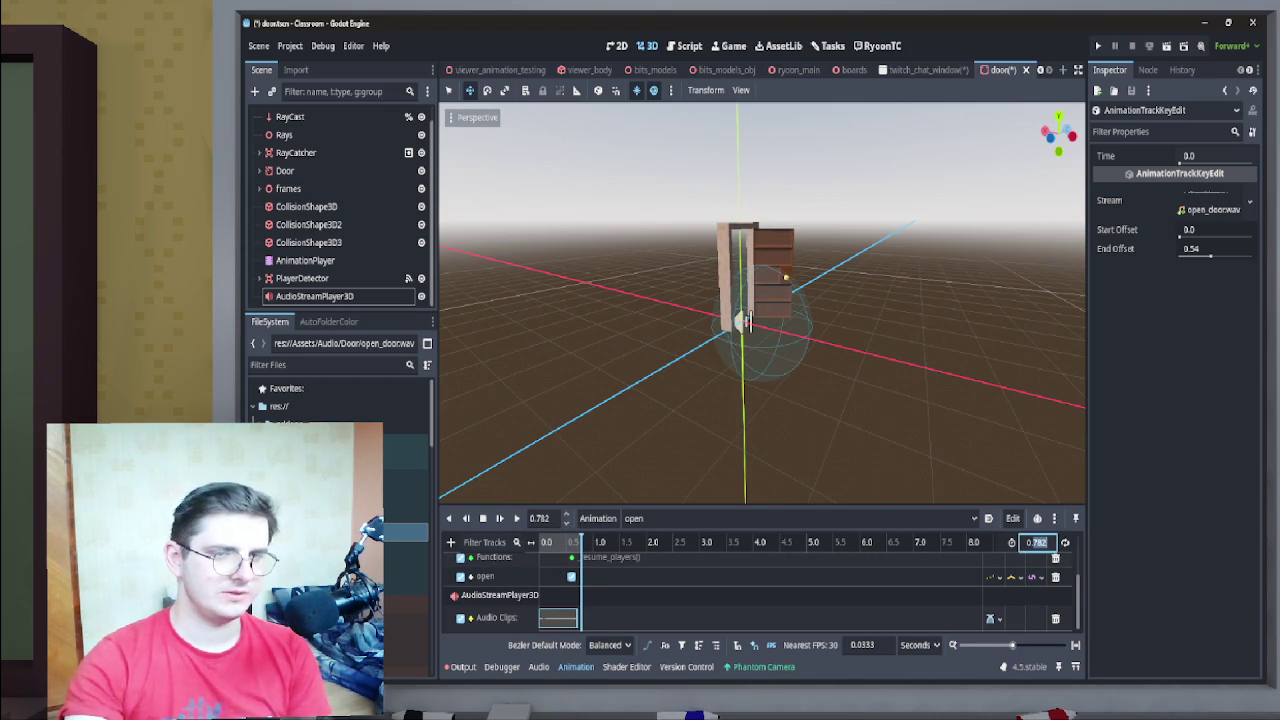
pyautogui.write('0.5')
pyautogui.press('Return')
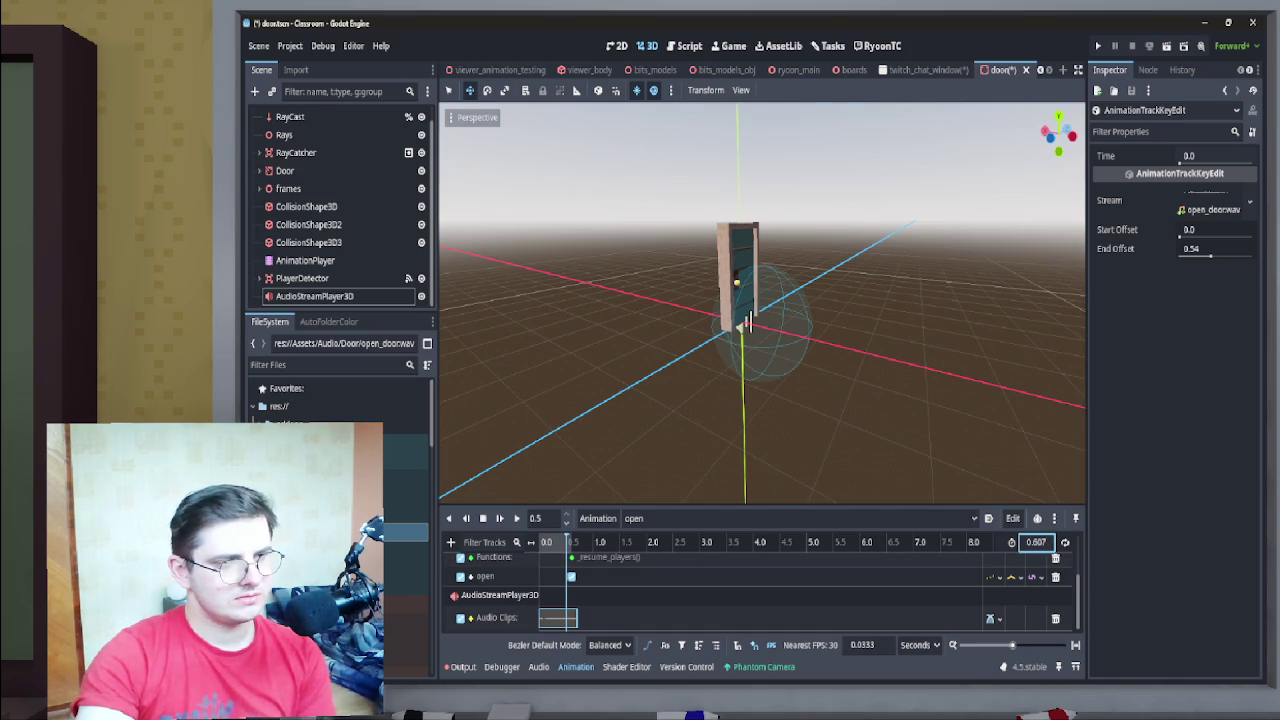
pyautogui.press('Return')
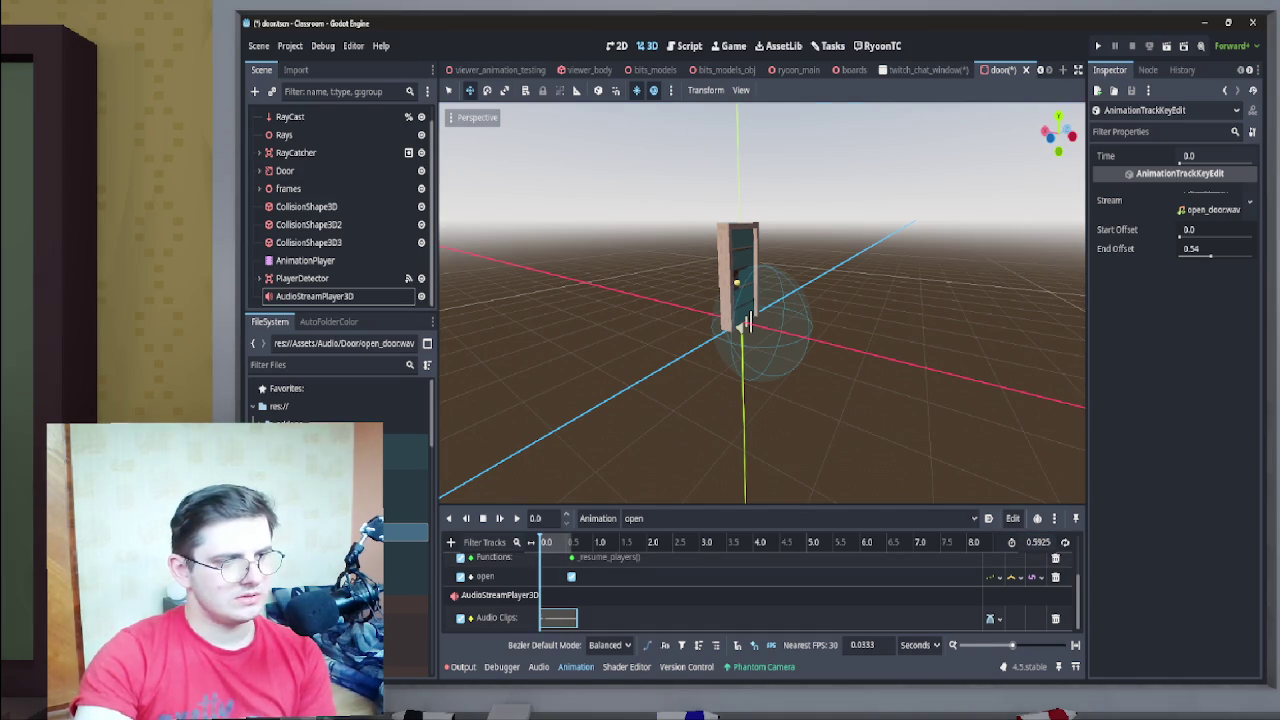
pyautogui.click(516, 518)
pyautogui.write('0.624')
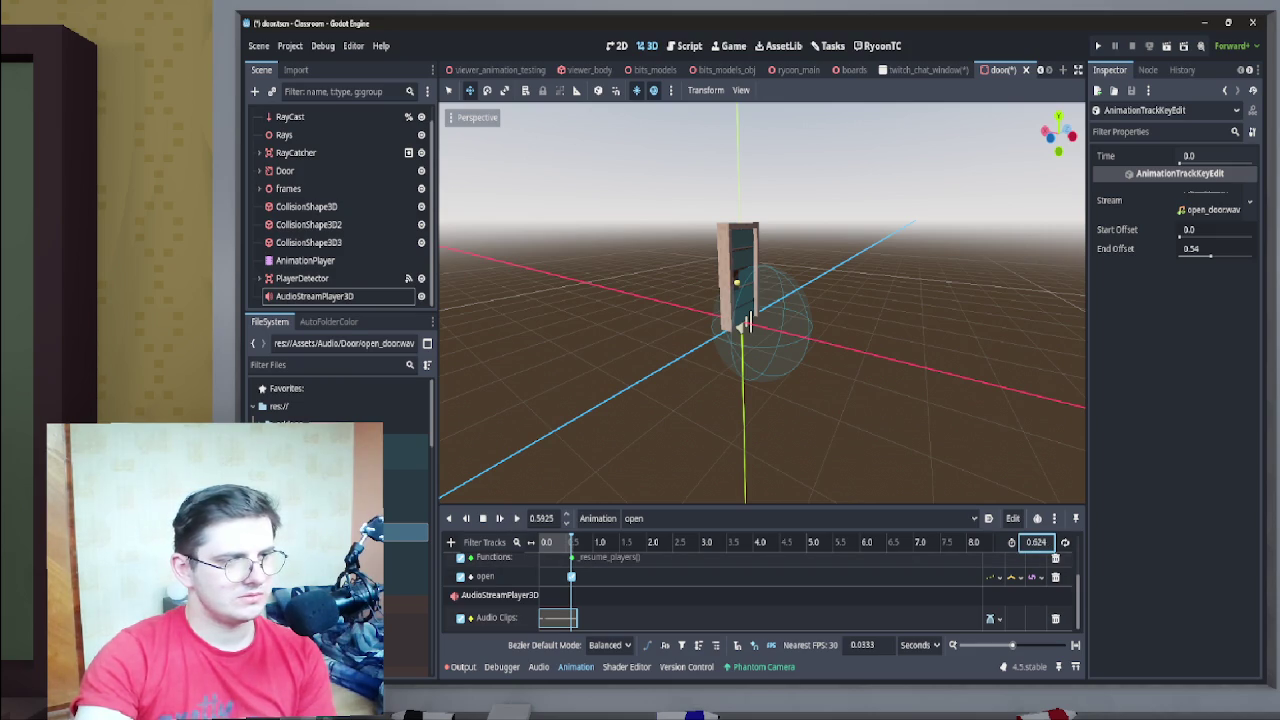
# Set the open animation length to 0.624 seconds, replay it, then switch to the close animation
pyautogui.press('Return')
pyautogui.click(516, 518)
pyautogui.click(516, 518)
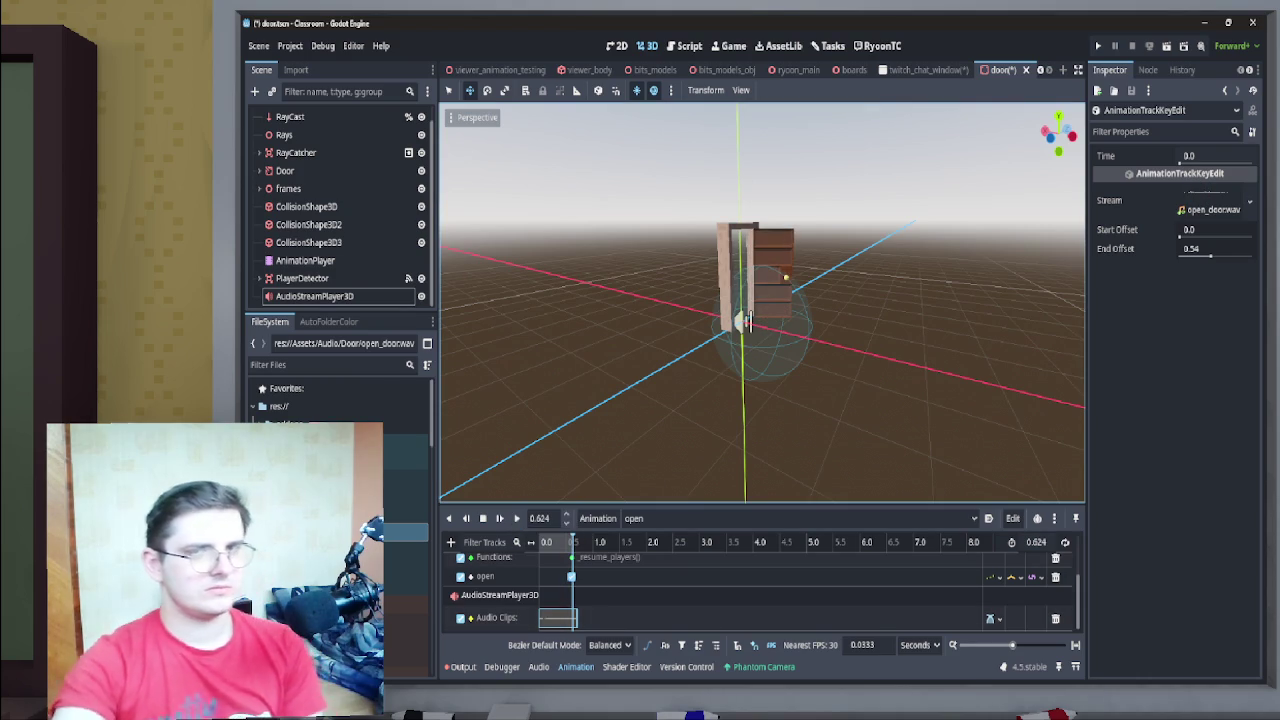
pyautogui.moveTo(760, 300); pyautogui.dragTo(640, 304)
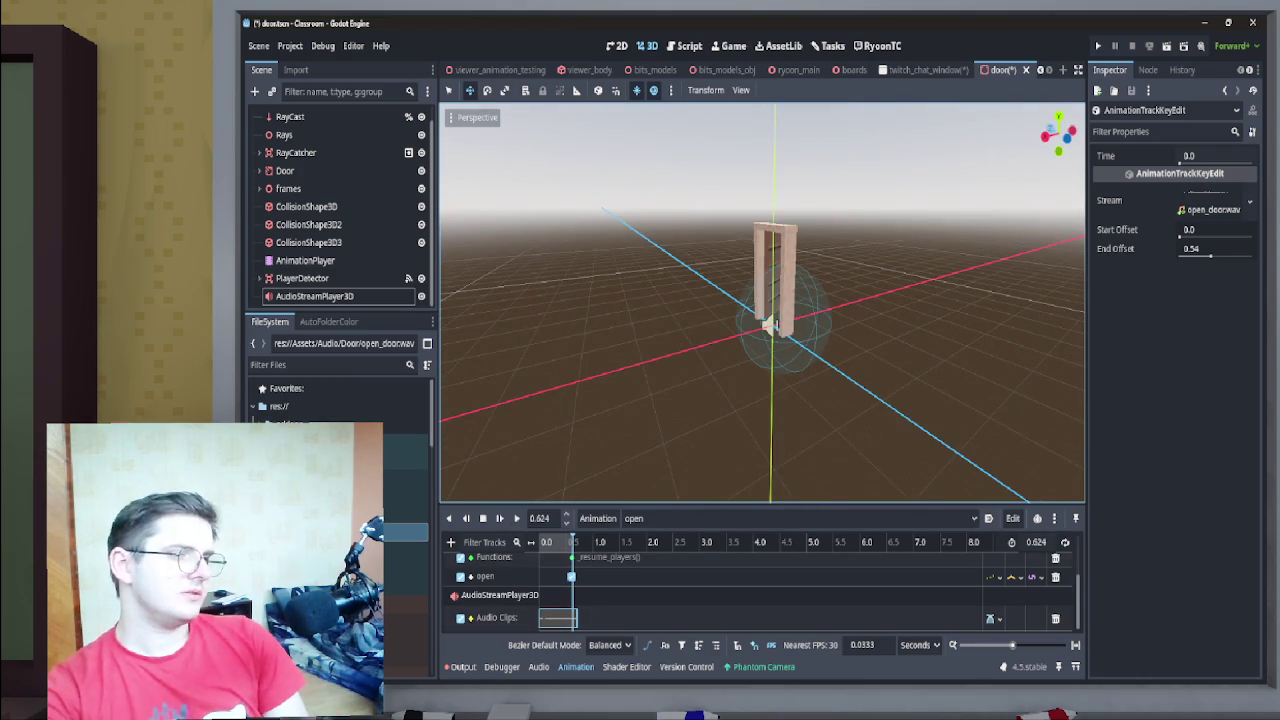
pyautogui.click(690, 518)
pyautogui.click(654, 556)
# Play the close animation, set AudioStreamPlayer3D Volume dB to -6, save the scene, and open RyoonTC
pyautogui.click(516, 518)
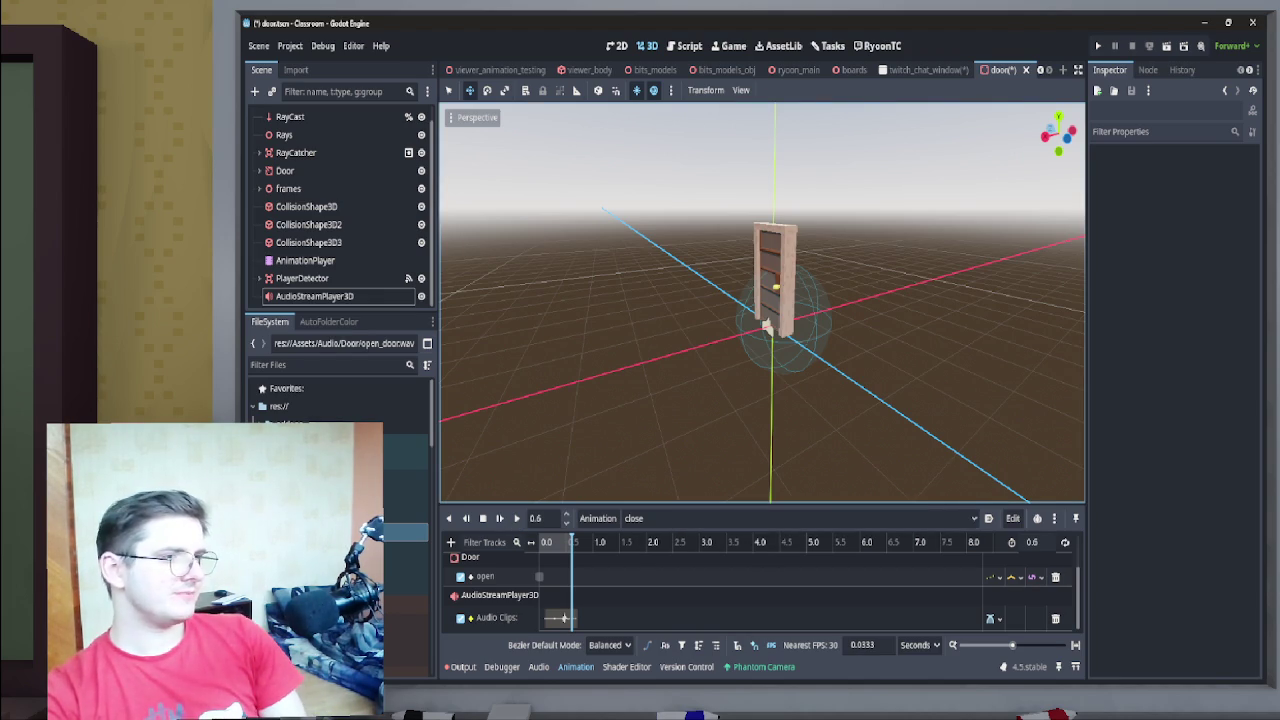
pyautogui.click(314, 296)
pyautogui.click(1200, 210)
pyautogui.write('-8.0')
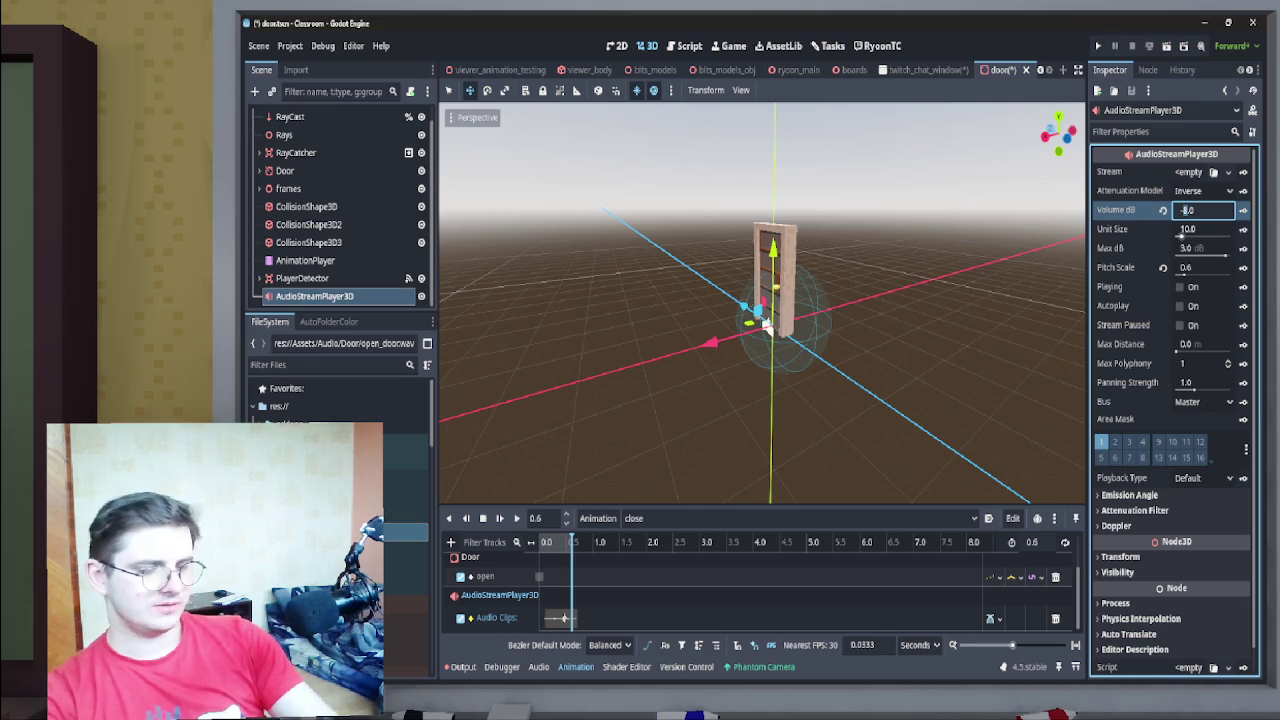
pyautogui.write('-10')
pyautogui.press('BackSpace')
pyautogui.press('BackSpace')
pyautogui.write('6')
pyautogui.press('Return')
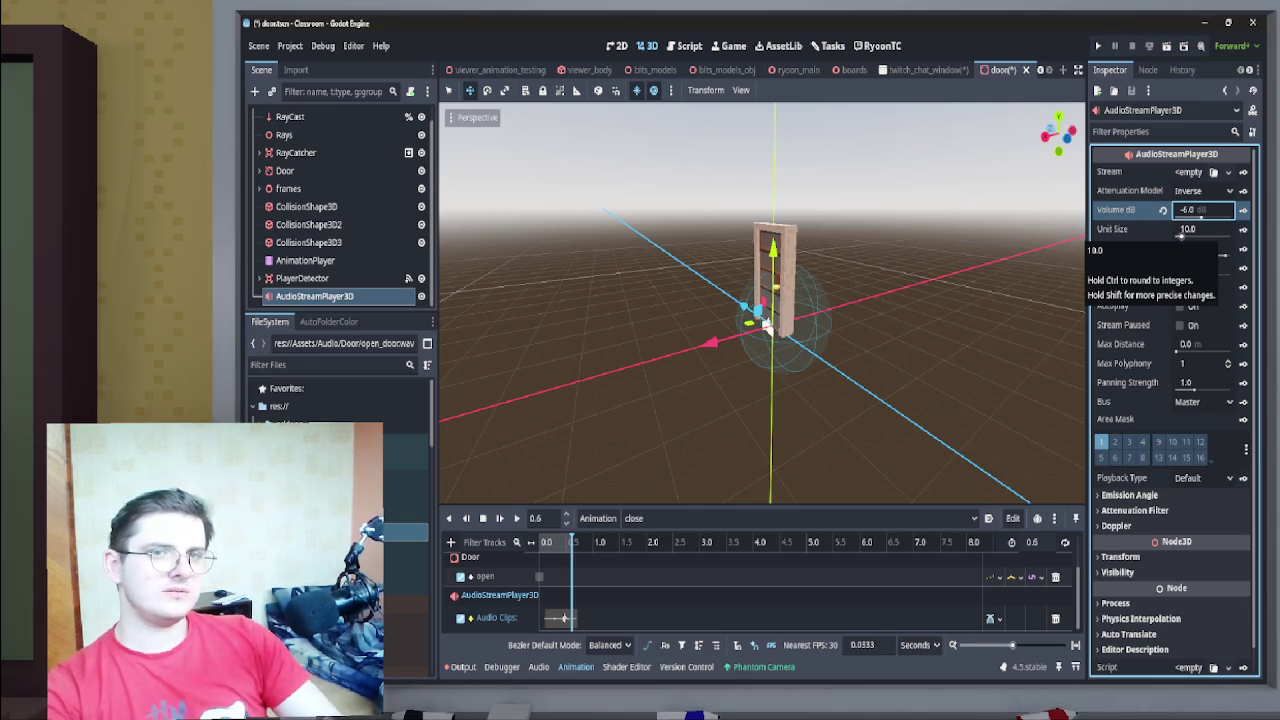
pyautogui.hotkey('ctrl', 's')
pyautogui.click(878, 46)
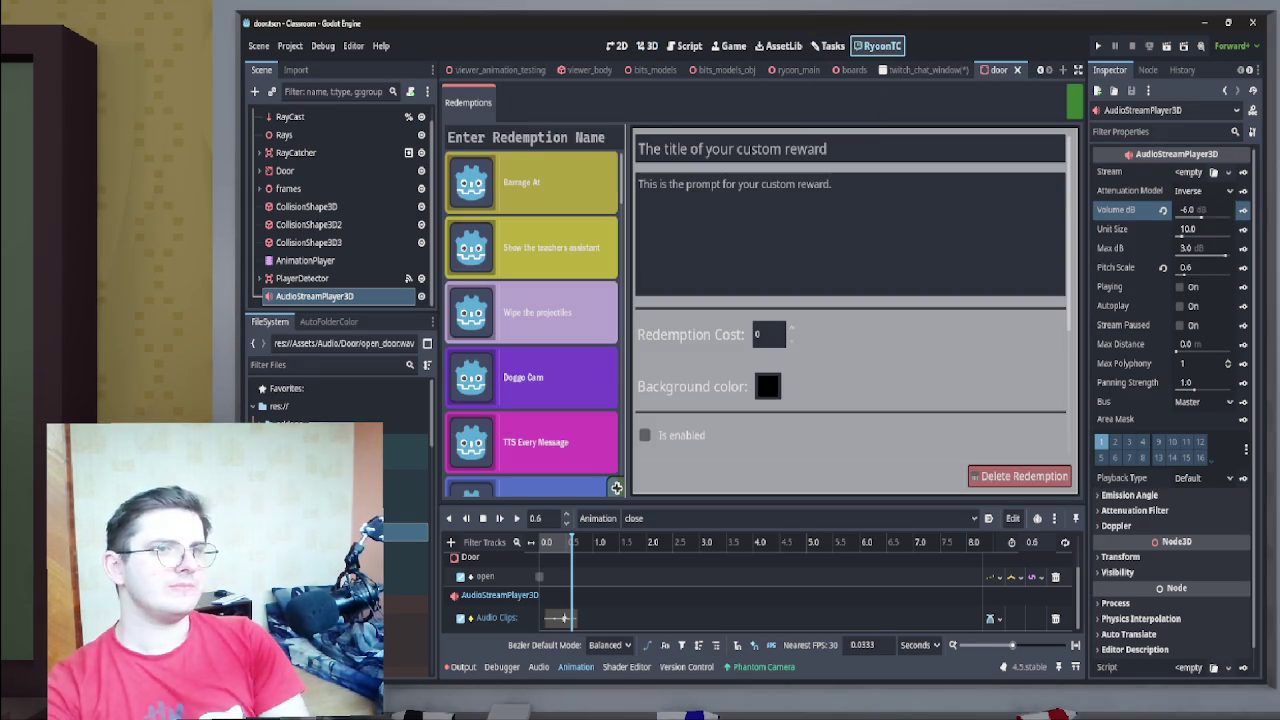
# On the Tasks board, move the store/save data task into Done and review the cards
pyautogui.click(828, 46)
pyautogui.moveTo(750, 152)
pyautogui.mouseDown()
pyautogui.moveTo(960, 228)
pyautogui.moveTo(960, 243)
pyautogui.mouseUp()
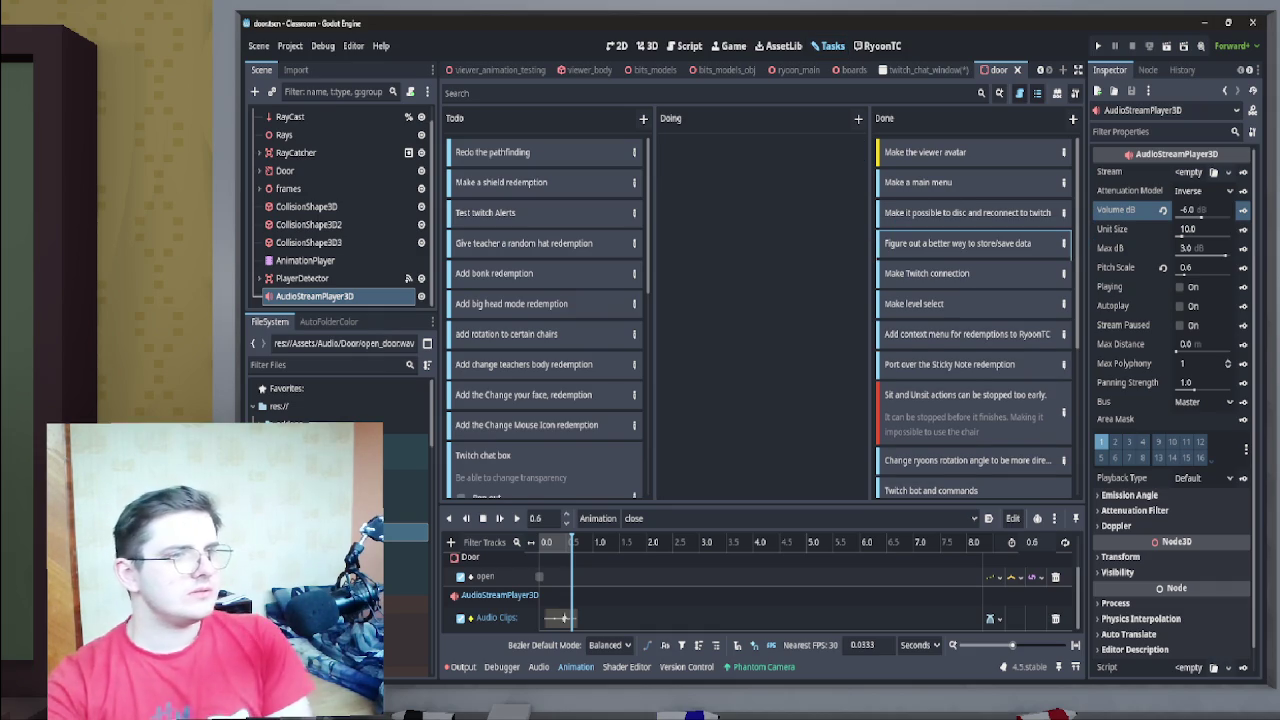
pyautogui.scroll(-2, 545, 317)
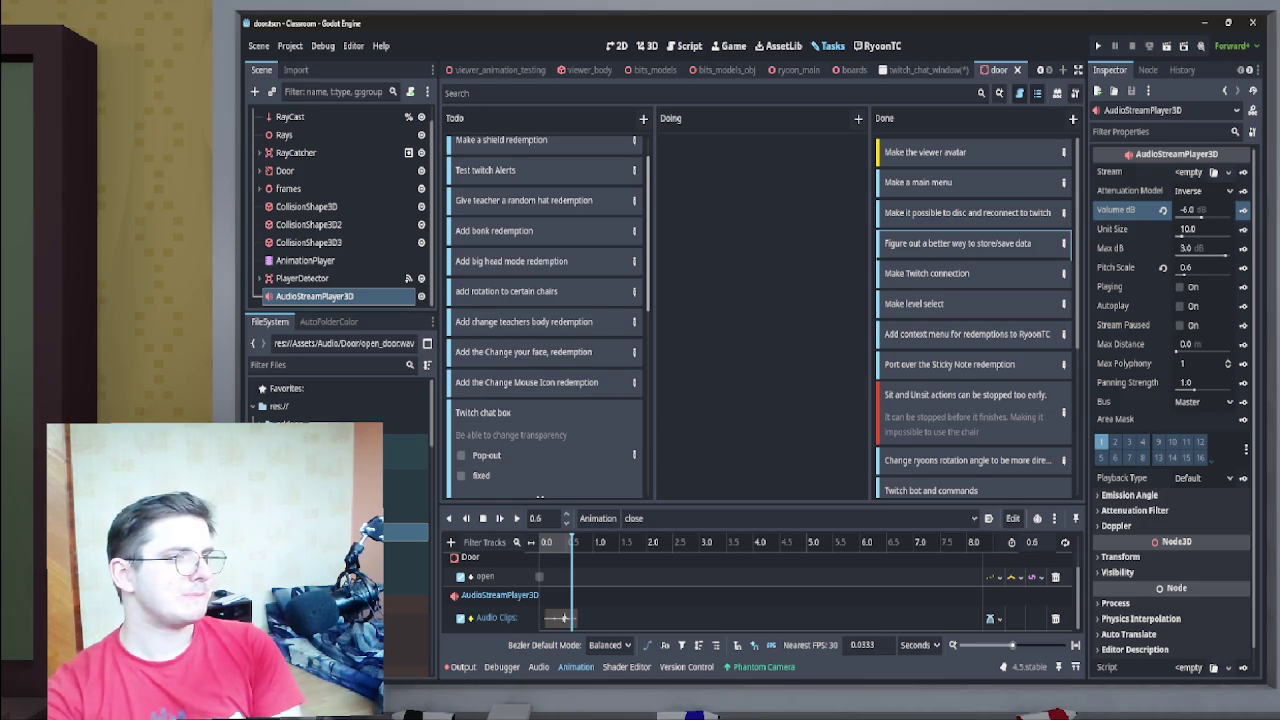
pyautogui.scroll(-1, 545, 317)
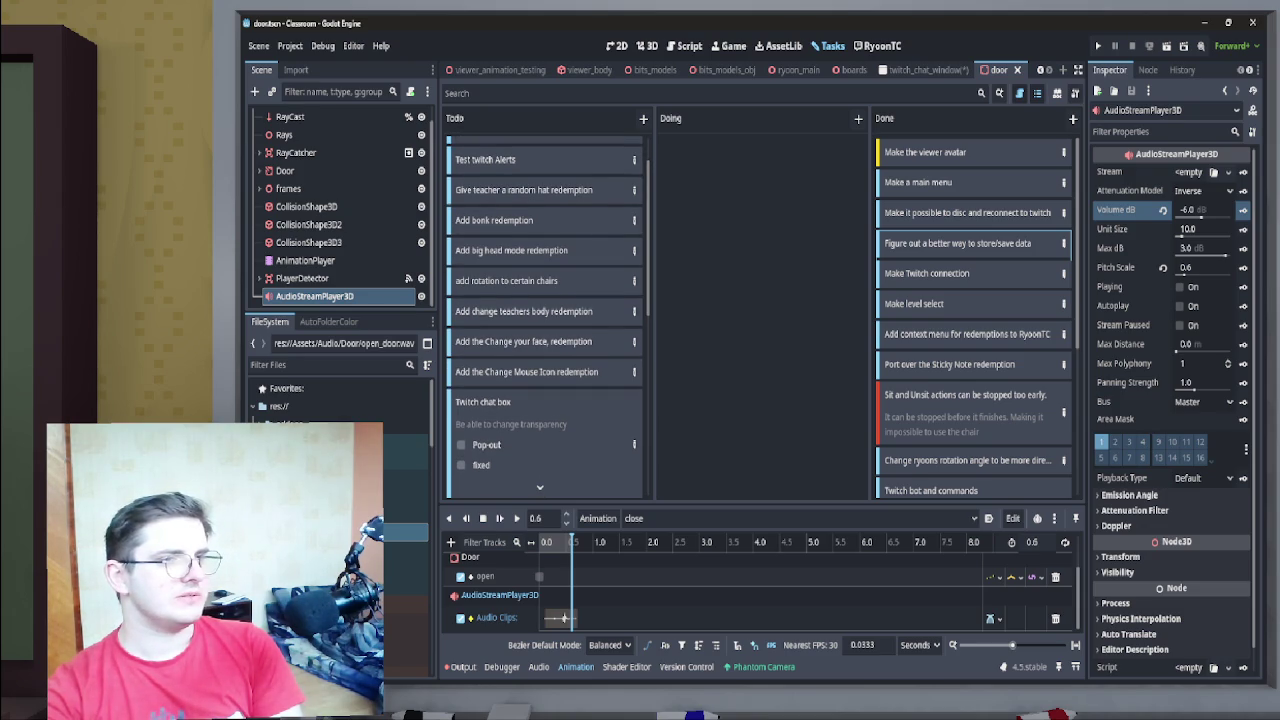
pyautogui.scroll(-3, 545, 317)
pyautogui.scroll(5, 545, 317)
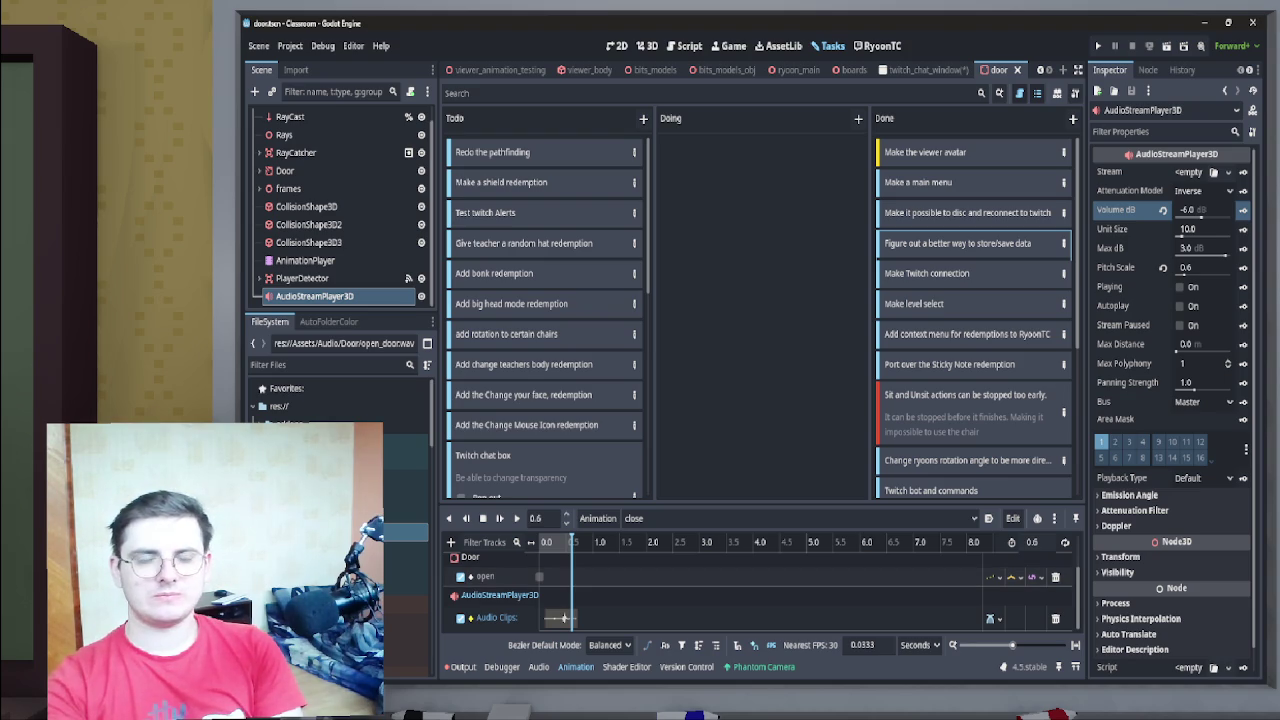
pyautogui.moveTo(640, 686)
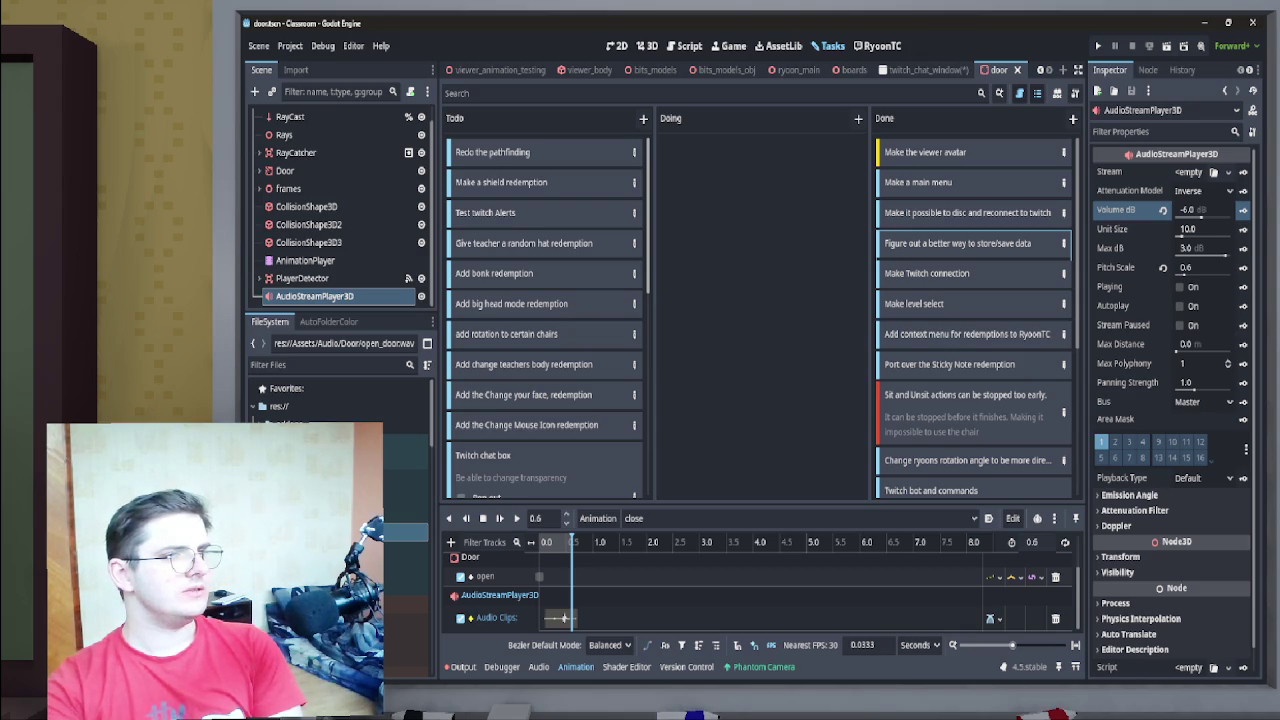
pyautogui.scroll(-2, 545, 317)
pyautogui.scroll(-7, 545, 317)
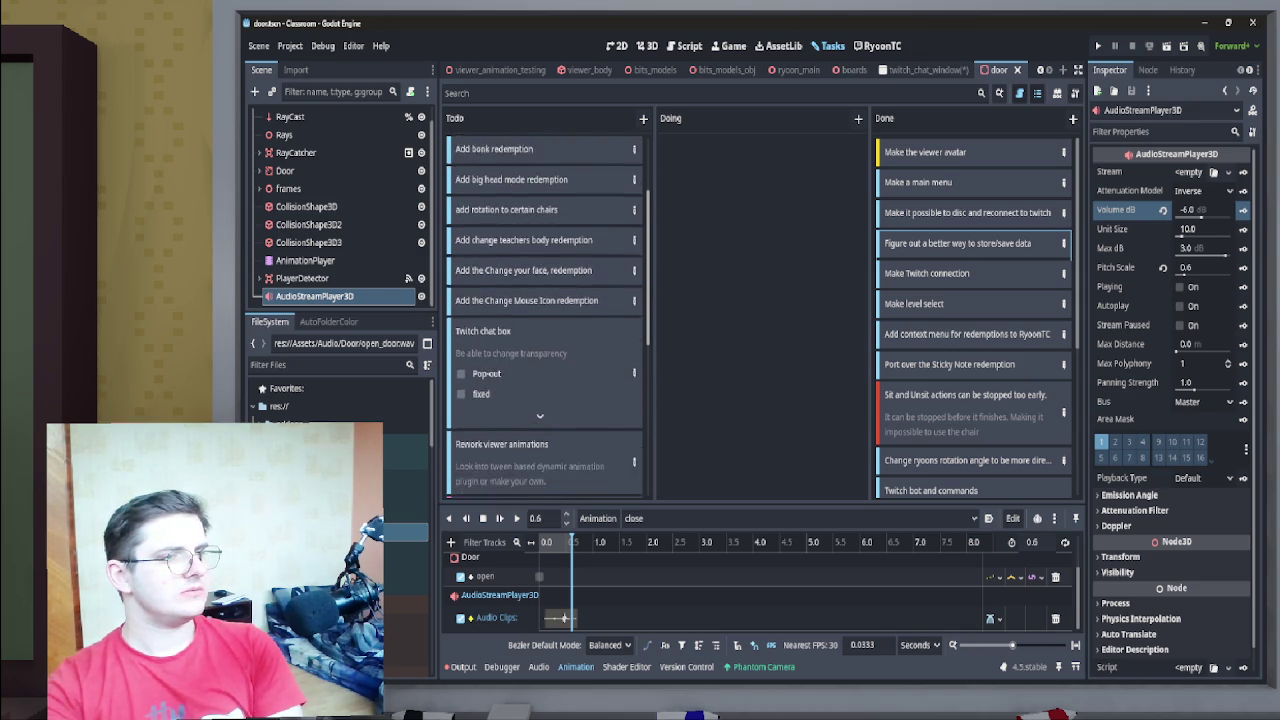
pyautogui.scroll(-2, 545, 317)
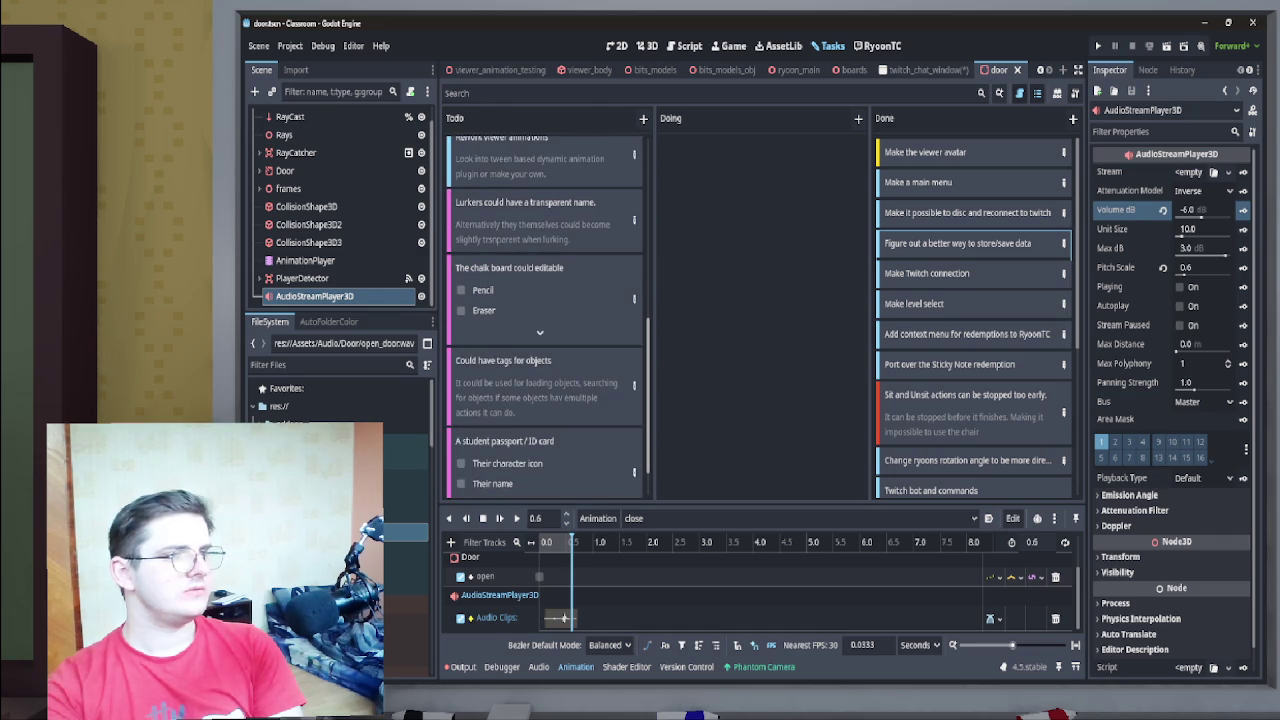
pyautogui.scroll(-1, 545, 317)
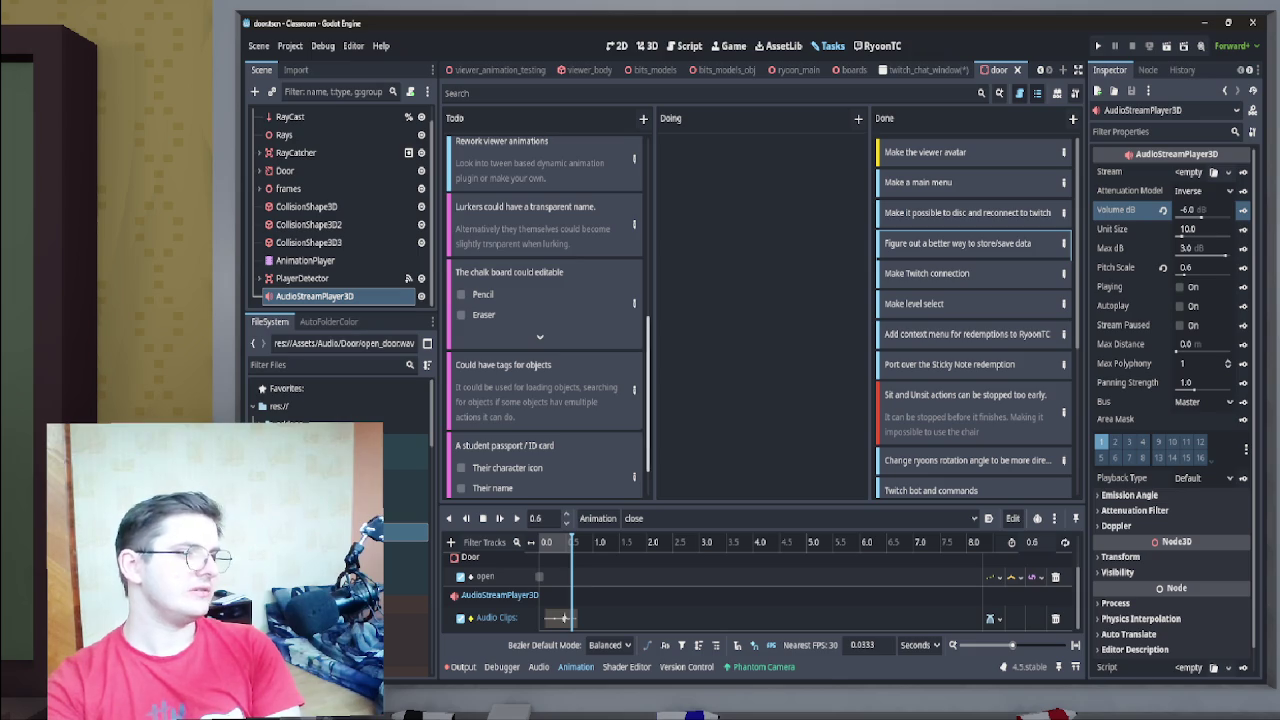
pyautogui.scroll(2, 545, 317)
# Delete the 'Rework viewer animations' card and look over the remaining task columns
pyautogui.rightClick(607, 232)
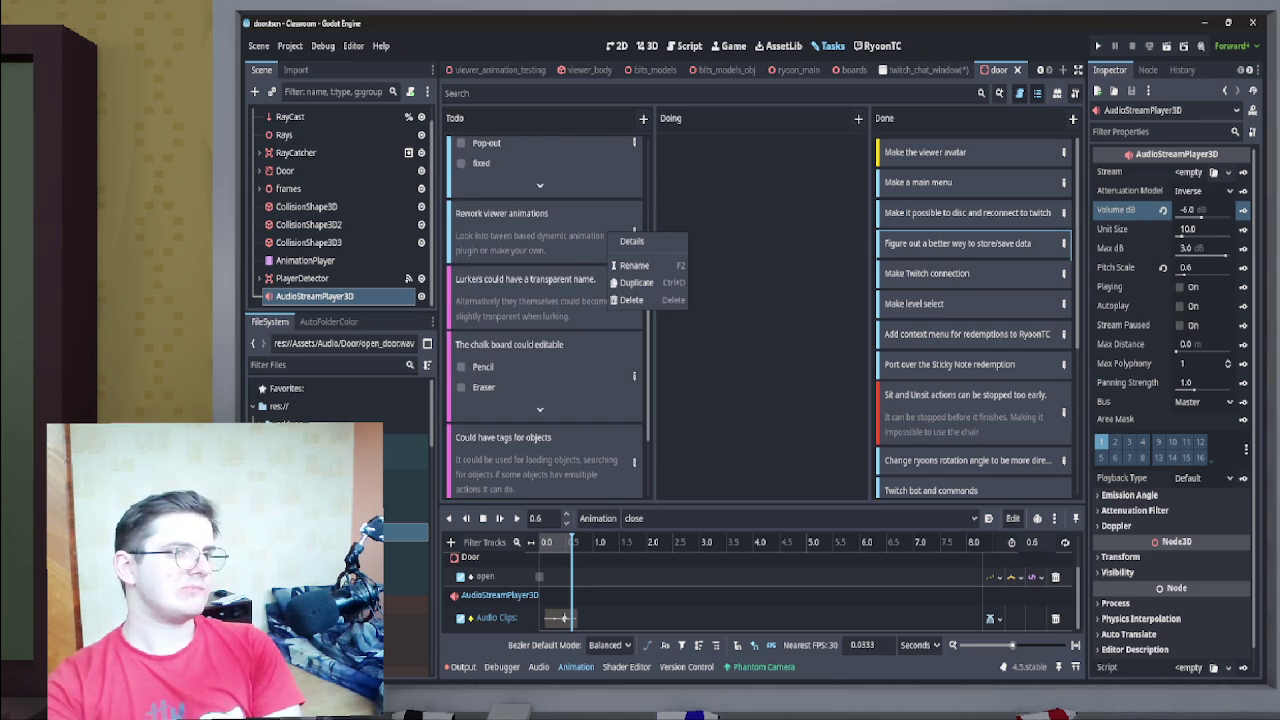
pyautogui.click(630, 300)
pyautogui.scroll(-2, 549, 318)
pyautogui.scroll(-1, 549, 318)
pyautogui.scroll(10, 545, 318)
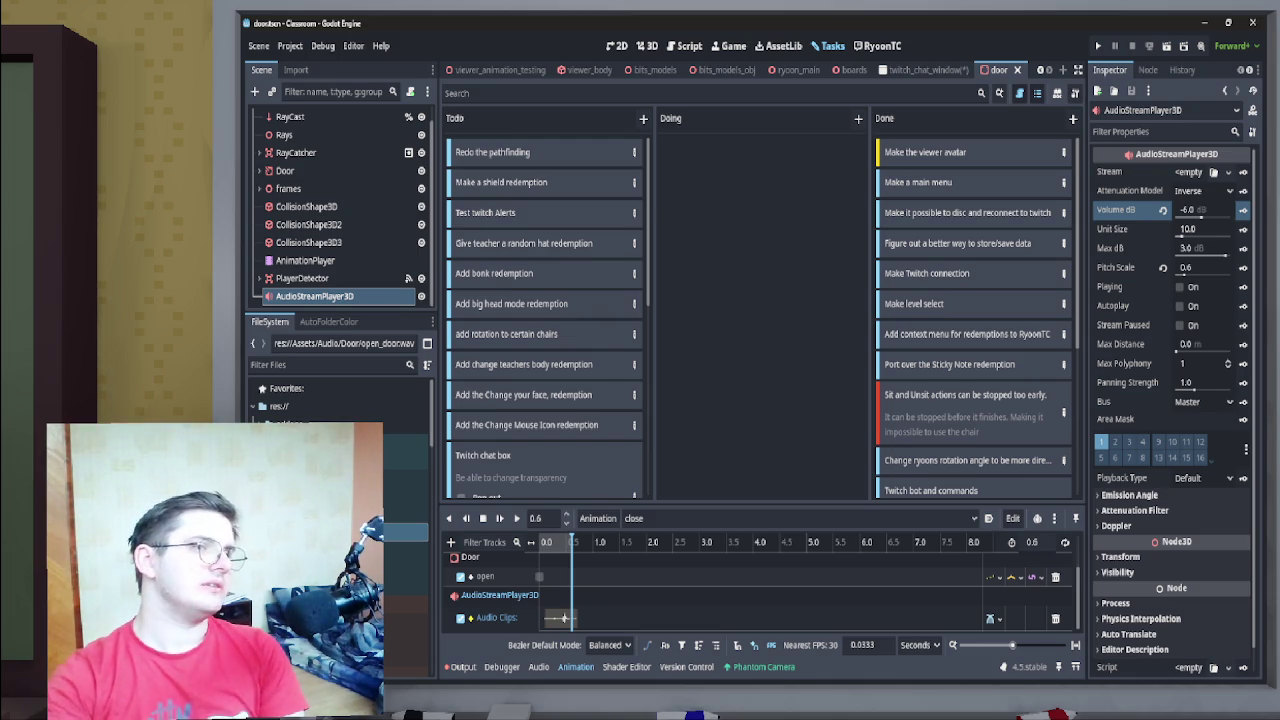
pyautogui.scroll(-1, 545, 318)
pyautogui.scroll(1, 545, 318)
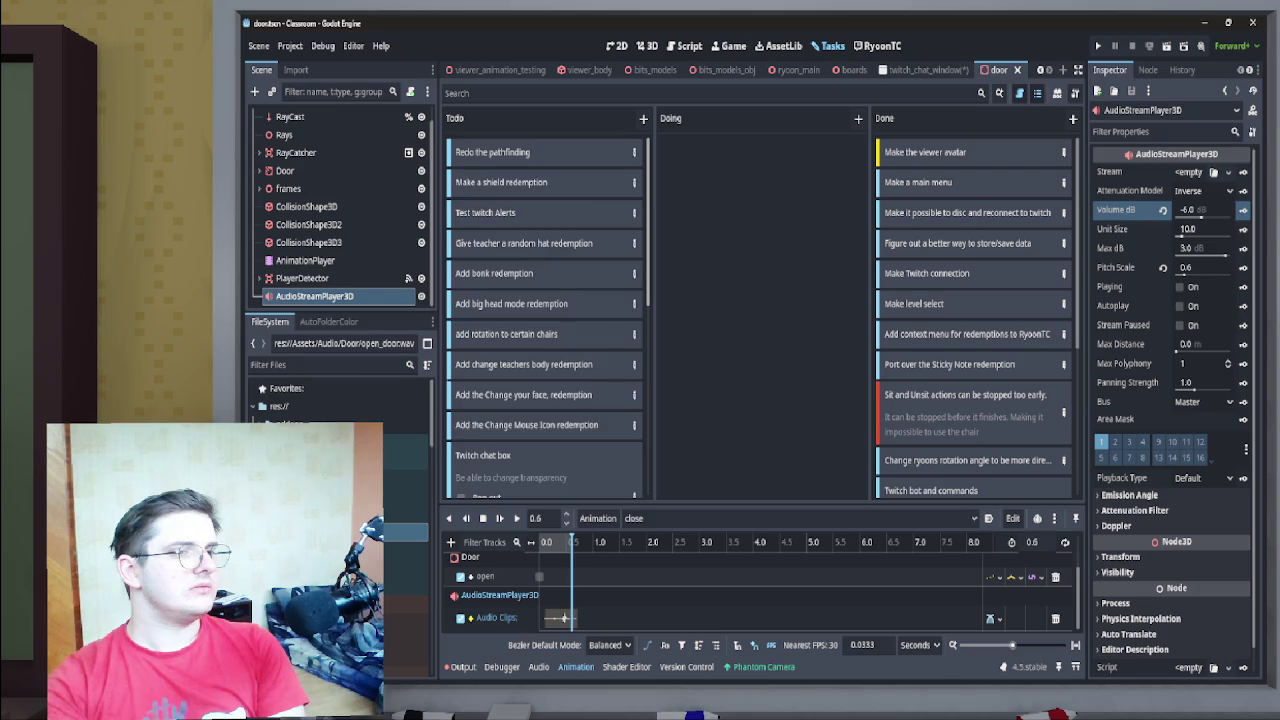
pyautogui.scroll(-10, 545, 318)
pyautogui.scroll(10, 545, 318)
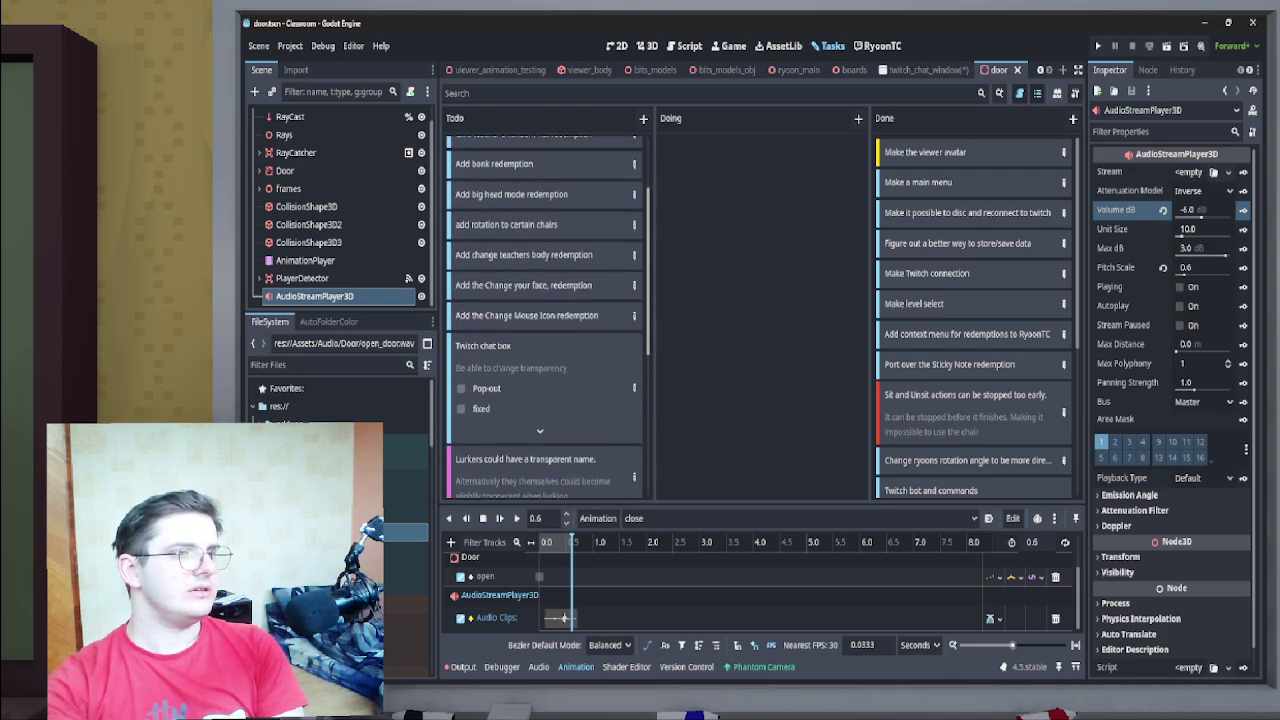
pyautogui.scroll(1, 545, 318)
pyautogui.scroll(-6, 973, 317)
pyautogui.scroll(-1, 973, 317)
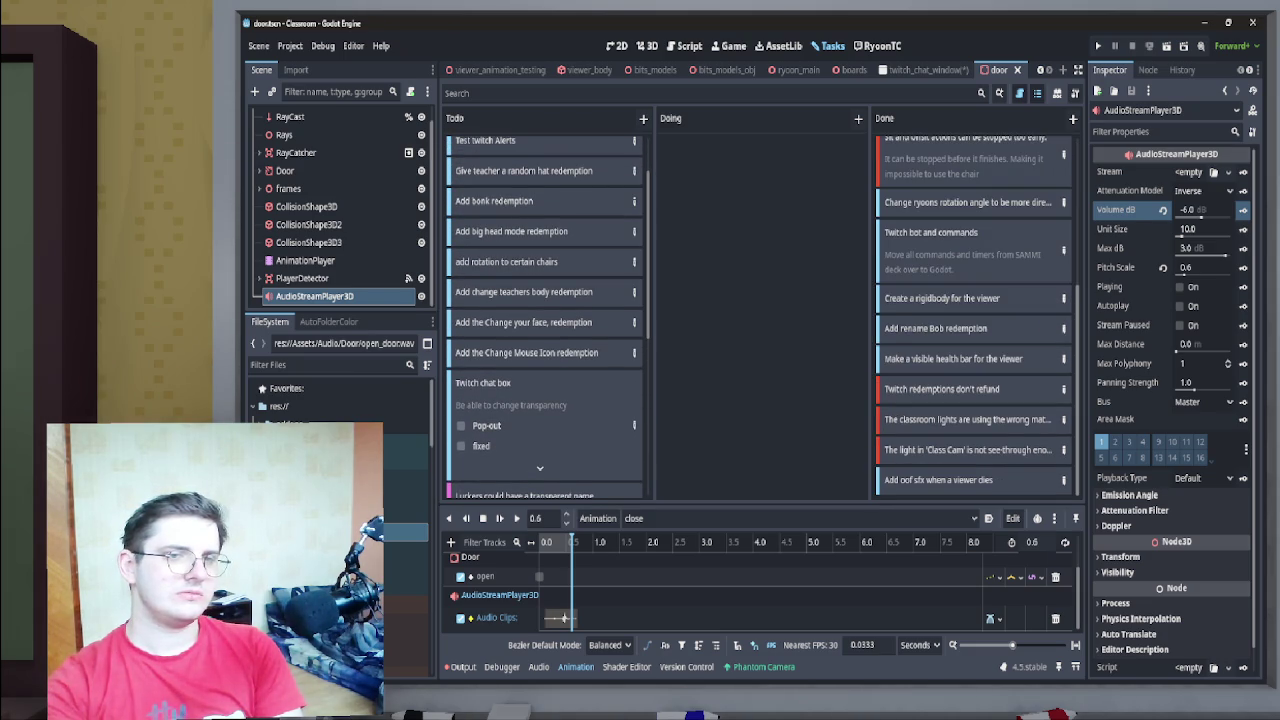
pyautogui.scroll(7, 973, 315)
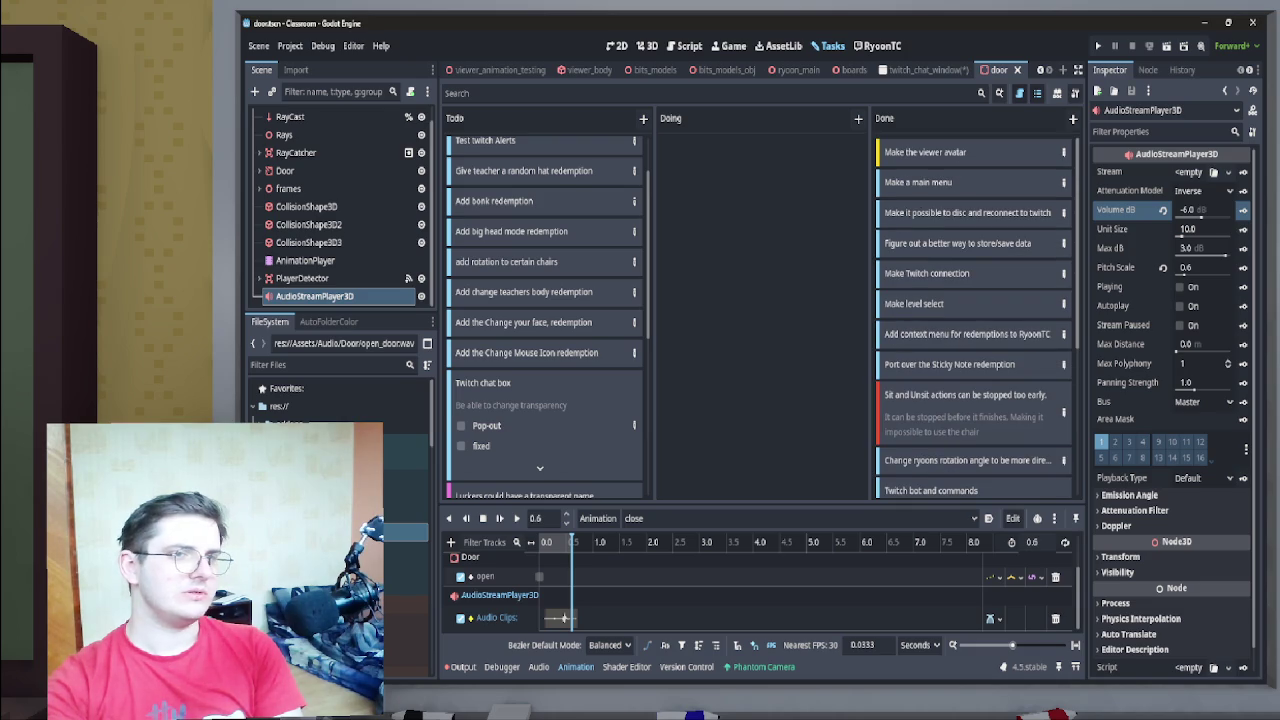
# Drag 'Figure out a better way to store/save data' back into Doing and open twitch_chat_window
pyautogui.moveTo(957, 243)
pyautogui.mouseDown()
pyautogui.moveTo(716, 205)
pyautogui.moveTo(740, 160)
pyautogui.mouseUp()
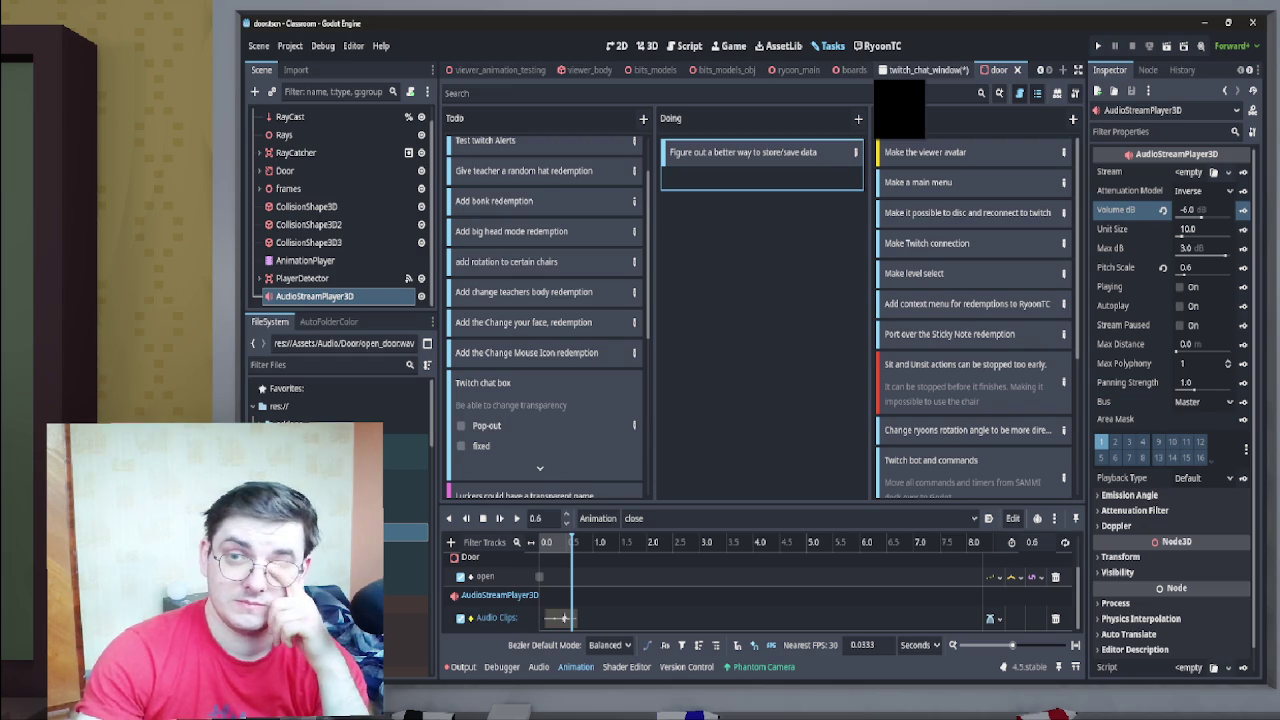
pyautogui.click(905, 69)
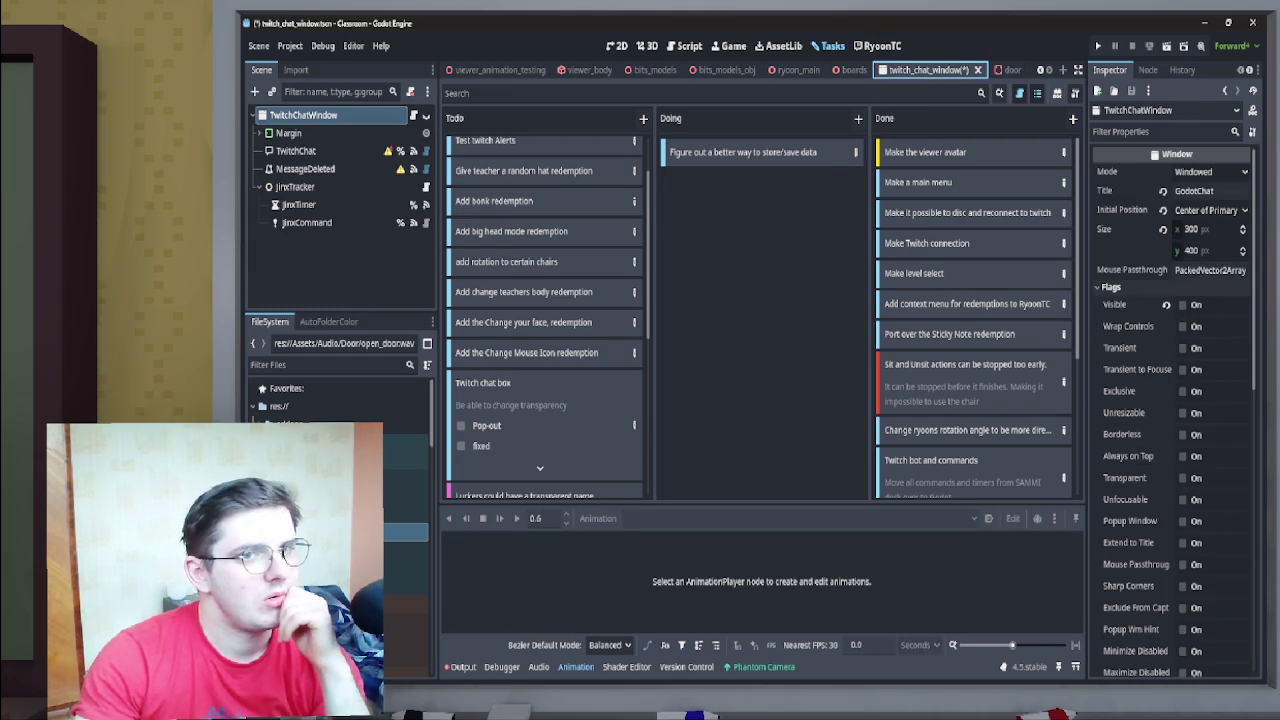
# Save the twitch_chat_window scene with Ctrl+S
pyautogui.hotkey('ctrl', 's')
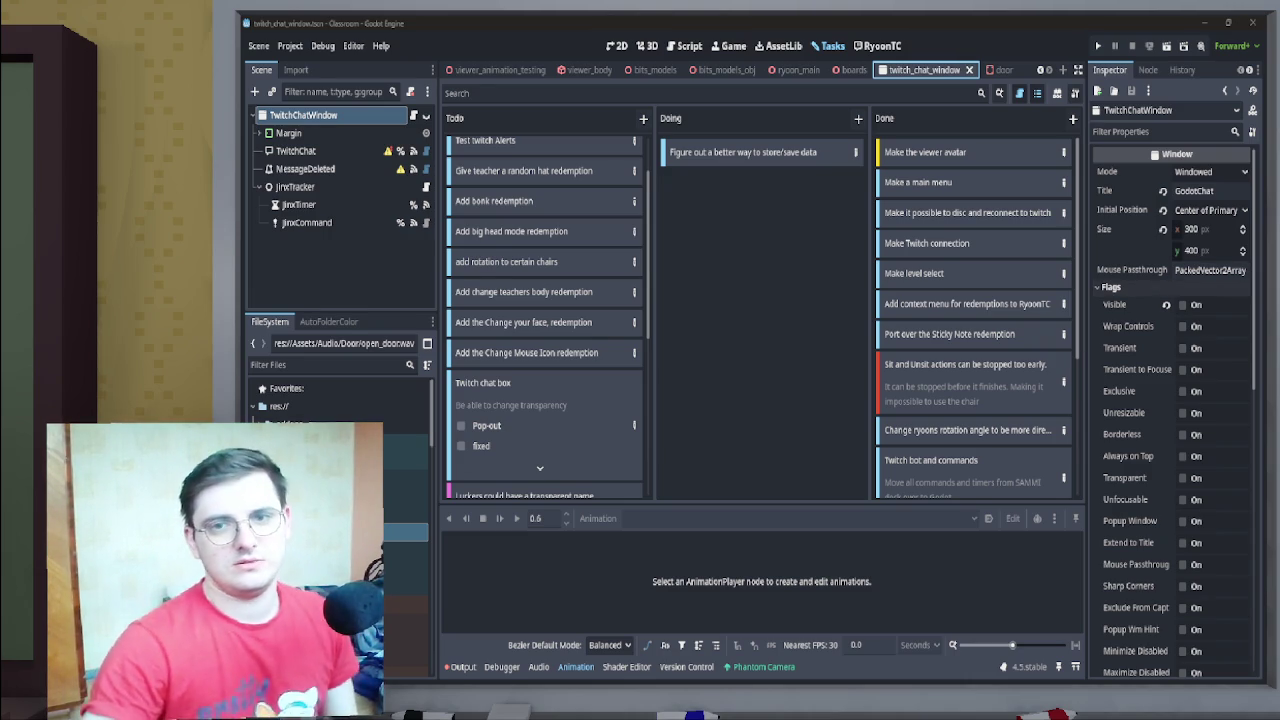
pyautogui.moveTo(1086, 388)
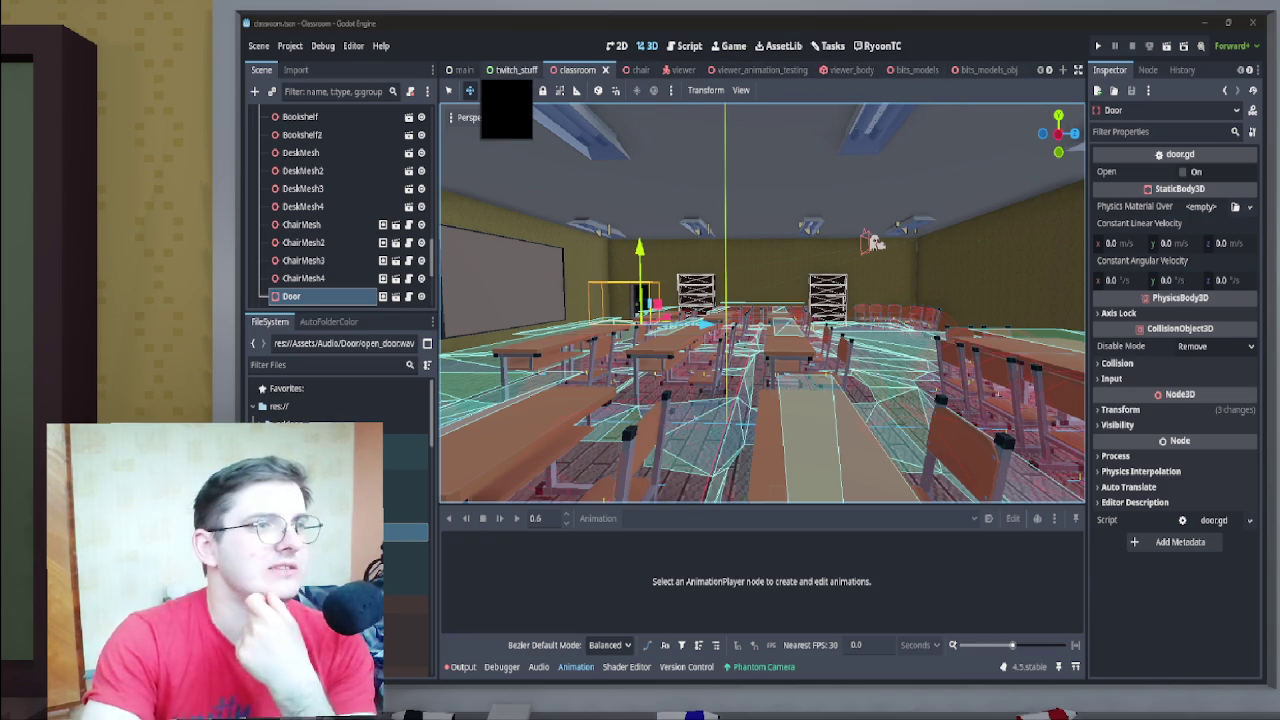
# In the twitch_stuff scene, inspect the DiscordTimer, RedemptionListener and StreamerCommands nodes and the Commands and Alerts groups
pyautogui.click(515, 69)
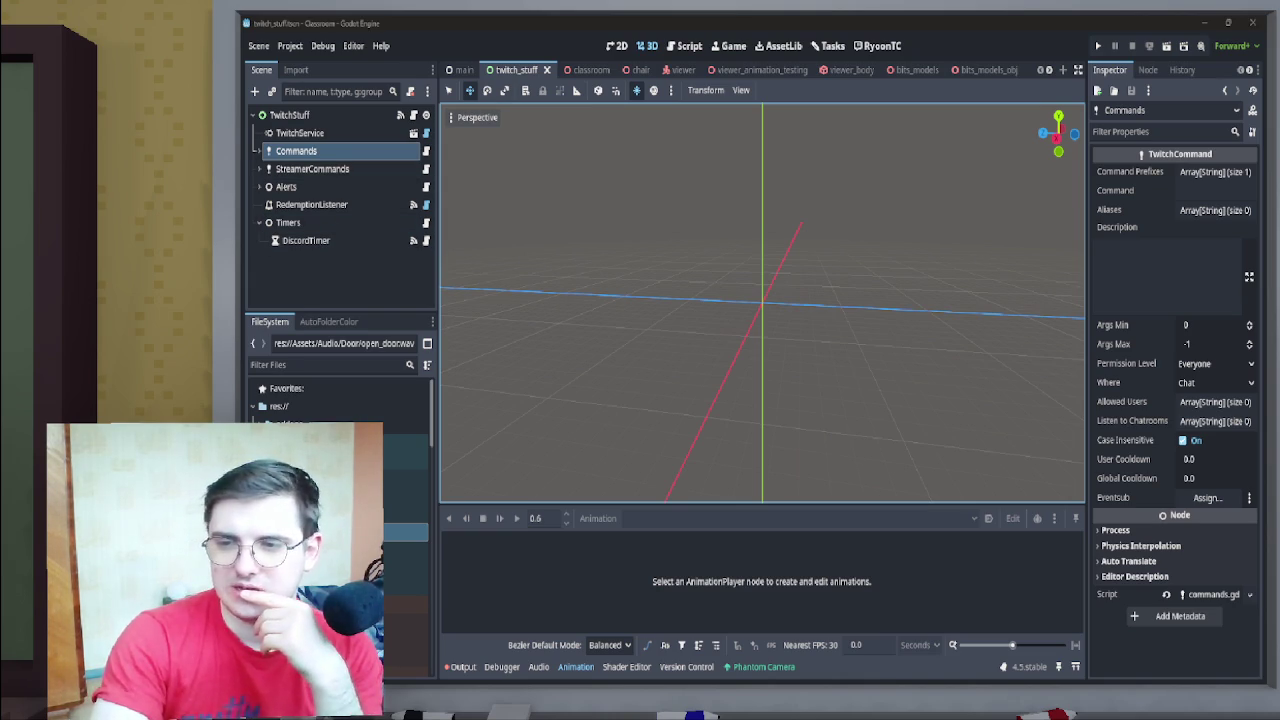
pyautogui.click(305, 240)
pyautogui.click(311, 204)
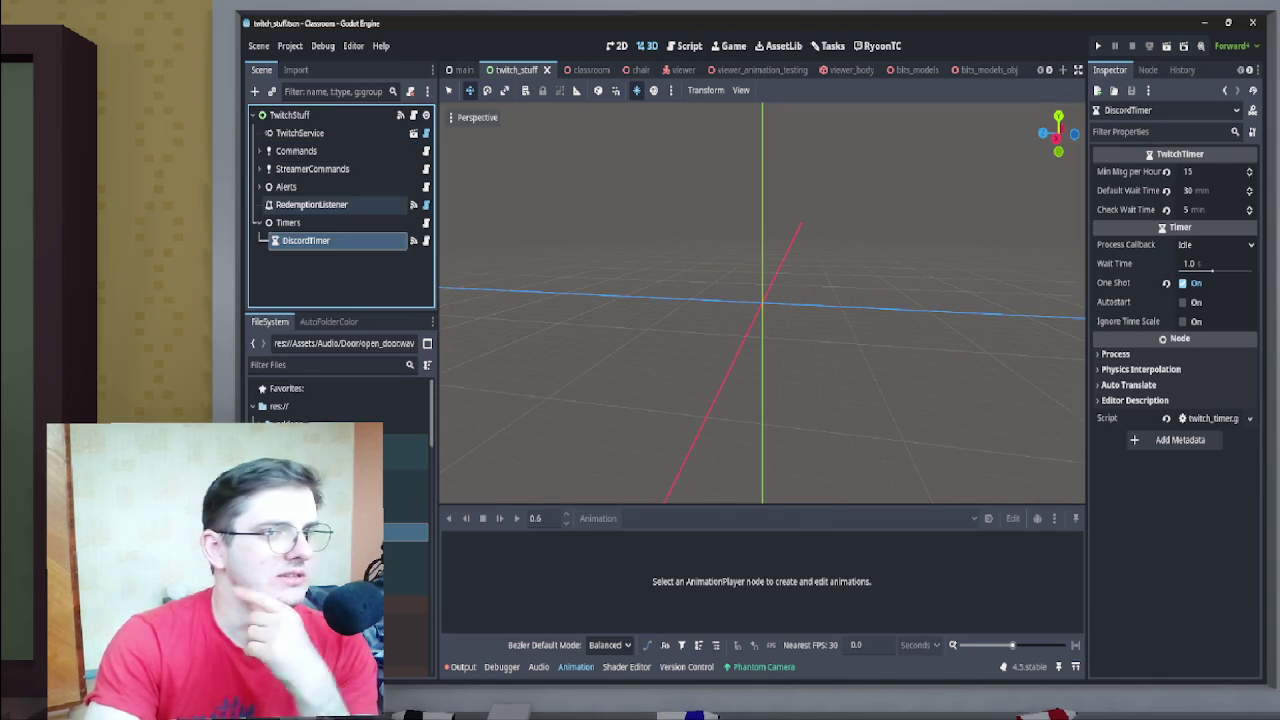
pyautogui.click(312, 168)
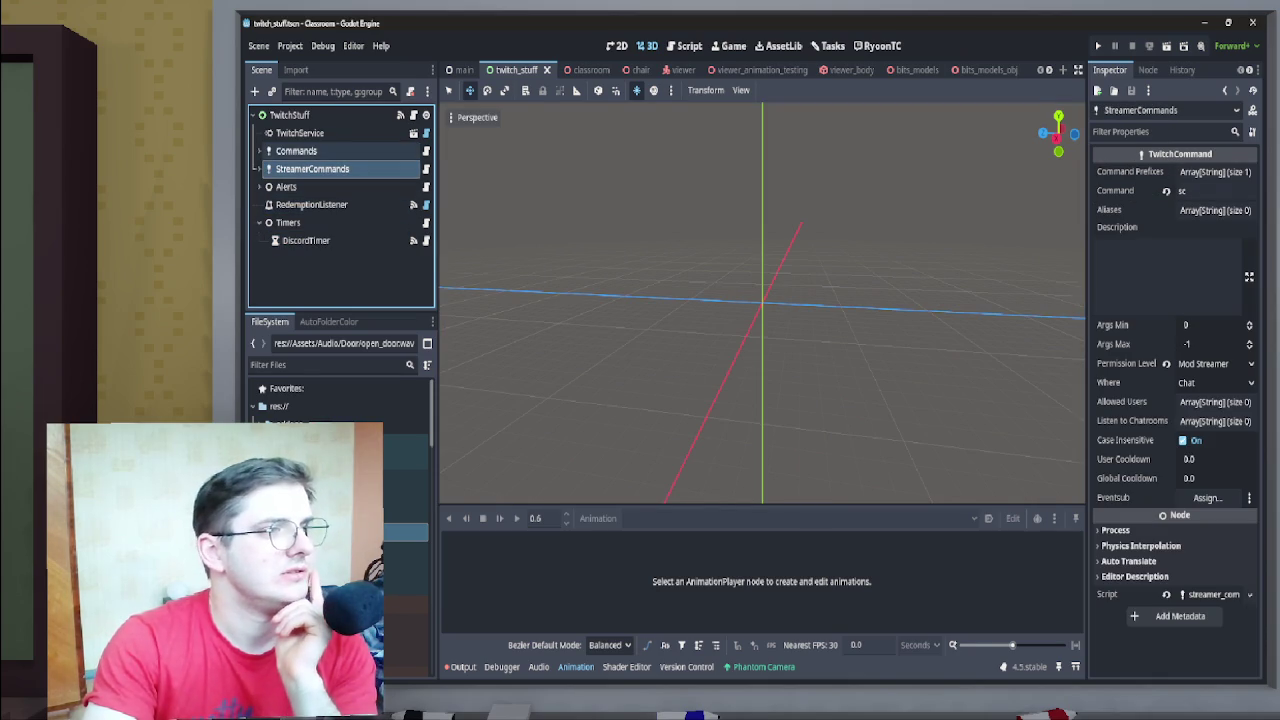
pyautogui.click(258, 150)
pyautogui.click(258, 150)
pyautogui.click(258, 150)
pyautogui.click(258, 150)
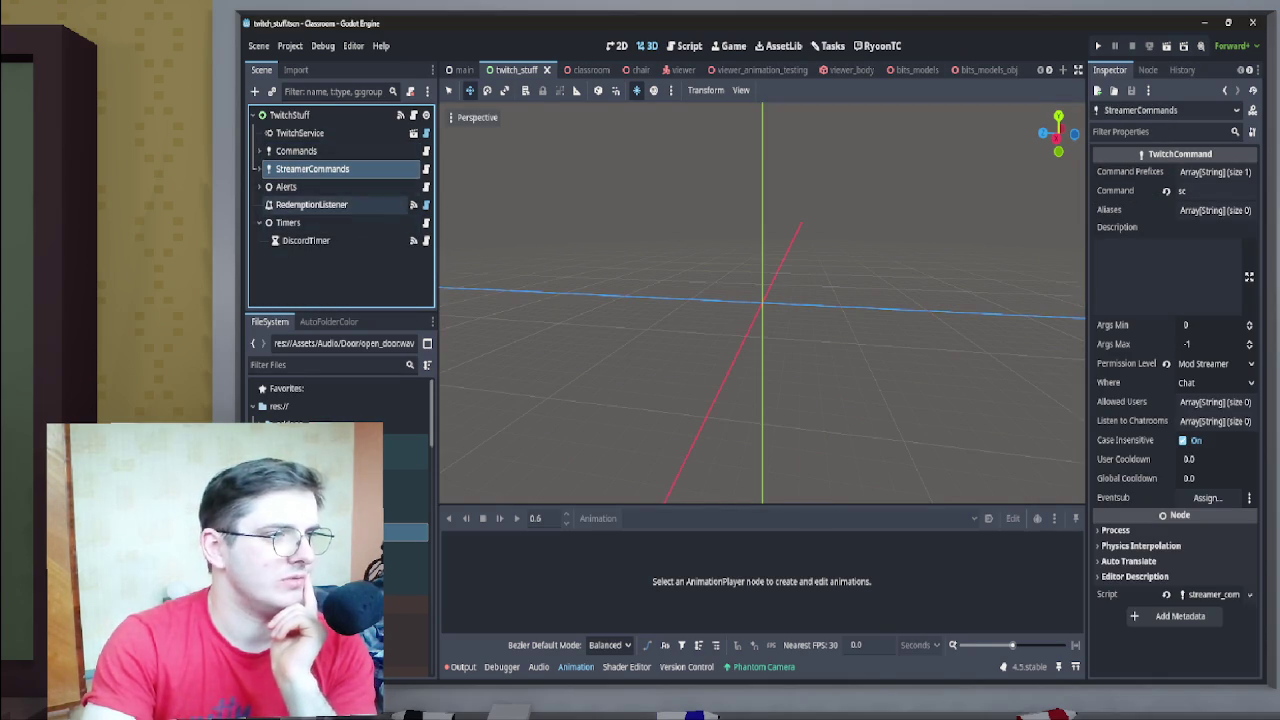
pyautogui.click(259, 186)
pyautogui.click(259, 186)
# Expand Commands > Info, select the Discord command, and open its twitch_text_command.gd script
pyautogui.click(258, 150)
pyautogui.scroll(-2, 300, 173)
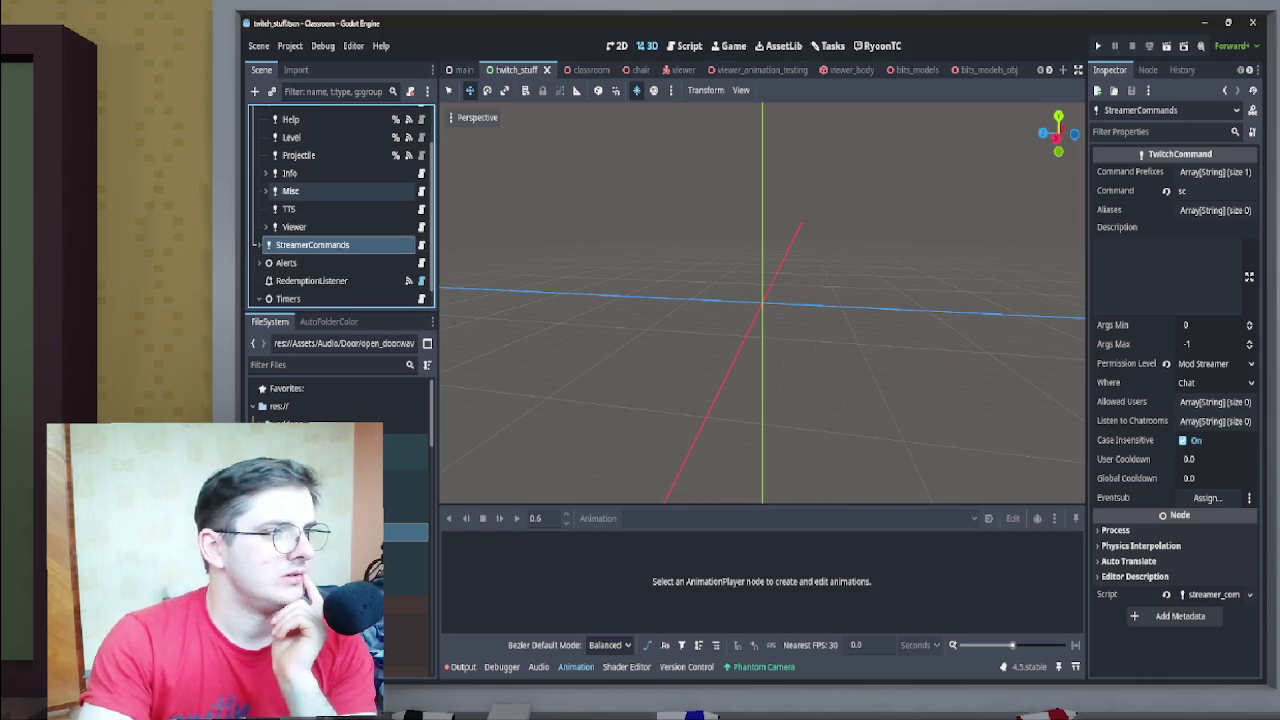
pyautogui.click(265, 173)
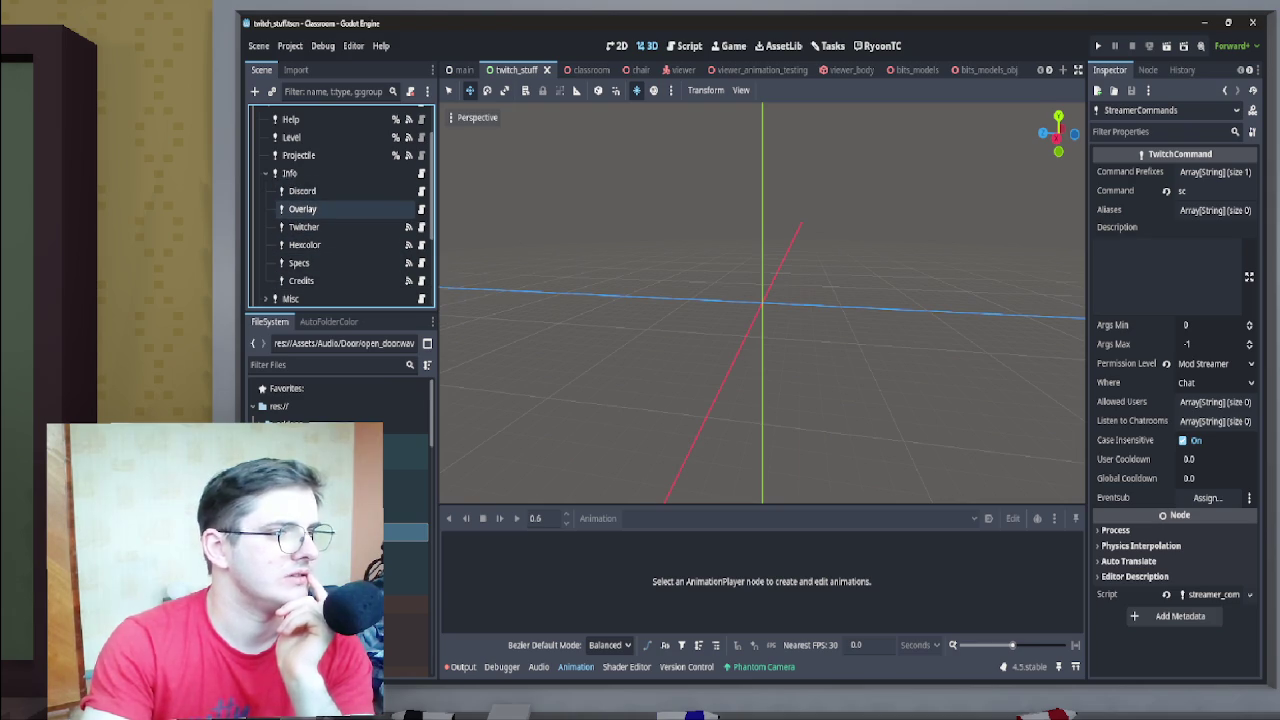
pyautogui.click(302, 190)
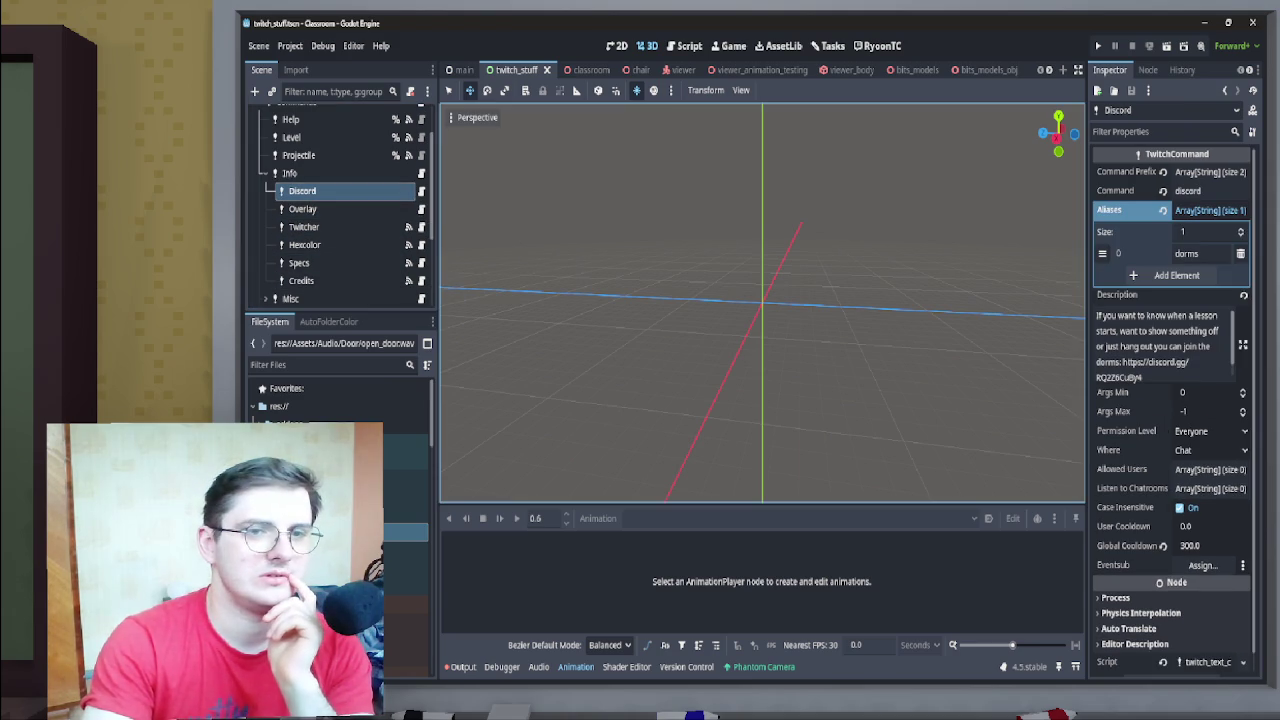
pyautogui.scroll(-1, 1174, 412)
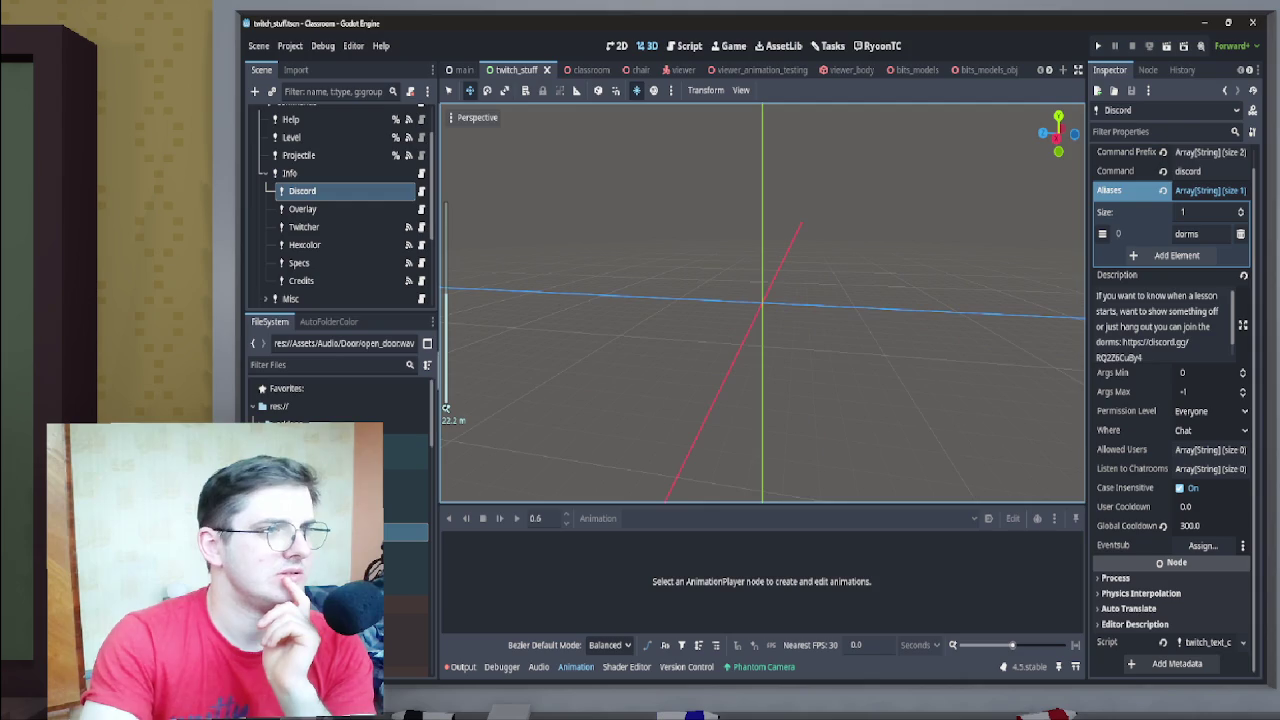
pyautogui.click(421, 190)
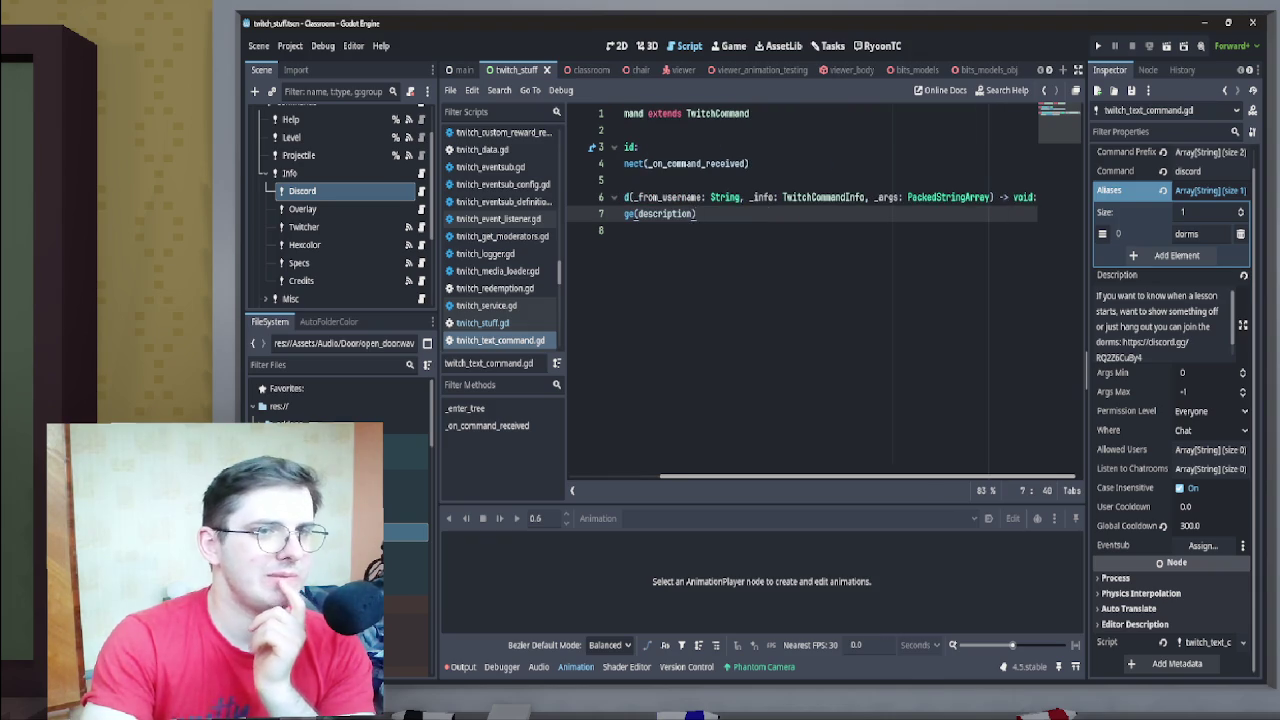
# Read through twitch_text_command.gd and jump to its TwitchCommand parent class in twitch_command.gd
pyautogui.scroll(1, 1170, 390)
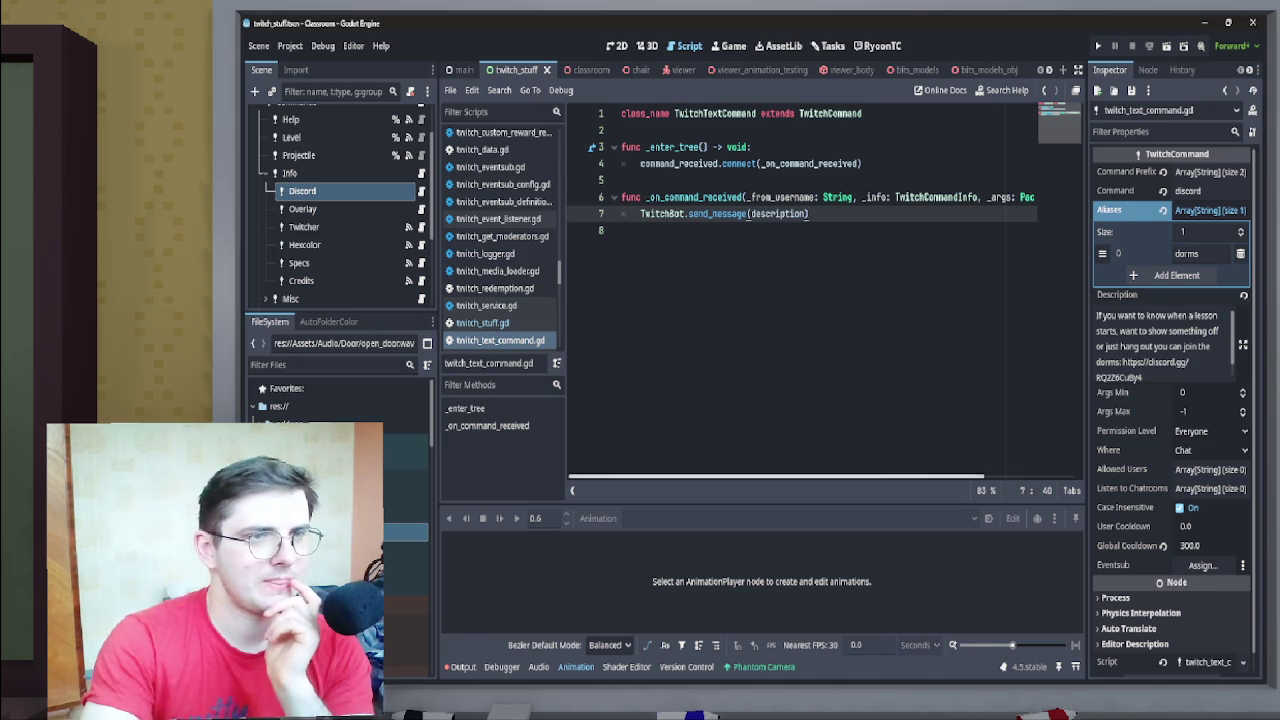
pyautogui.hscroll(3, 820, 200)
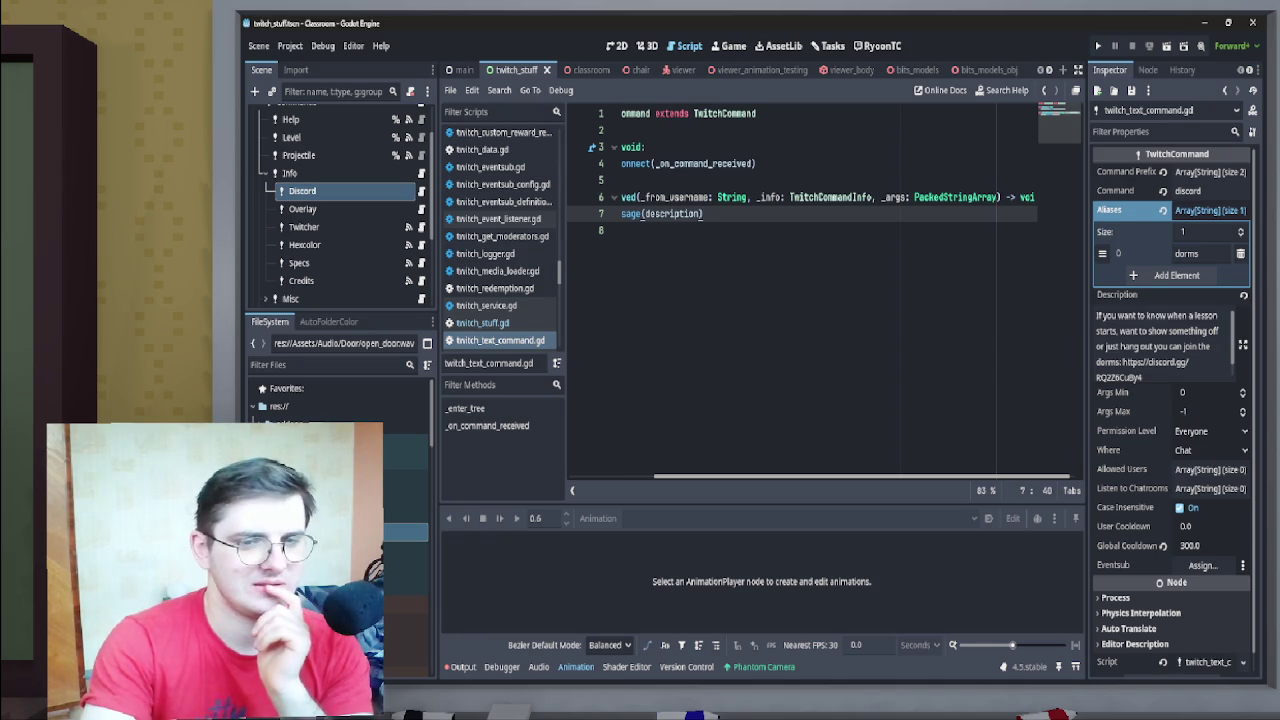
pyautogui.hscroll(-1, 820, 290)
pyautogui.hscroll(-3, 820, 290)
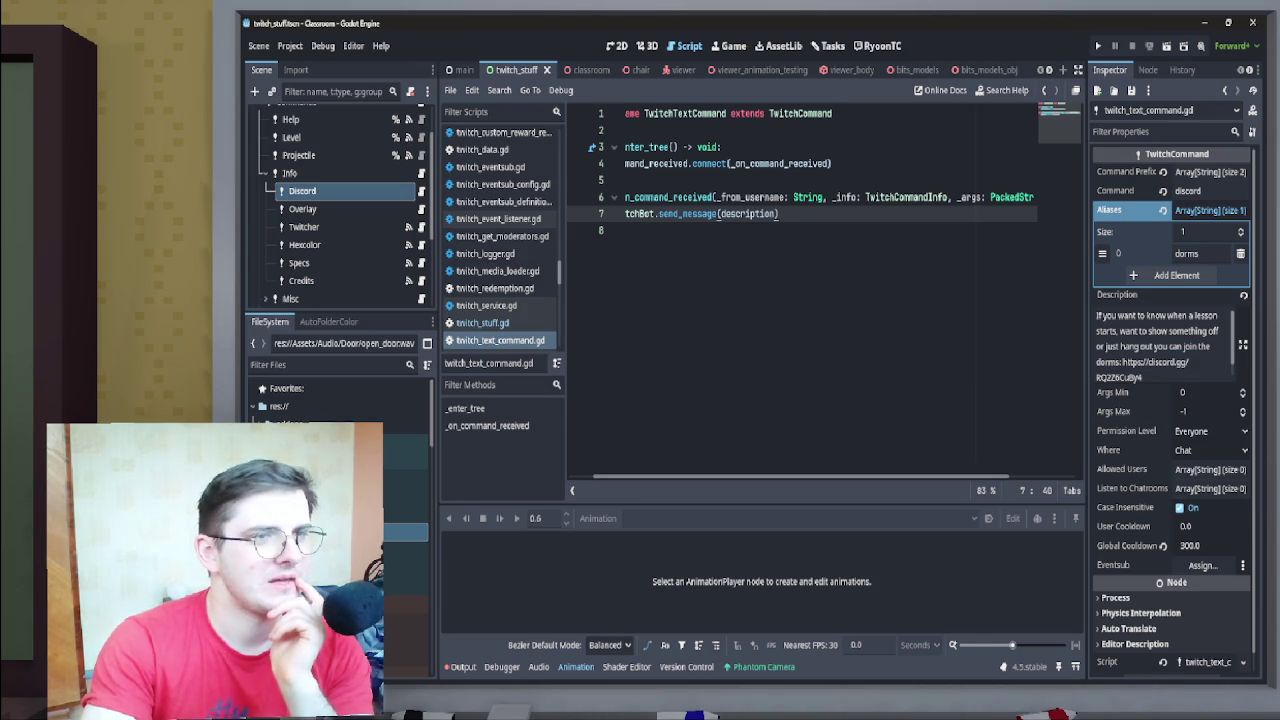
pyautogui.click(798, 113)
pyautogui.keyDown('ctrl'); pyautogui.click(800, 113); pyautogui.keyUp('ctrl')
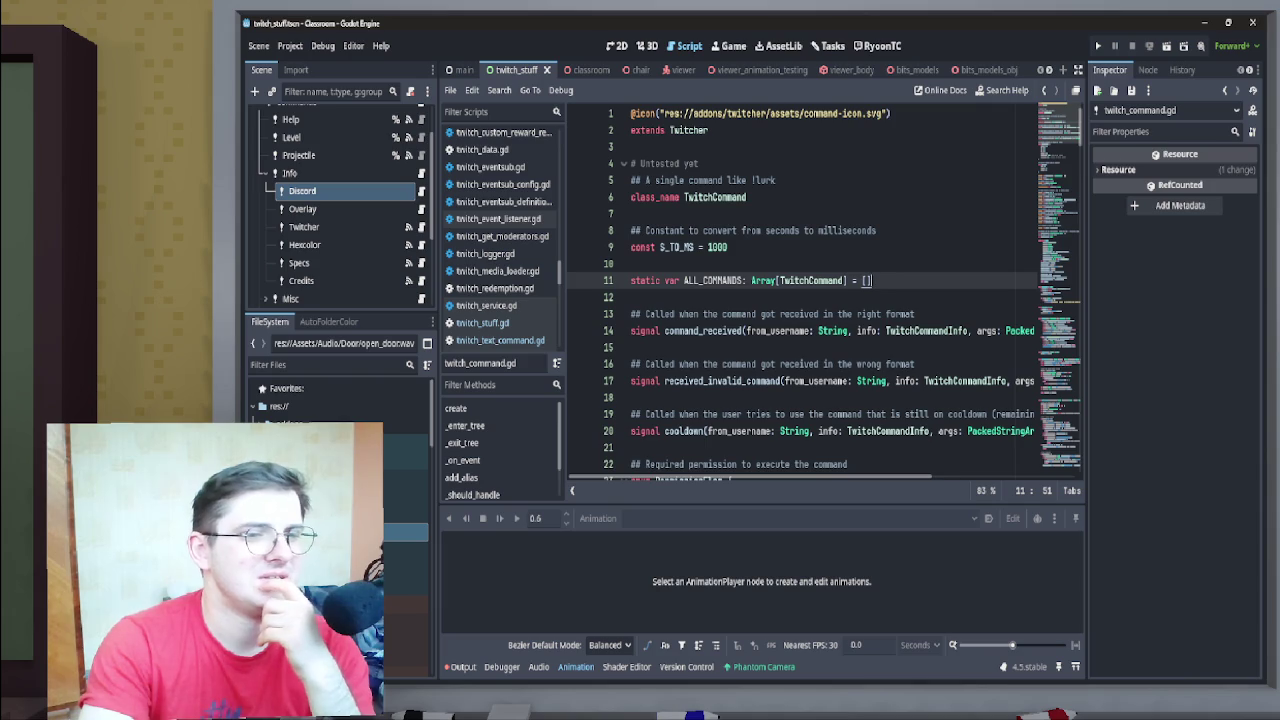
# Go back to twitch_text_command.gd and reopen the TwitchCommand base class script
pyautogui.press('pageup')
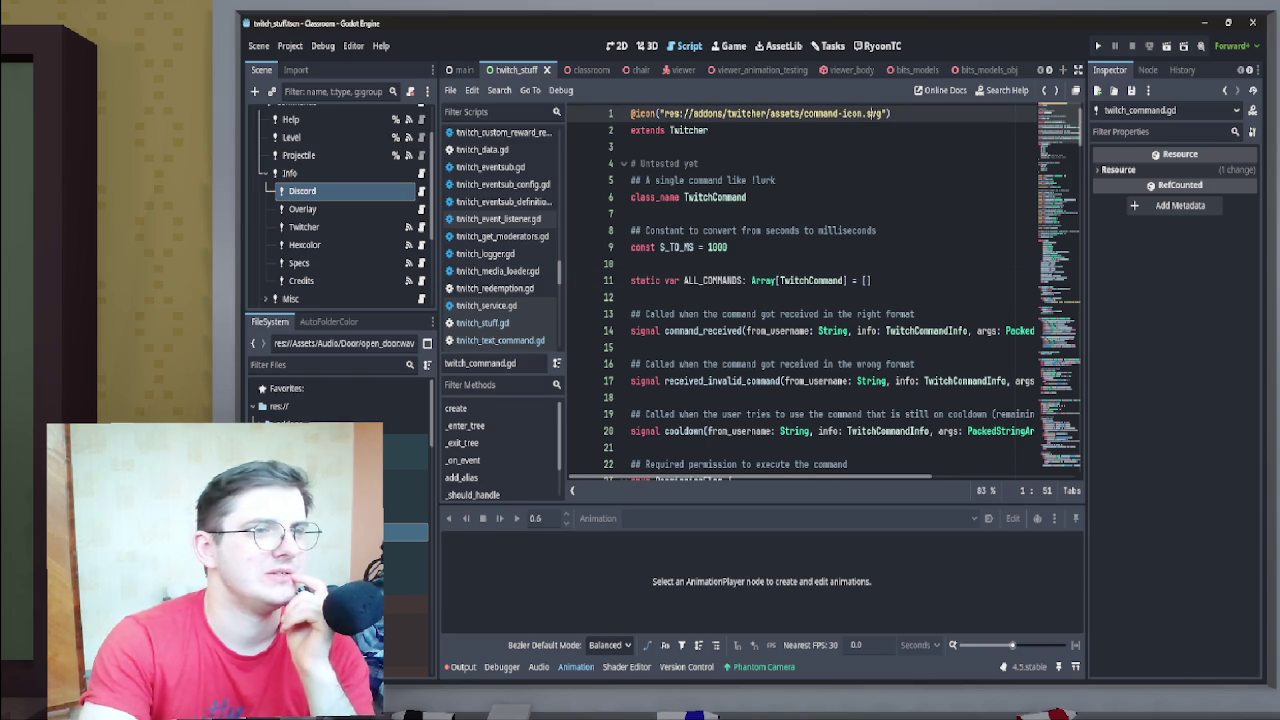
pyautogui.hotkey('alt', 'Left')
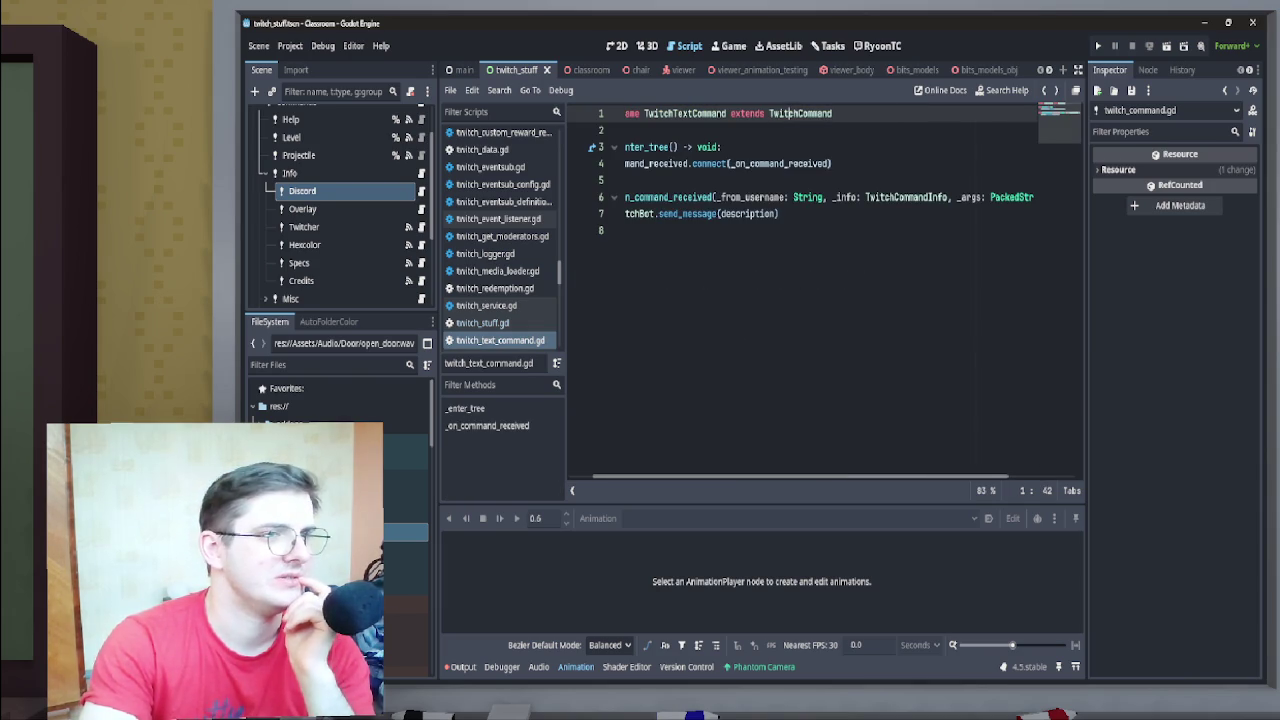
pyautogui.click(687, 113)
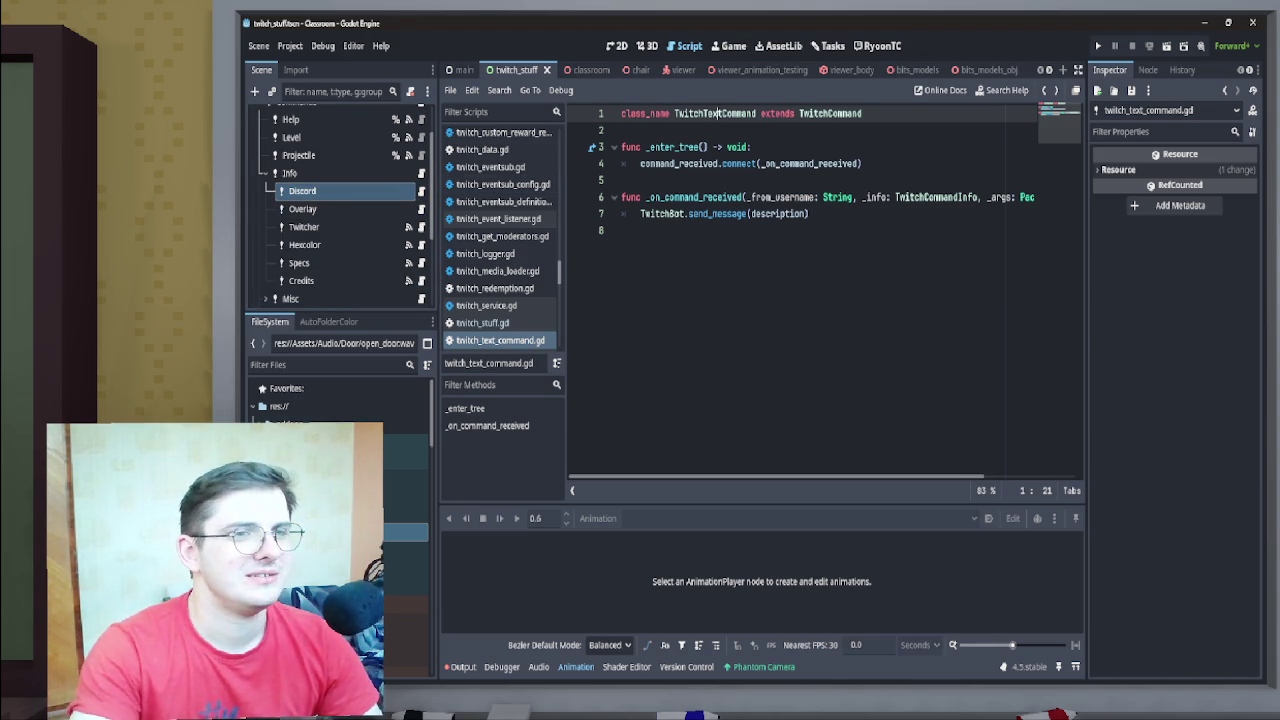
pyautogui.click(492, 135)
pyautogui.scroll(-10, 820, 290)
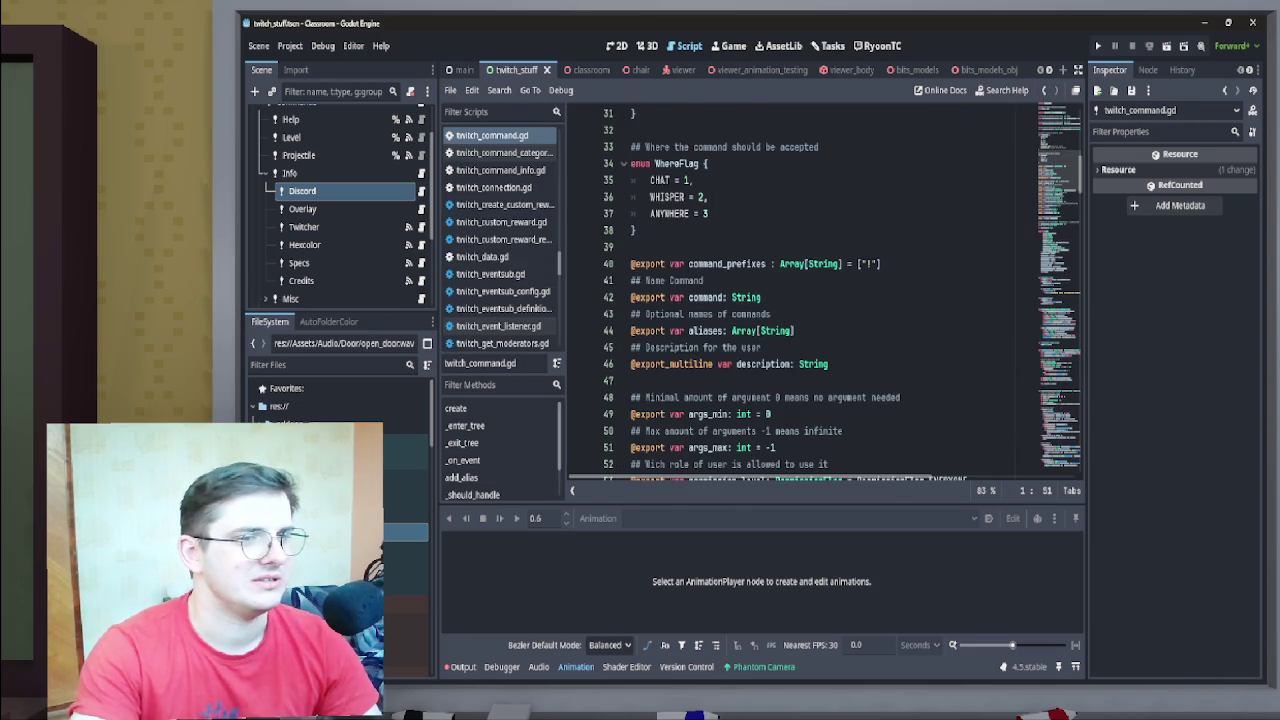
# Step back through scripts and open the Info node's twitch_command_category.gd script
pyautogui.hotkey('alt', 'Left')
pyautogui.hotkey('alt', 'Left')
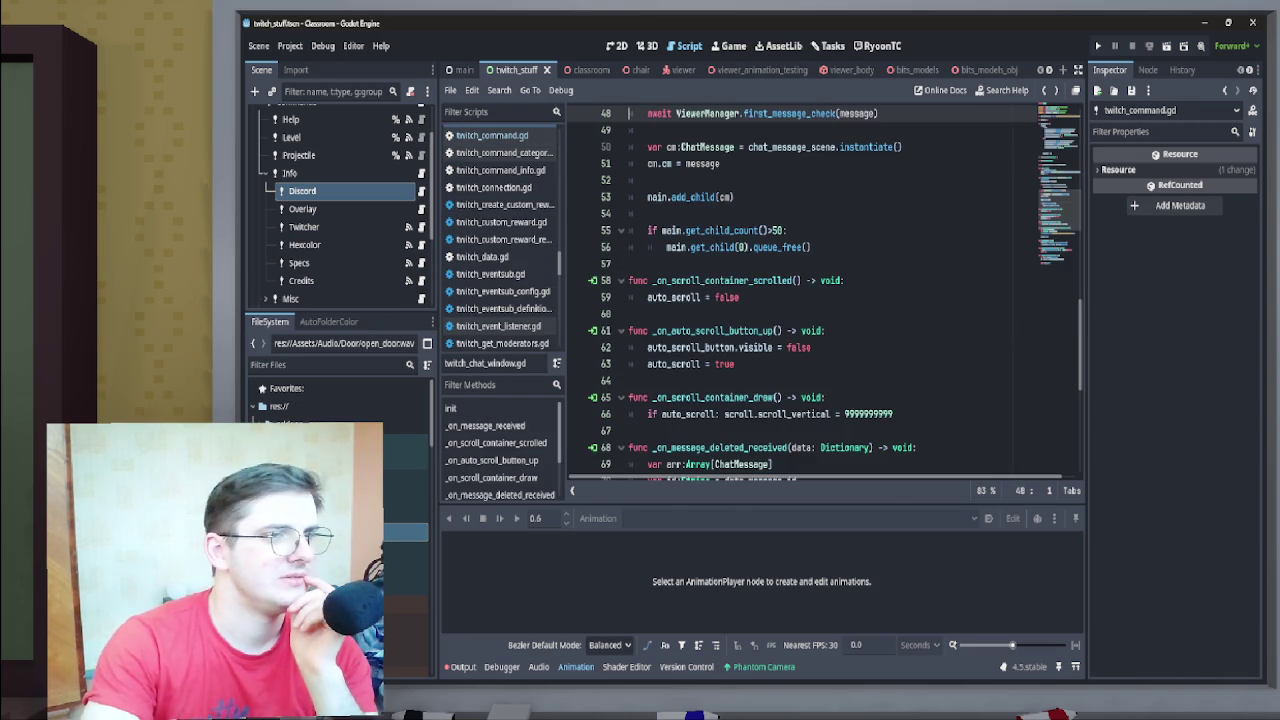
pyautogui.click(421, 190)
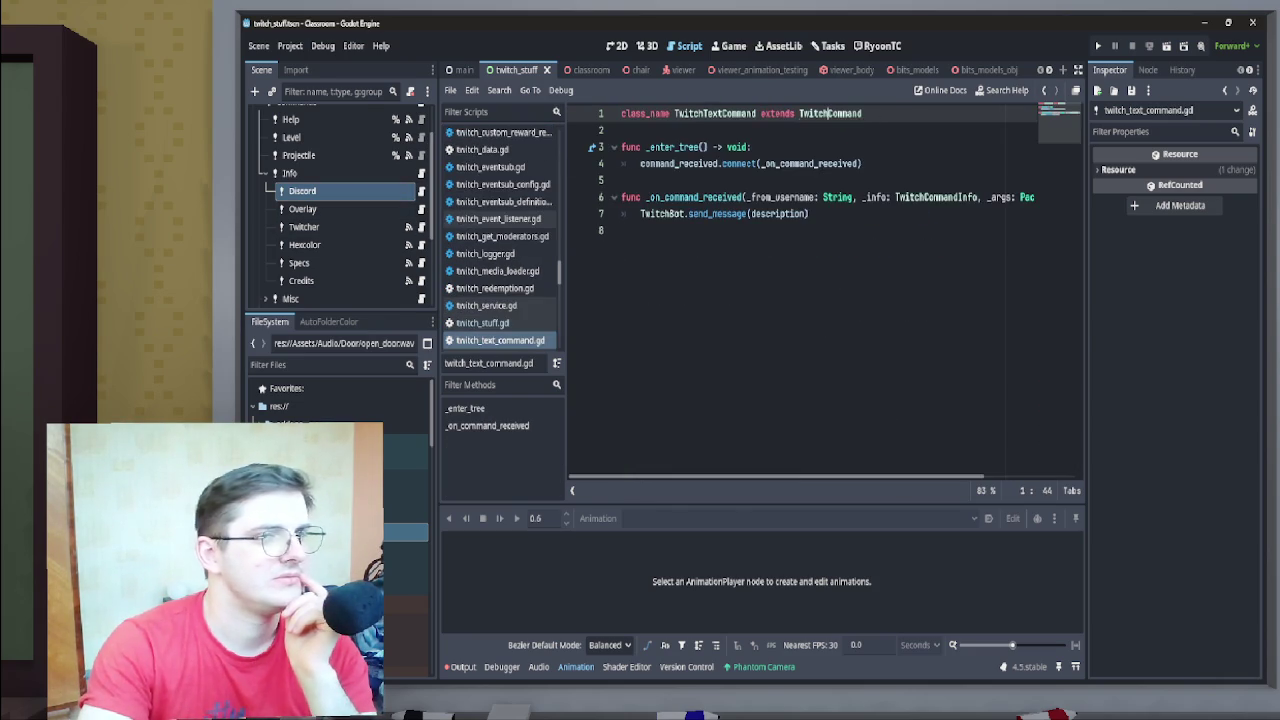
pyautogui.click(421, 173)
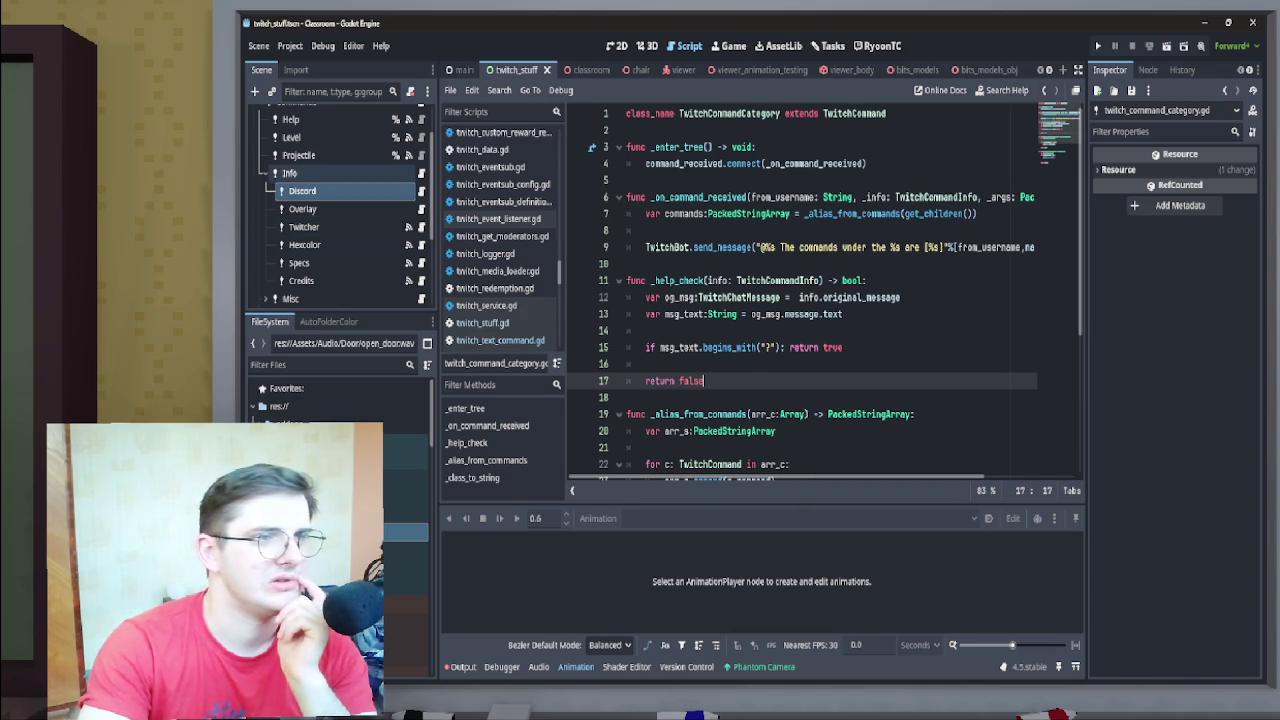
# Review the Discord command's Inspector properties, then select the Overlay command node
pyautogui.click(1148, 69)
pyautogui.click(1109, 69)
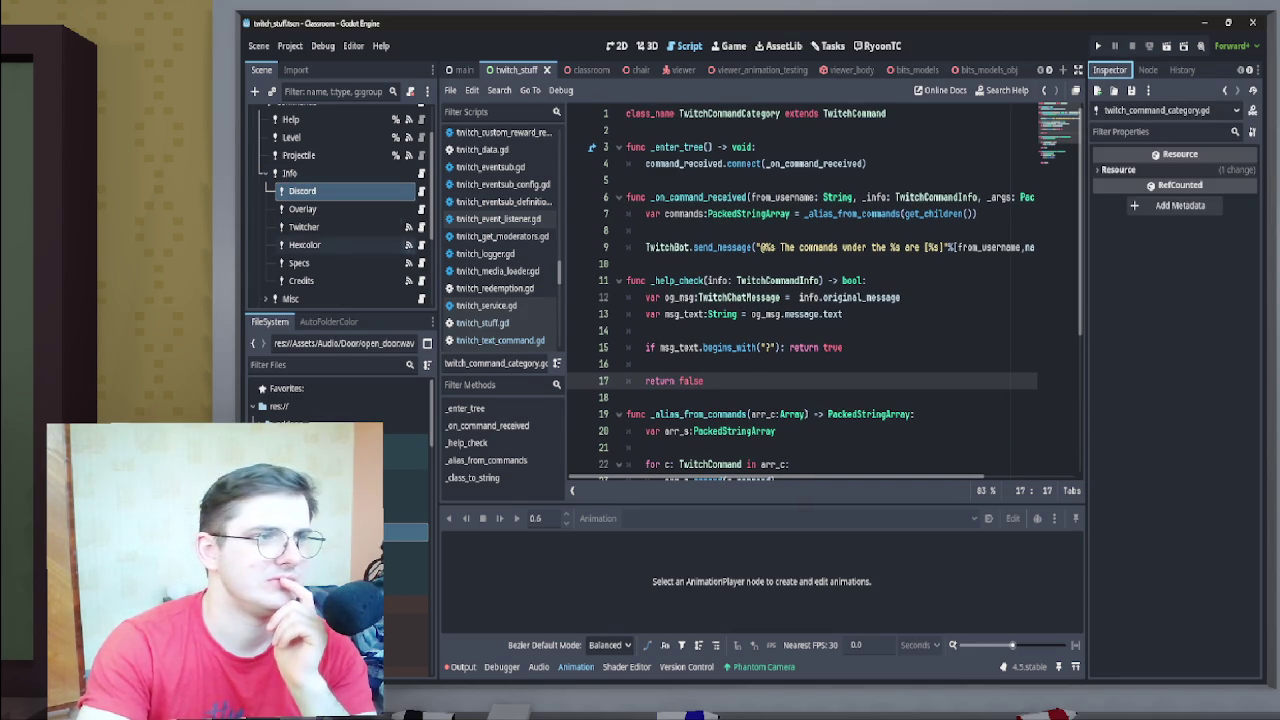
pyautogui.click(302, 190)
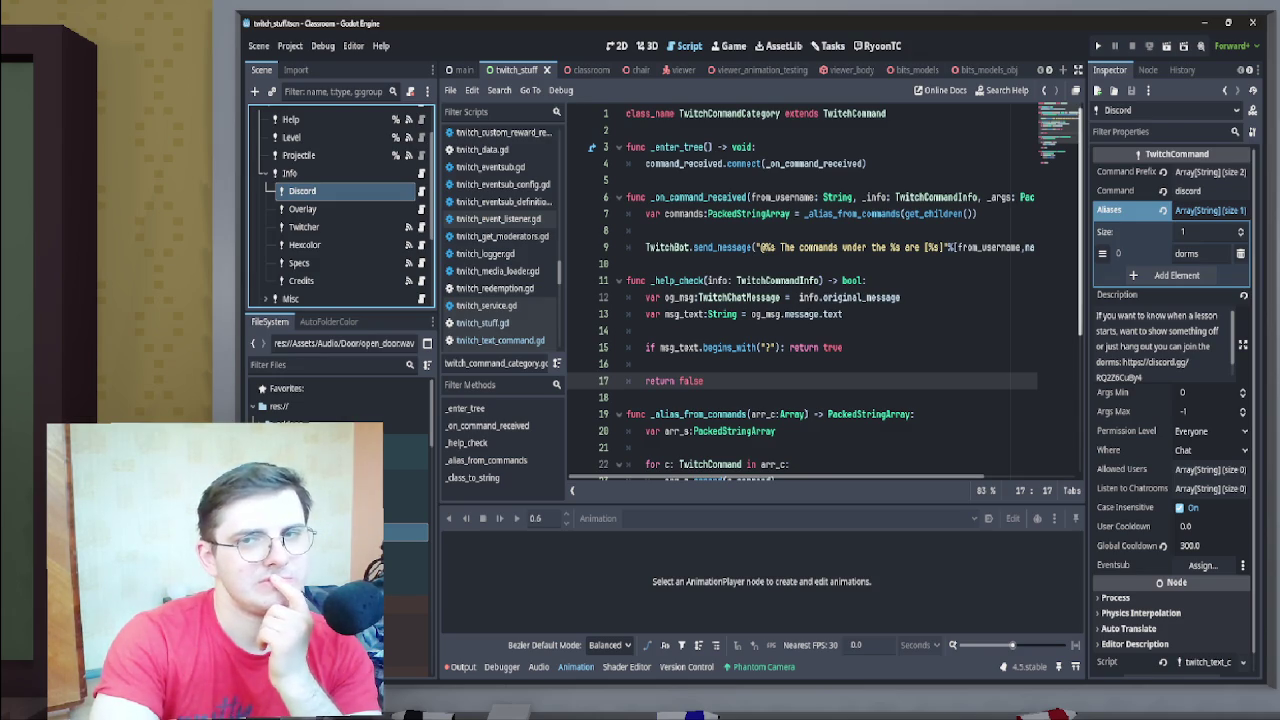
pyautogui.scroll(-1, 802, 292)
pyautogui.scroll(1, 802, 292)
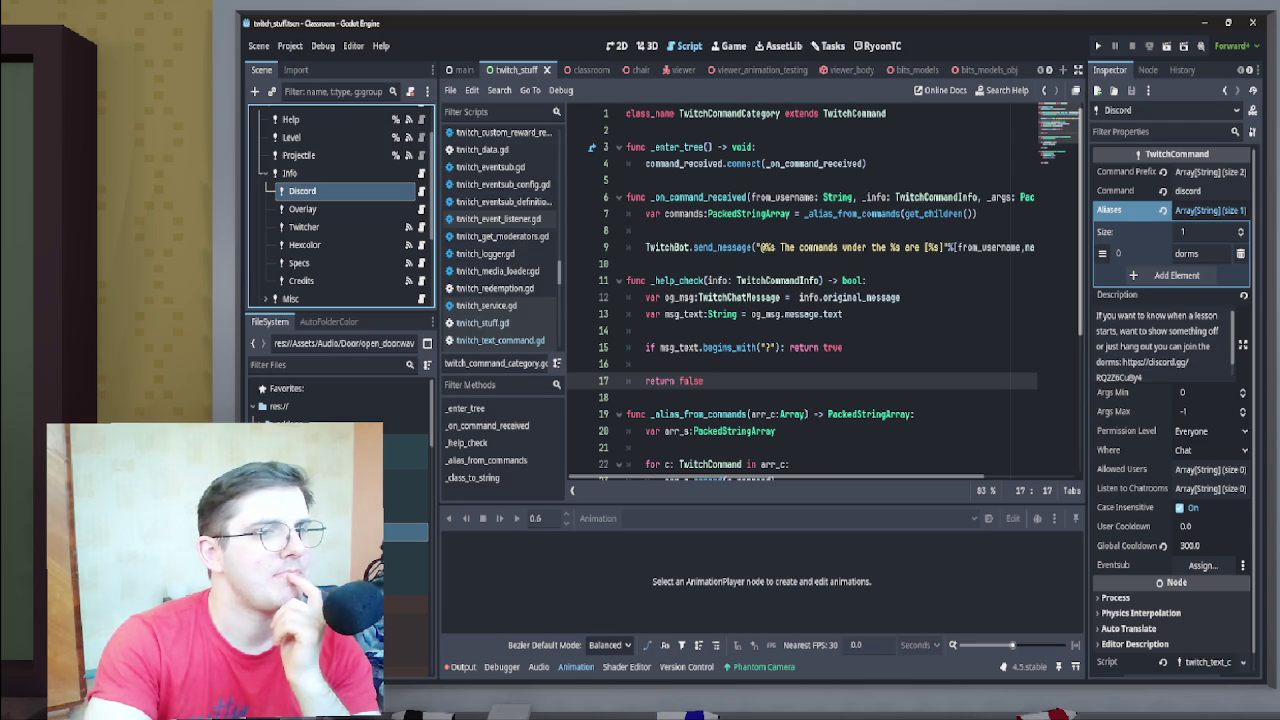
pyautogui.scroll(-4, 802, 292)
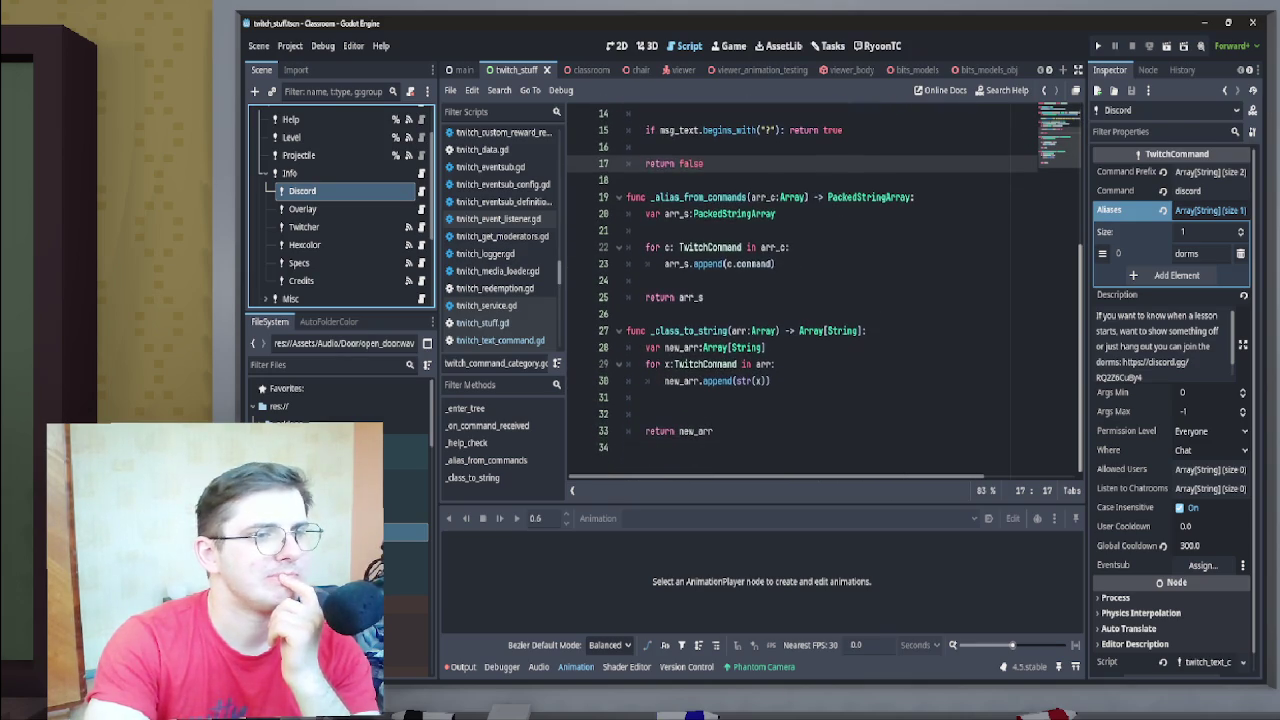
pyautogui.scroll(4, 802, 292)
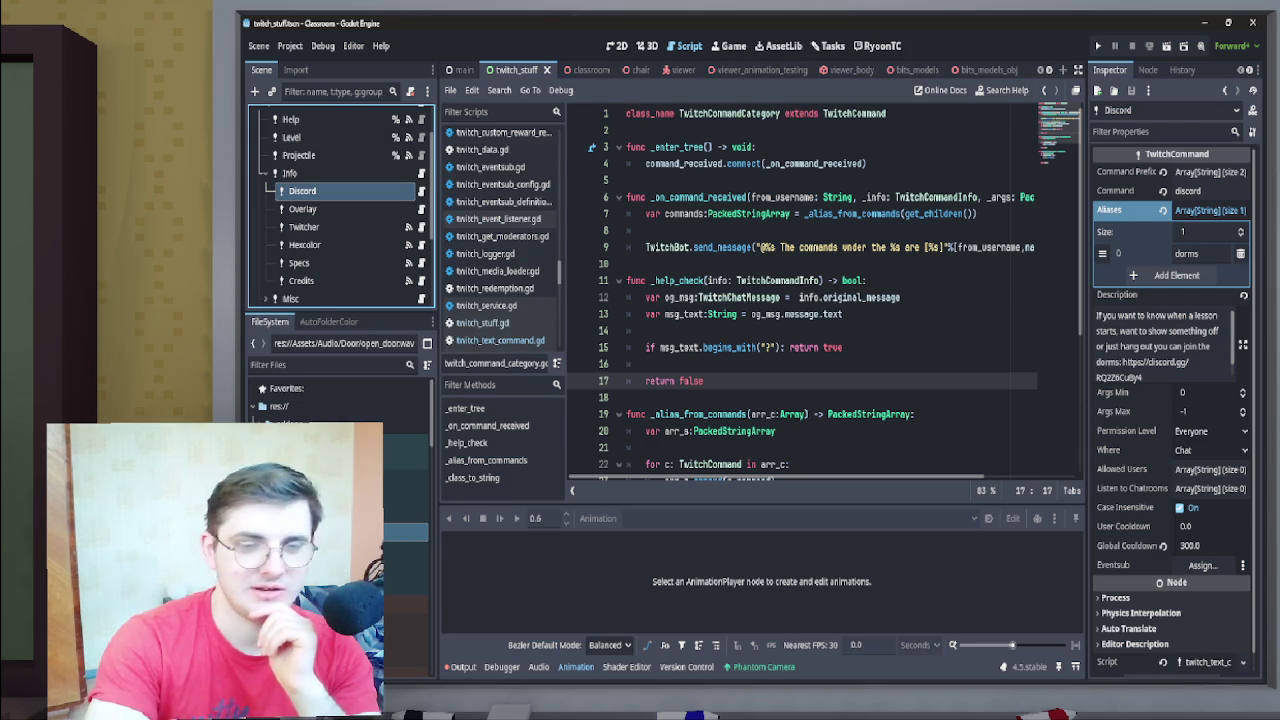
pyautogui.moveTo(150, 715)
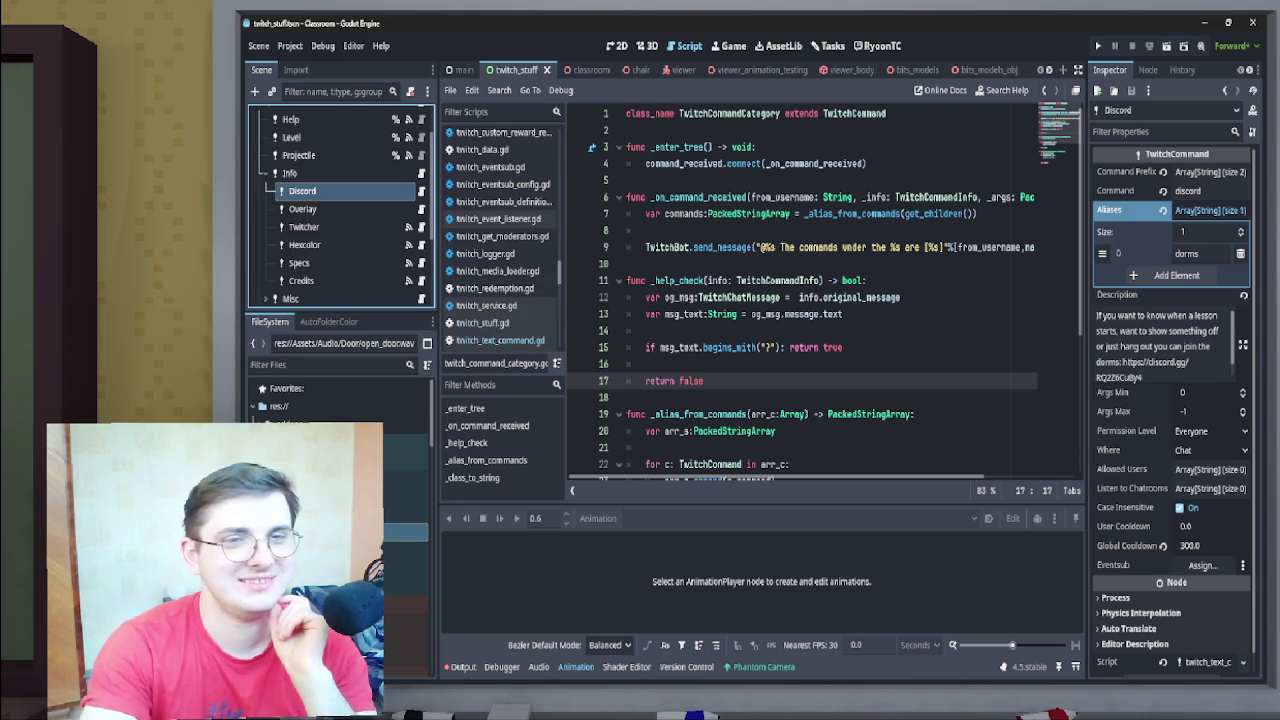
pyautogui.click(320, 209)
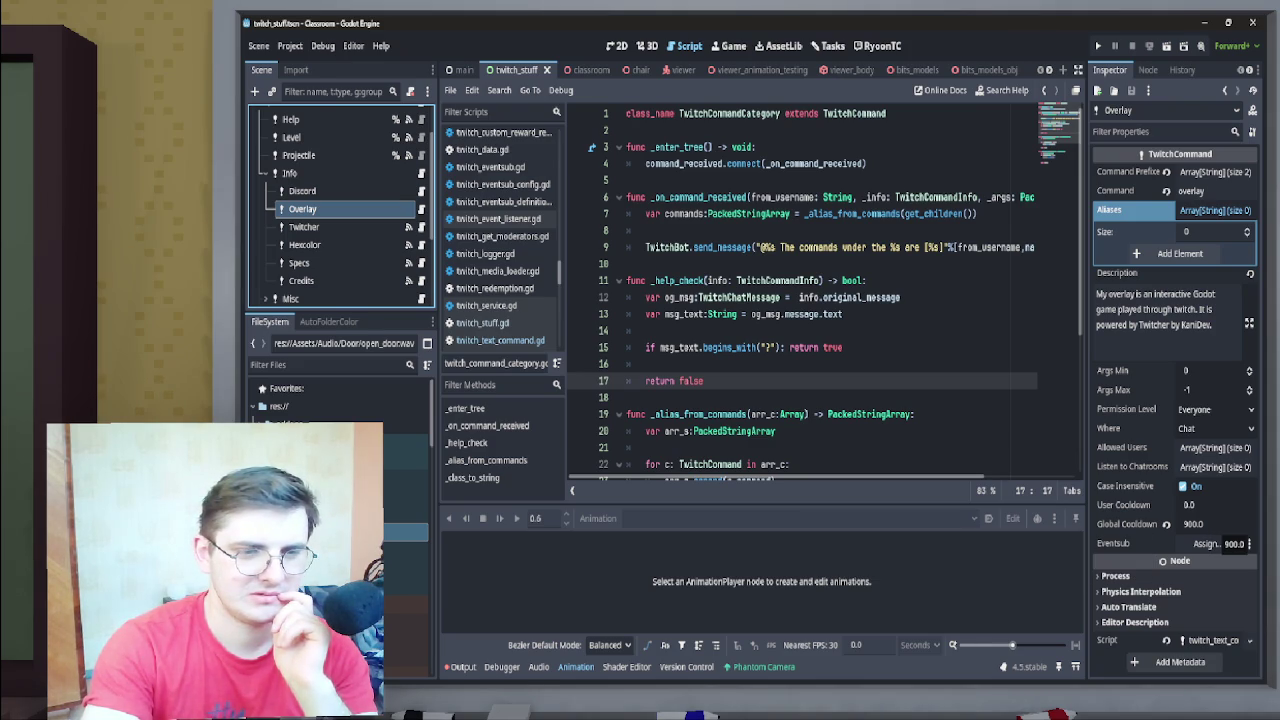
# Select the Discord command node again and inspect its Command Prefix values
pyautogui.moveTo(860, 669)
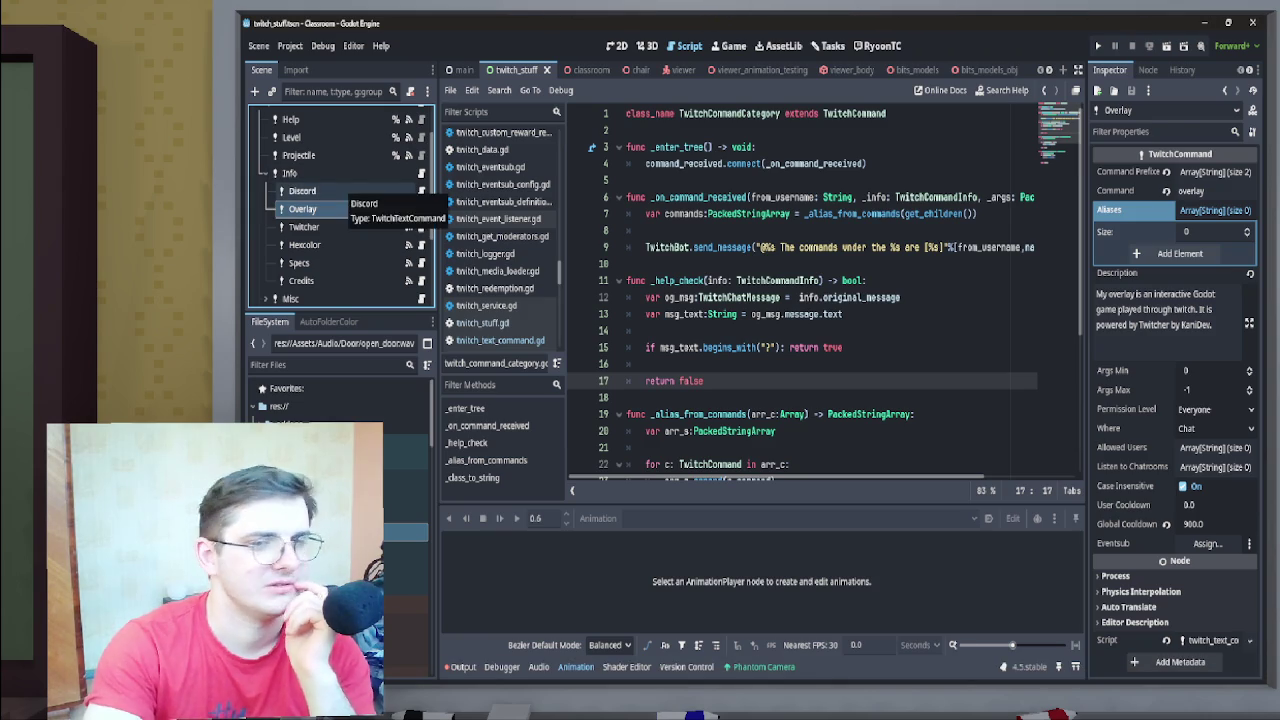
pyautogui.click(345, 192)
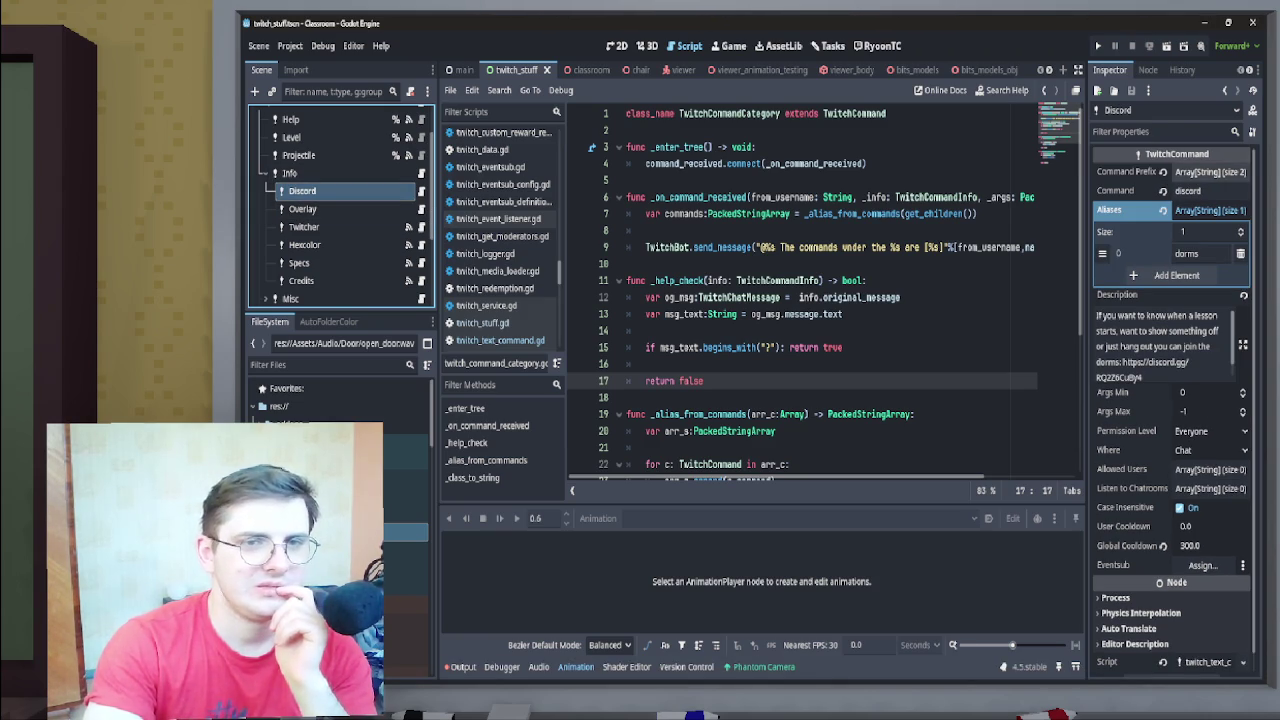
pyautogui.scroll(-1, 825, 292)
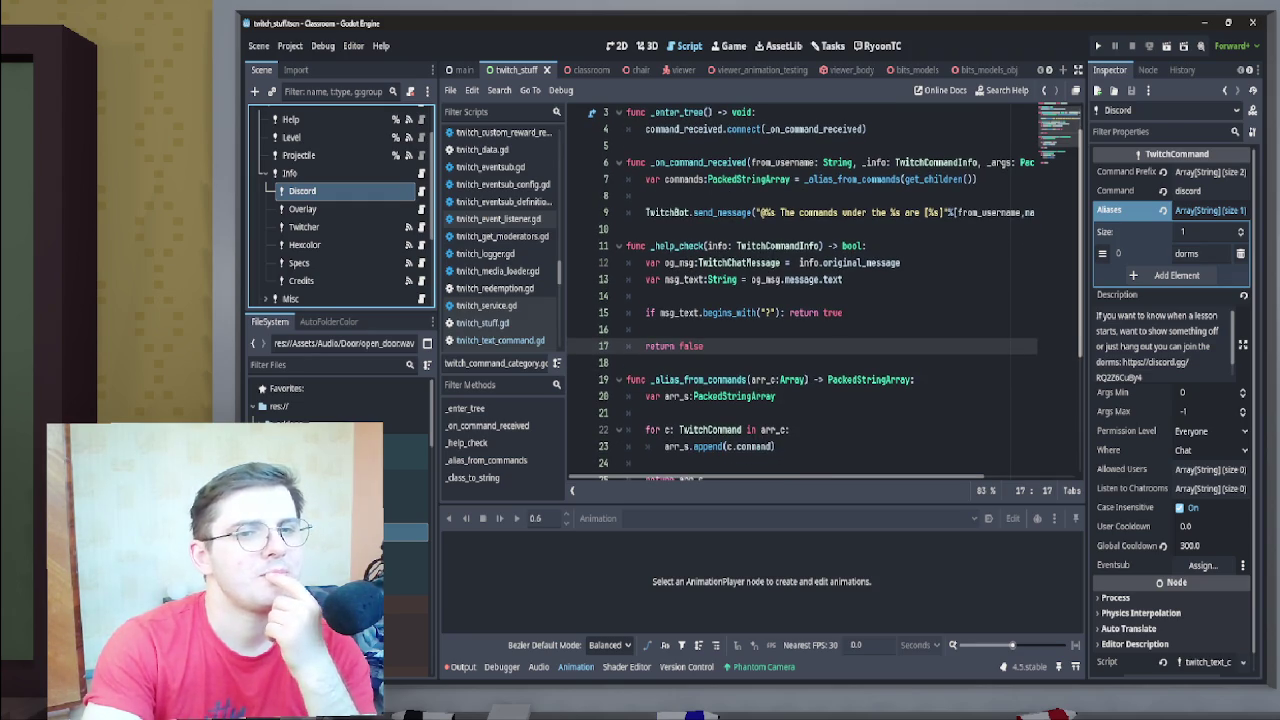
pyautogui.click(1210, 172)
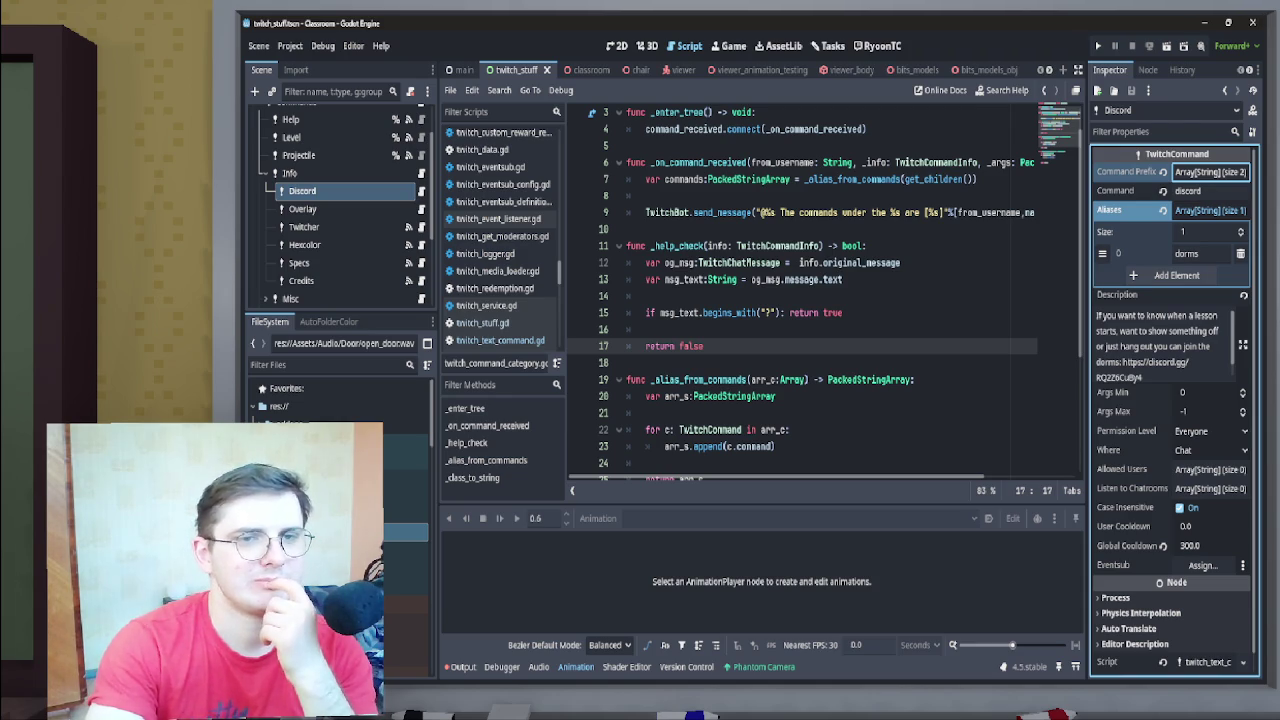
pyautogui.scroll(2, 825, 290)
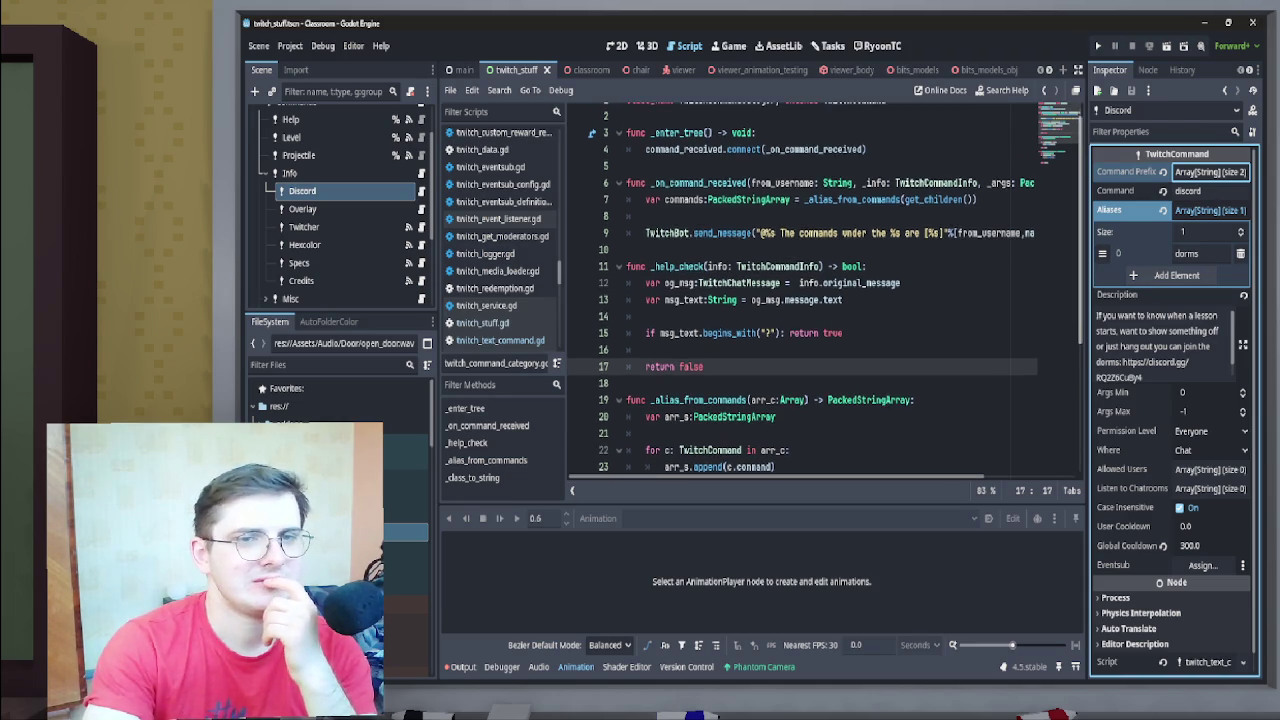
pyautogui.scroll(-3, 803, 291)
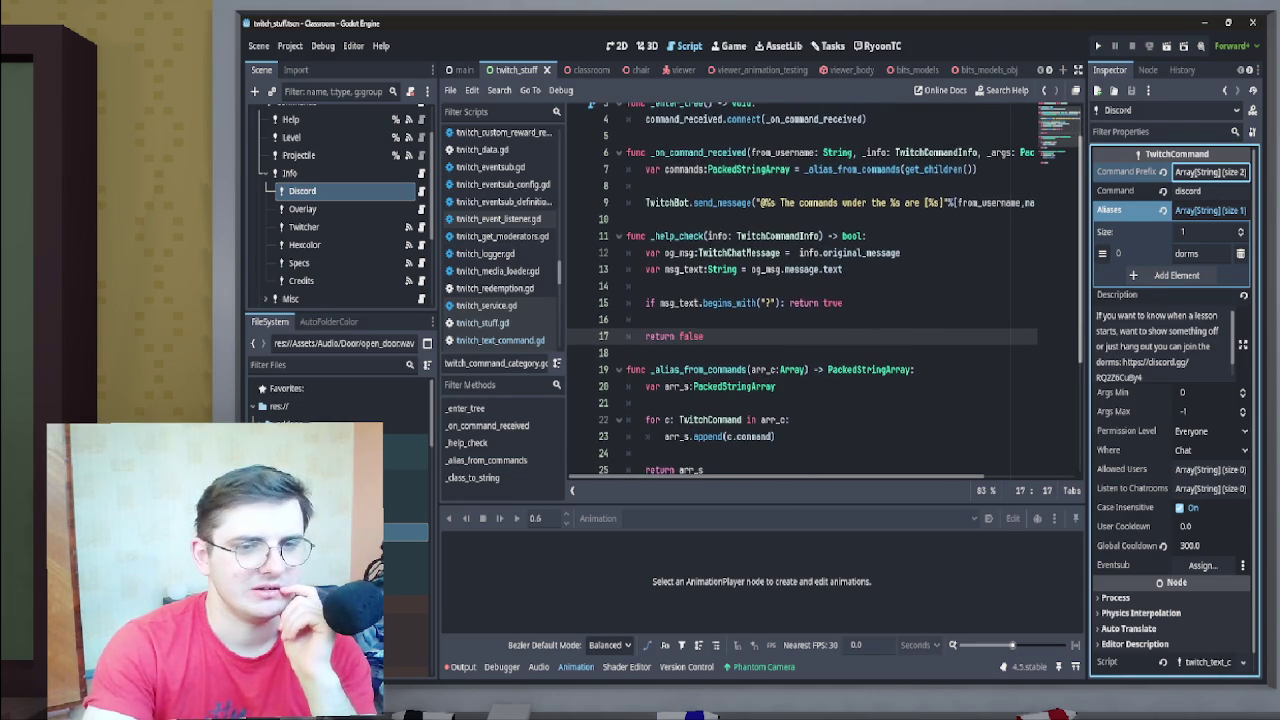
pyautogui.scroll(-5, 825, 290)
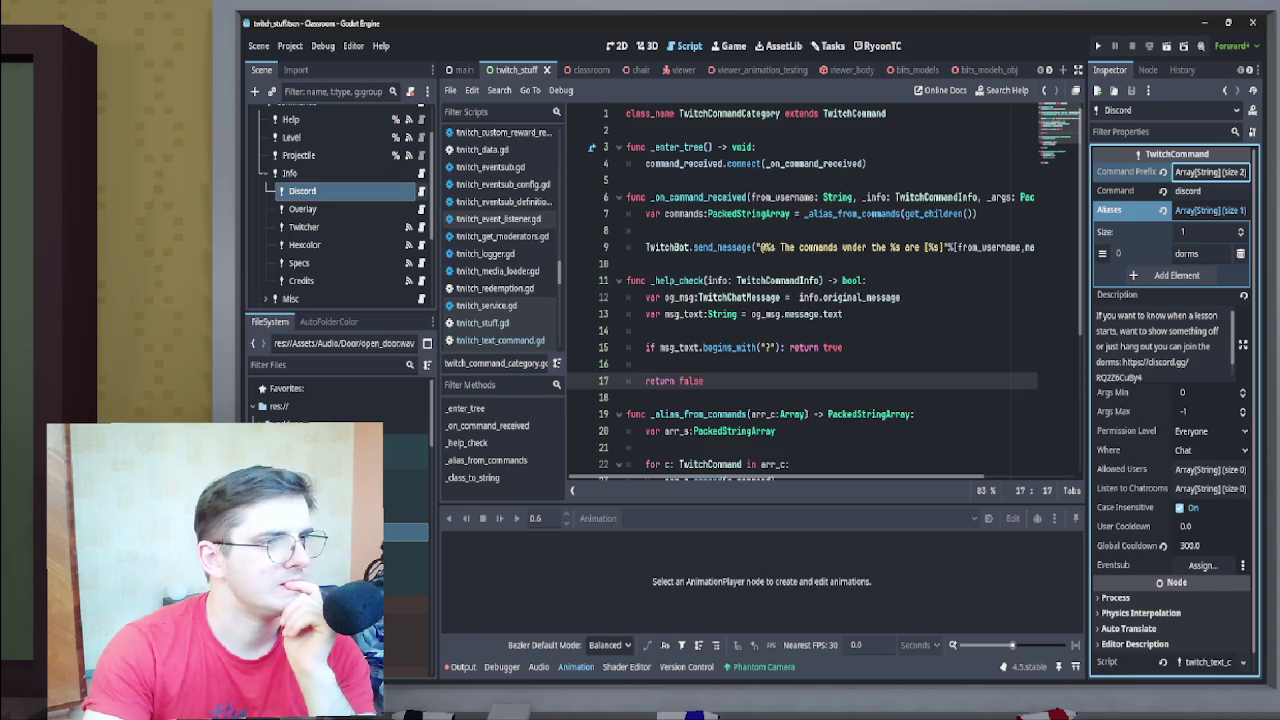
# Open the Discord node's twitch_text_command.gd script and read through it
pyautogui.click(421, 190)
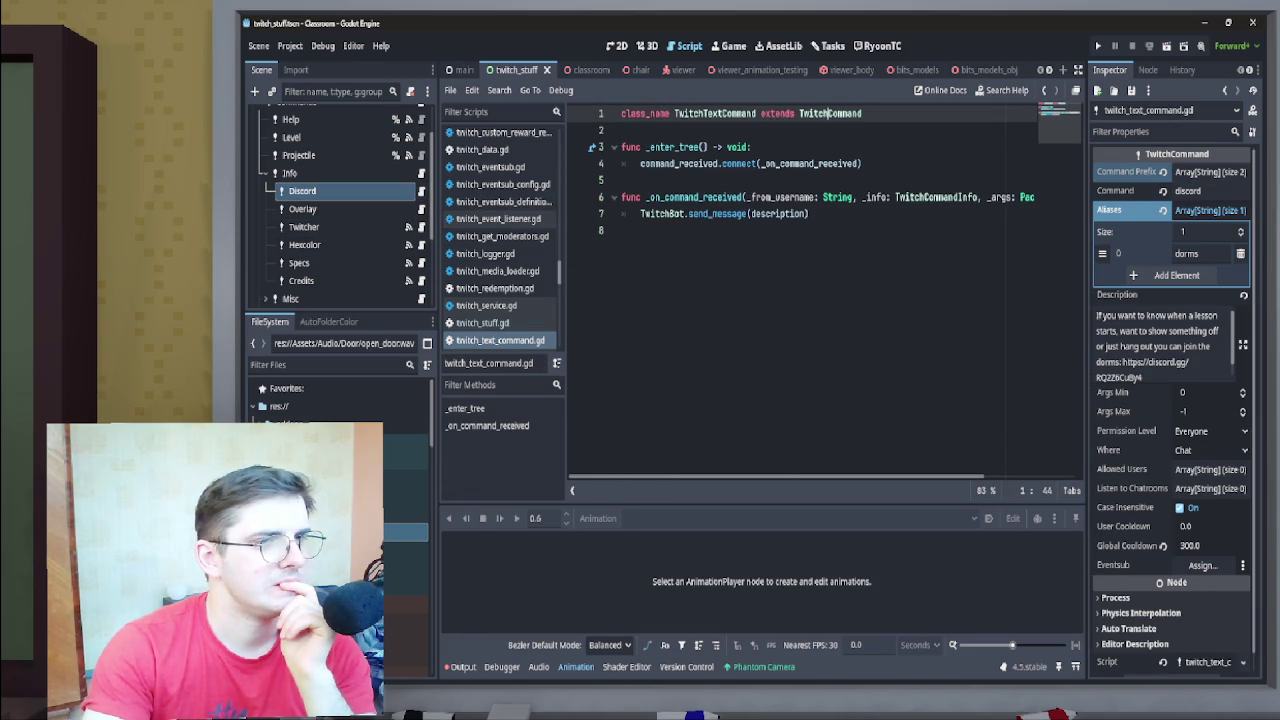
pyautogui.hscroll(3, 800, 476)
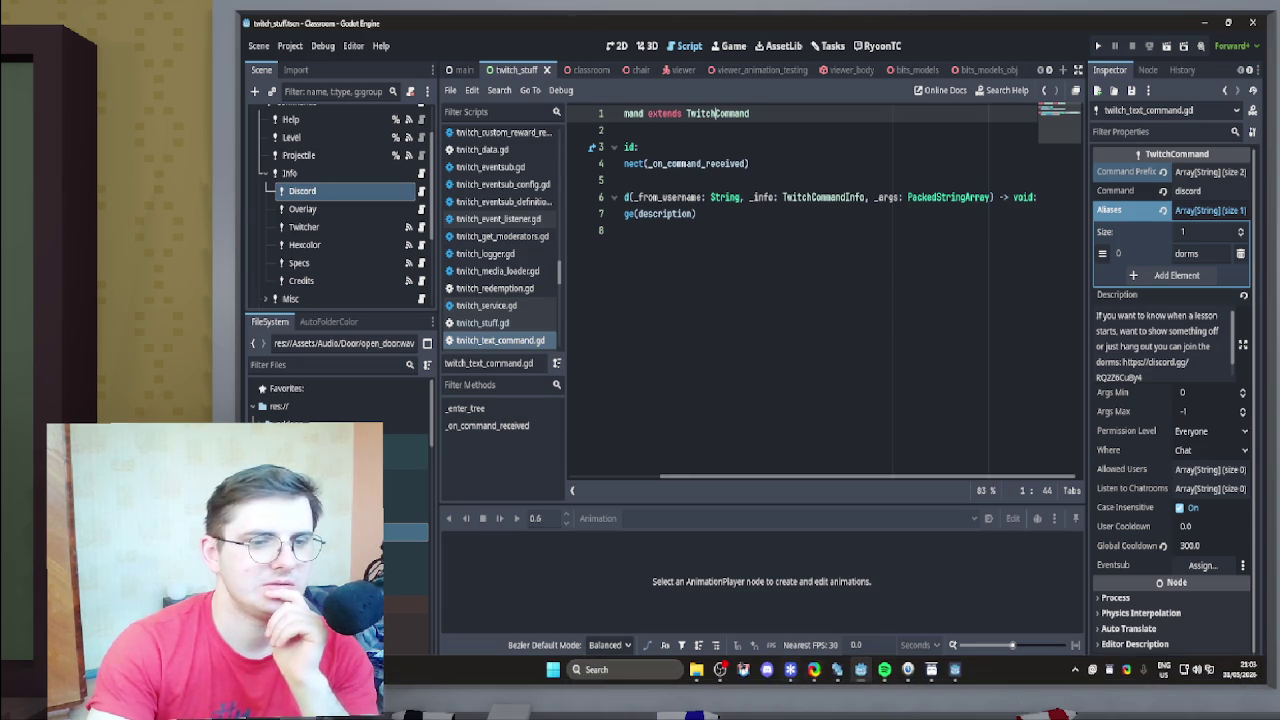
pyautogui.moveTo(955, 670)
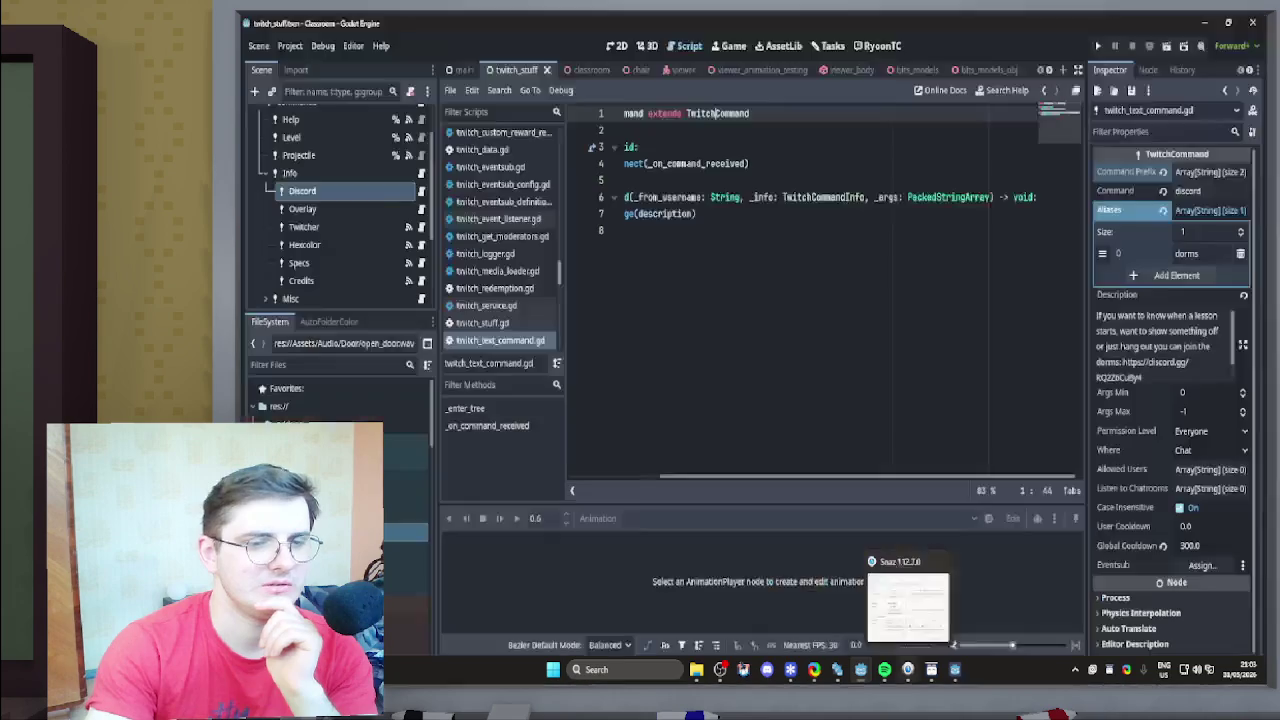
pyautogui.moveTo(860, 668)
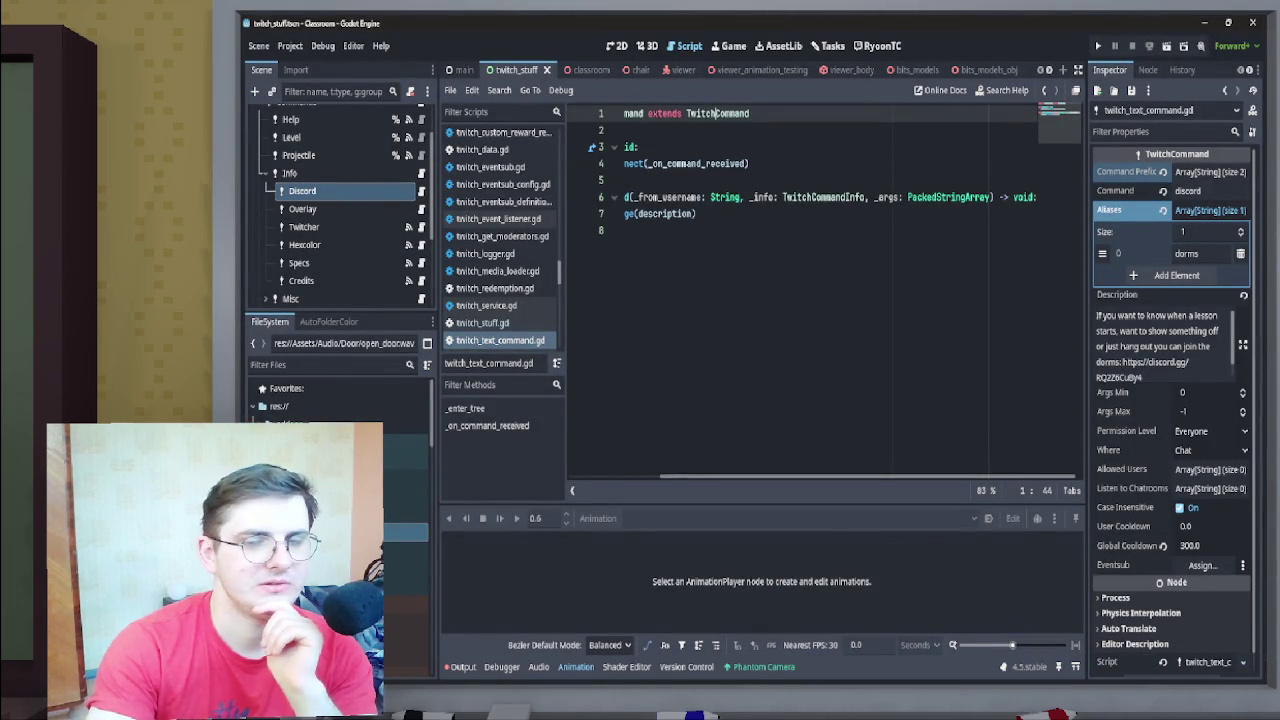
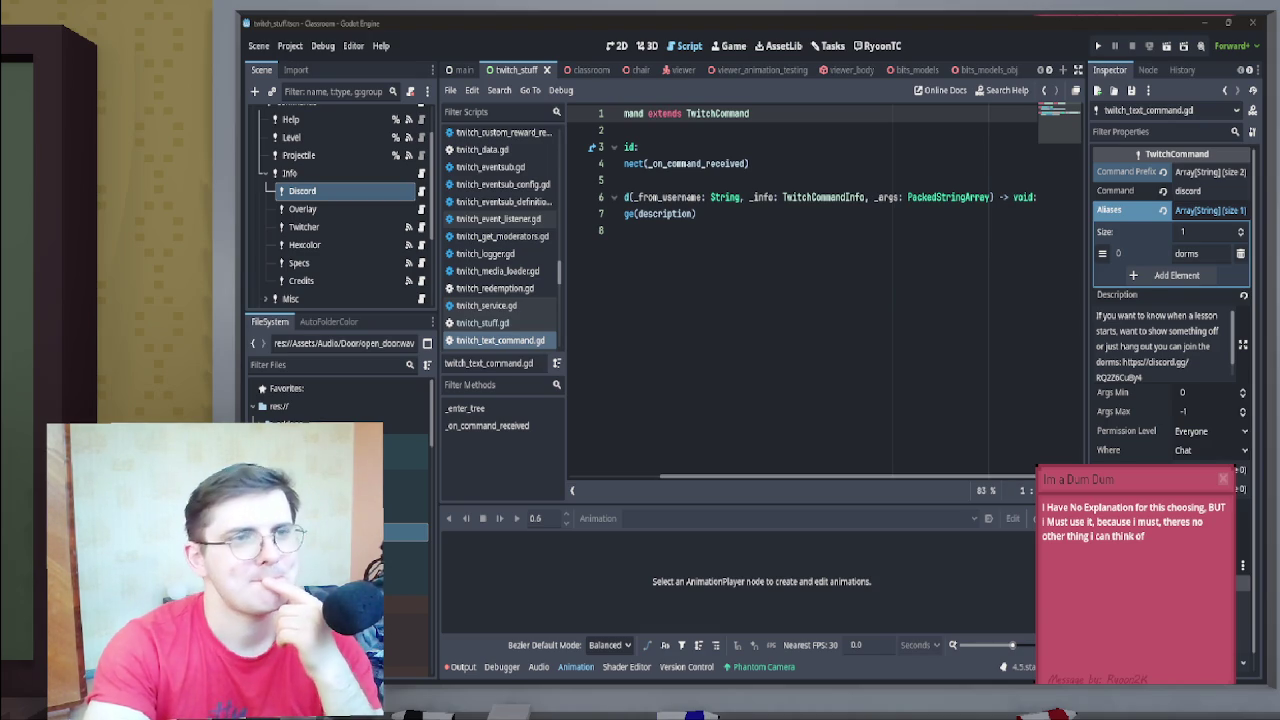
# Switch to the Tasks board and open and dismiss the Doing column's add-card menu
pyautogui.click(828, 46)
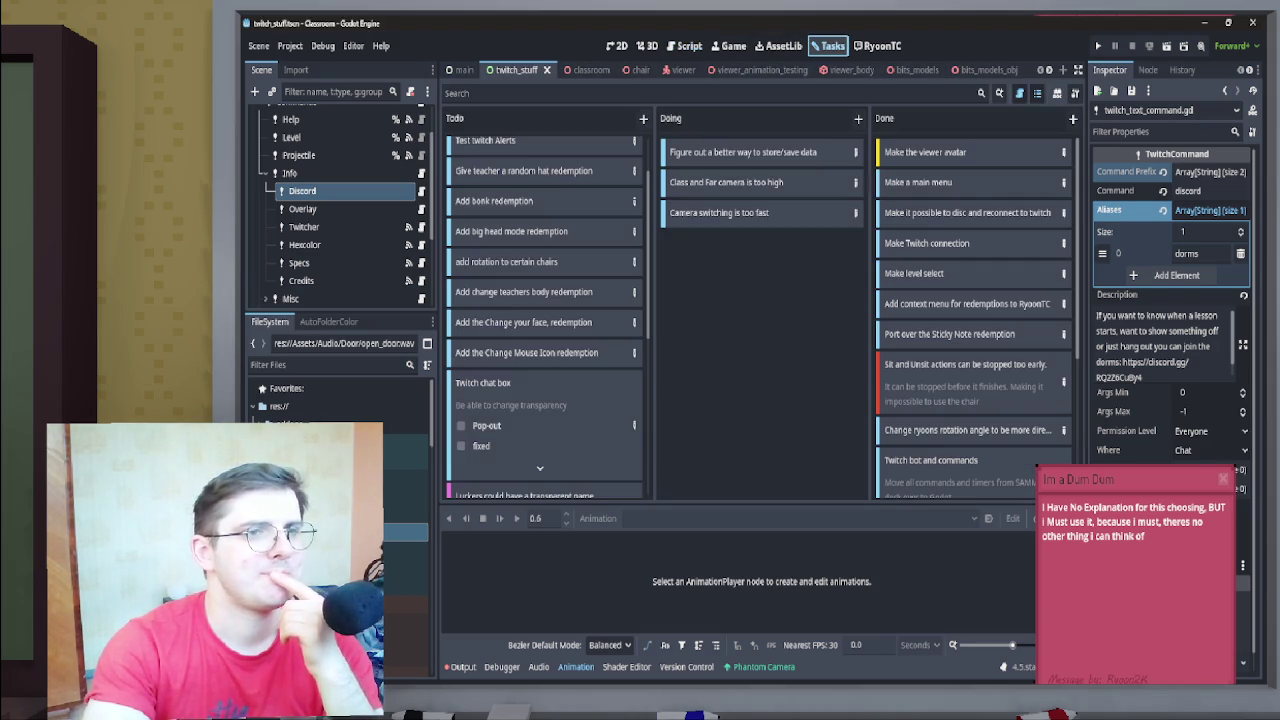
pyautogui.click(858, 118)
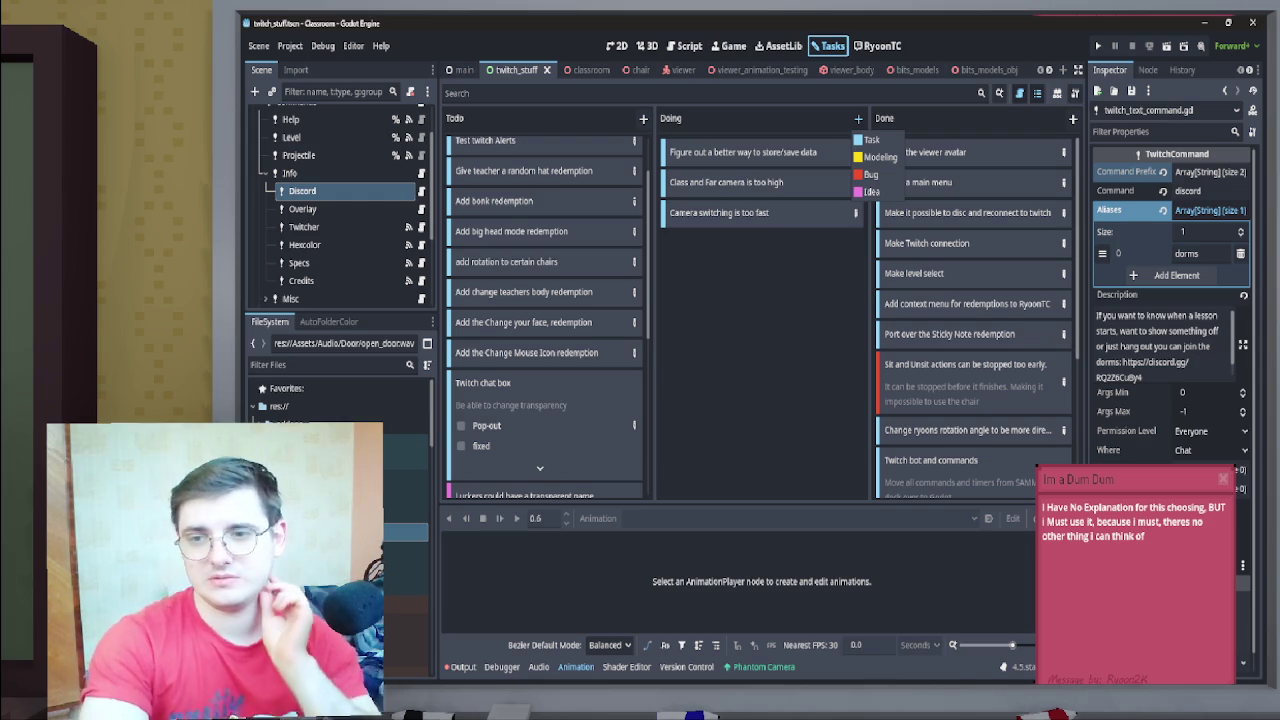
pyautogui.click(880, 157)
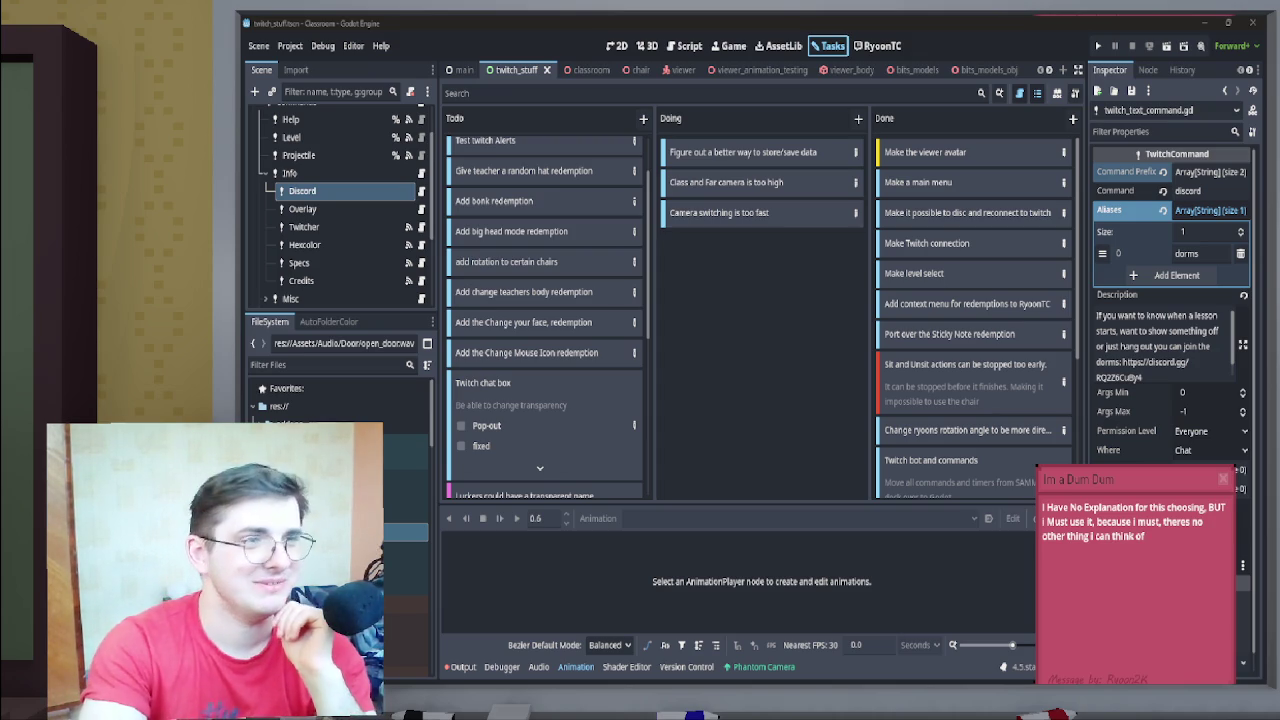
# Select the DiscordTimer node to inspect its 15 messages/hour, 30 min and 5 min wait settings
pyautogui.click(302, 208)
pyautogui.click(302, 190)
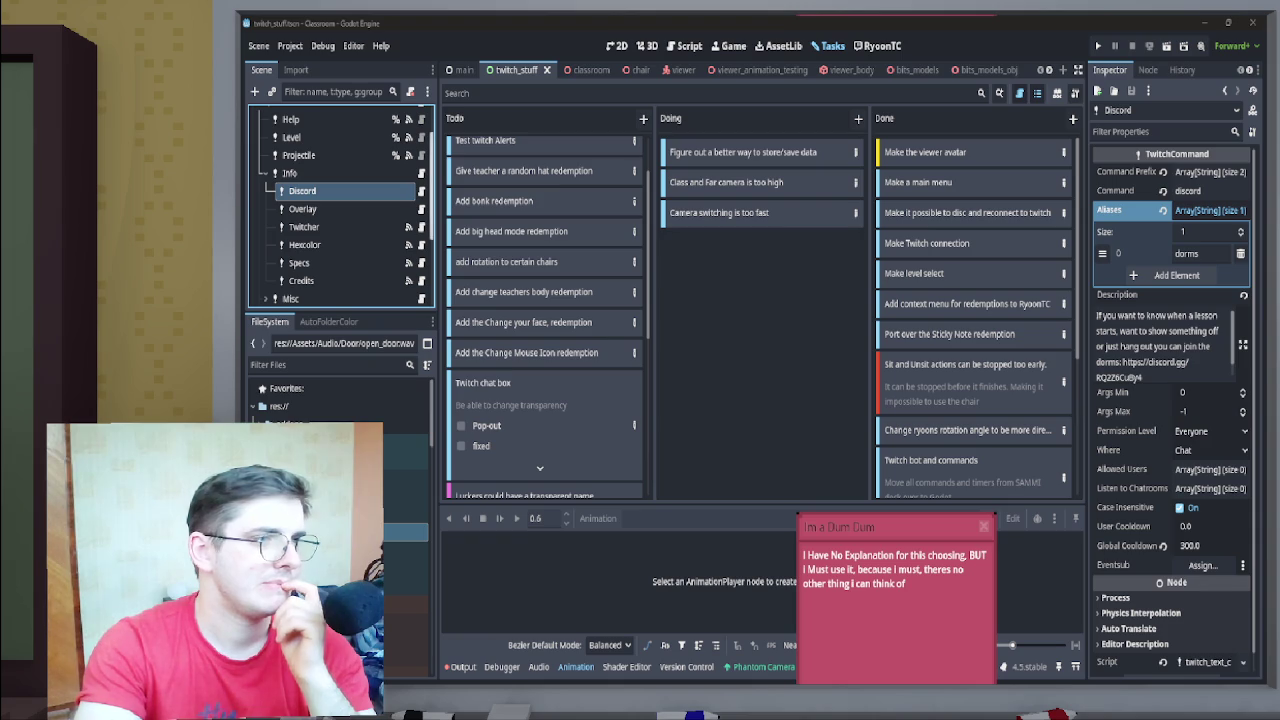
pyautogui.scroll(-3, 340, 200)
pyautogui.scroll(3, 340, 200)
pyautogui.scroll(1, 340, 205)
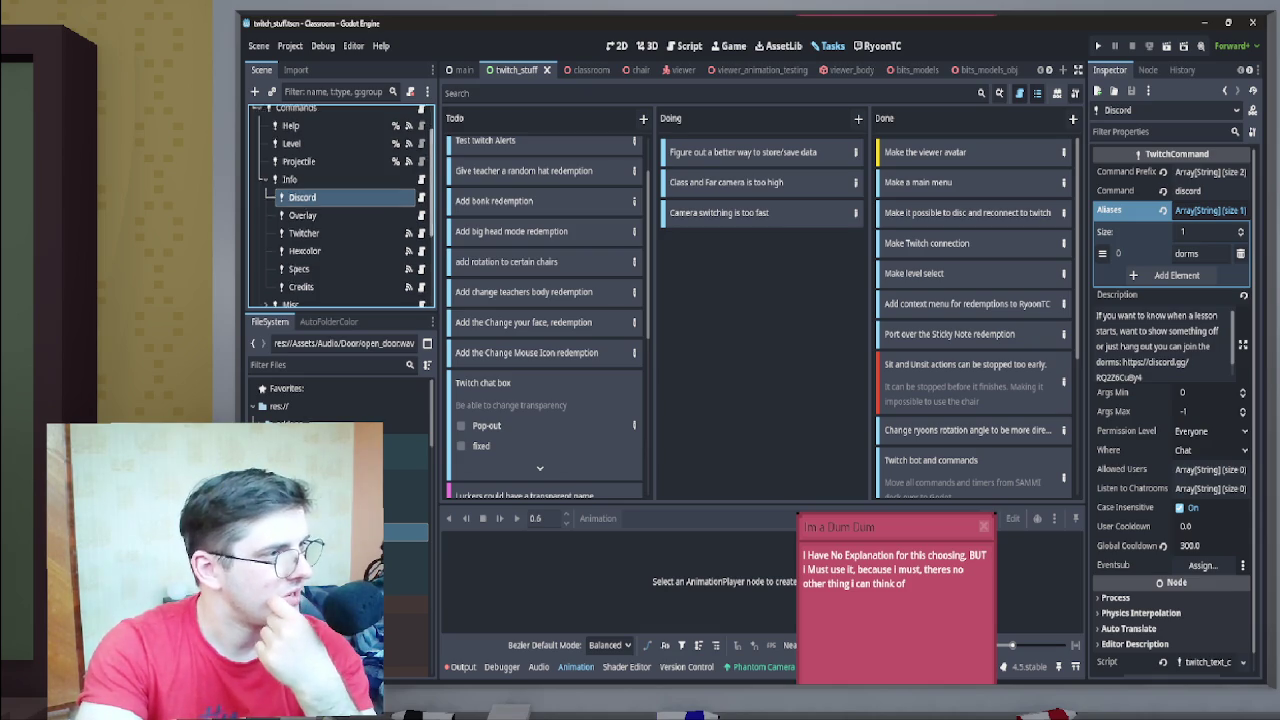
pyautogui.scroll(-3, 340, 206)
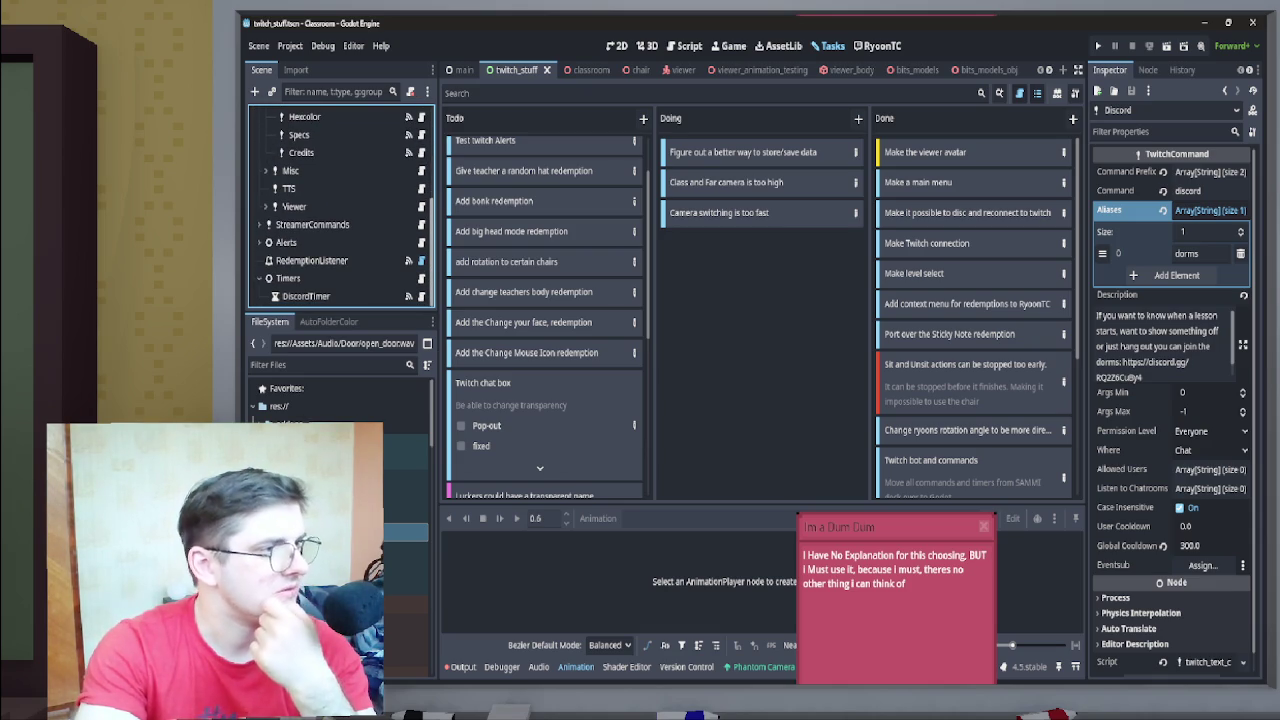
pyautogui.click(306, 296)
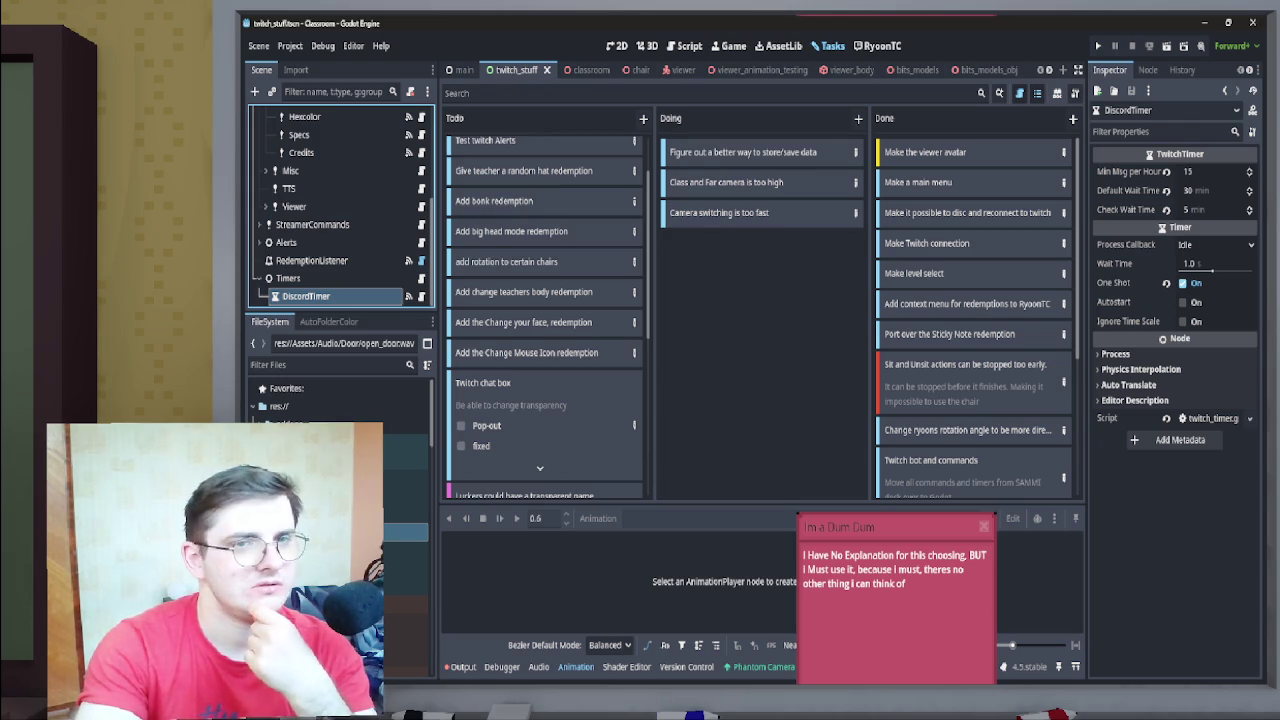
pyautogui.click(409, 296)
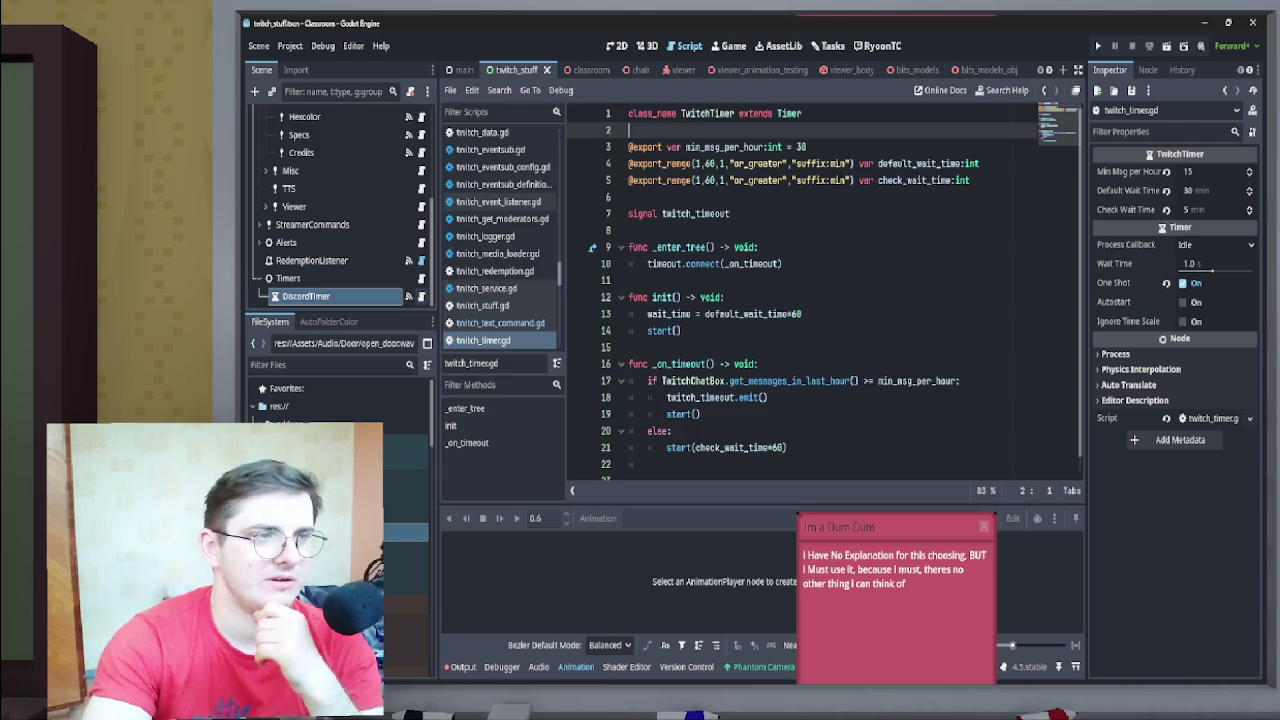
pyautogui.scroll(-1, 825, 290)
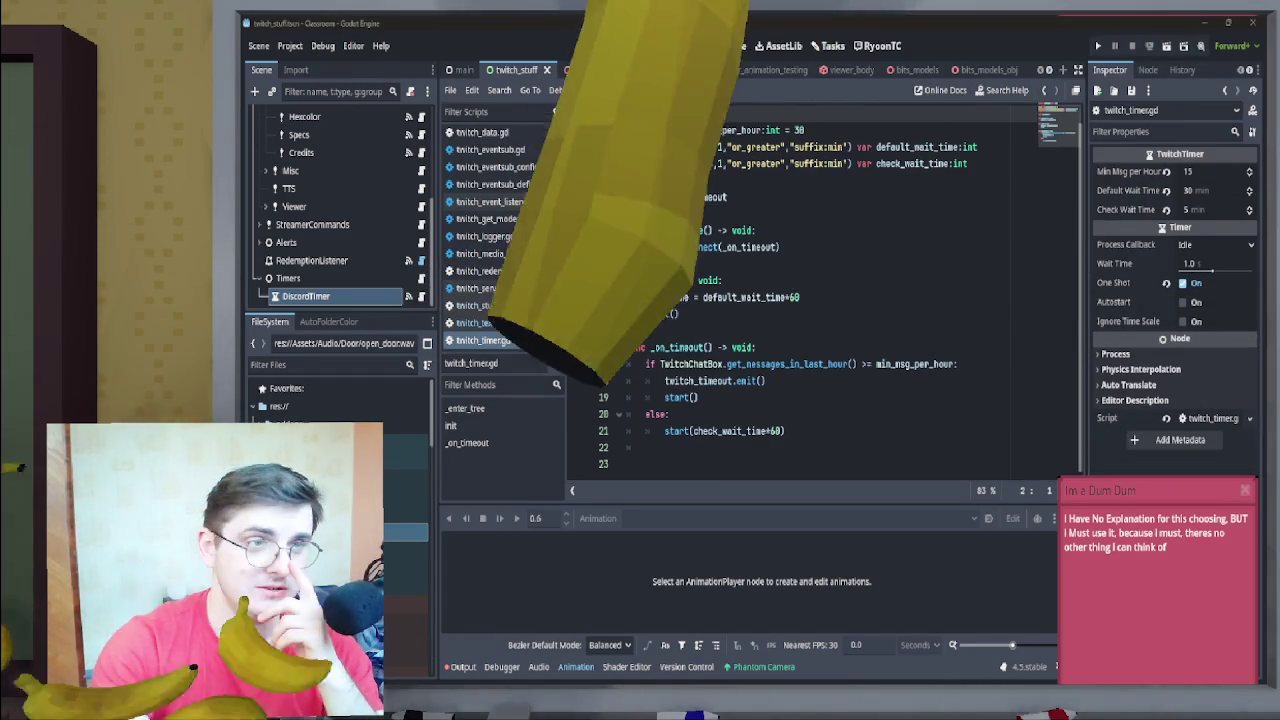
pyautogui.click(828, 45)
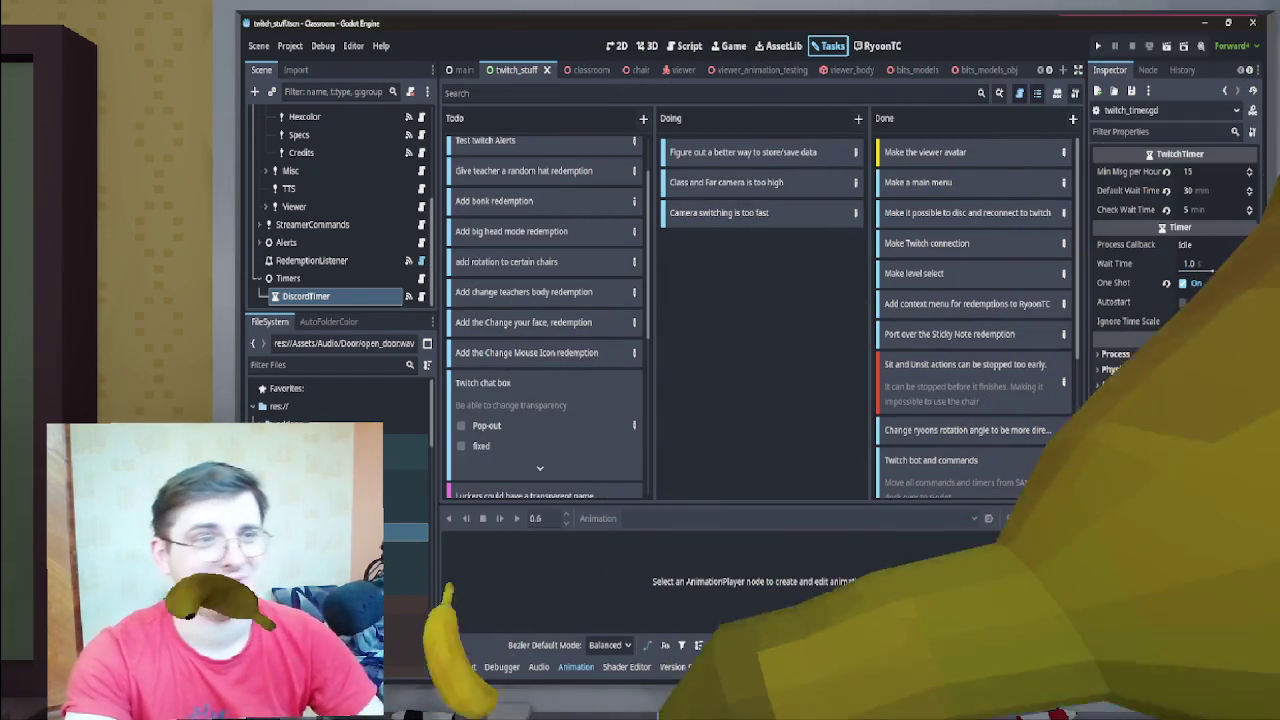
# Add a Bug card titled 'Projectiles have no SFX' to the Doing column
pyautogui.click(858, 118)
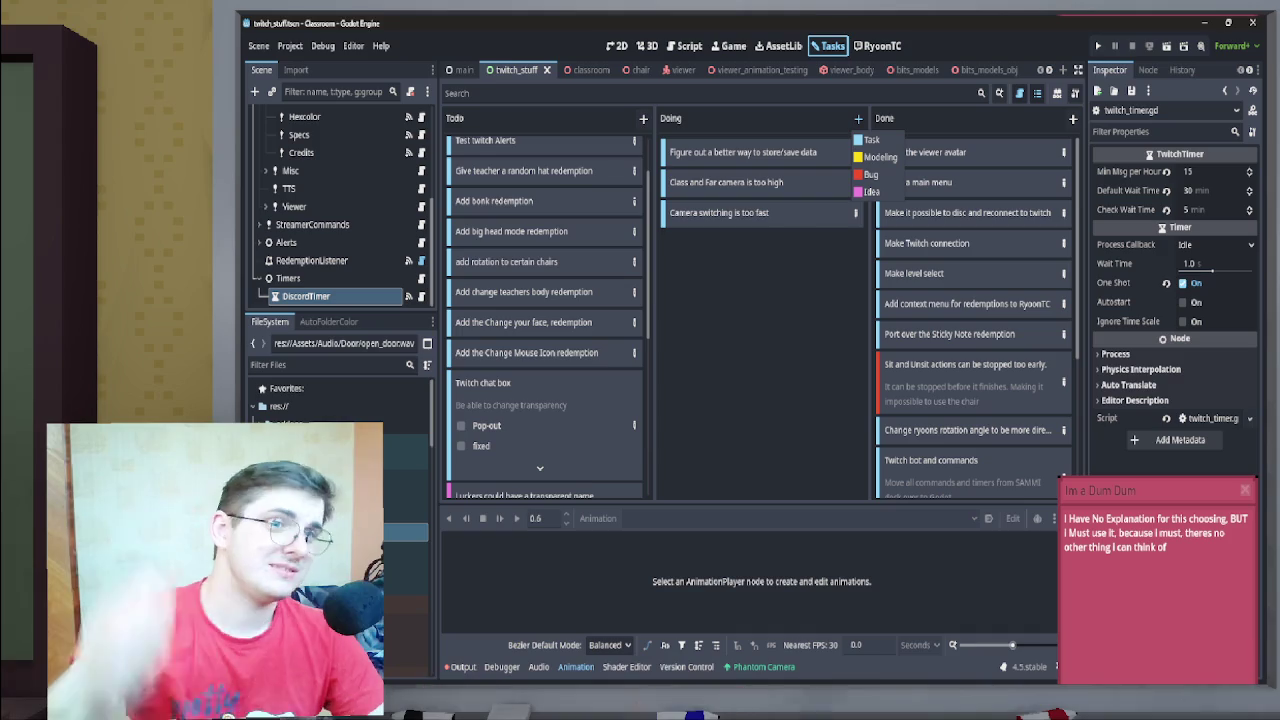
pyautogui.click(870, 174)
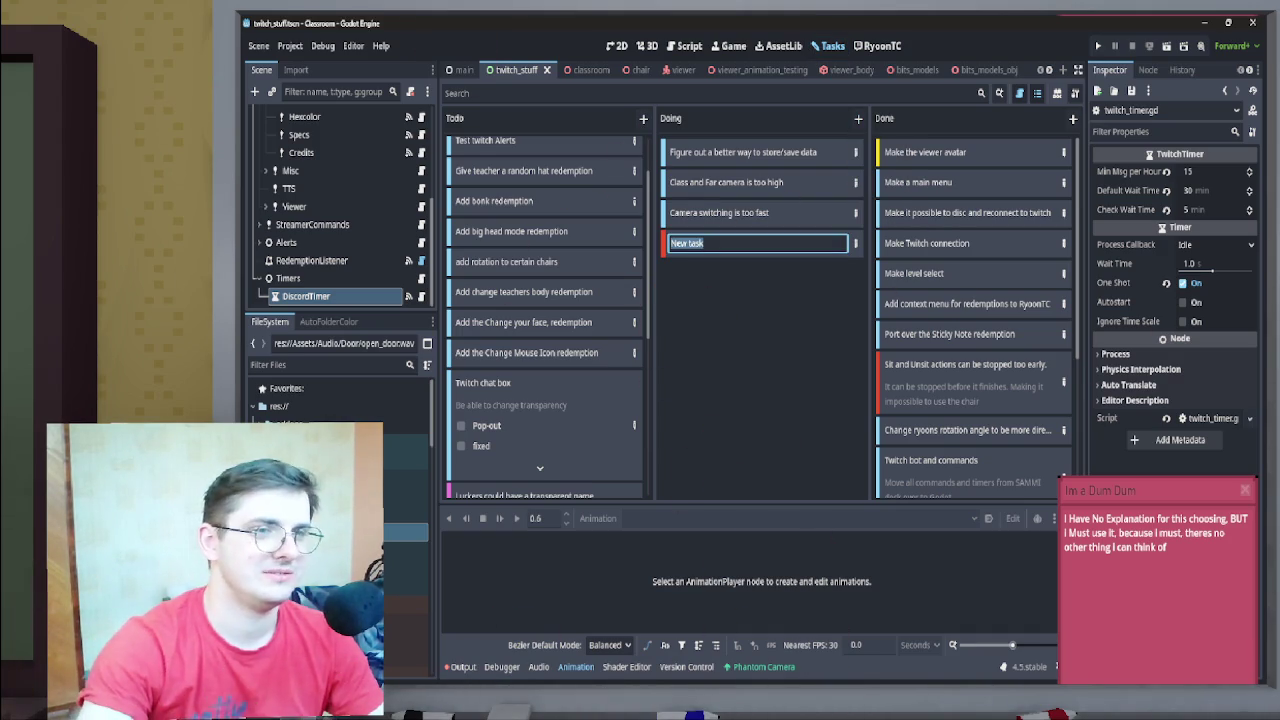
pyautogui.write('Projectie')
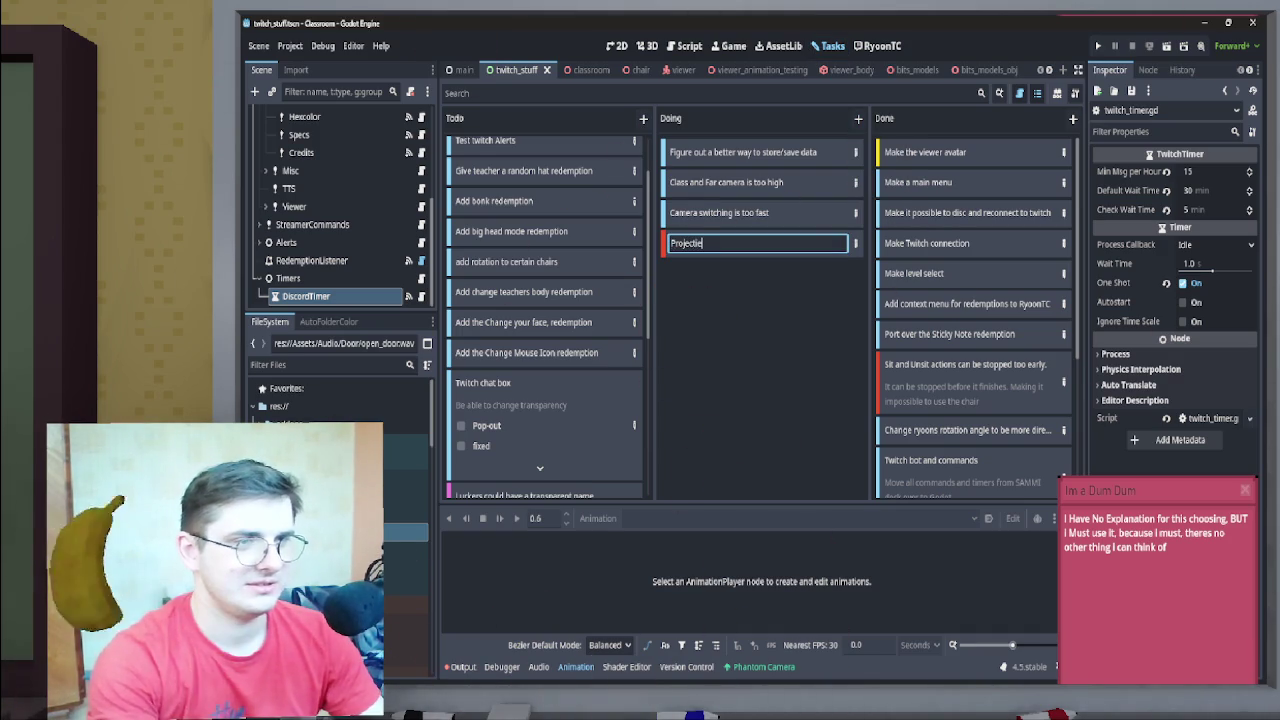
pyautogui.press('BackSpace')
pyautogui.write('iles have no SFX')
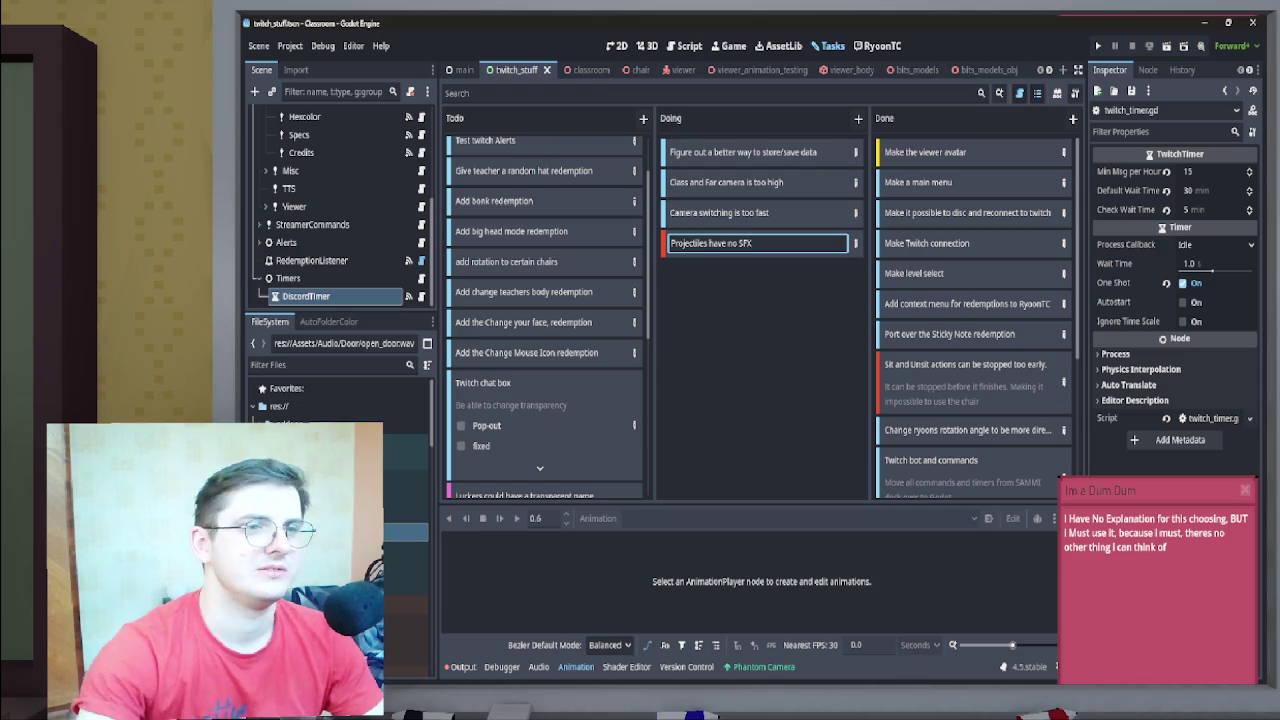
pyautogui.press('Return')
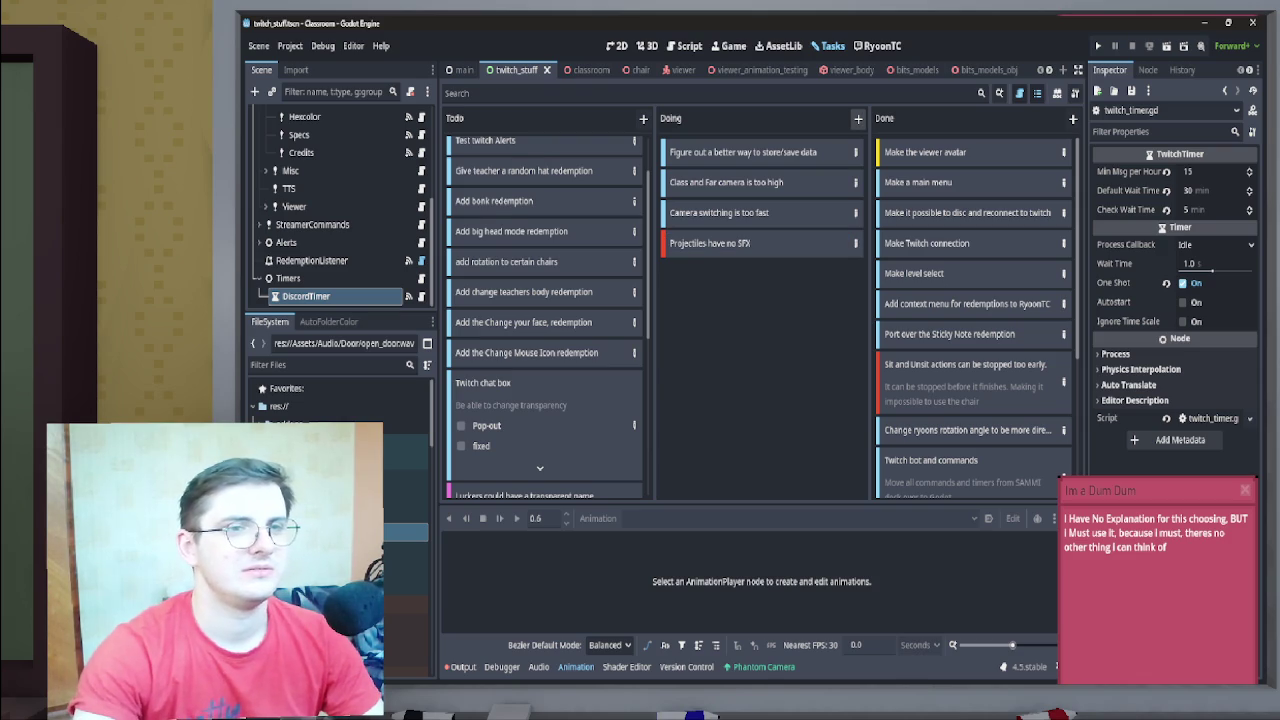
# Rename that card to 'Banans have no SFX'
pyautogui.moveTo(750, 683)
pyautogui.moveTo(955, 669)
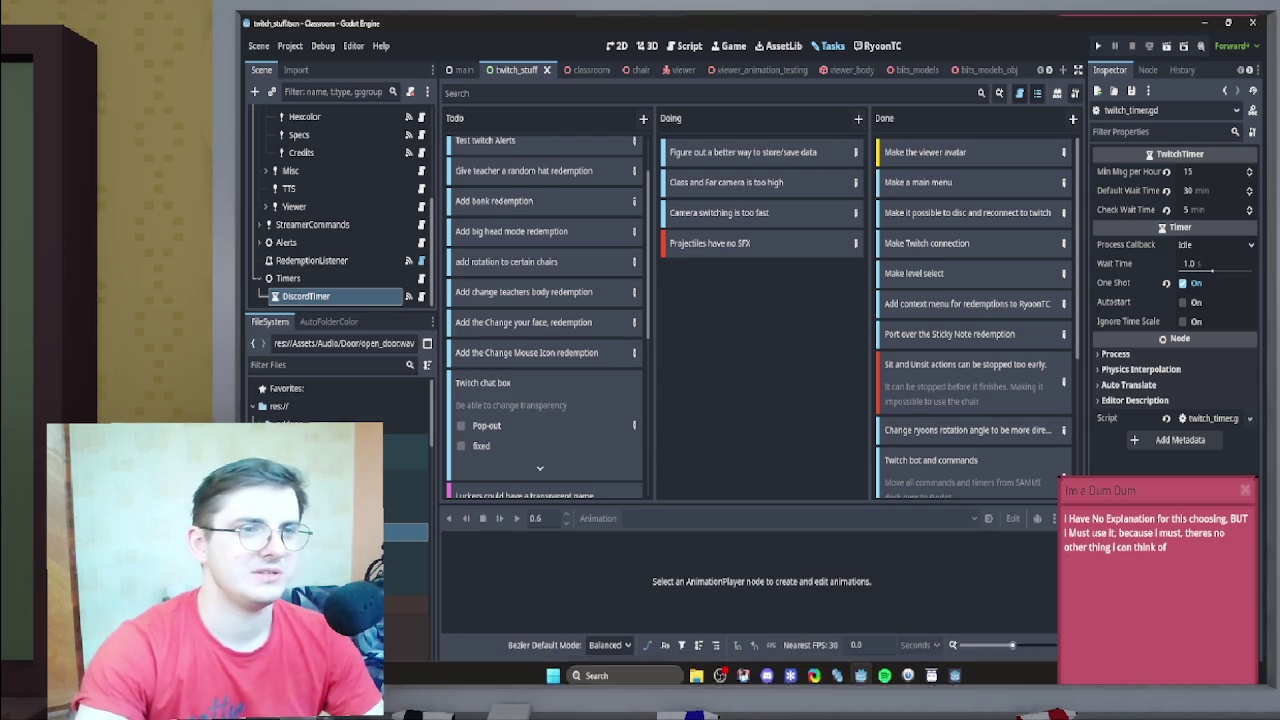
pyautogui.doubleClick(710, 243)
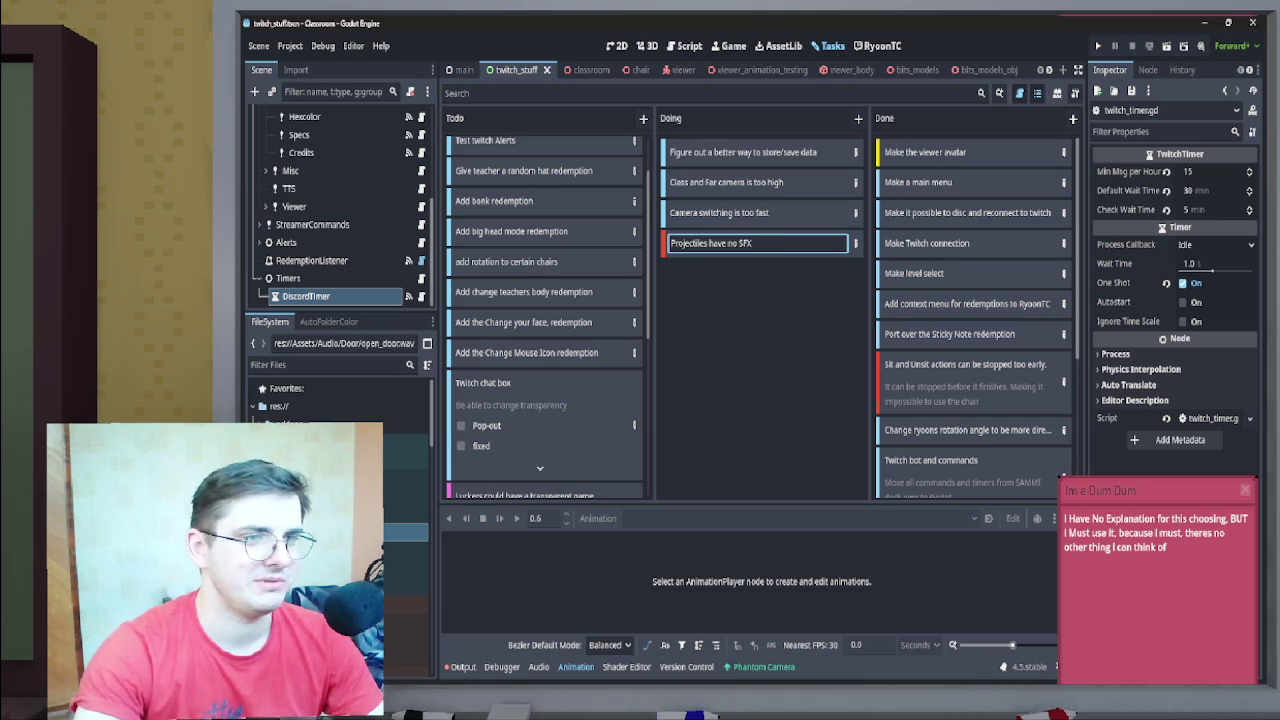
pyautogui.doubleClick(689, 243)
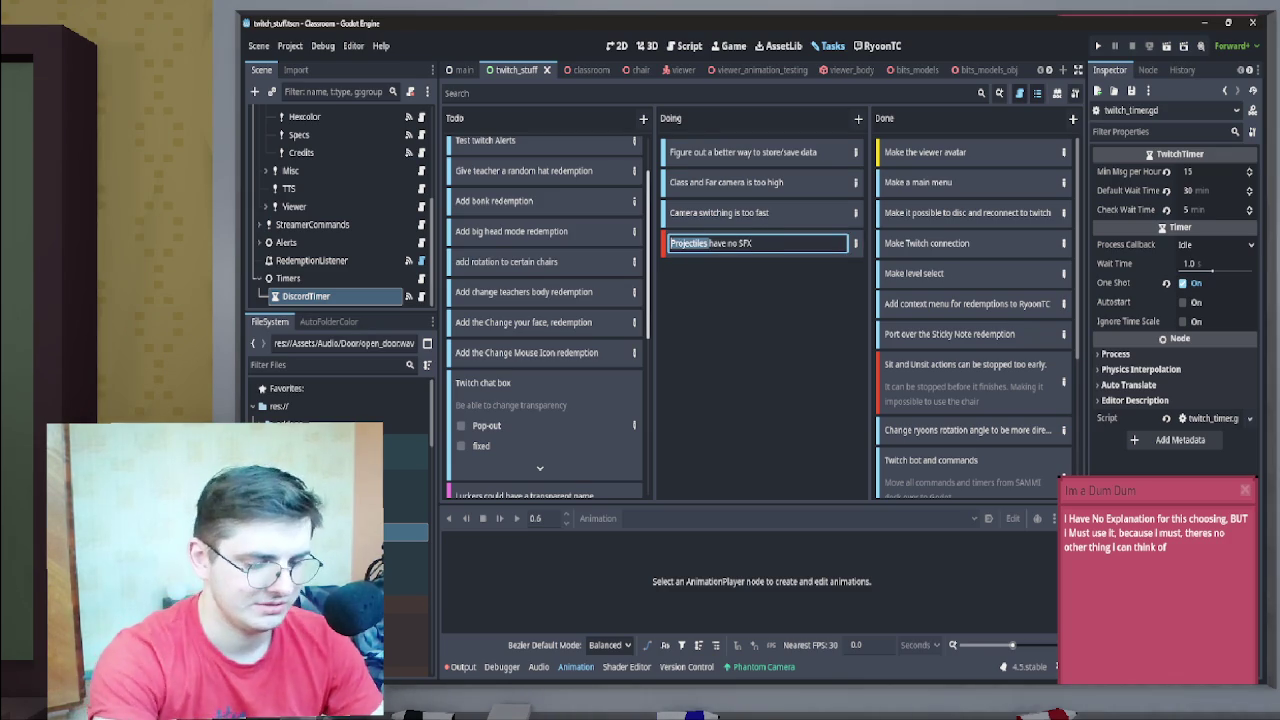
pyautogui.write('Band')
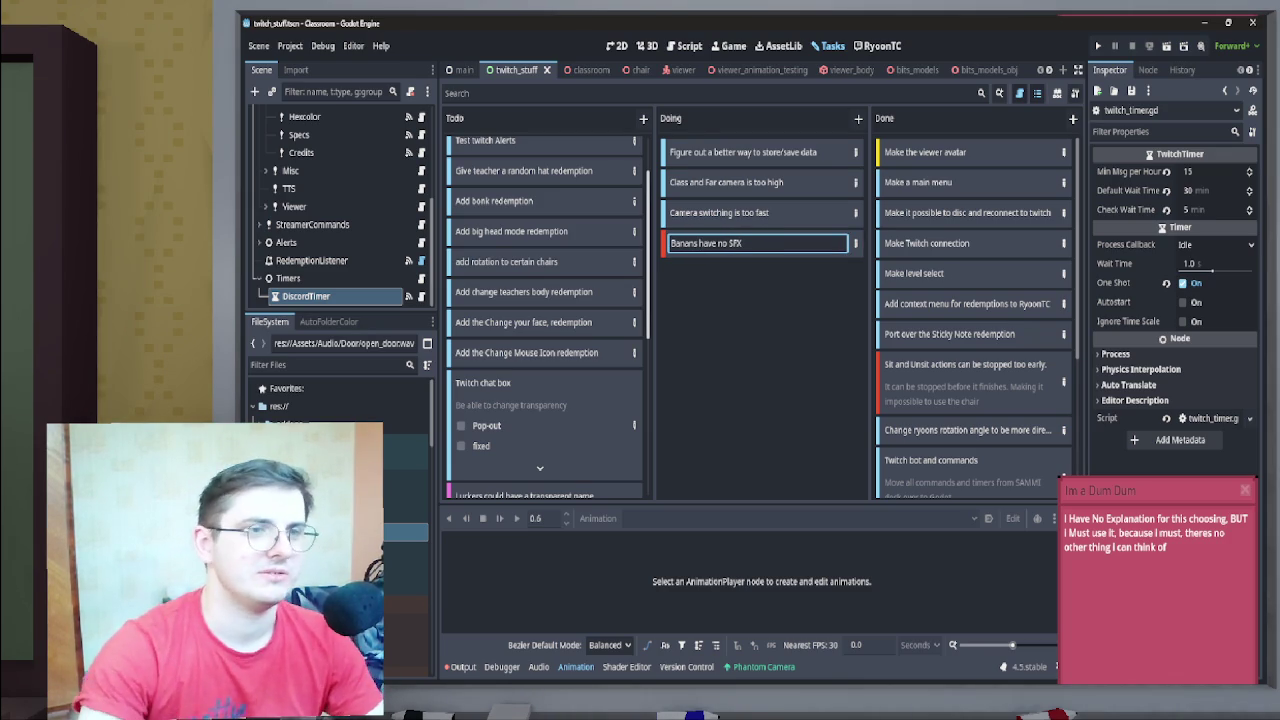
pyautogui.press('Return')
# Add a second Bug card about the sticky note failing for a viewer
pyautogui.click(858, 118)
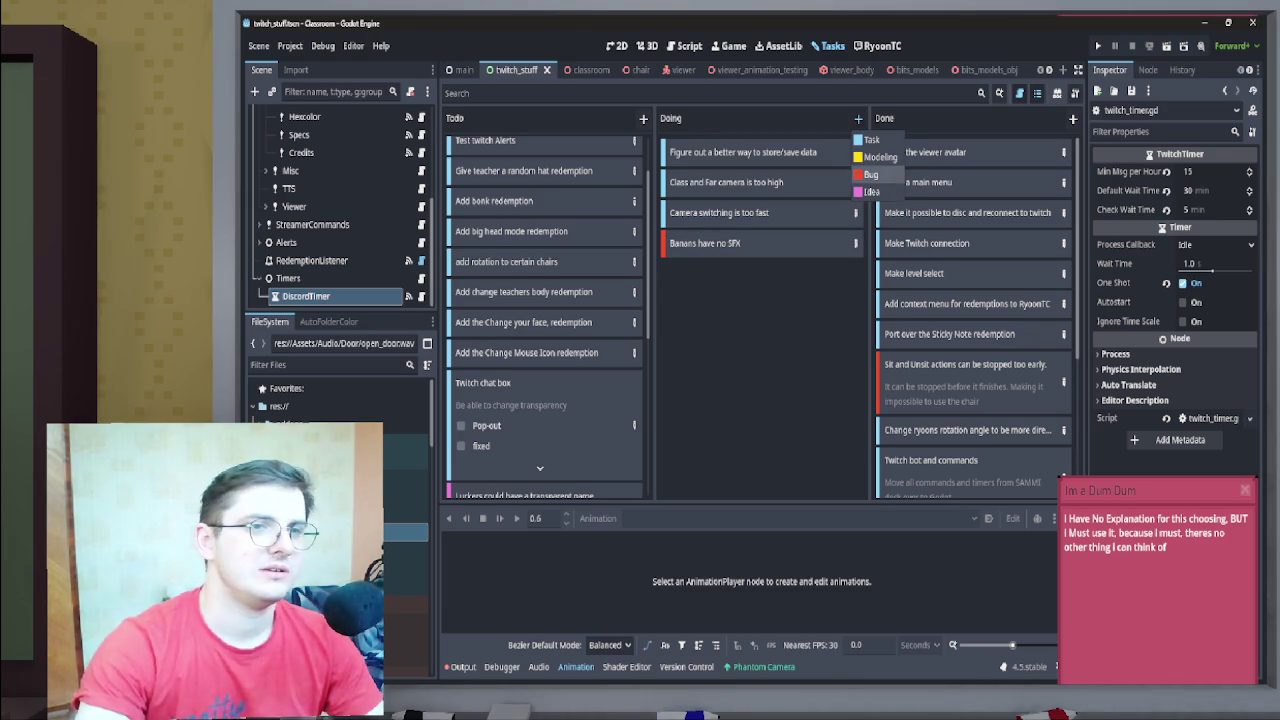
pyautogui.click(870, 174)
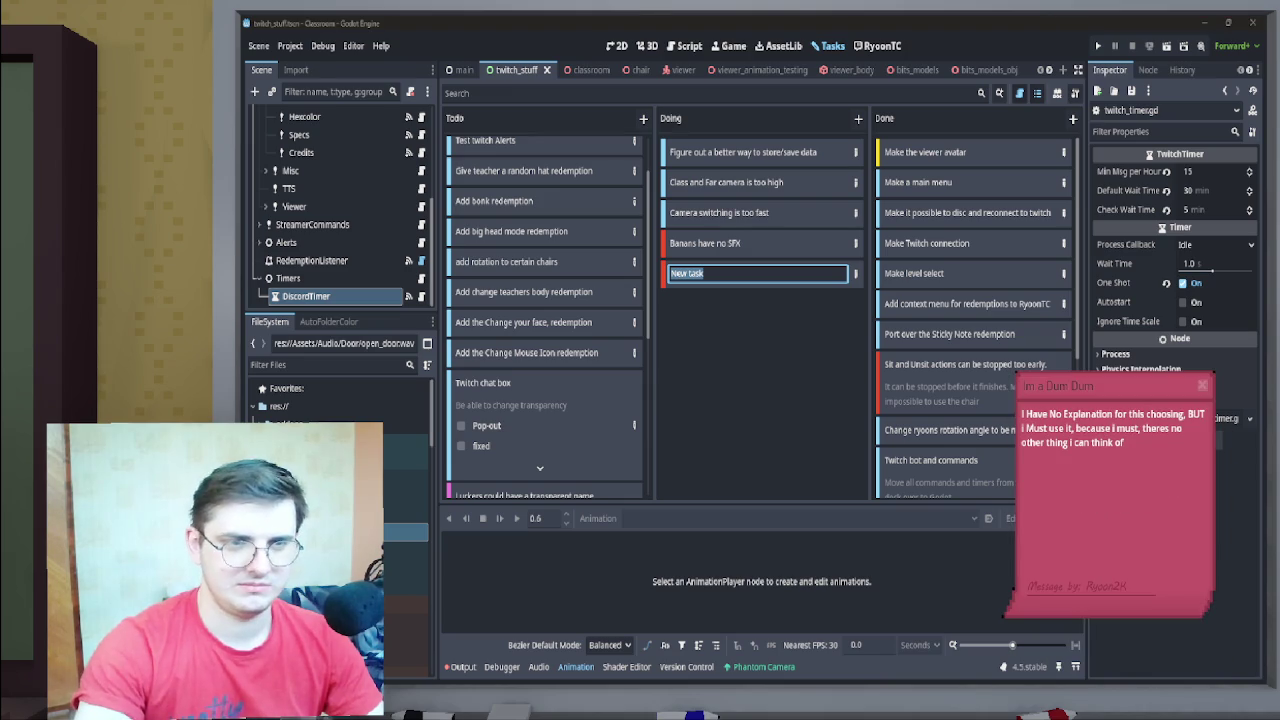
pyautogui.click(704, 273)
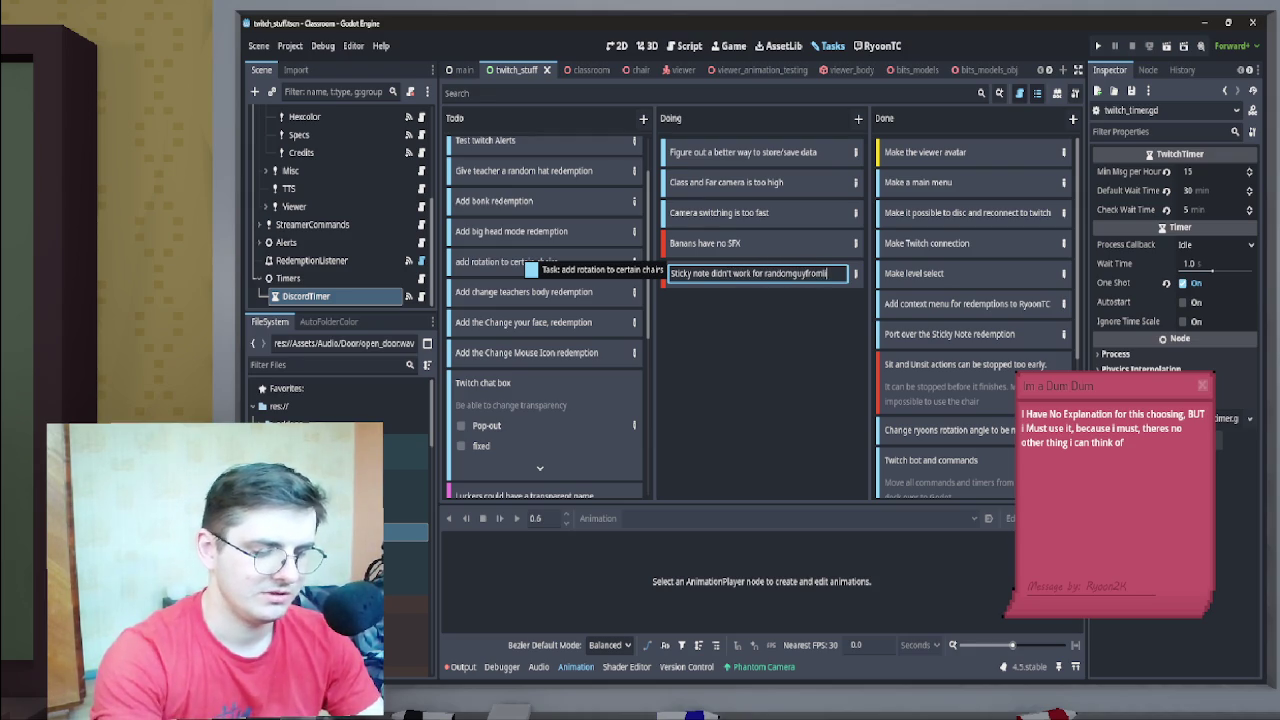
pyautogui.press('Return')
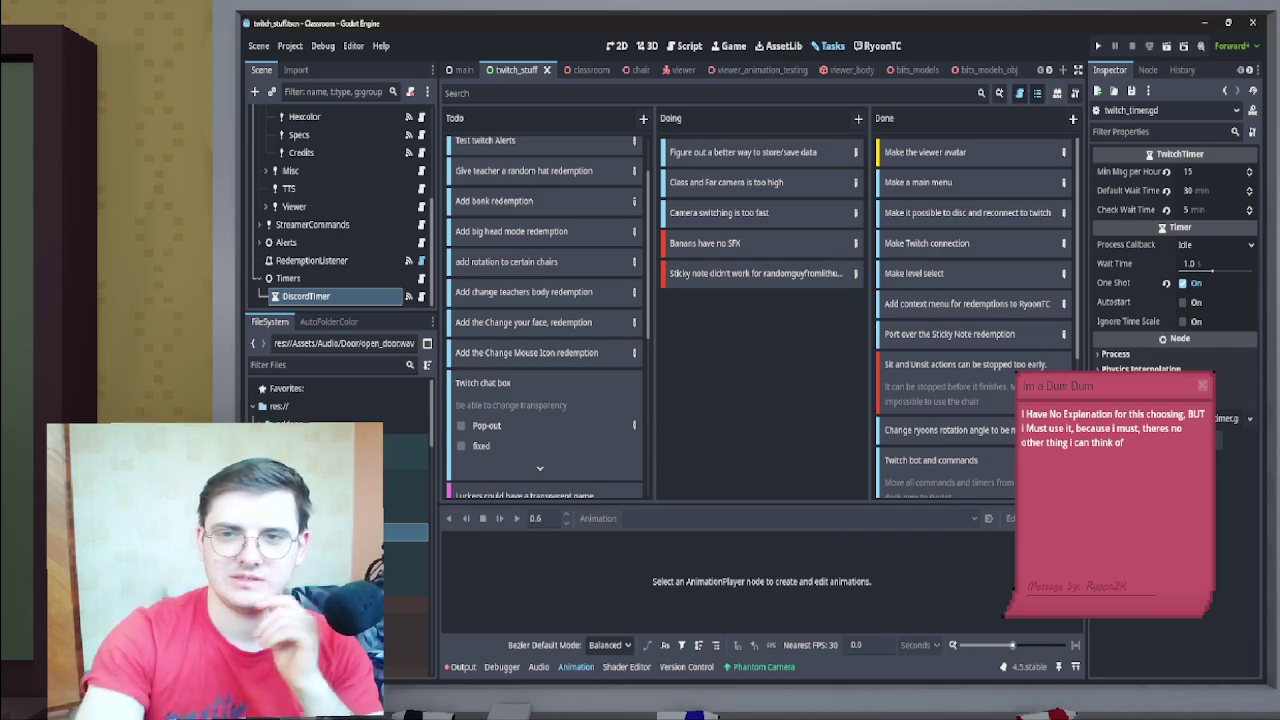
pyautogui.moveTo(1110, 338)
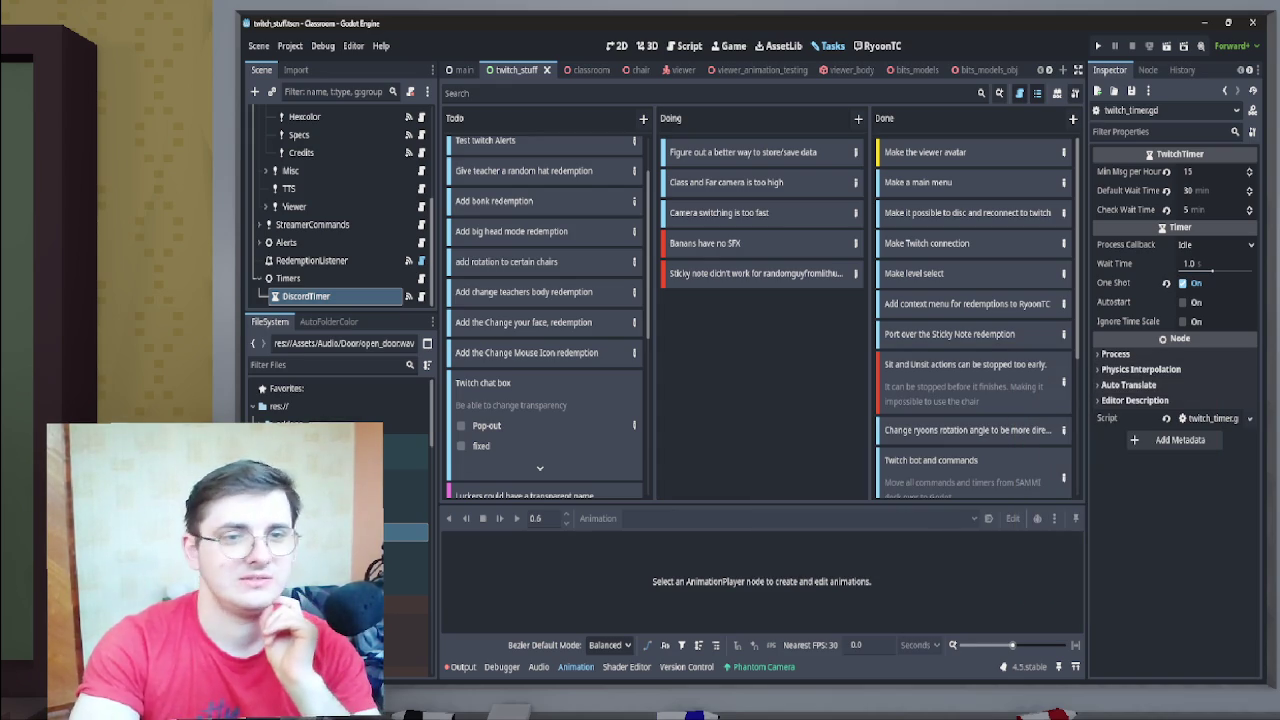
# Browse the FileSystem dock to the projectile scenes and open banana.tscn
pyautogui.scroll(-2, 330, 405)
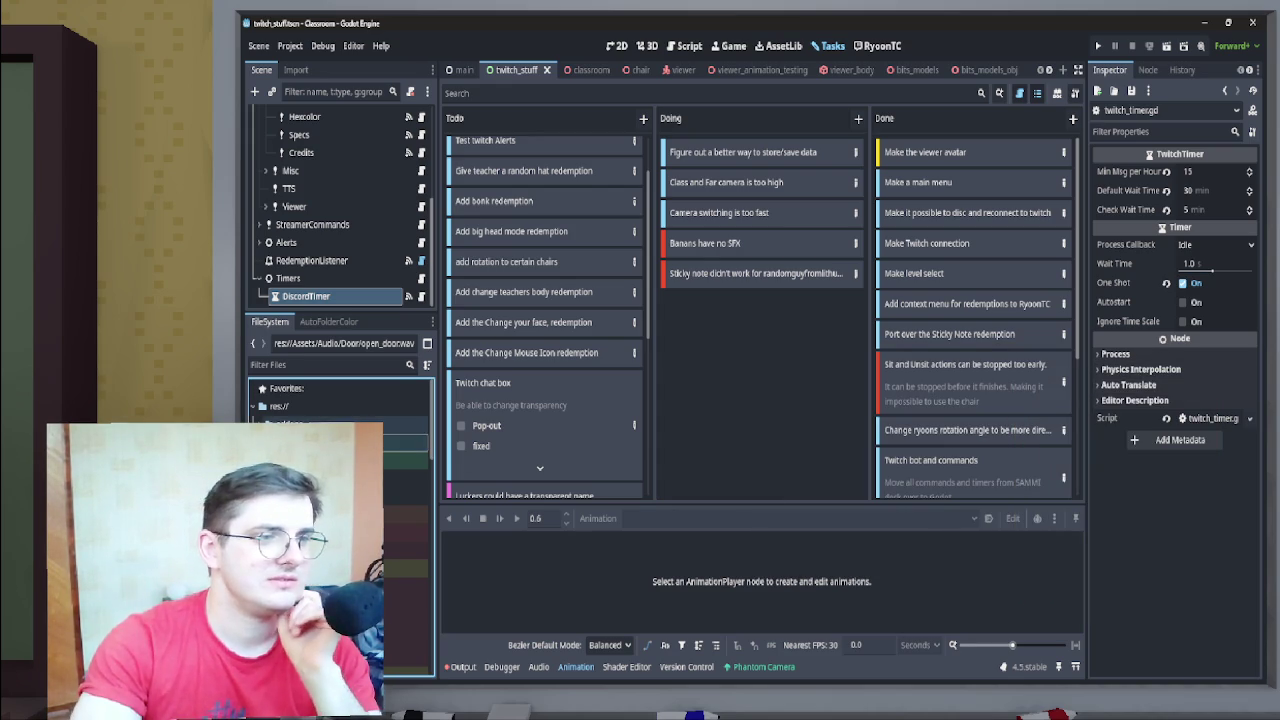
pyautogui.scroll(-5, 330, 400)
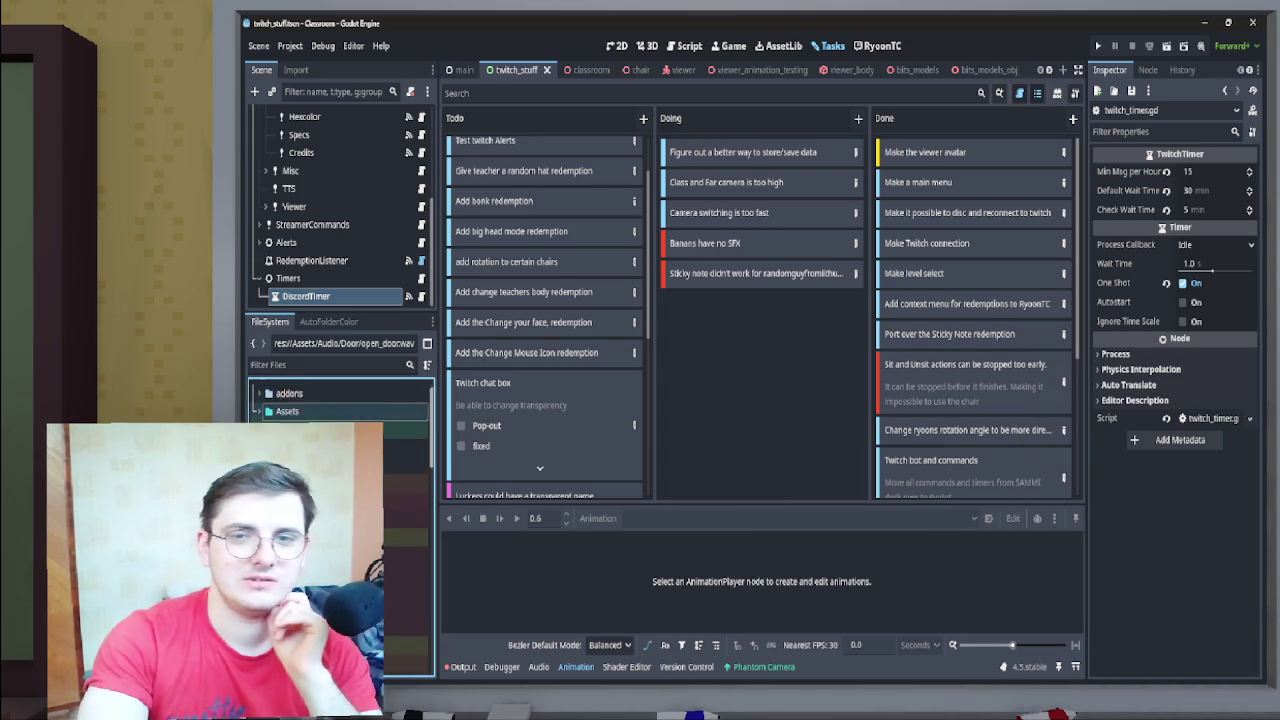
pyautogui.scroll(1, 330, 400)
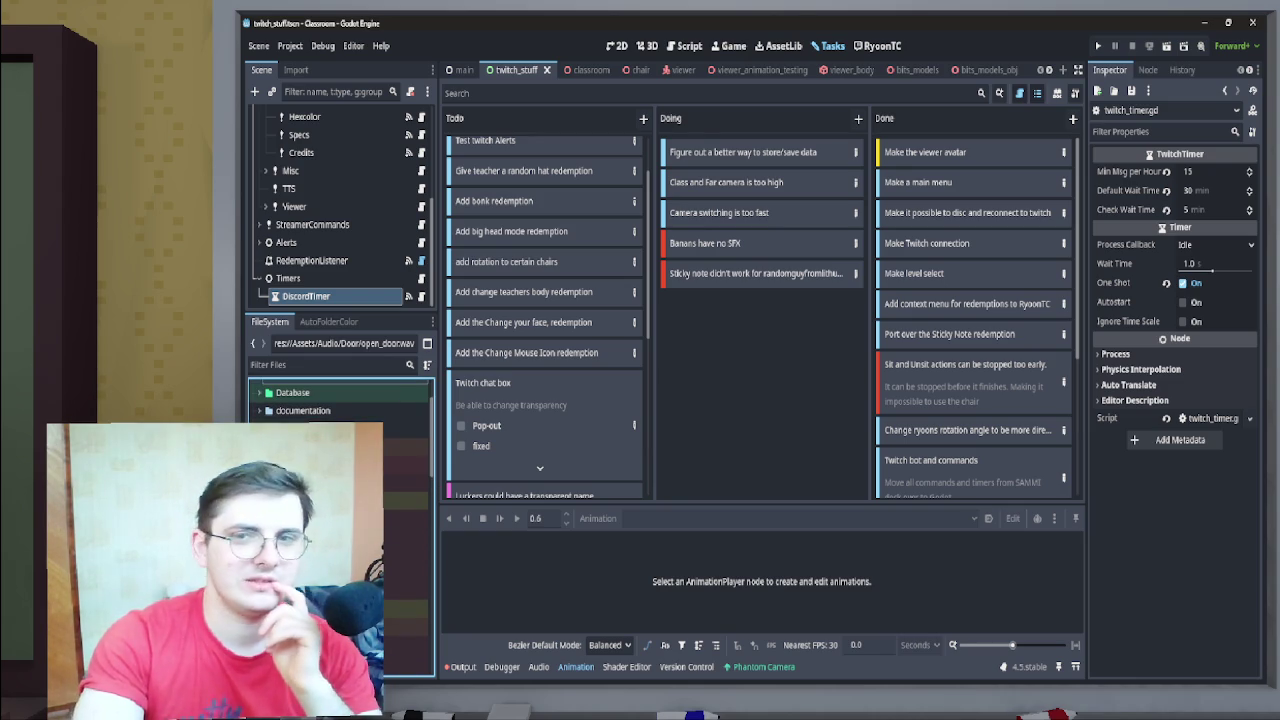
pyautogui.scroll(-5, 340, 400)
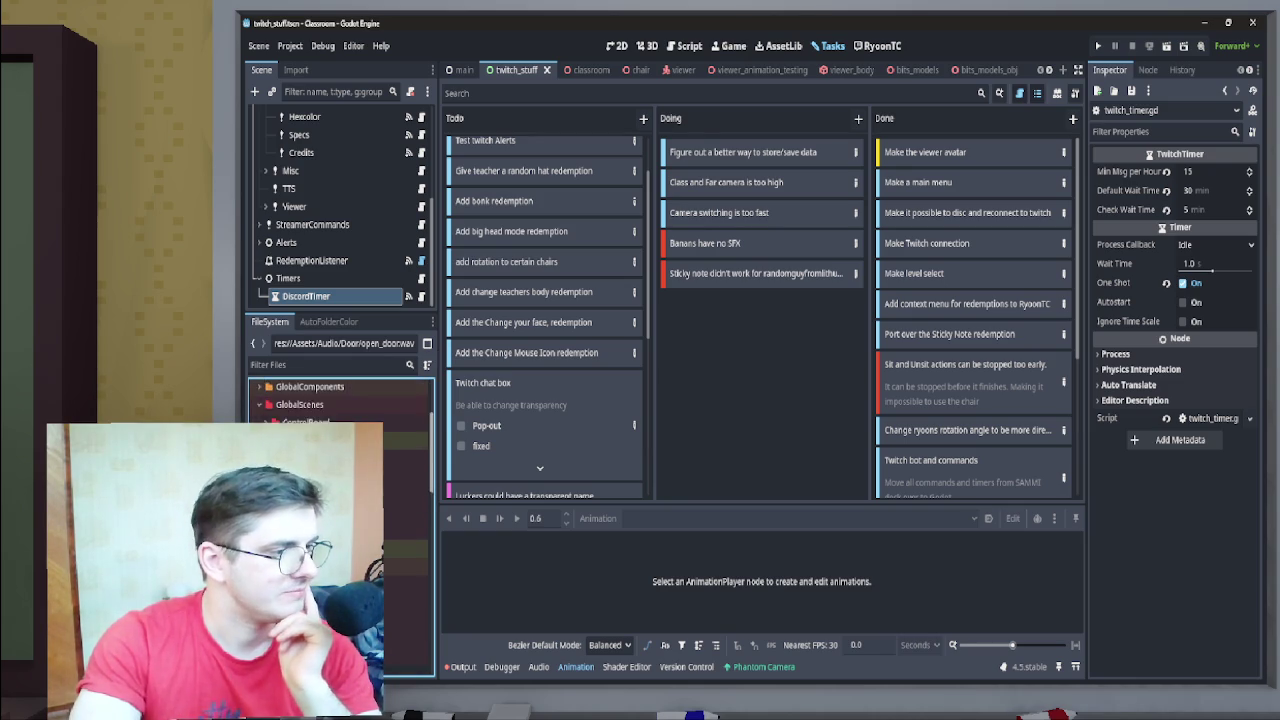
pyautogui.scroll(5, 340, 400)
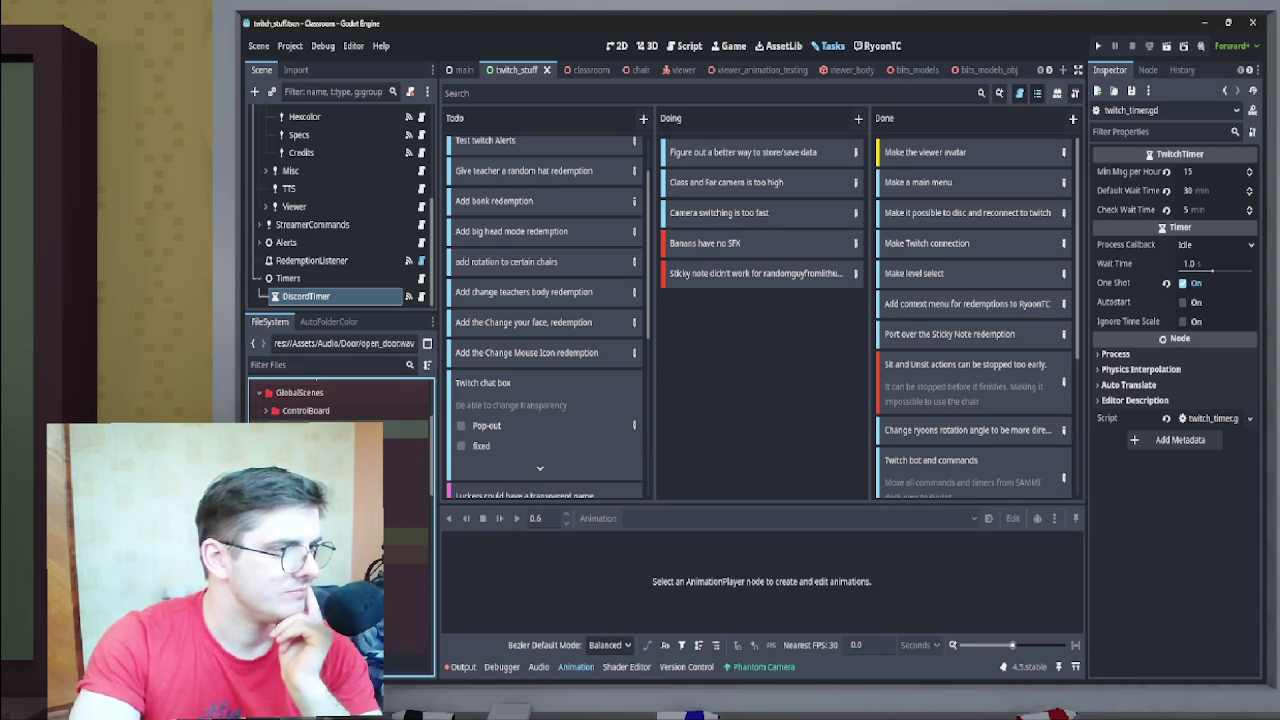
pyautogui.scroll(5, 340, 400)
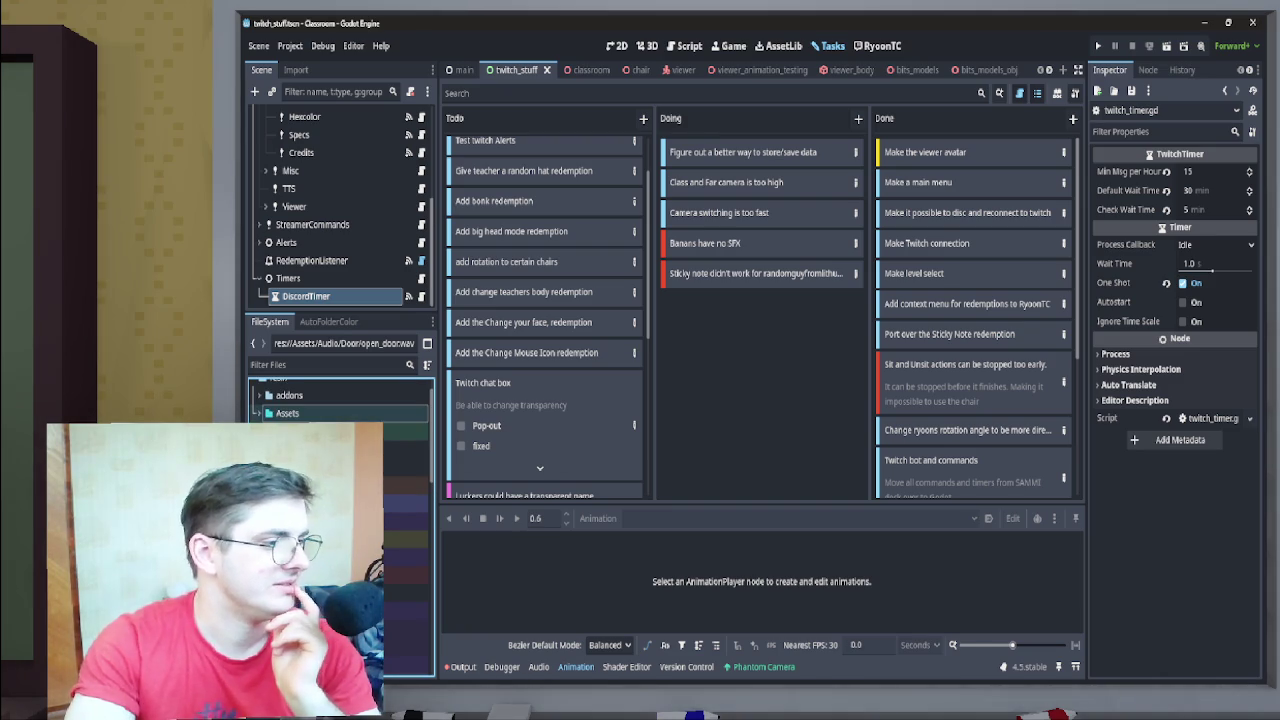
pyautogui.scroll(-3, 340, 400)
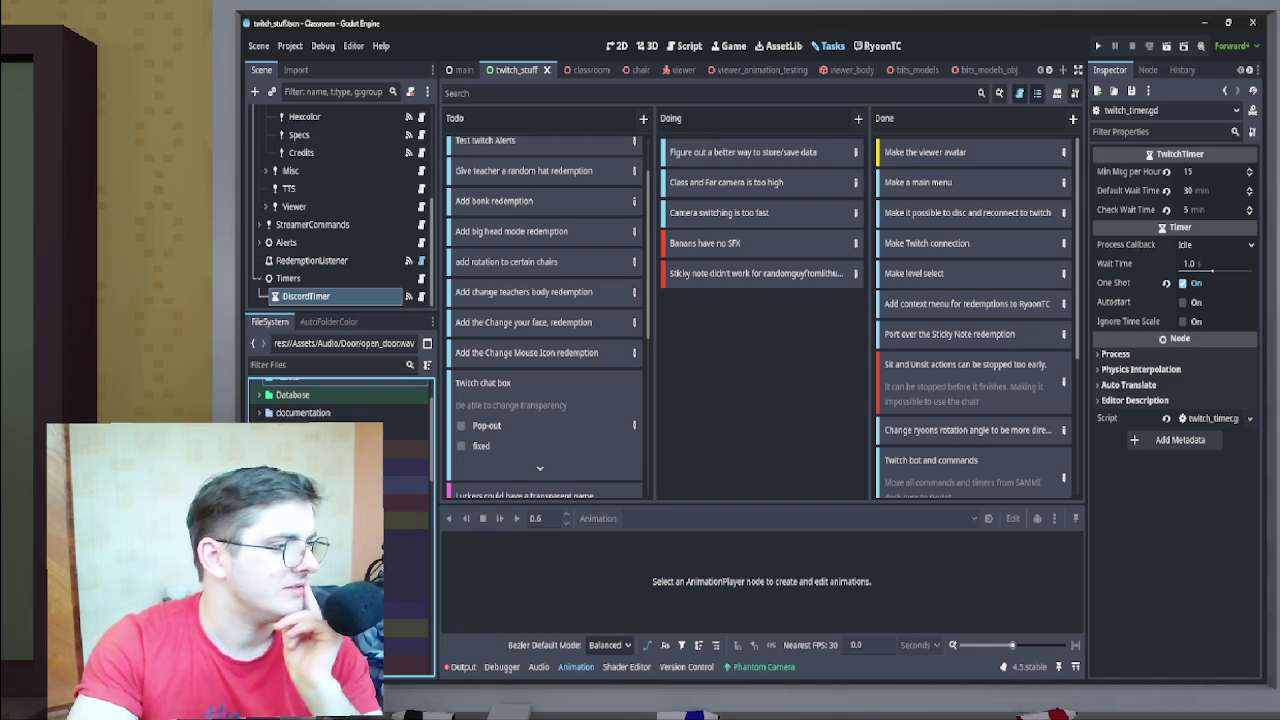
pyautogui.doubleClick(405, 538)
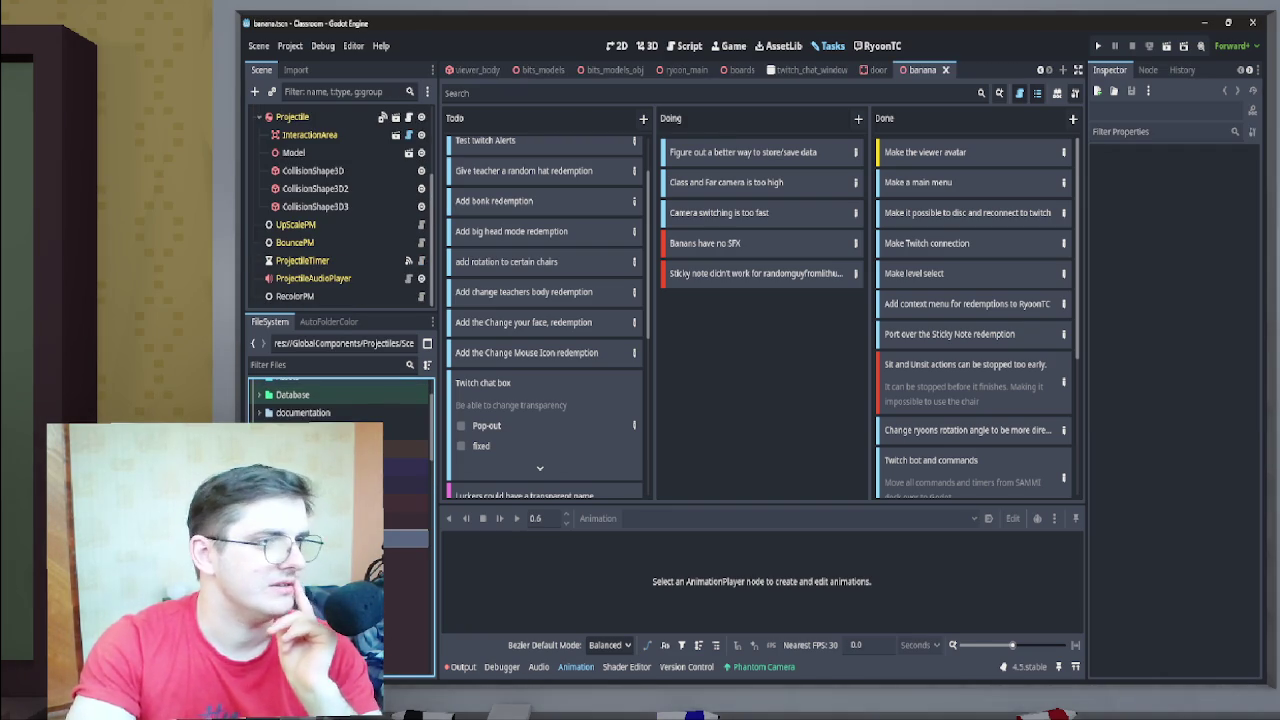
# Add thump1–thump5.wav to the banana ProjectileAudioPlayer's Sfx array
pyautogui.click(313, 278)
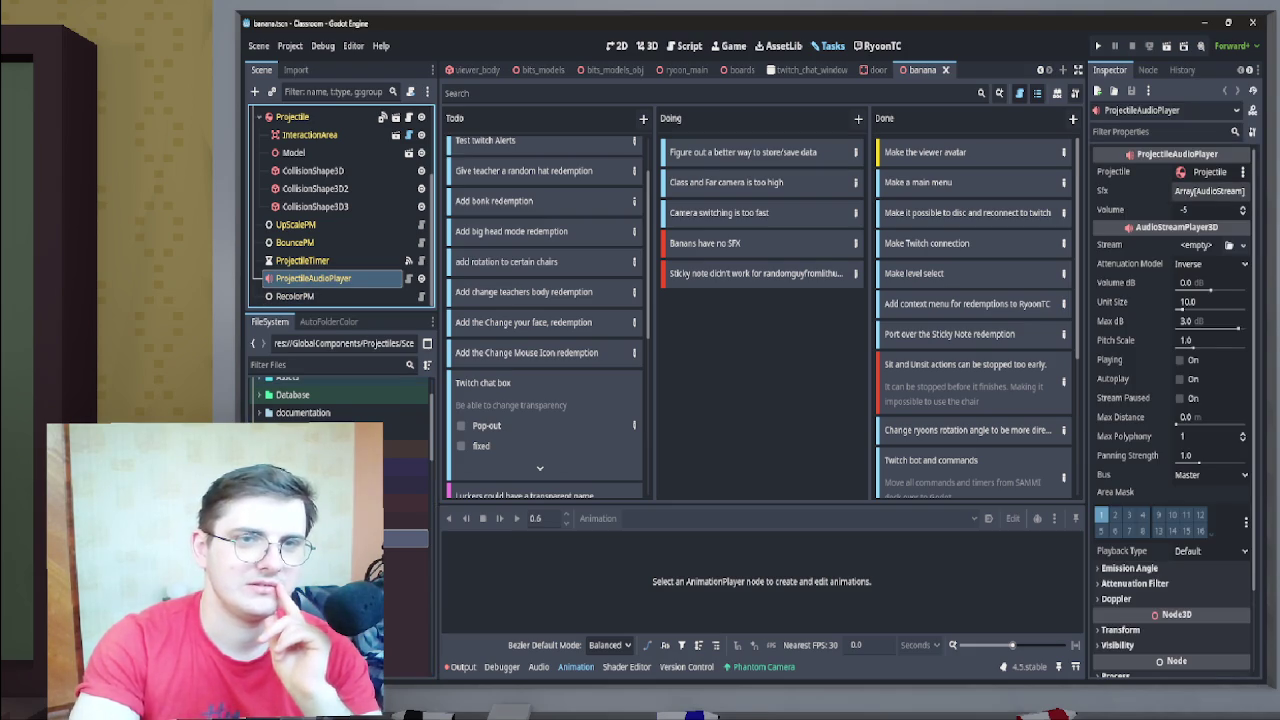
pyautogui.click(1209, 190)
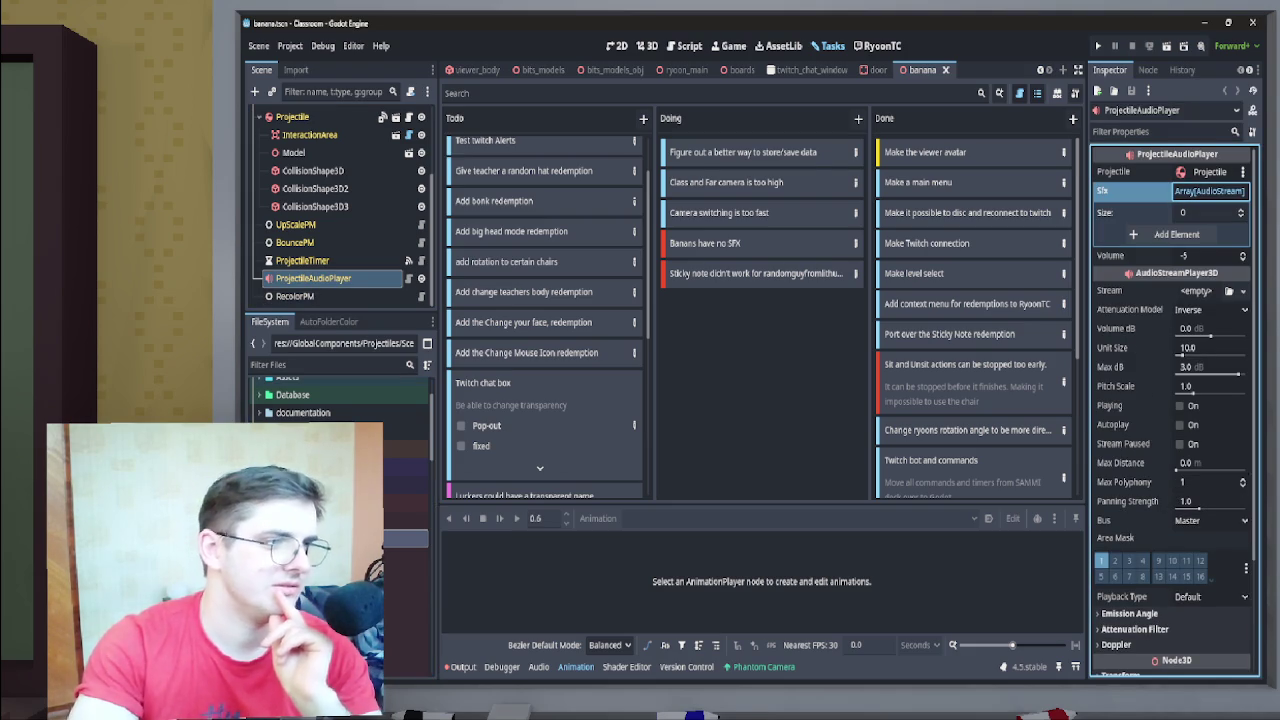
pyautogui.scroll(2, 330, 395)
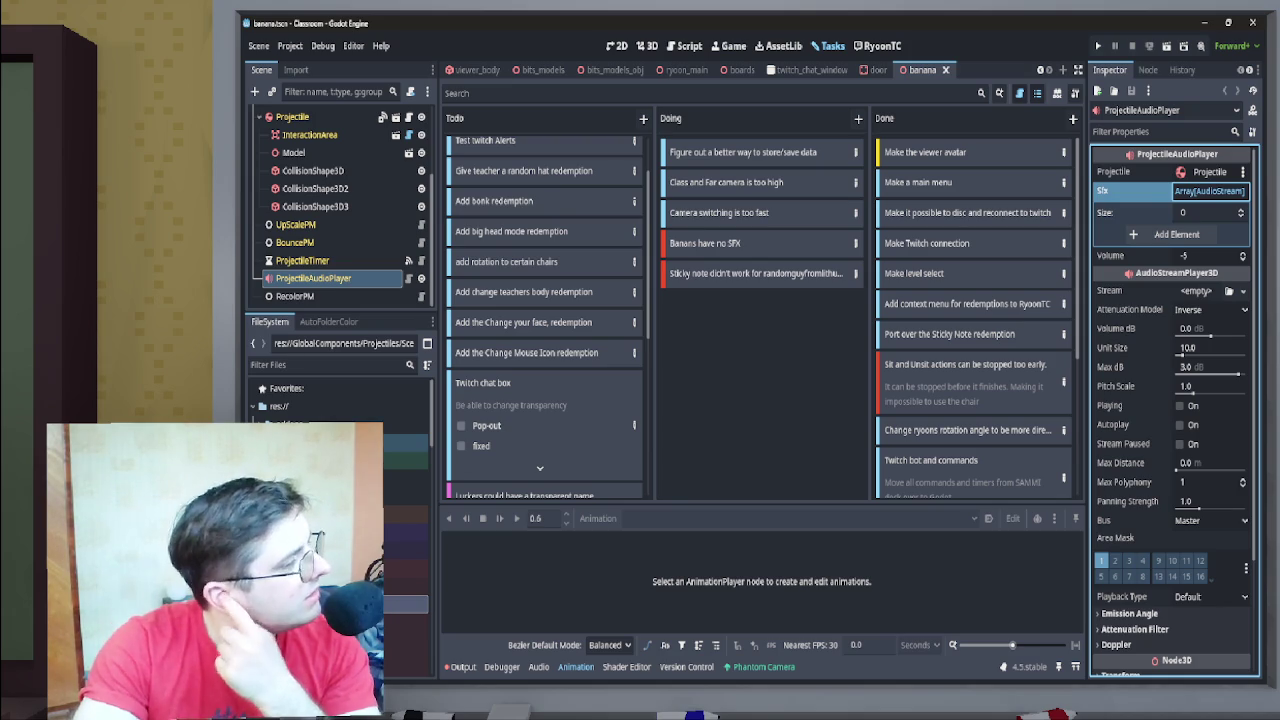
pyautogui.click(330, 477)
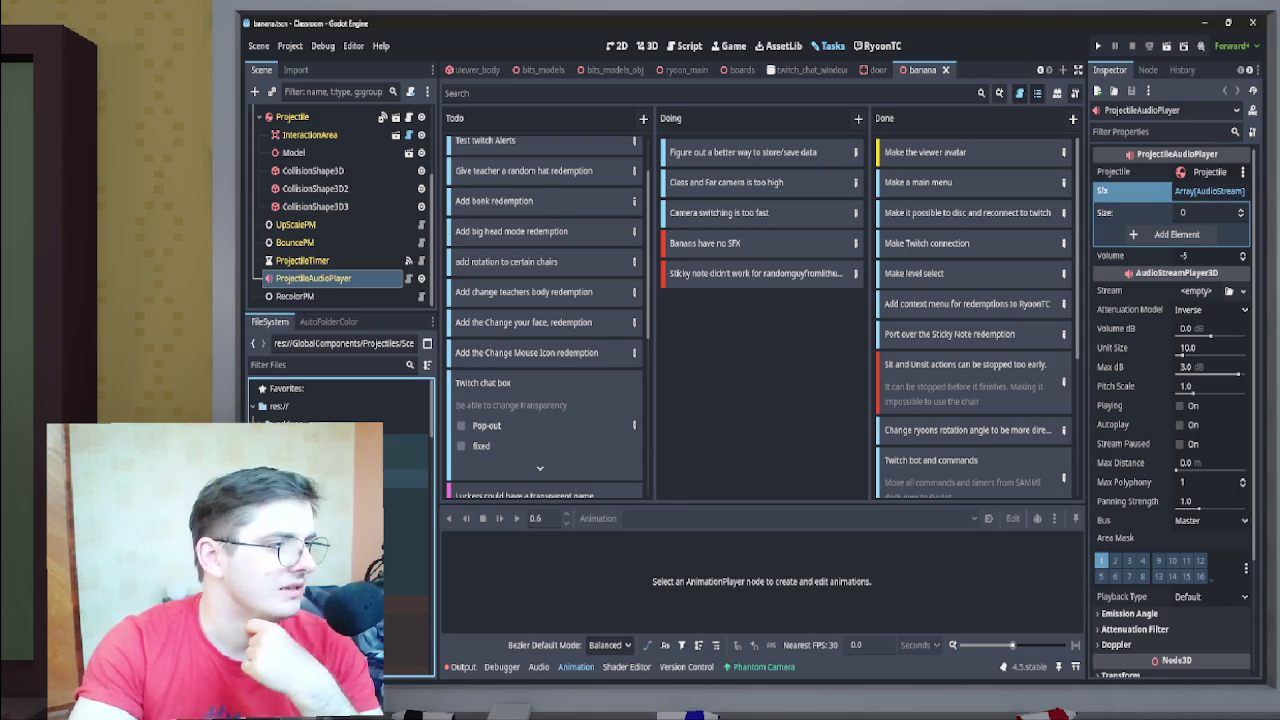
pyautogui.press('Up')
pyautogui.press('Down')
pyautogui.press('Down')
pyautogui.press('Down')
pyautogui.press('Up')
pyautogui.press('Down')
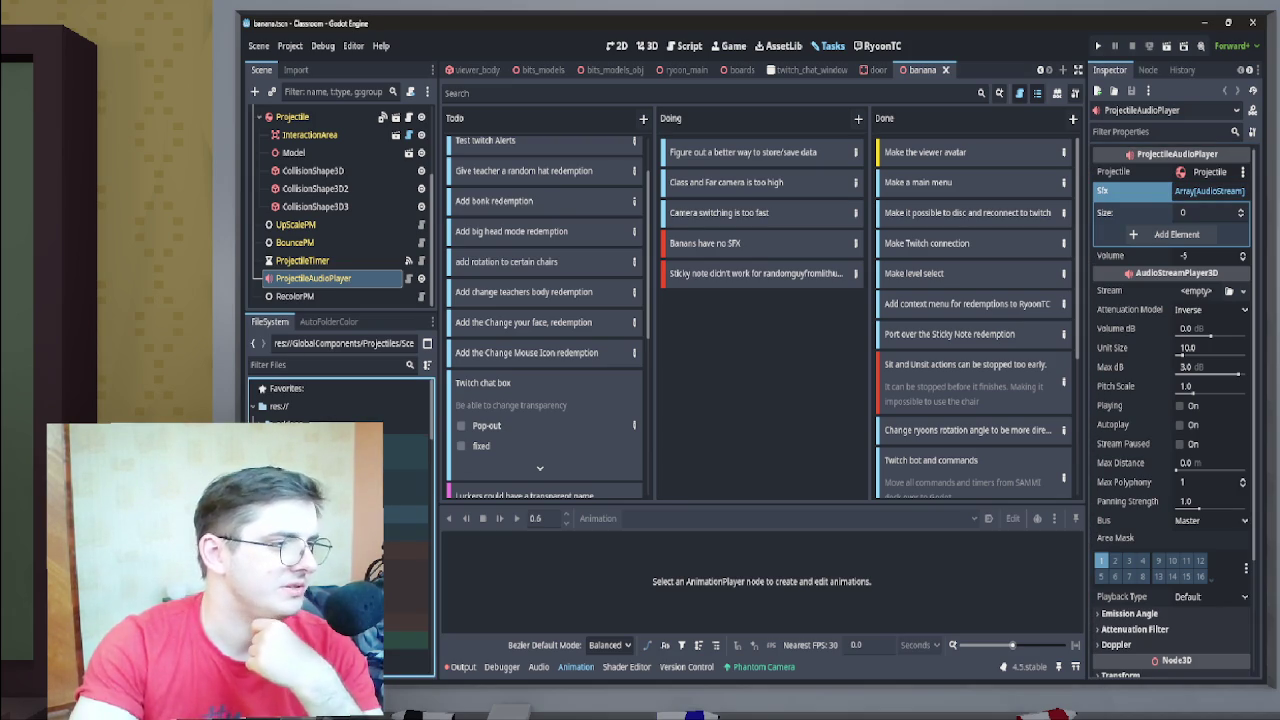
pyautogui.press('Down')
pyautogui.press('Down')
pyautogui.press('Down')
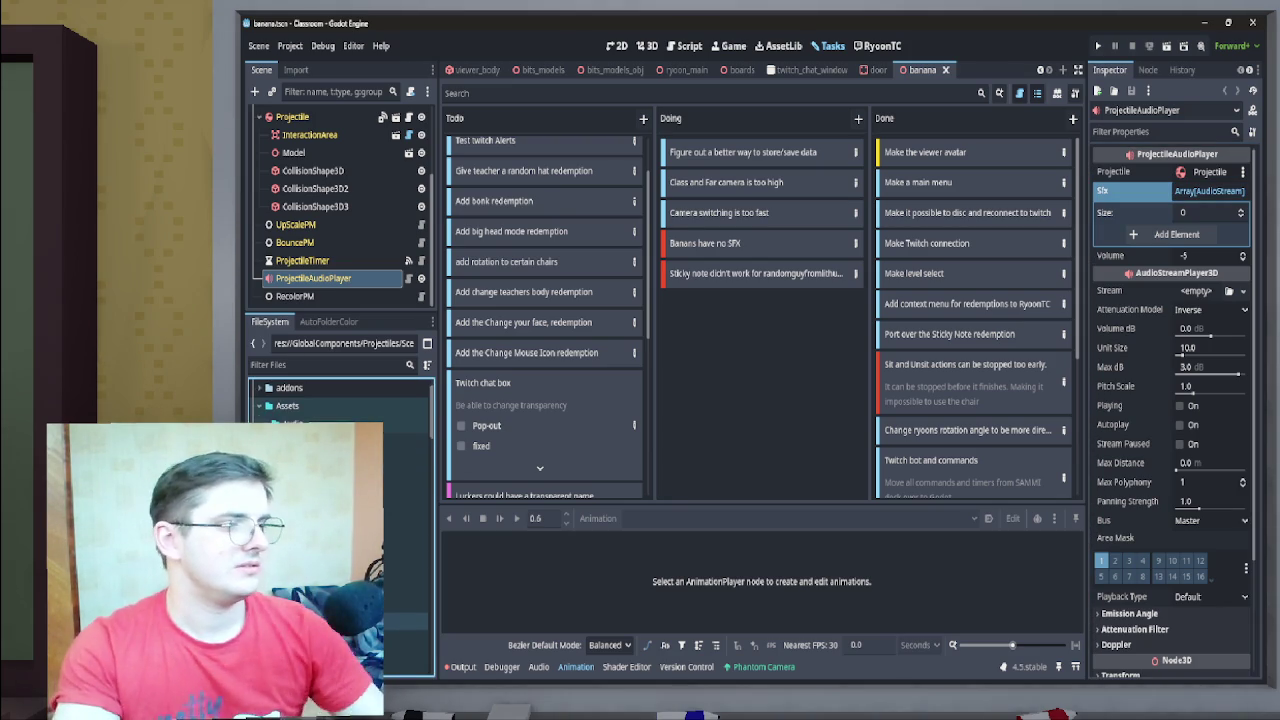
pyautogui.press('Down')
pyautogui.keyDown('shift'); pyautogui.click(405, 640); pyautogui.keyUp('shift')
pyautogui.moveTo(405, 630)
pyautogui.mouseDown()
pyautogui.moveTo(1016, 284)
pyautogui.moveTo(1214, 245)
pyautogui.moveTo(1205, 195)
pyautogui.mouseUp()
# Save and close the banana scene
pyautogui.hotkey('ctrl', 's')
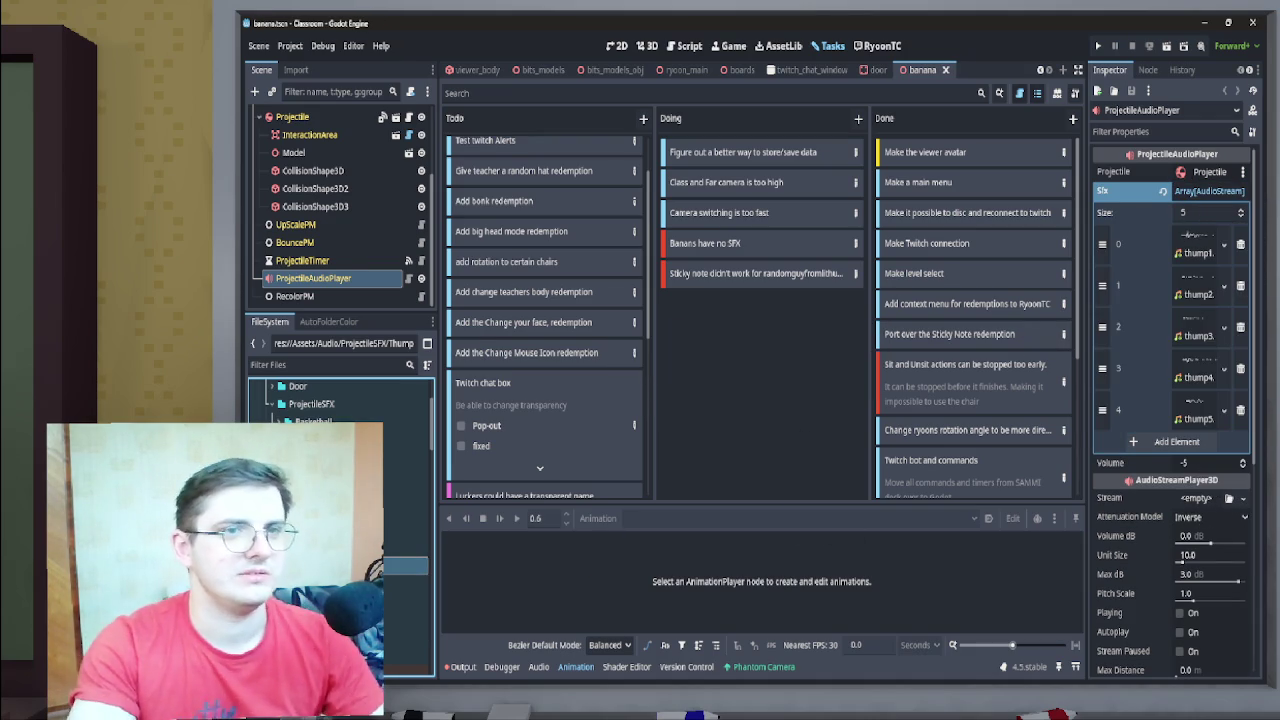
pyautogui.hotkey('ctrl', 'shift', 'w')
pyautogui.scroll(-10, 340, 450)
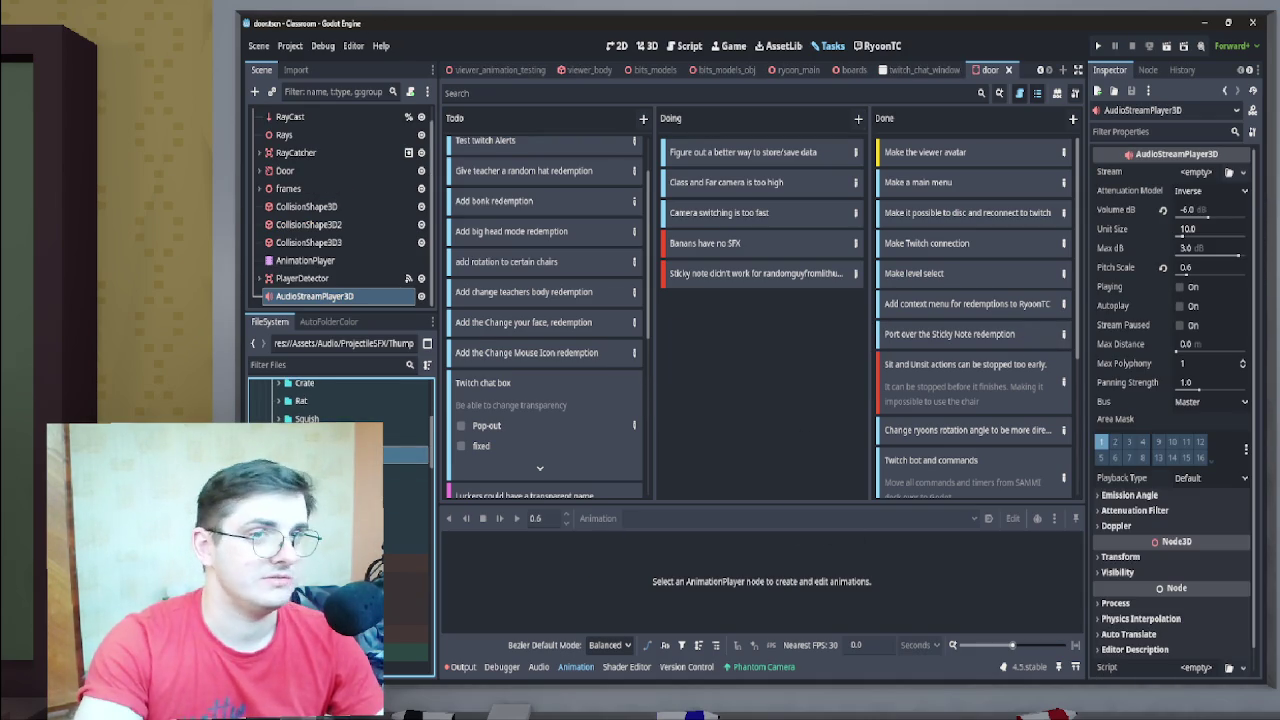
# Open the sword projectile scene, check its ProjectileAudioPlayer, and close it
pyautogui.scroll(-5, 340, 450)
pyautogui.click(330, 483)
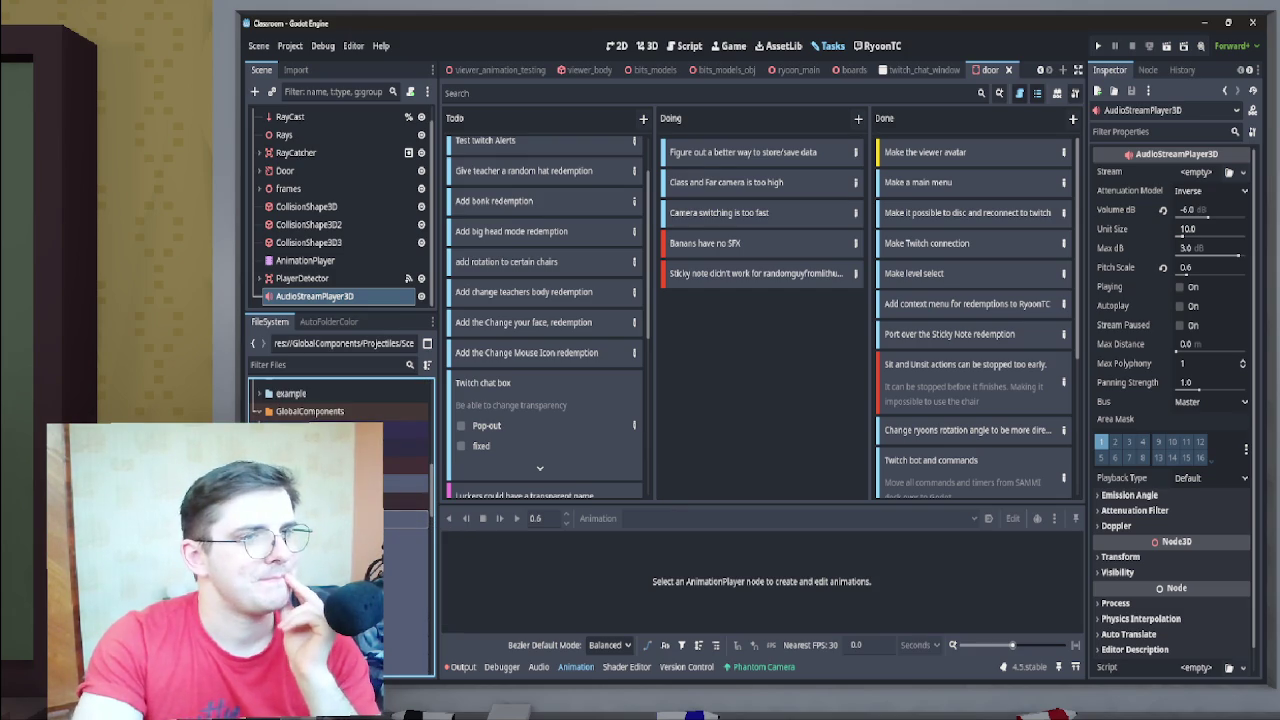
pyautogui.doubleClick(330, 500)
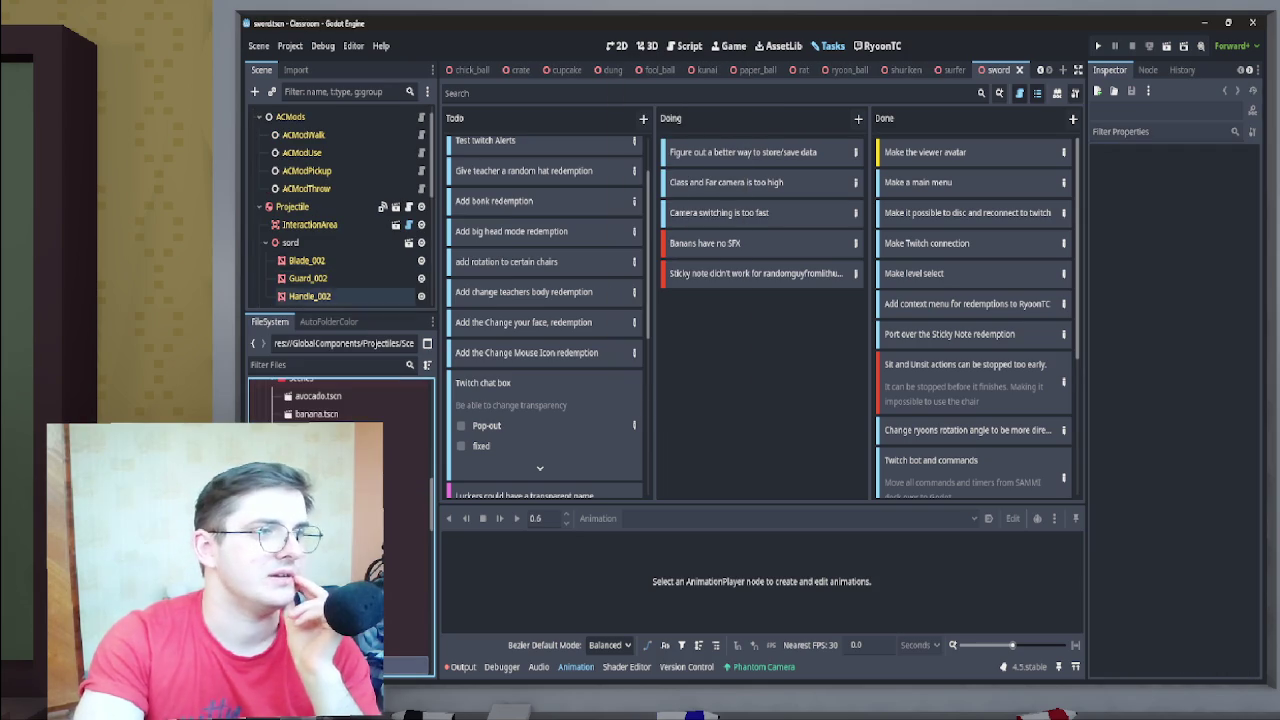
pyautogui.scroll(-5, 340, 210)
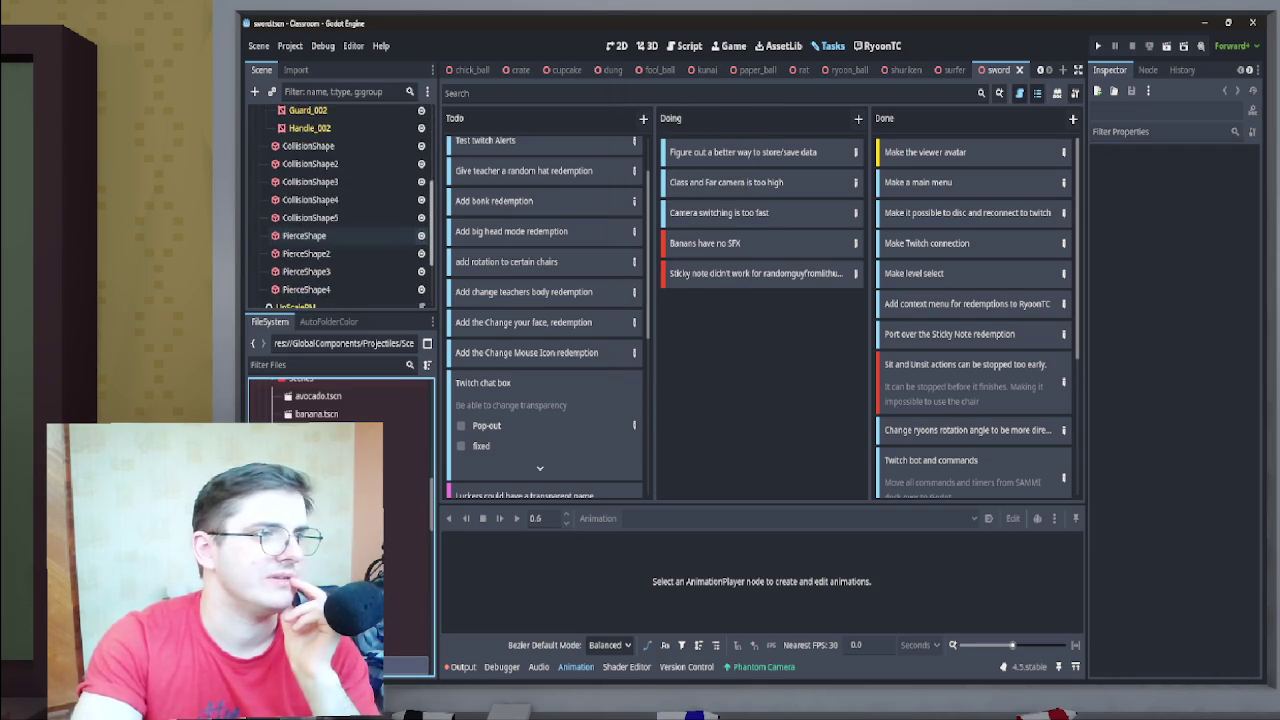
pyautogui.scroll(-1, 340, 210)
pyautogui.click(313, 269)
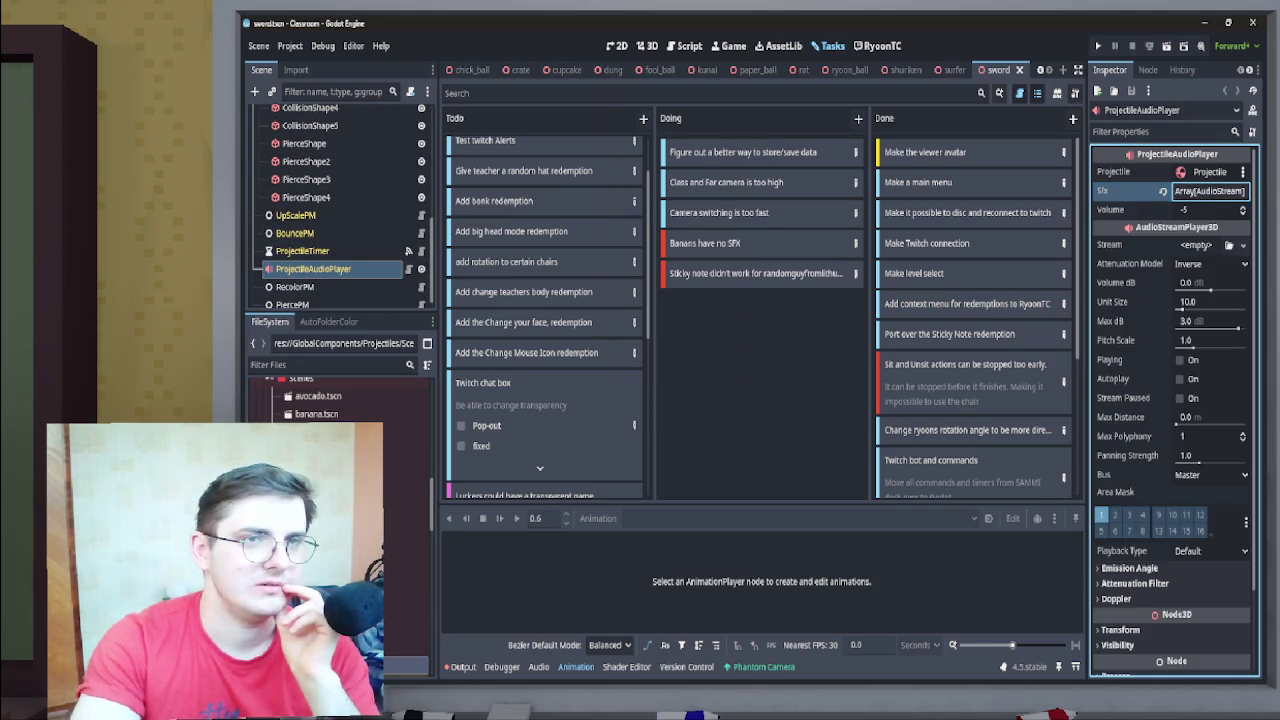
pyautogui.hotkey('ctrl', 'shift', 'w')
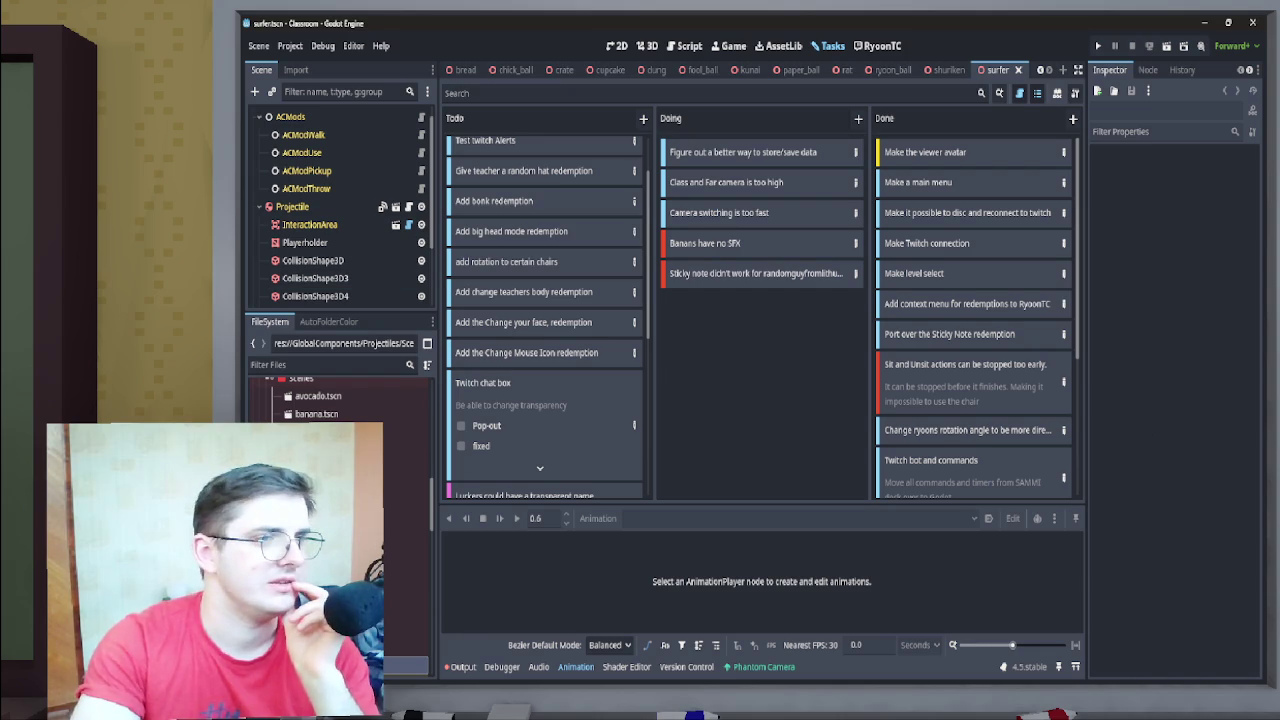
# Select the surfer's ProjectileAudioPlayer and expand its Sfx array
pyautogui.scroll(-3, 340, 210)
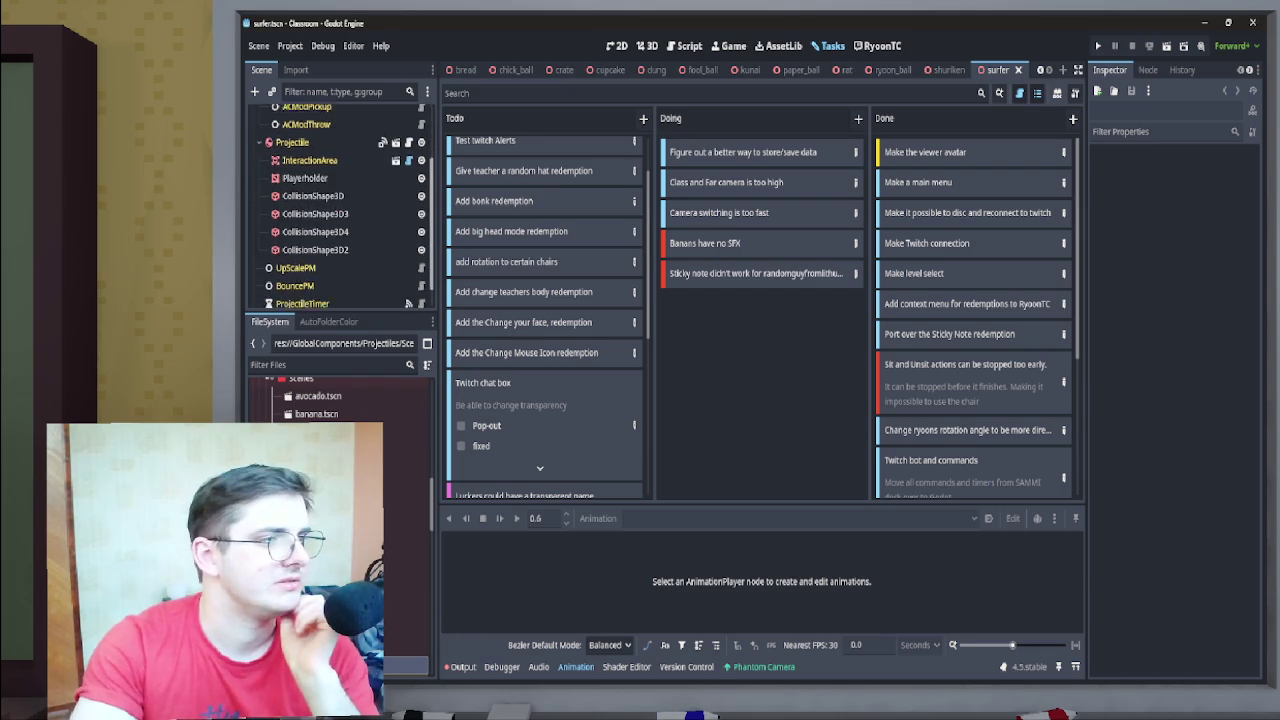
pyautogui.click(313, 296)
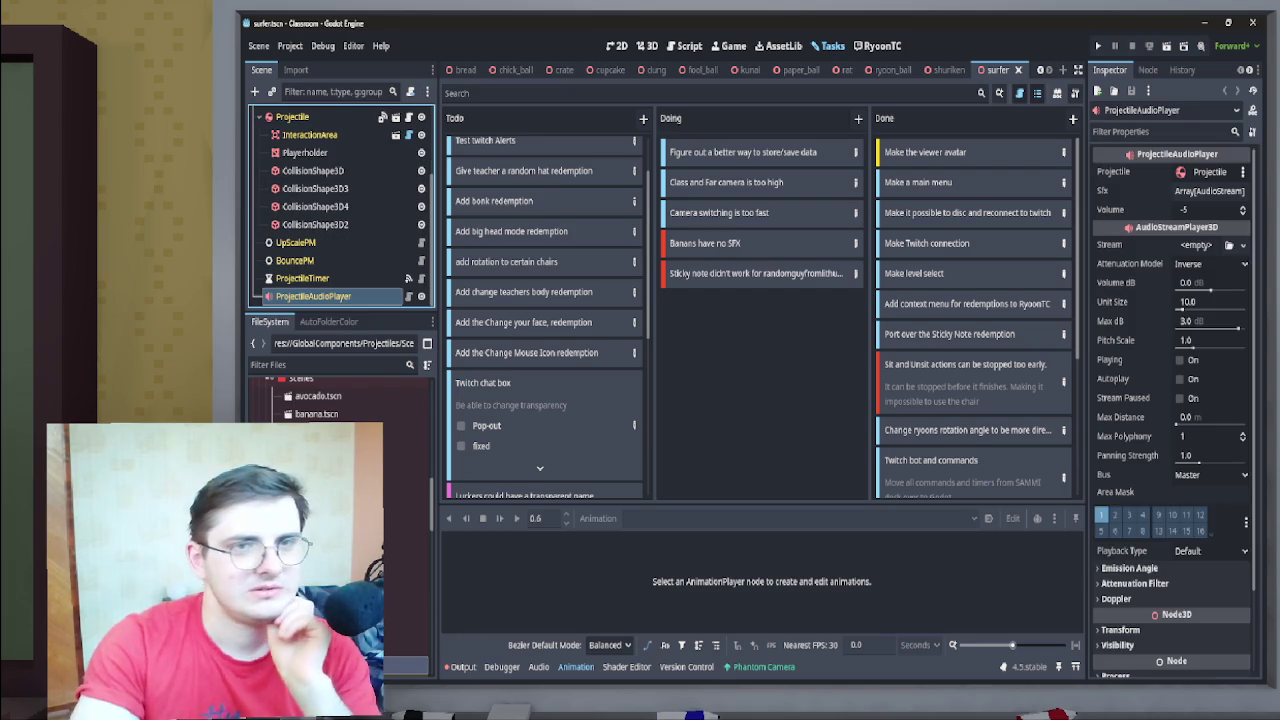
pyautogui.click(1209, 190)
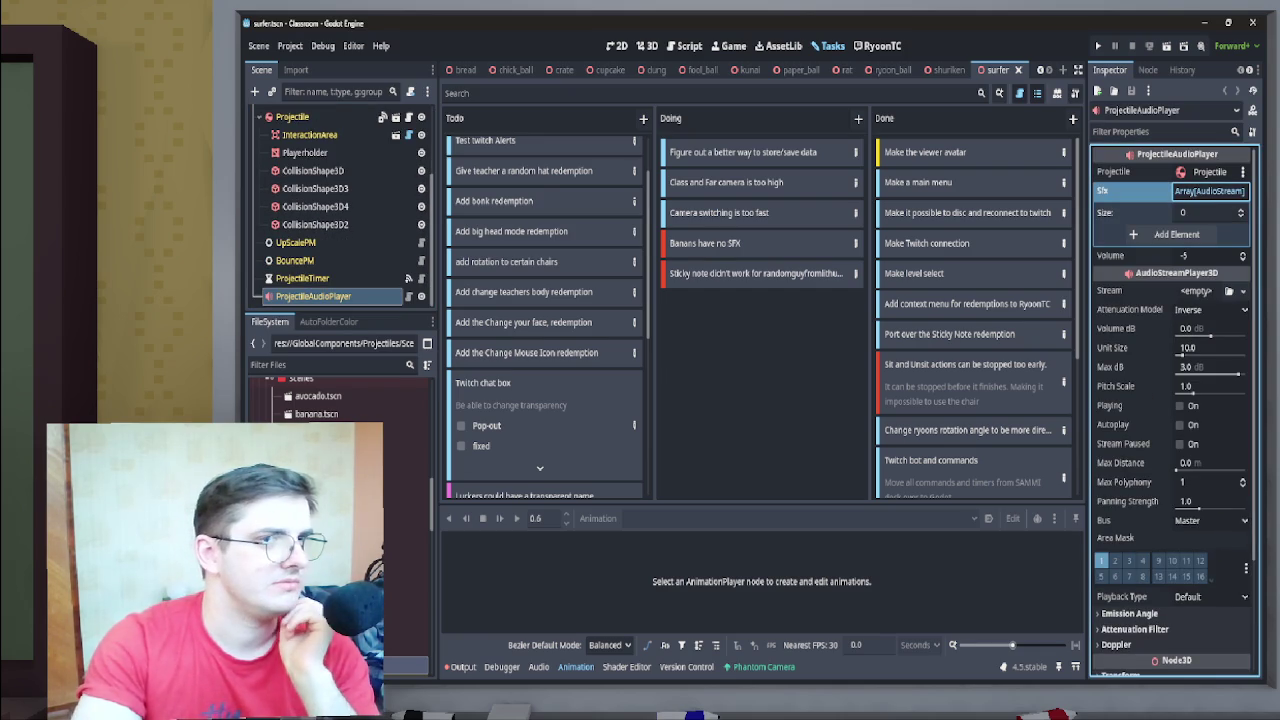
pyautogui.scroll(-10, 340, 400)
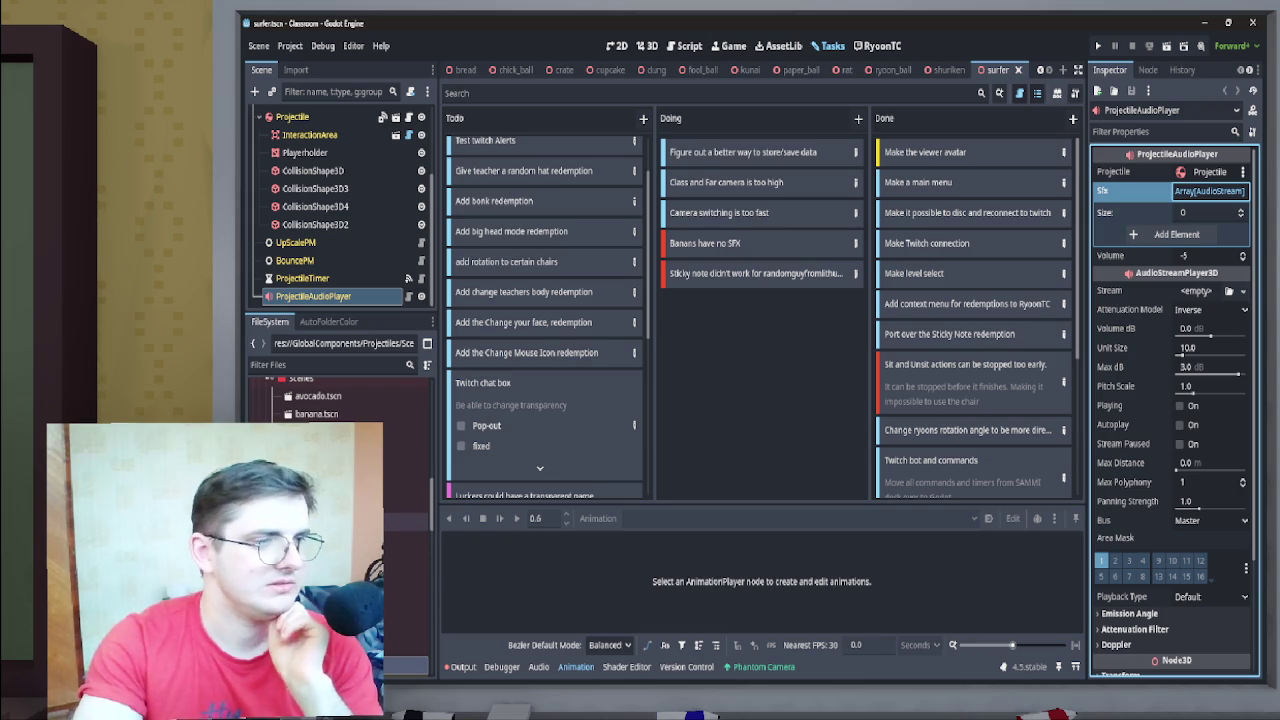
pyautogui.scroll(-5, 340, 400)
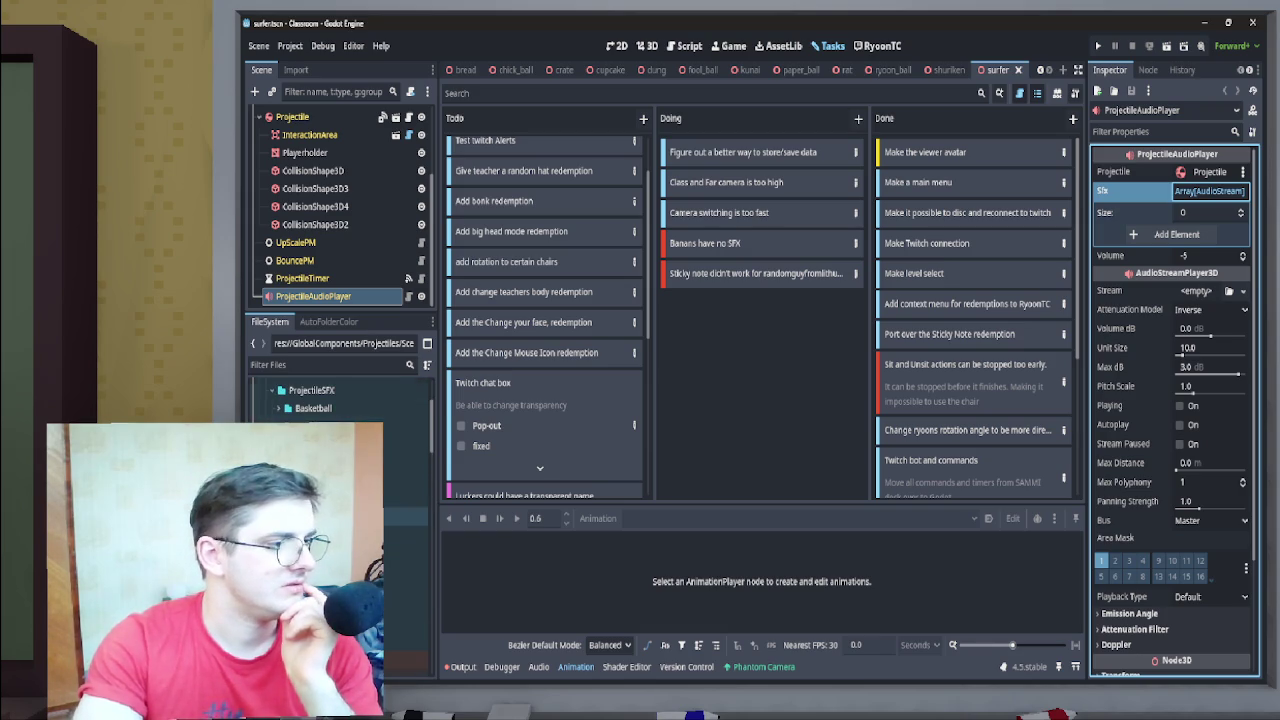
pyautogui.scroll(3, 330, 244)
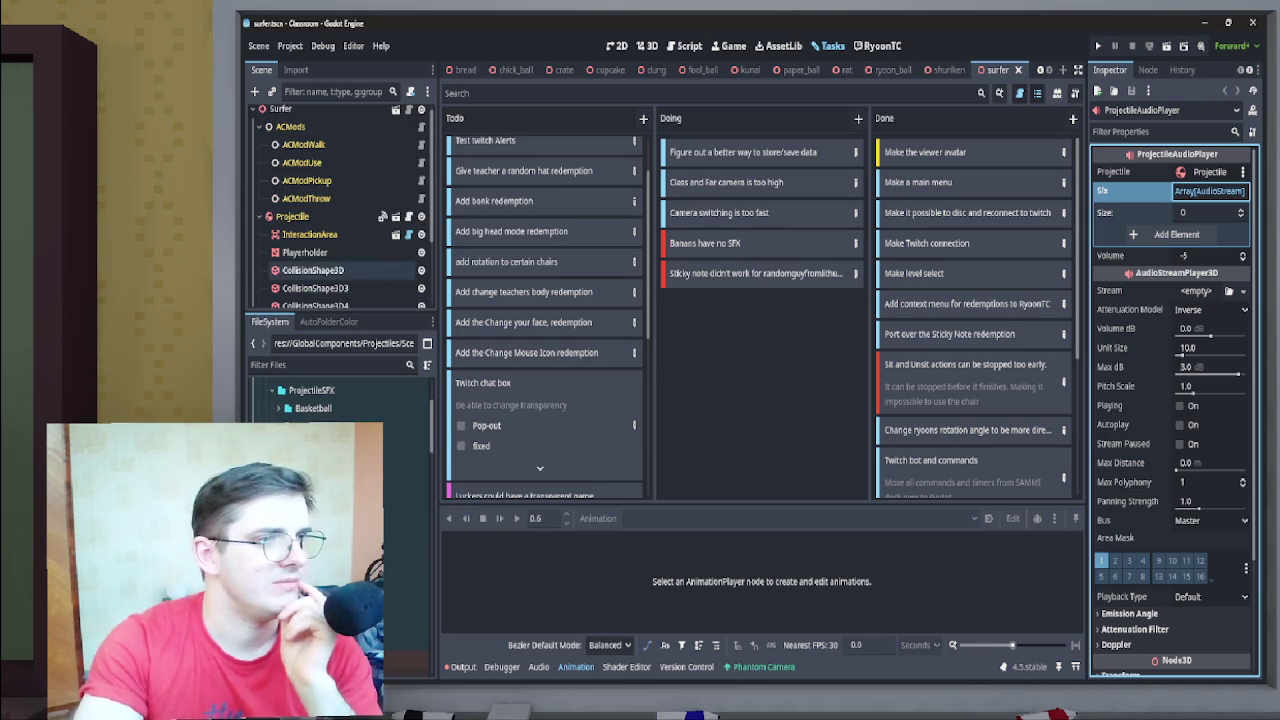
pyautogui.scroll(-3, 330, 244)
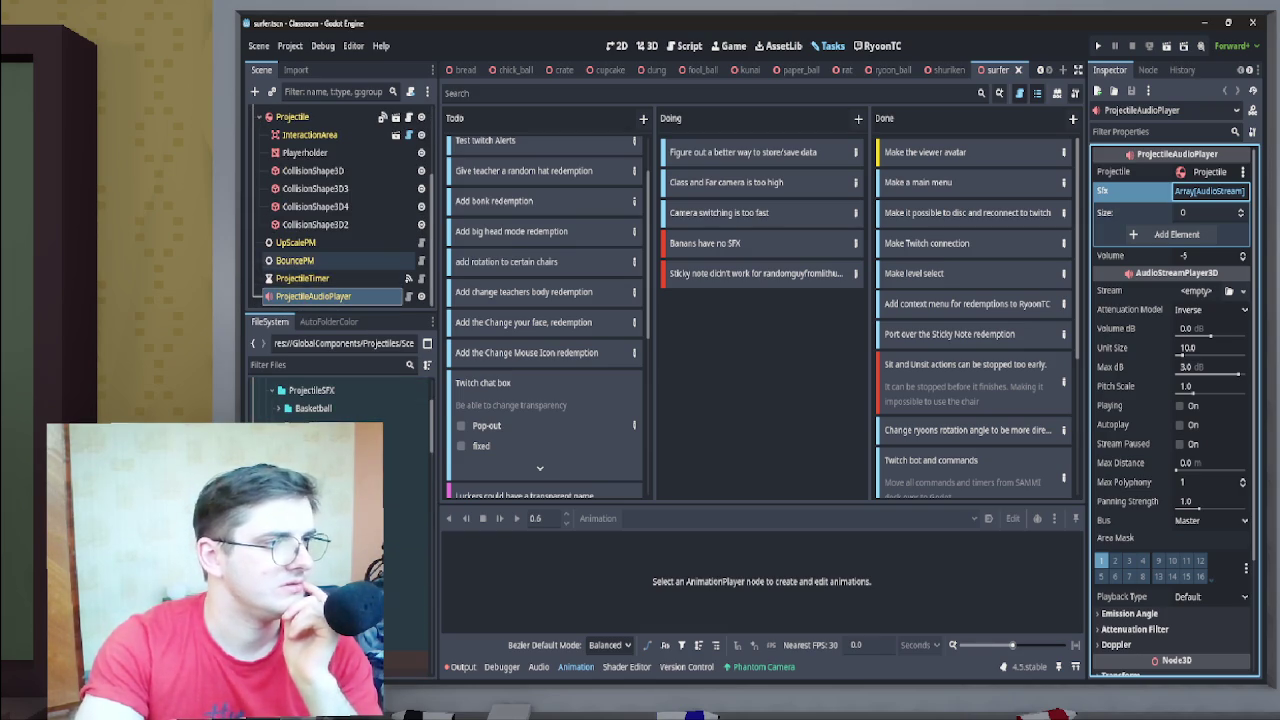
pyautogui.scroll(1, 330, 285)
pyautogui.scroll(5, 330, 285)
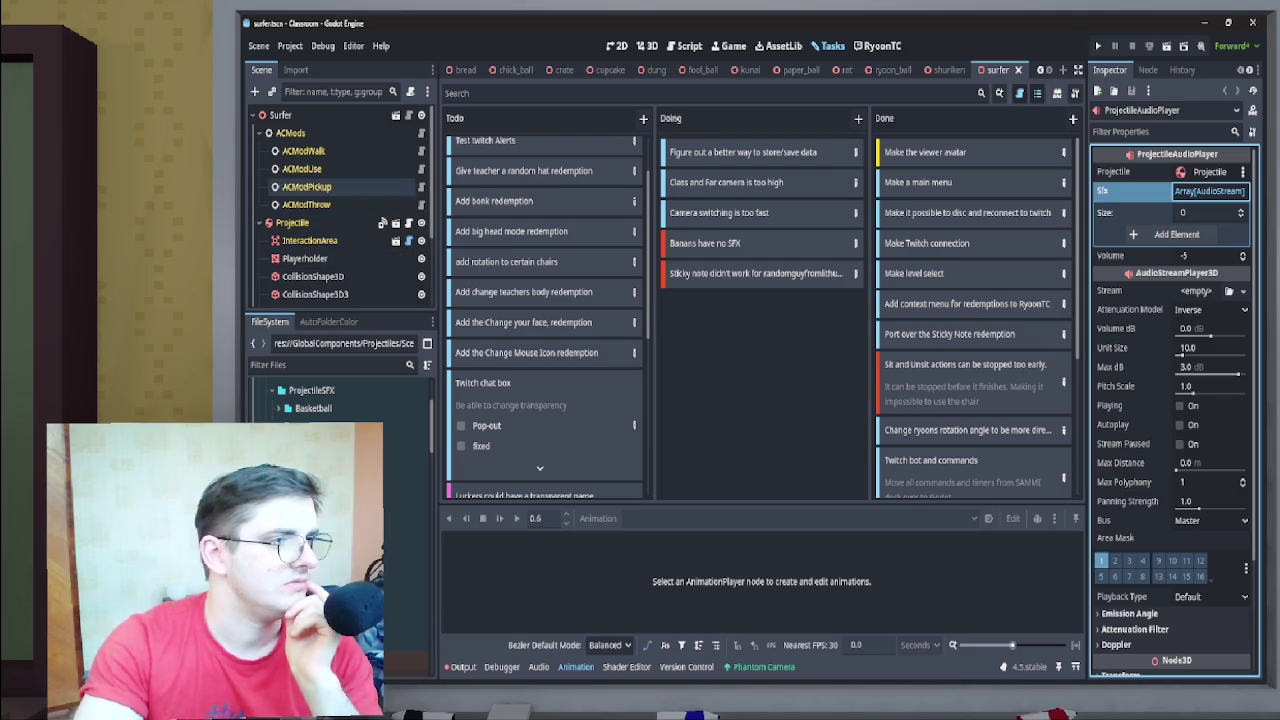
# Inspect the surfer Projectile root's physics material settings
pyautogui.click(300, 222)
pyautogui.click(1208, 360)
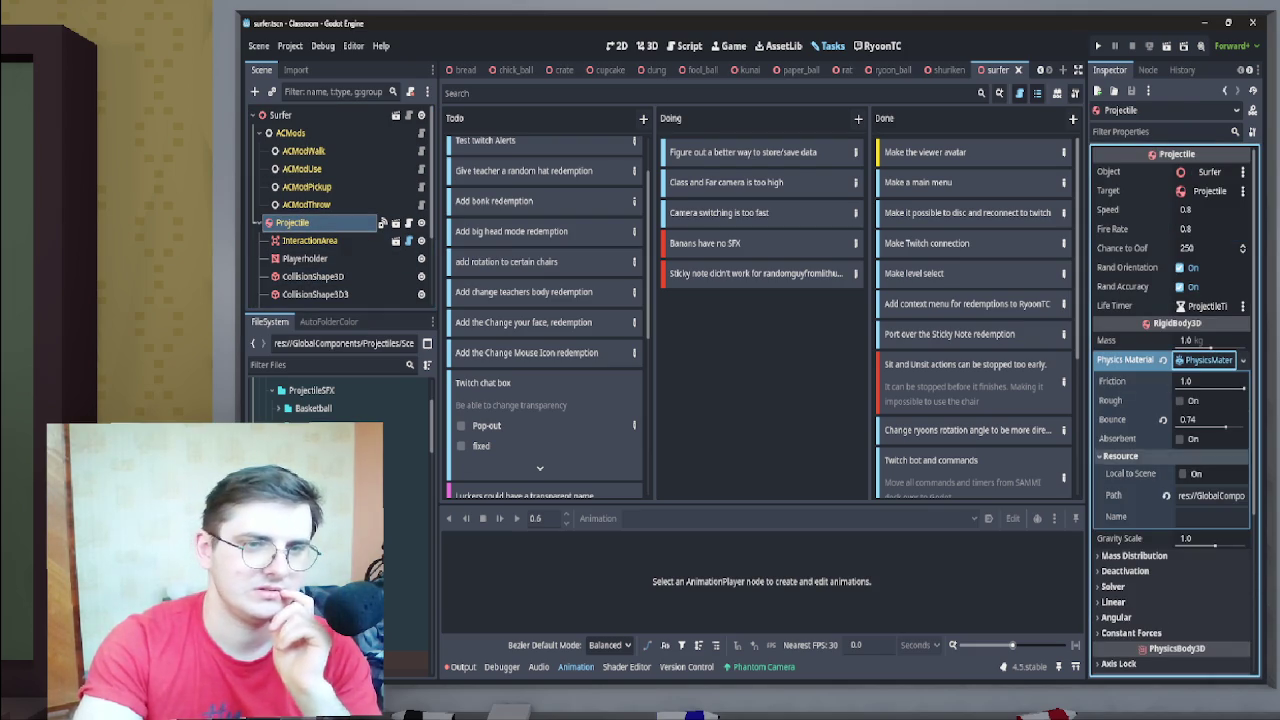
pyautogui.click(1208, 360)
pyautogui.scroll(-3, 330, 200)
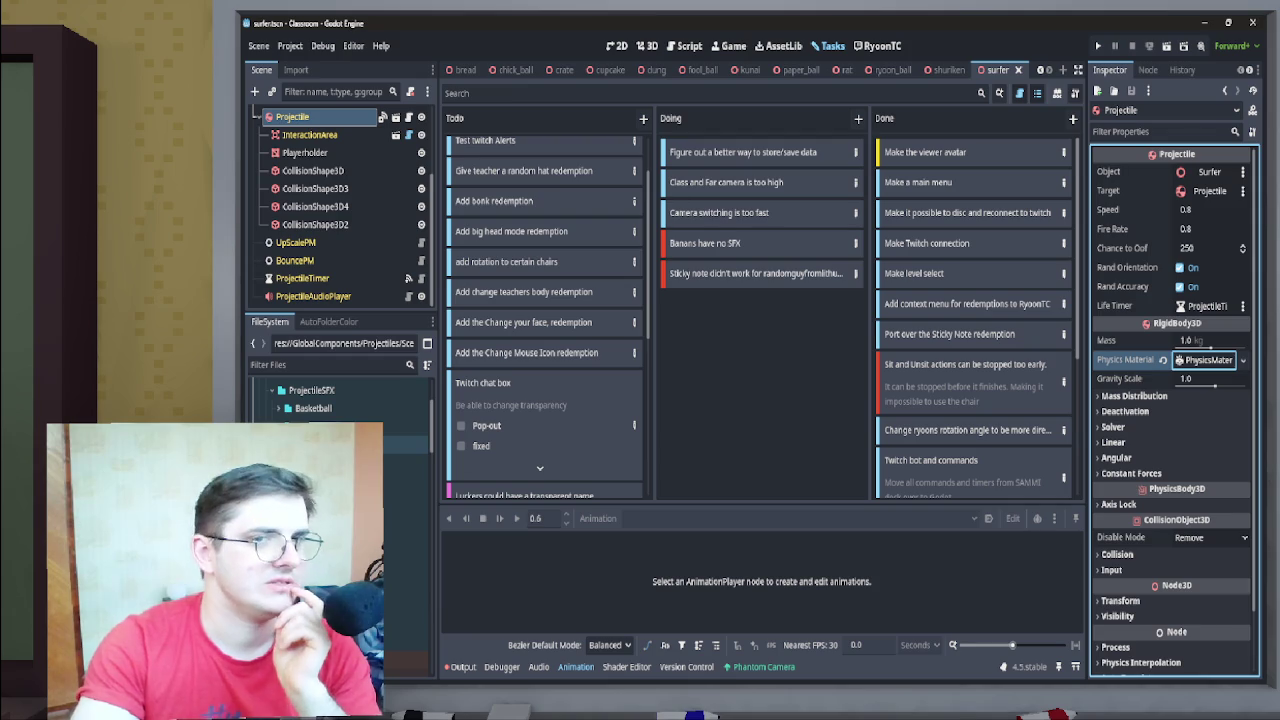
# Add the four boing sounds to the surfer's Sfx array, then save and close the scene
pyautogui.click(313, 296)
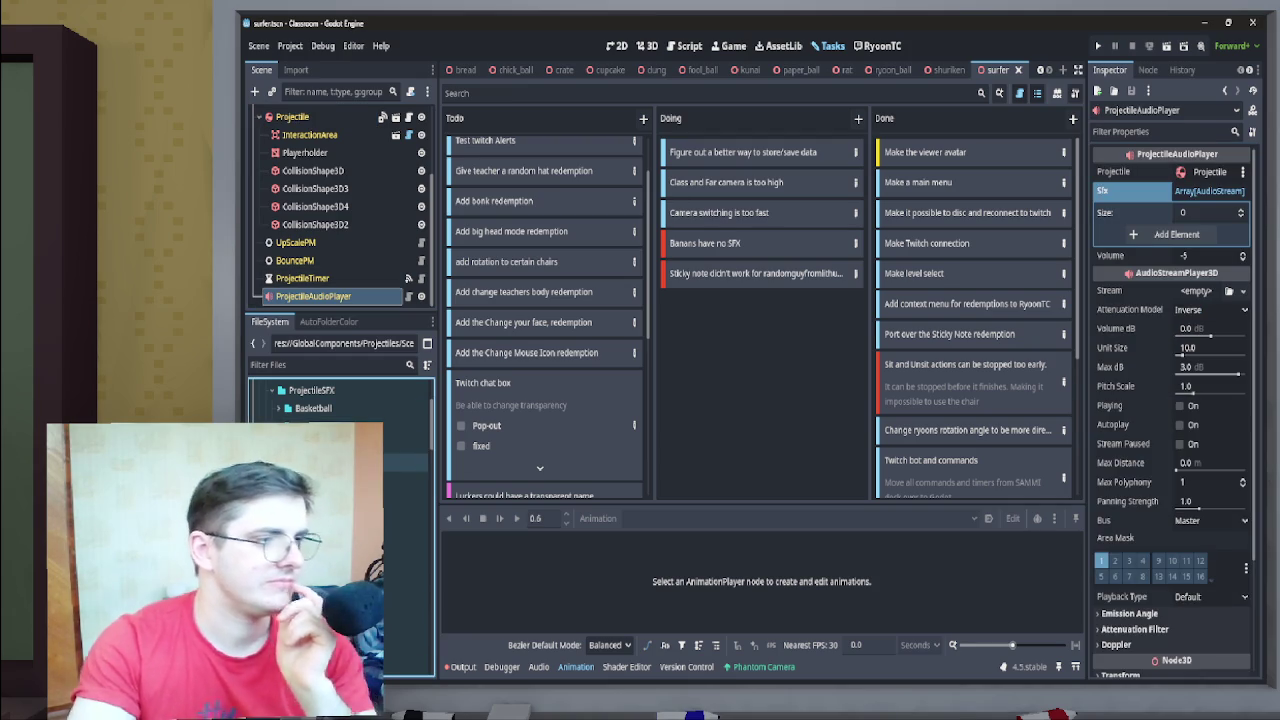
pyautogui.click(320, 462)
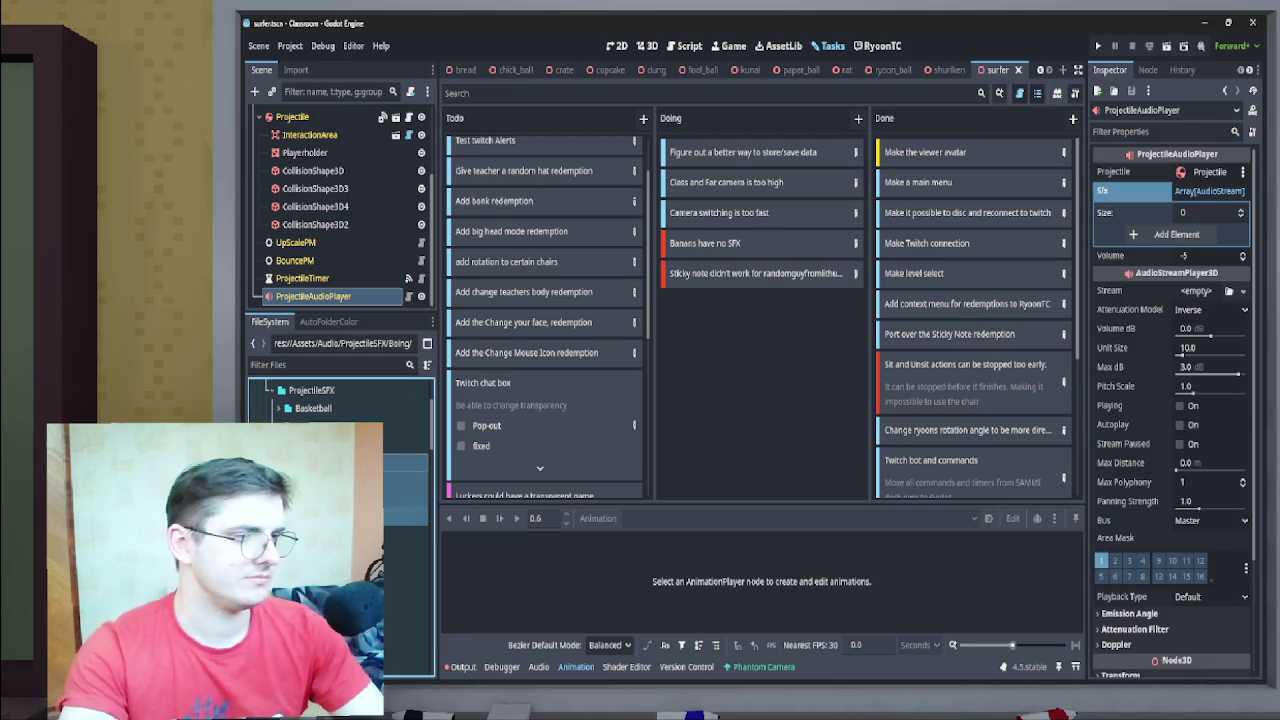
pyautogui.moveTo(320, 462)
pyautogui.mouseDown()
pyautogui.moveTo(1180, 190)
pyautogui.moveTo(1200, 215)
pyautogui.moveTo(1210, 192)
pyautogui.mouseUp()
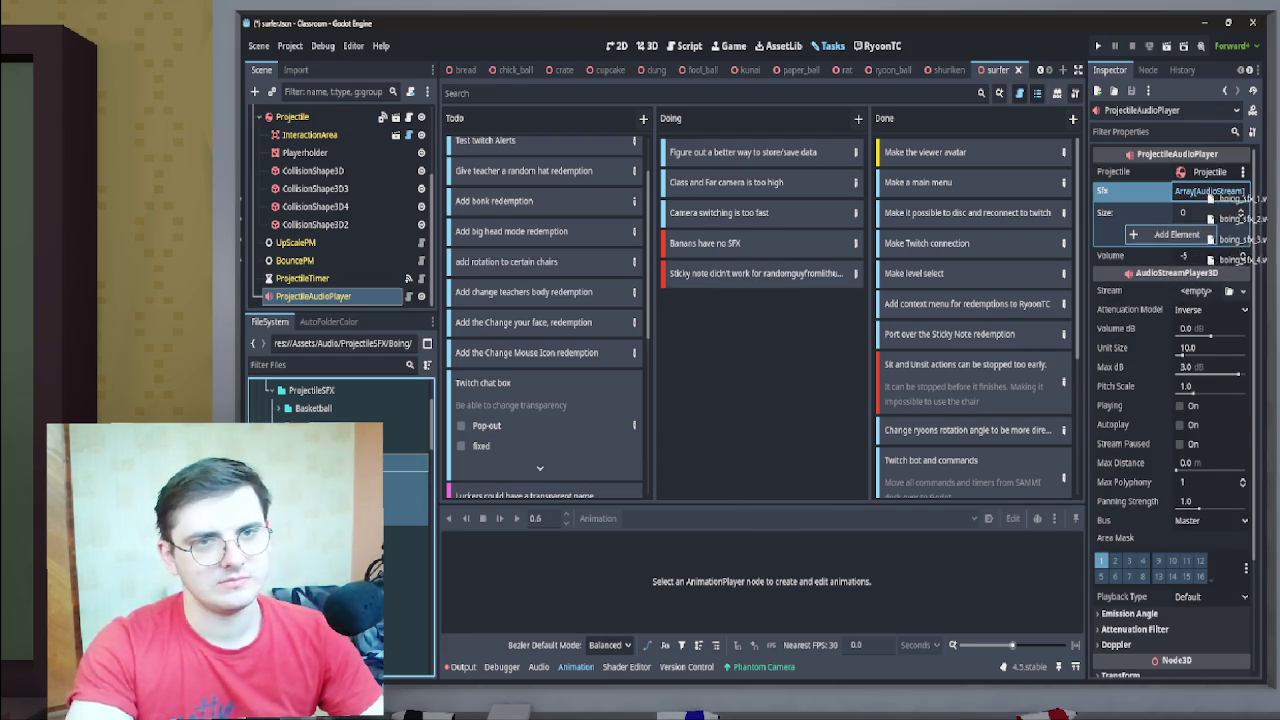
pyautogui.hotkey('ctrl', 's')
pyautogui.hotkey('ctrl', 'shift', 'w')
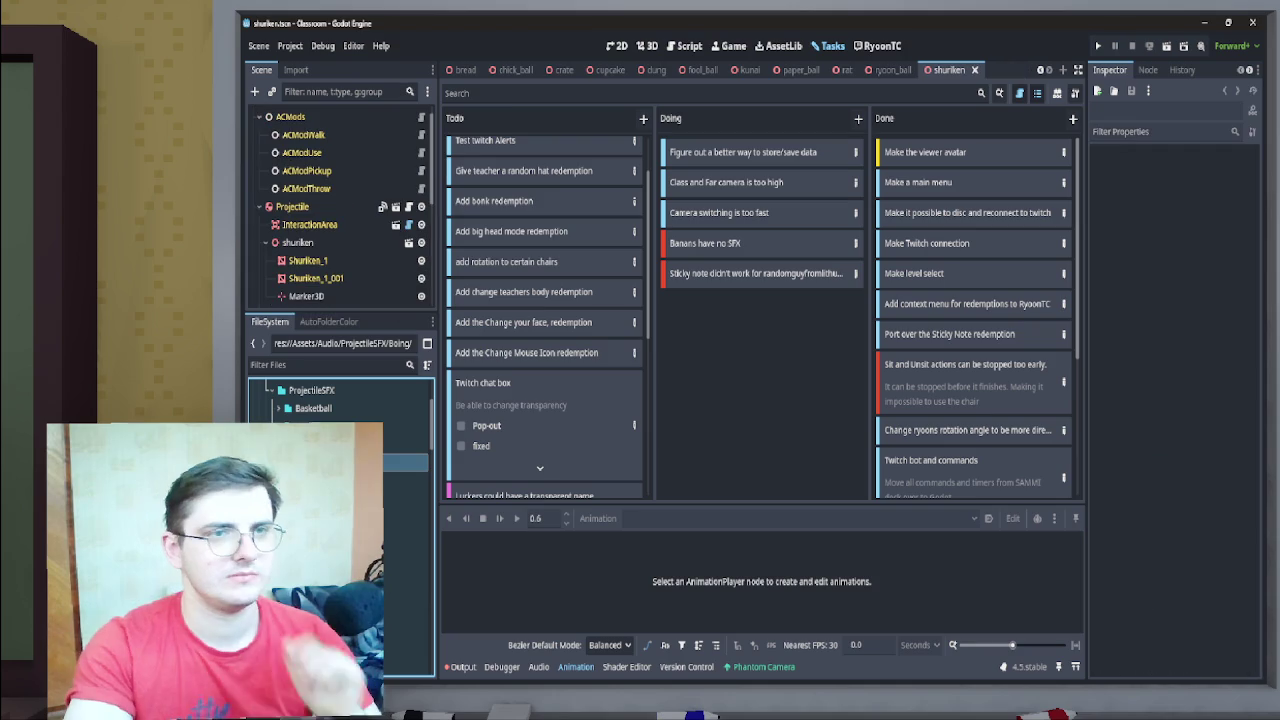
# Add thump1–5 from the Thump folder to the shuriken's Sfx array, then save and close it
pyautogui.scroll(-5, 340, 205)
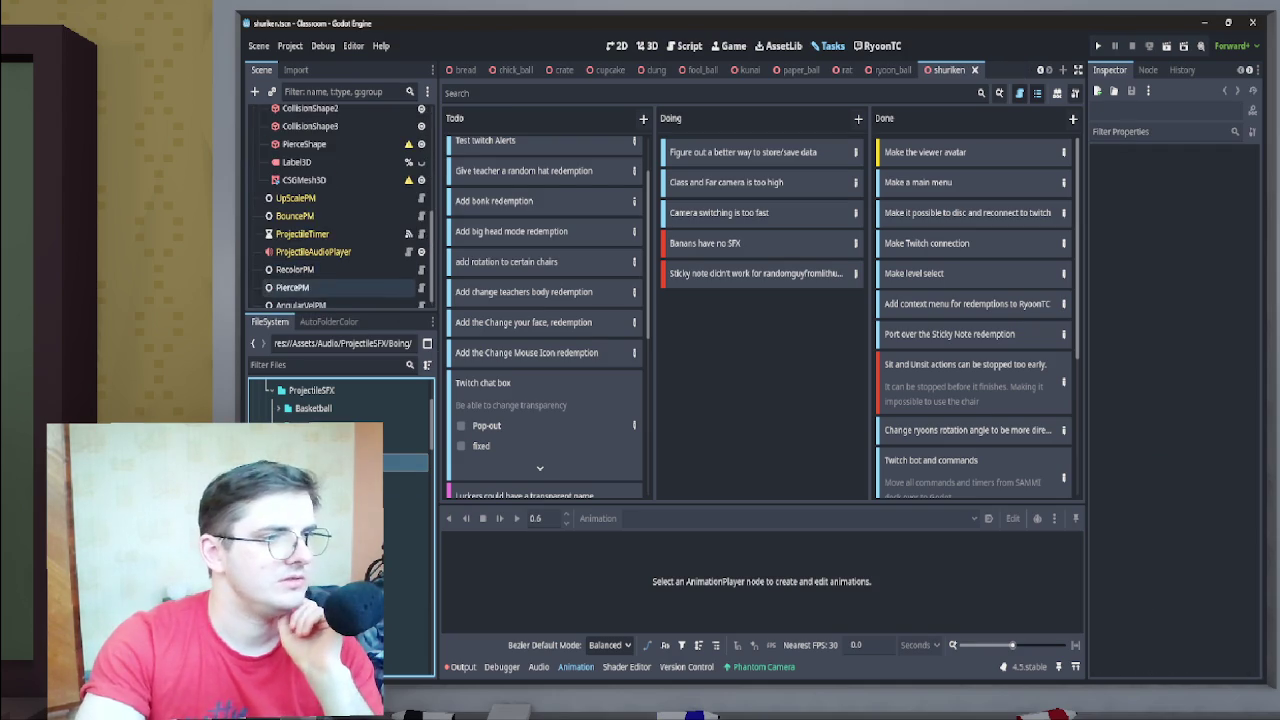
pyautogui.click(320, 242)
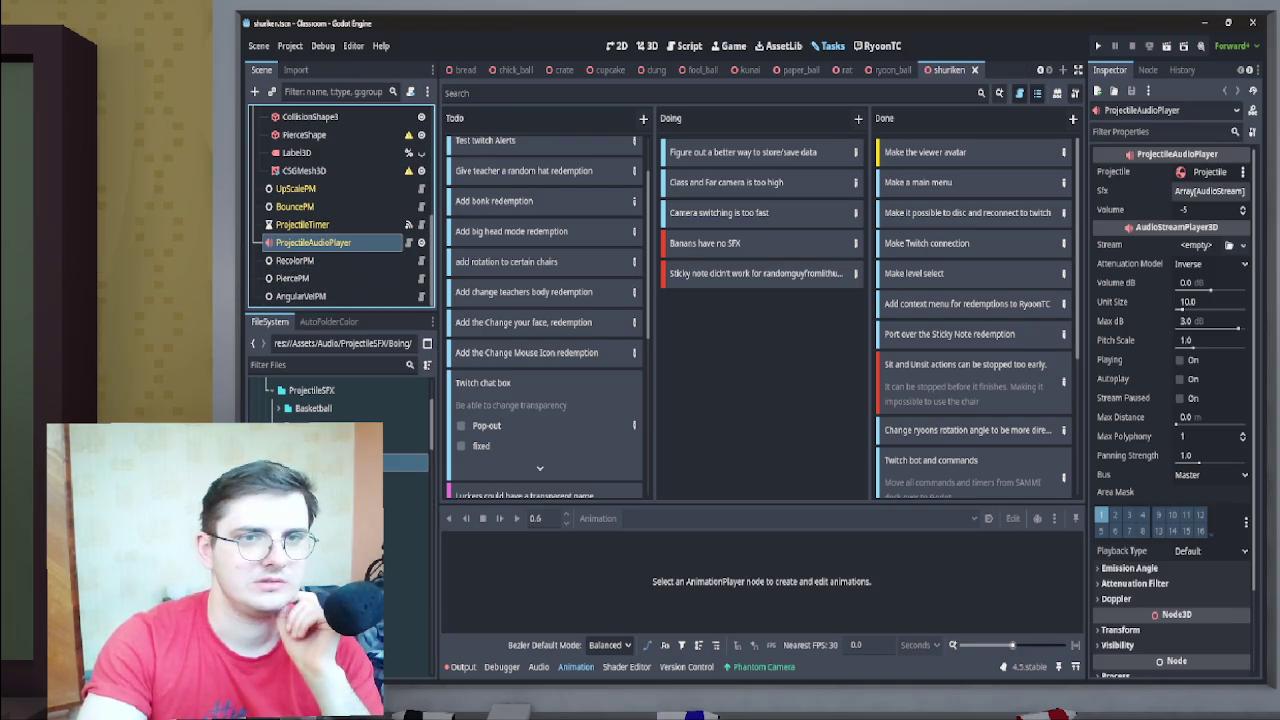
pyautogui.scroll(-3, 340, 400)
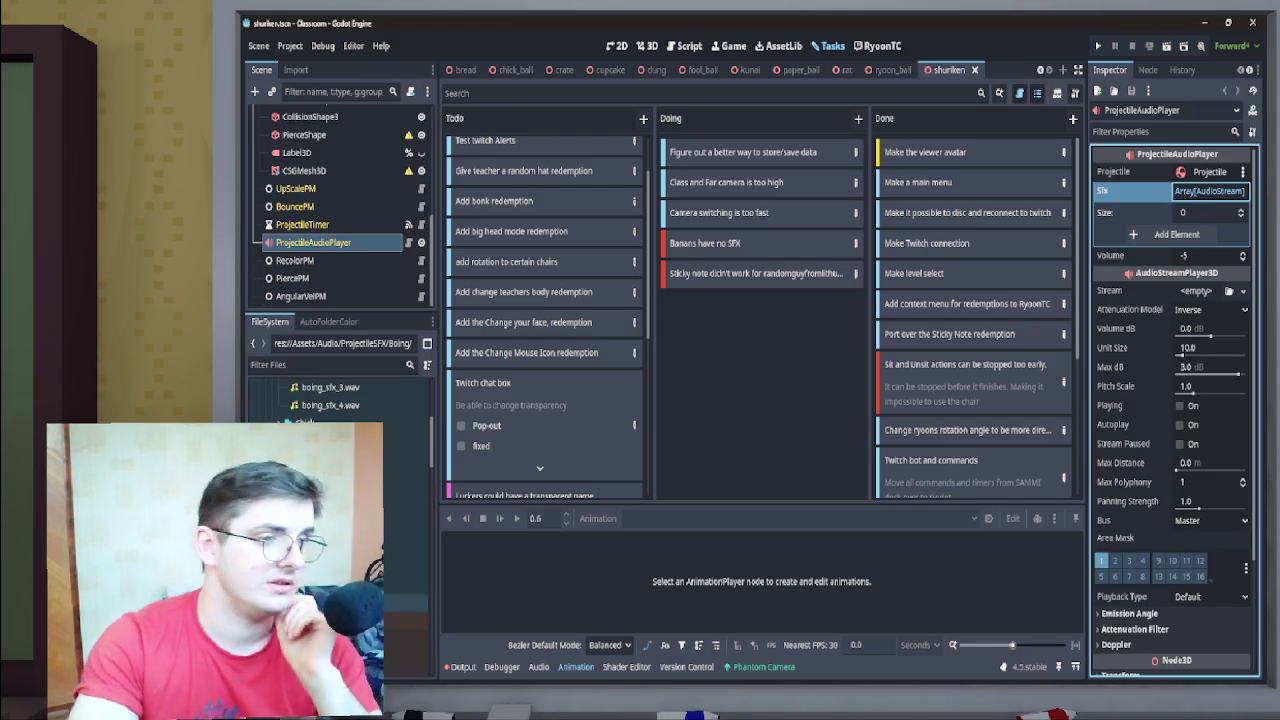
pyautogui.click(405, 513)
pyautogui.moveTo(1176, 234); pyautogui.dragTo(1212, 236)
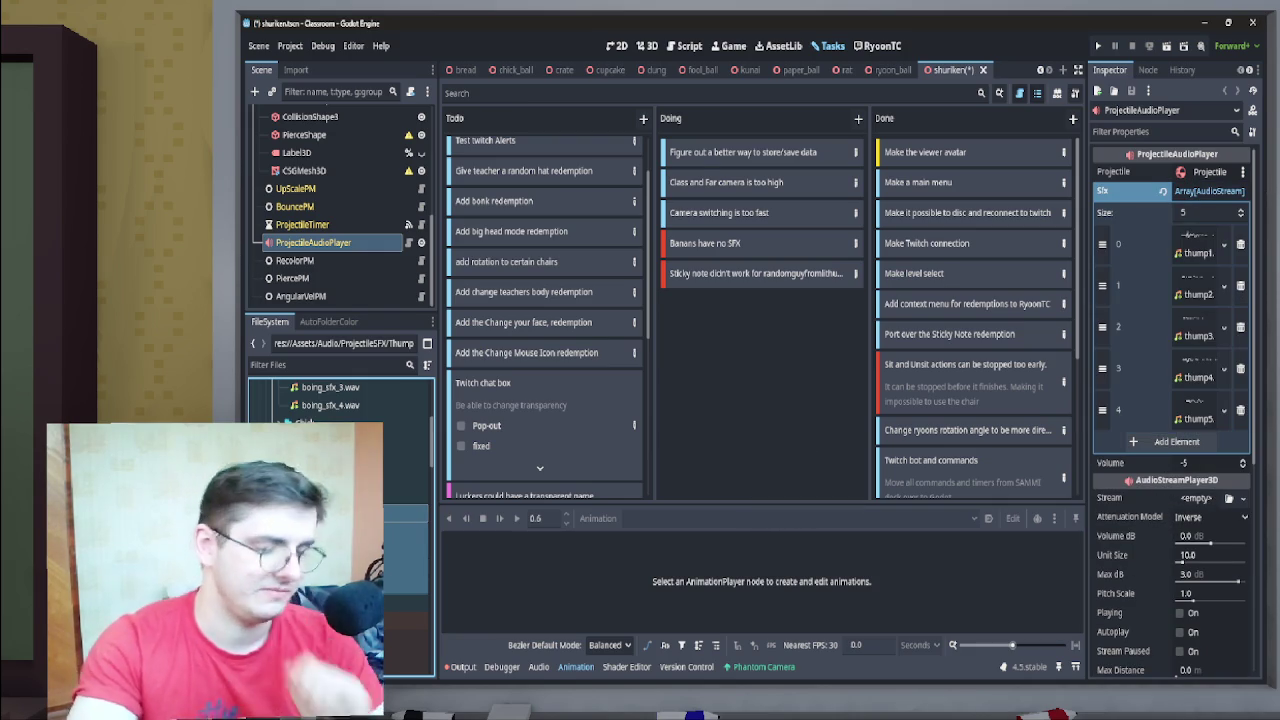
pyautogui.hotkey('ctrl', 's')
pyautogui.hotkey('ctrl', 'shift', 'w')
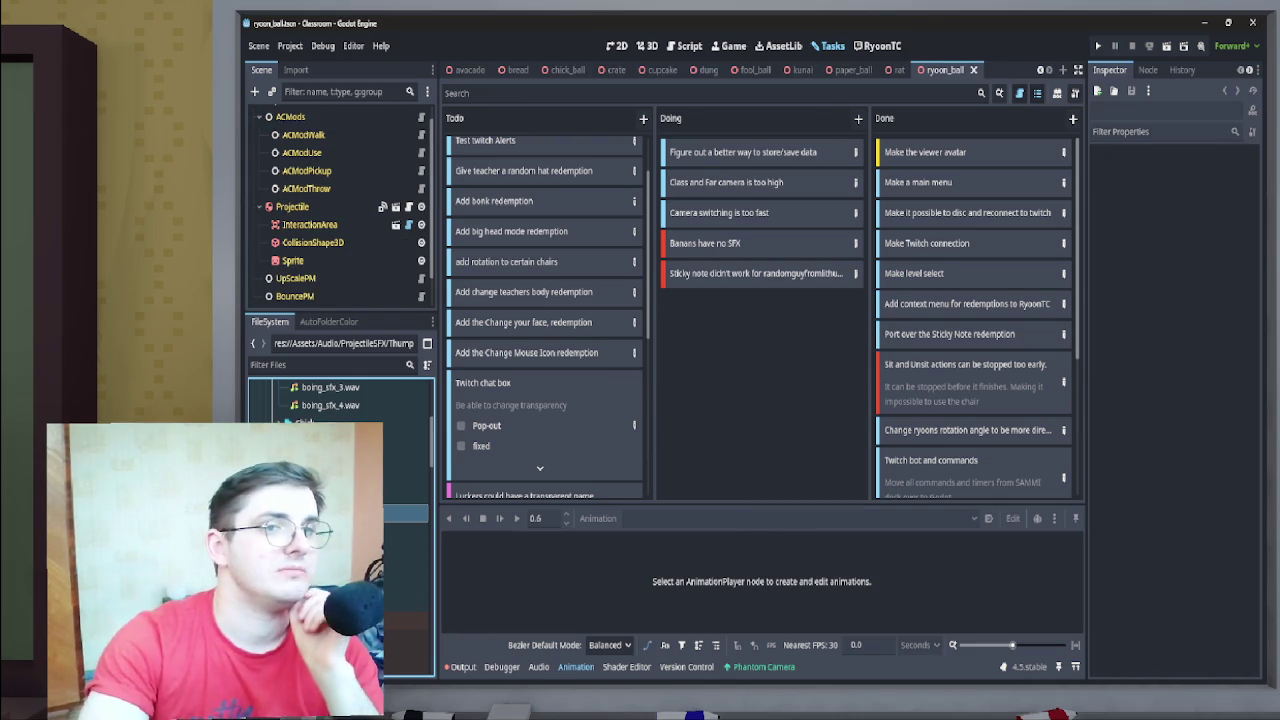
# Check the Sfx arrays of ryoon_ball and rat, closing each scene
pyautogui.scroll(-1, 344, 210)
pyautogui.click(313, 296)
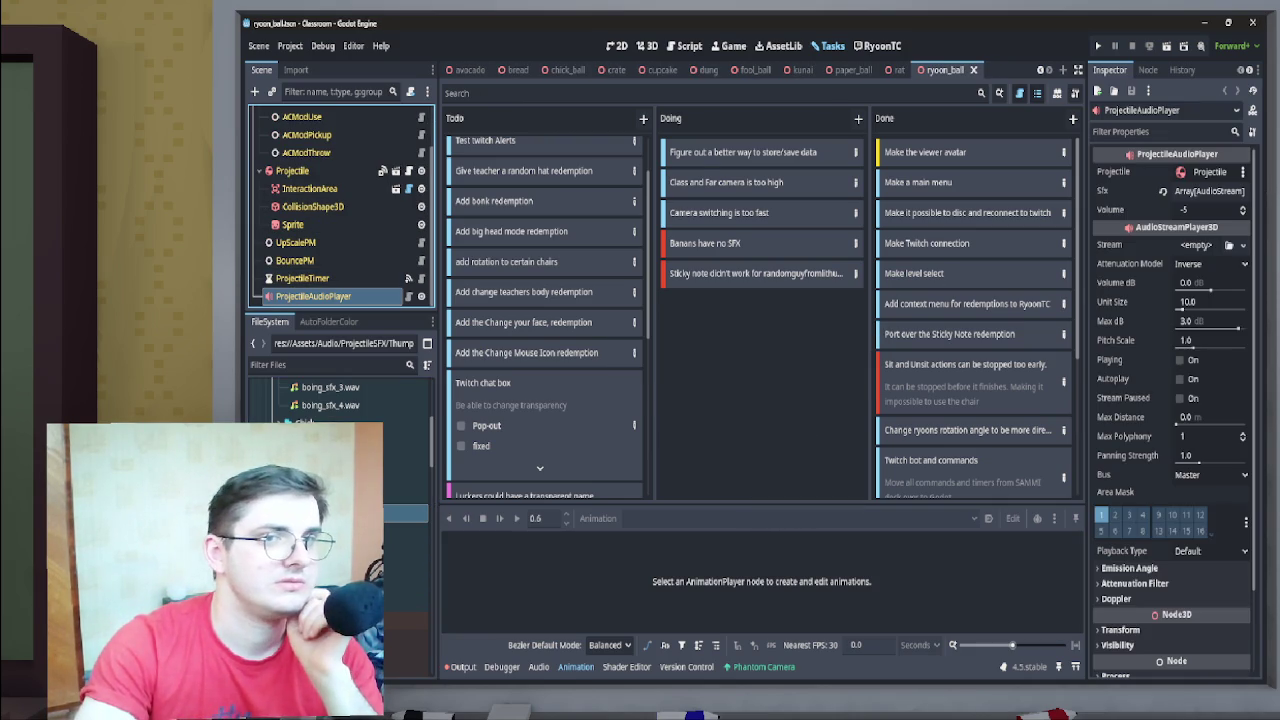
pyautogui.click(1209, 190)
pyautogui.click(1209, 190)
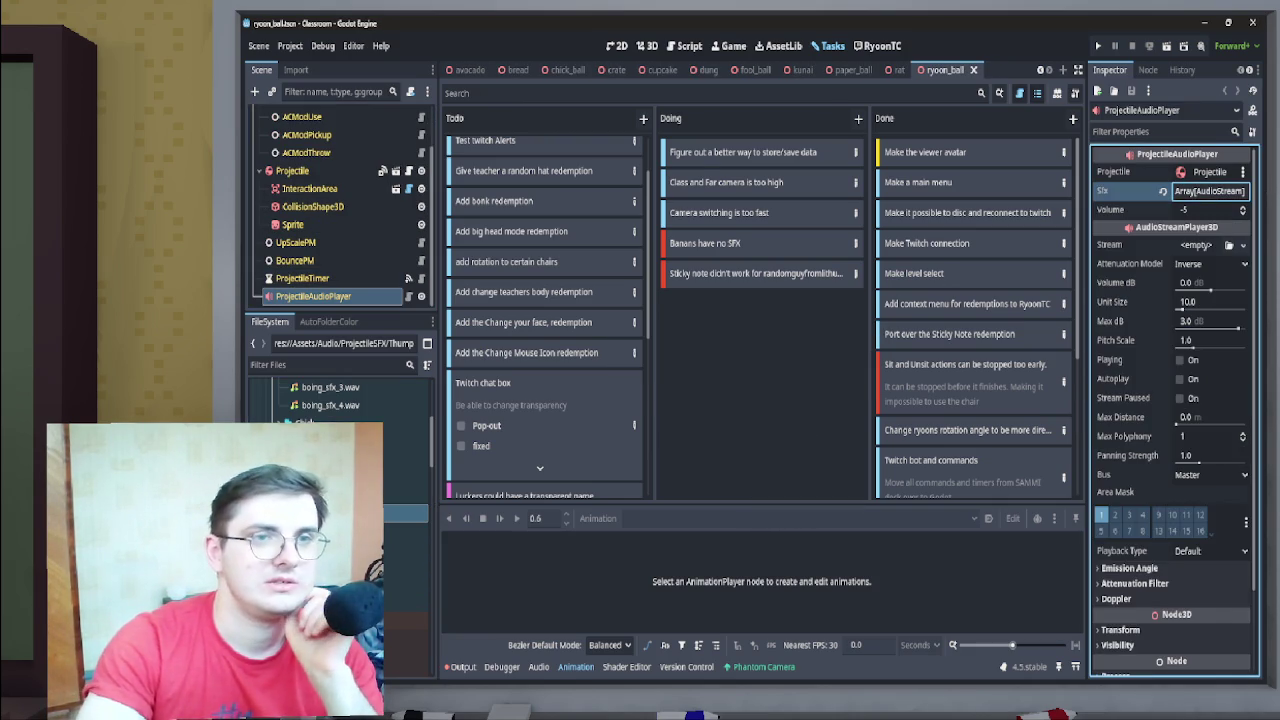
pyautogui.hotkey('ctrl', 'w')
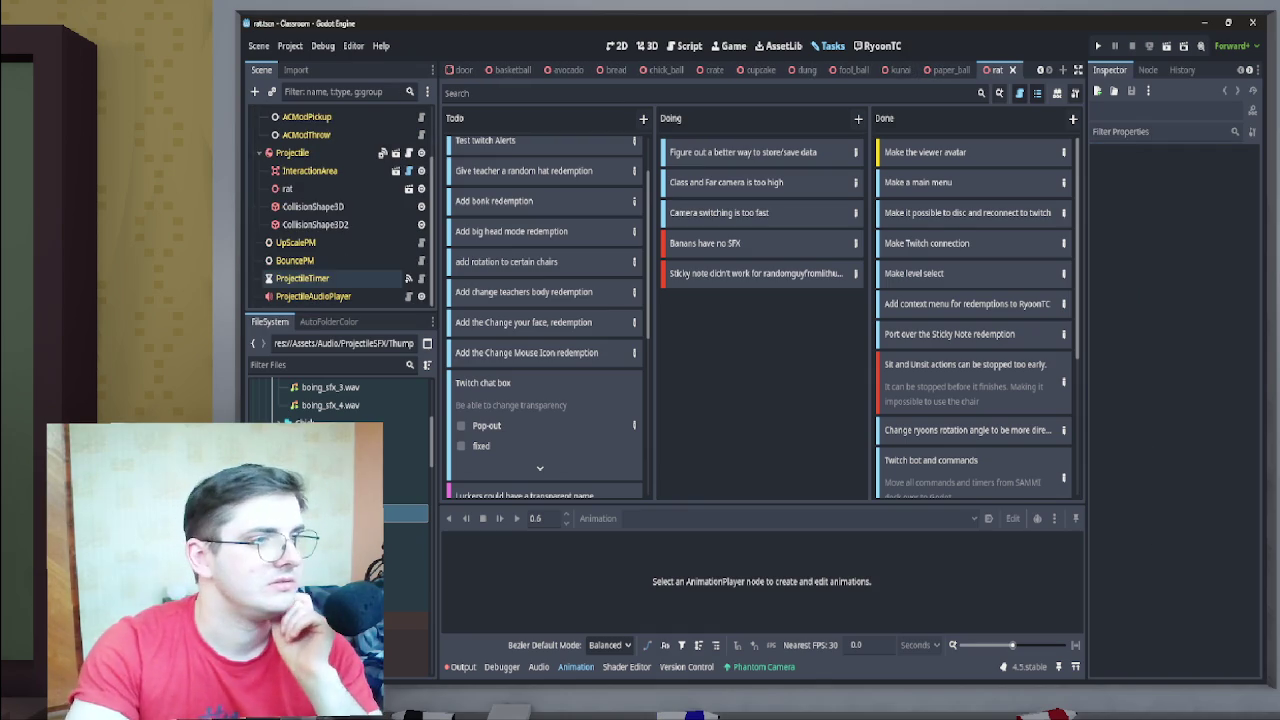
pyautogui.click(313, 296)
pyautogui.click(1209, 190)
pyautogui.click(1209, 190)
pyautogui.hotkey('ctrl', 'w')
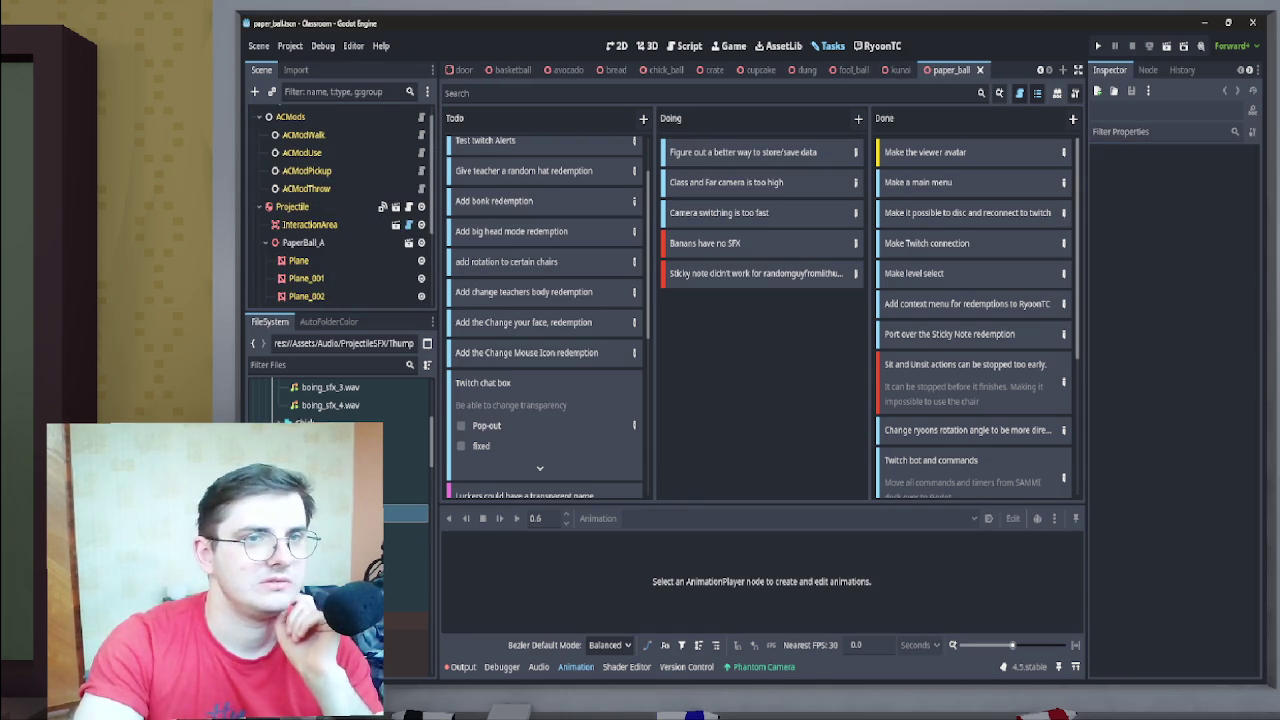
# Check the Sfx arrays of paper_ball and fool_ball, closing them and kunai
pyautogui.click(313, 278)
pyautogui.click(1209, 190)
pyautogui.click(1209, 190)
pyautogui.hotkey('ctrl', 'w')
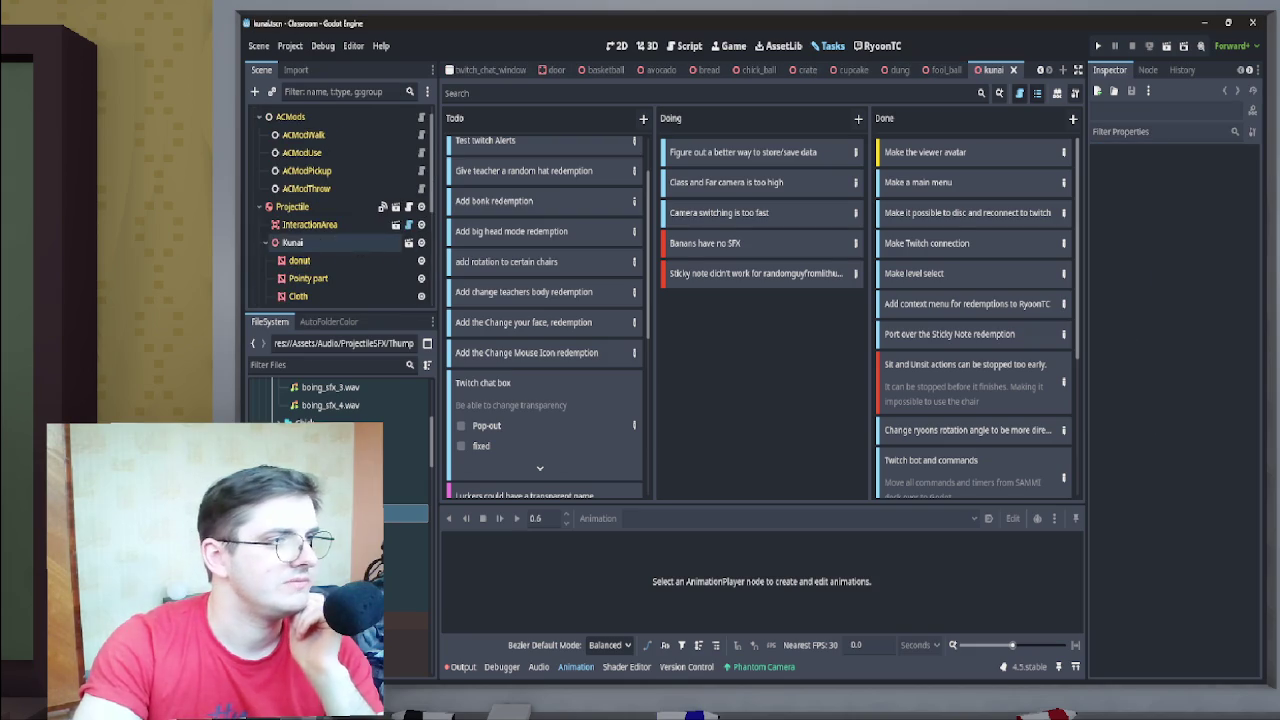
pyautogui.scroll(-5, 313, 278)
pyautogui.hotkey('ctrl', 'shift', 'w')
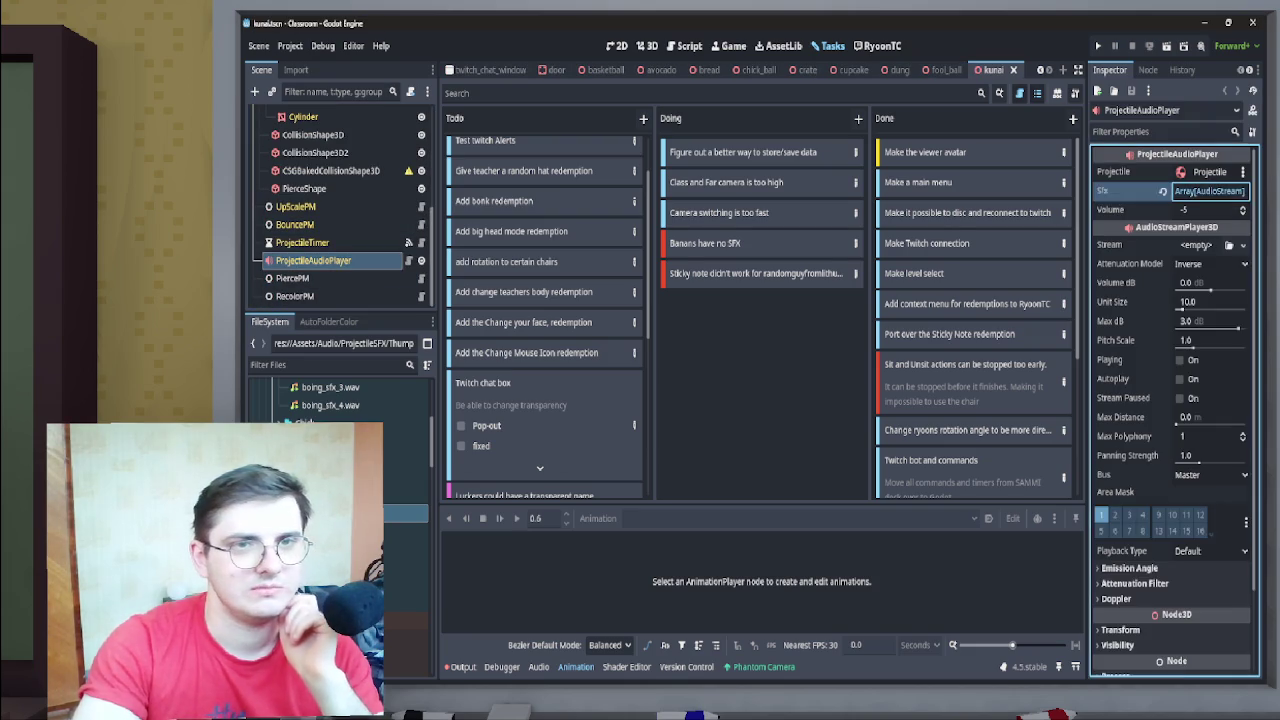
pyautogui.scroll(-1, 345, 210)
pyautogui.click(313, 296)
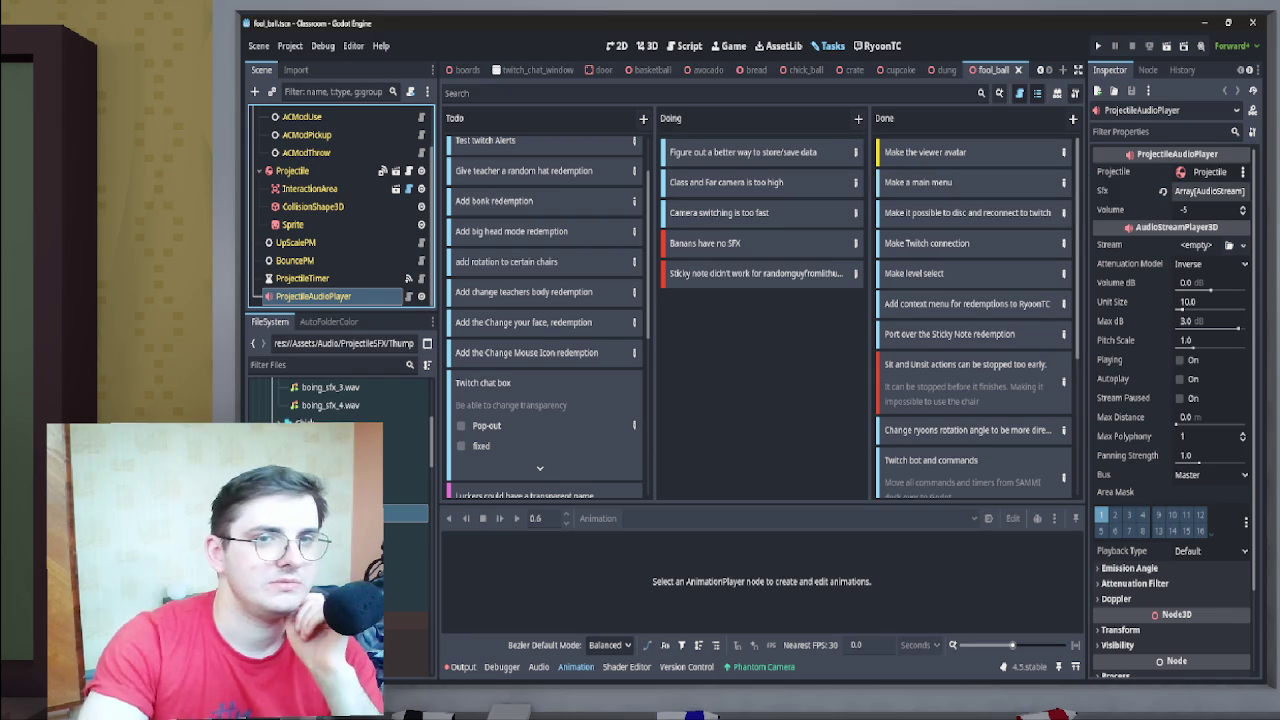
pyautogui.click(1210, 191)
pyautogui.click(1210, 191)
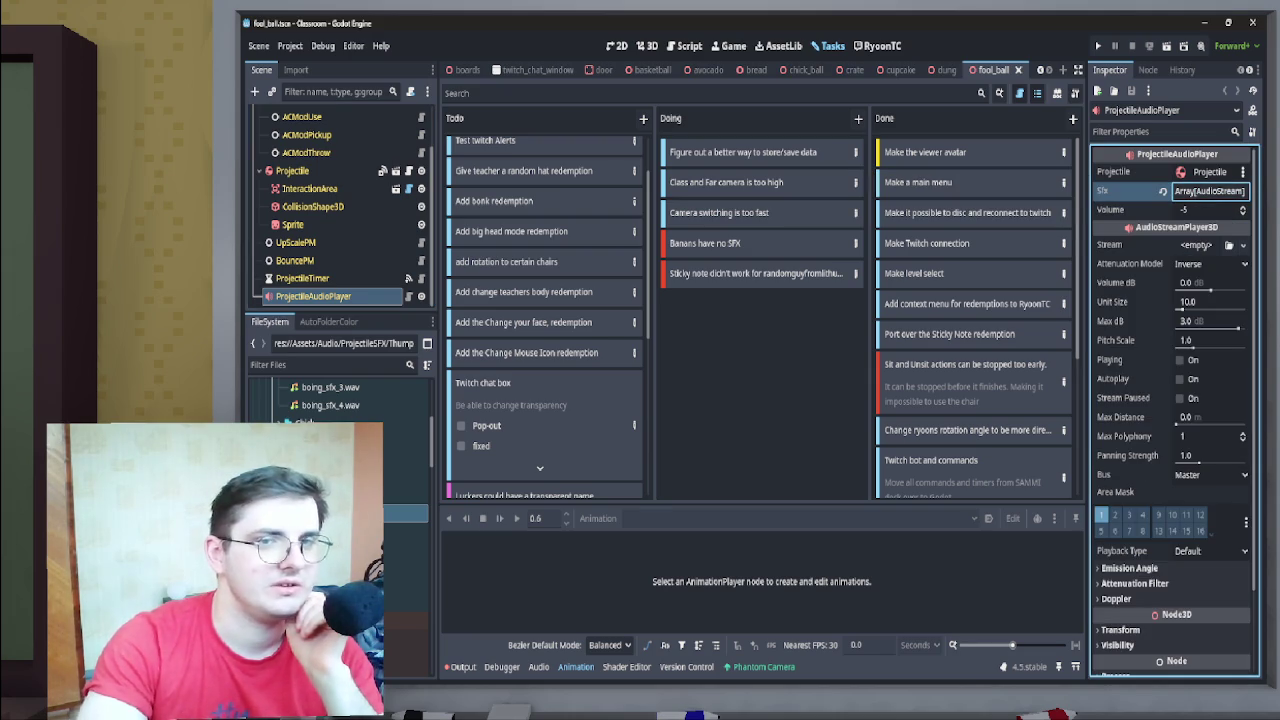
pyautogui.hotkey('ctrl', 'shift', 'w')
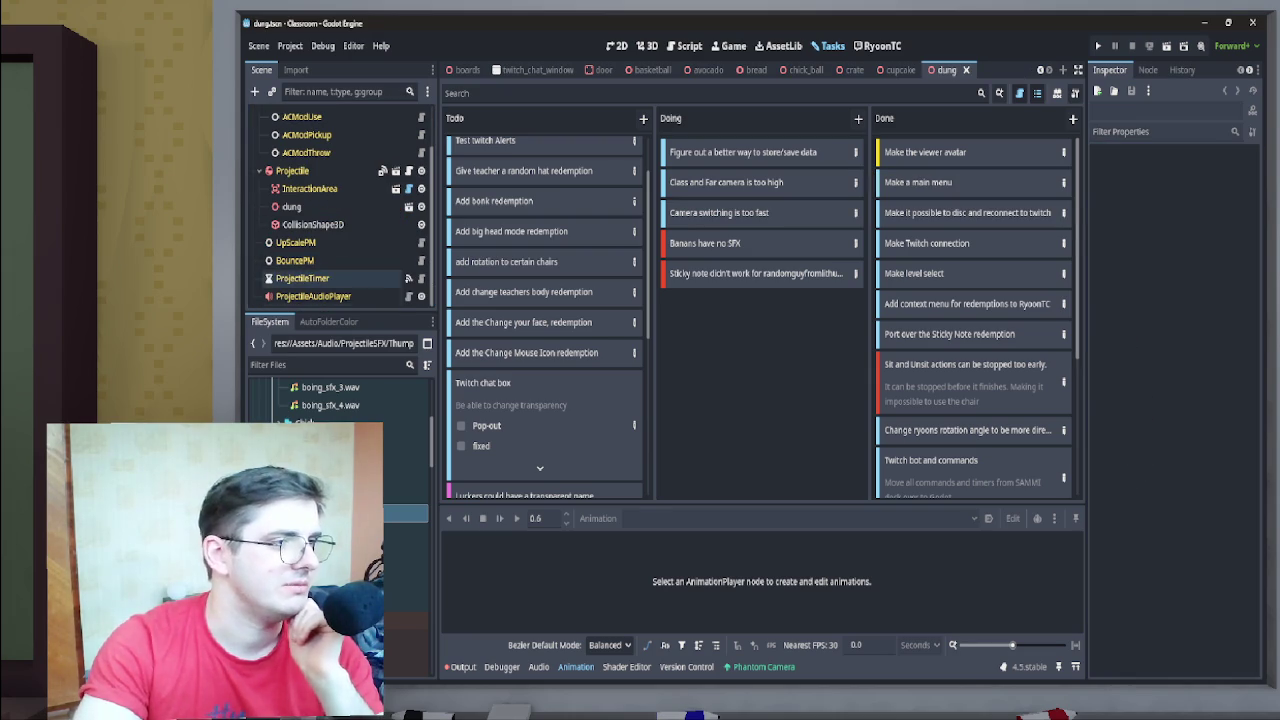
# Add the Squish sounds to dung's empty Sfx array, then save and close the scene
pyautogui.click(1210, 191)
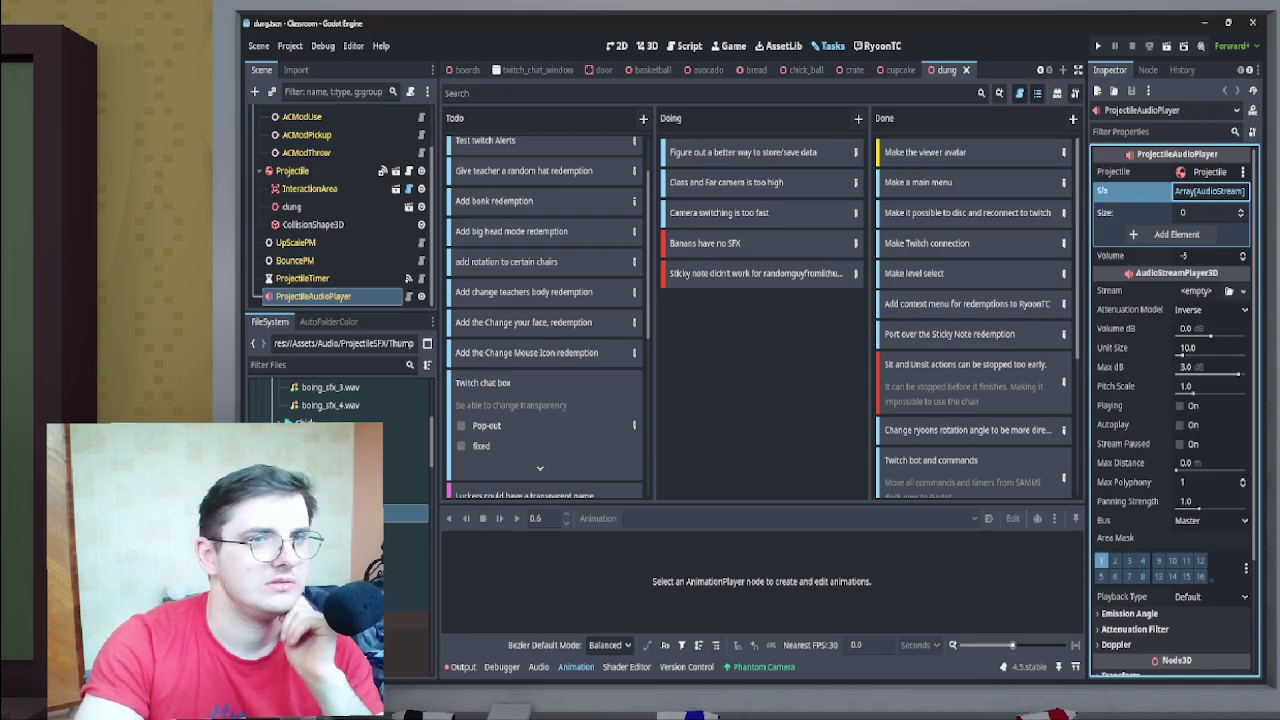
pyautogui.click(1210, 191)
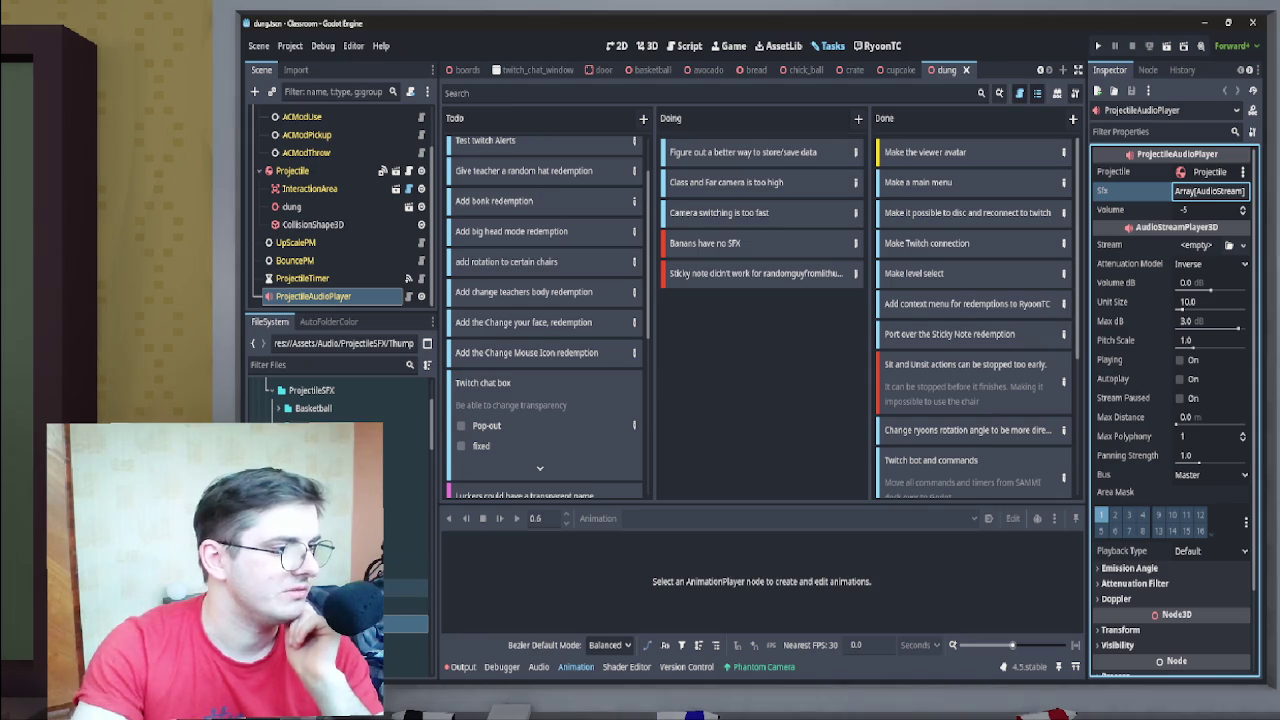
pyautogui.scroll(-3, 340, 400)
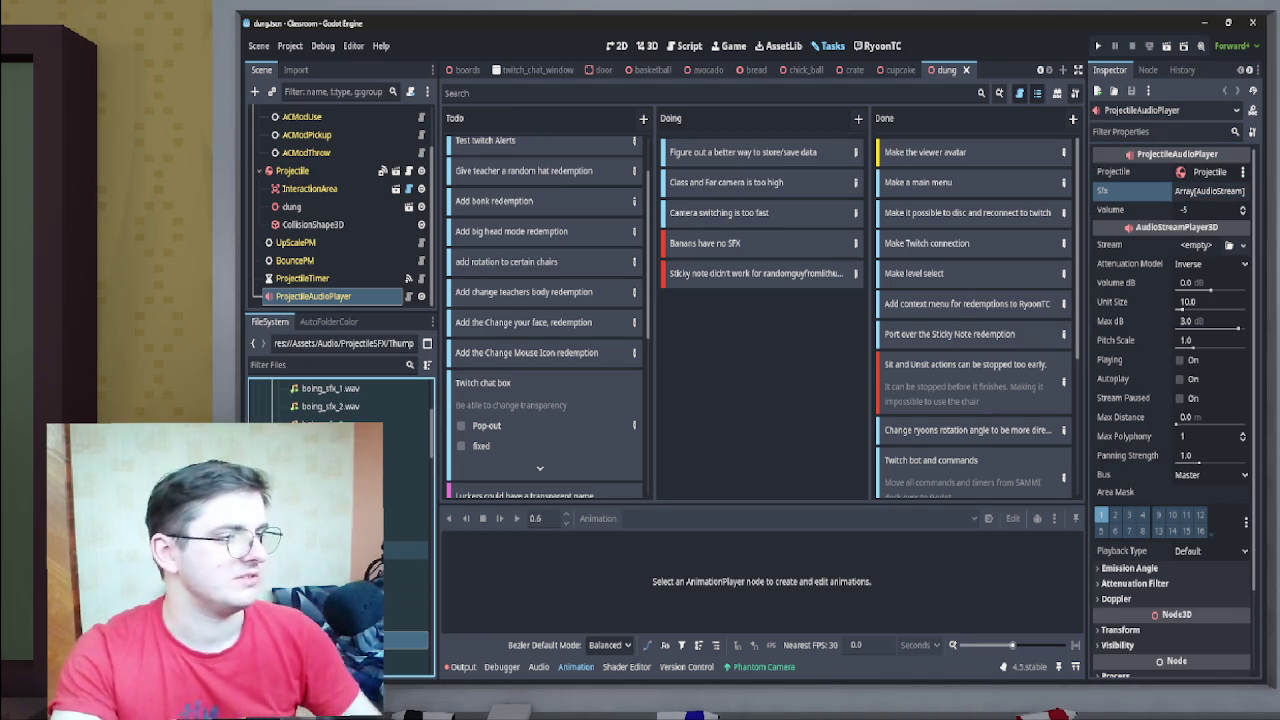
pyautogui.click(405, 531)
pyautogui.moveTo(405, 531); pyautogui.dragTo(1210, 191)
pyautogui.hotkey('ctrl', 's')
pyautogui.hotkey('ctrl', 'w')
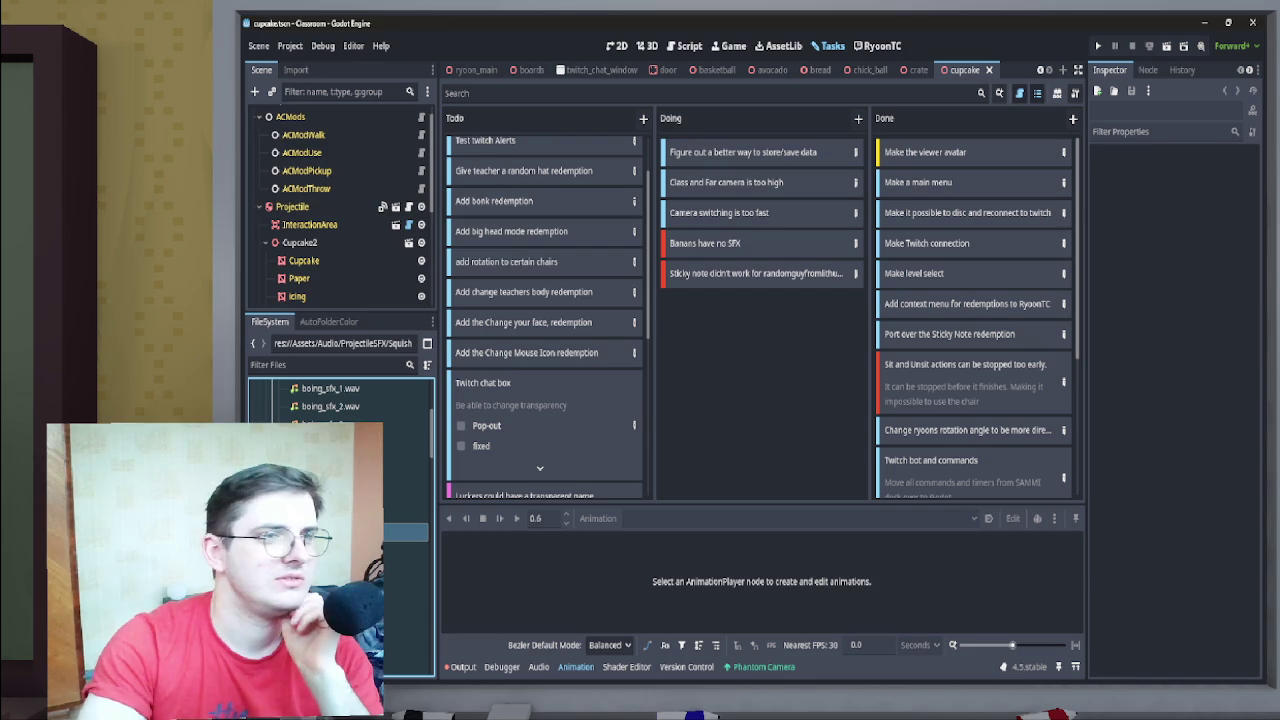
# Close the cupcake scene after selecting its audio player
pyautogui.scroll(-10, 330, 210)
pyautogui.click(313, 260)
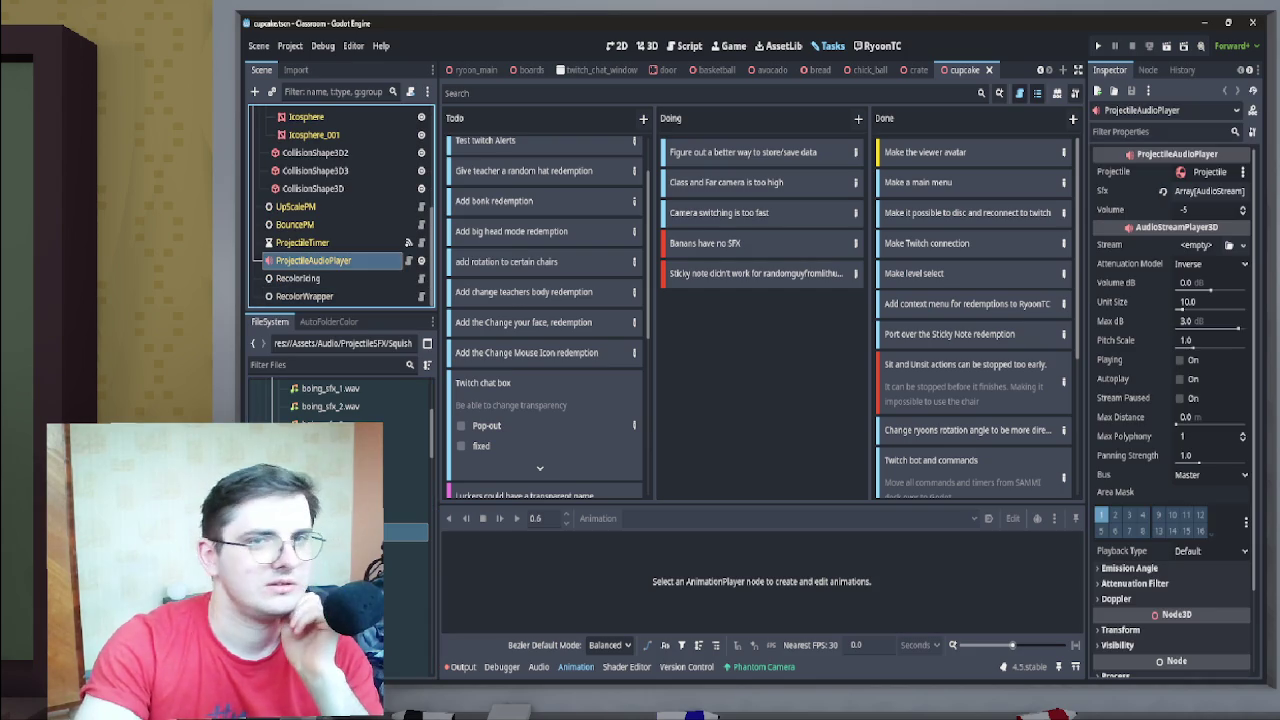
pyautogui.hotkey('ctrl', 'w')
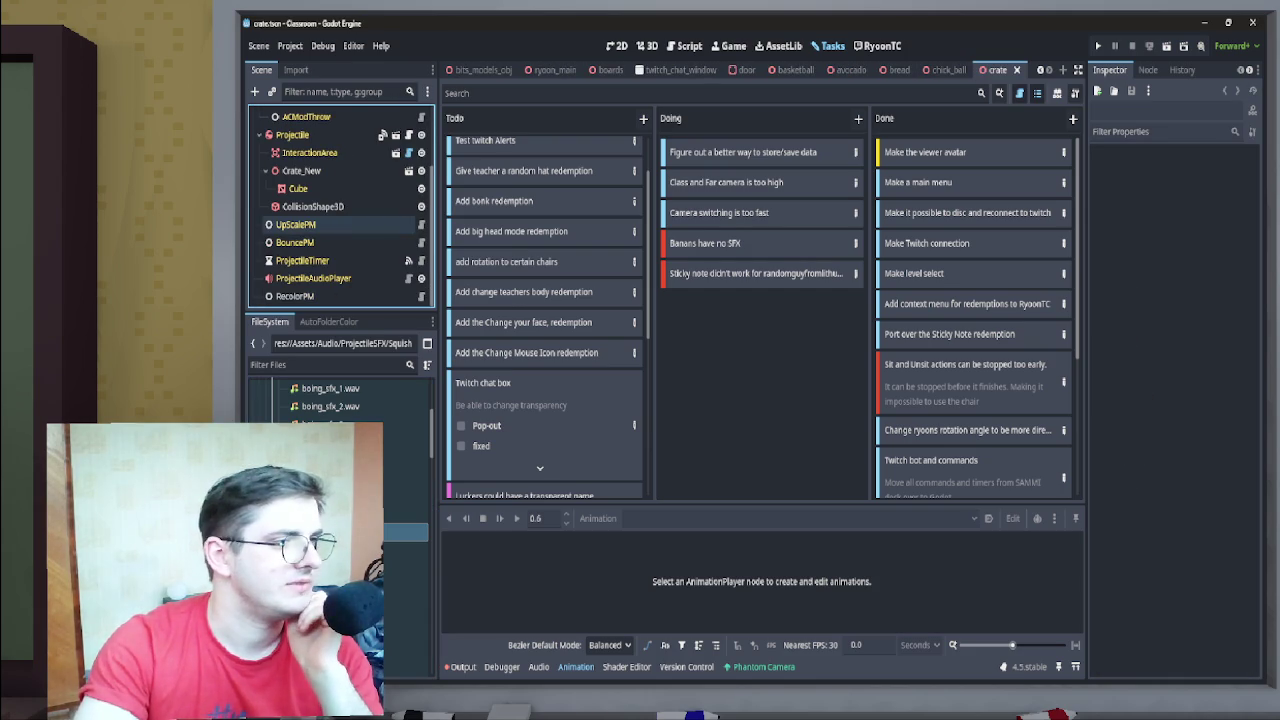
# In crate, expand Sfx and preview Crate folder sounds like light_crate_smash1.wav
pyautogui.click(313, 278)
pyautogui.click(1209, 190)
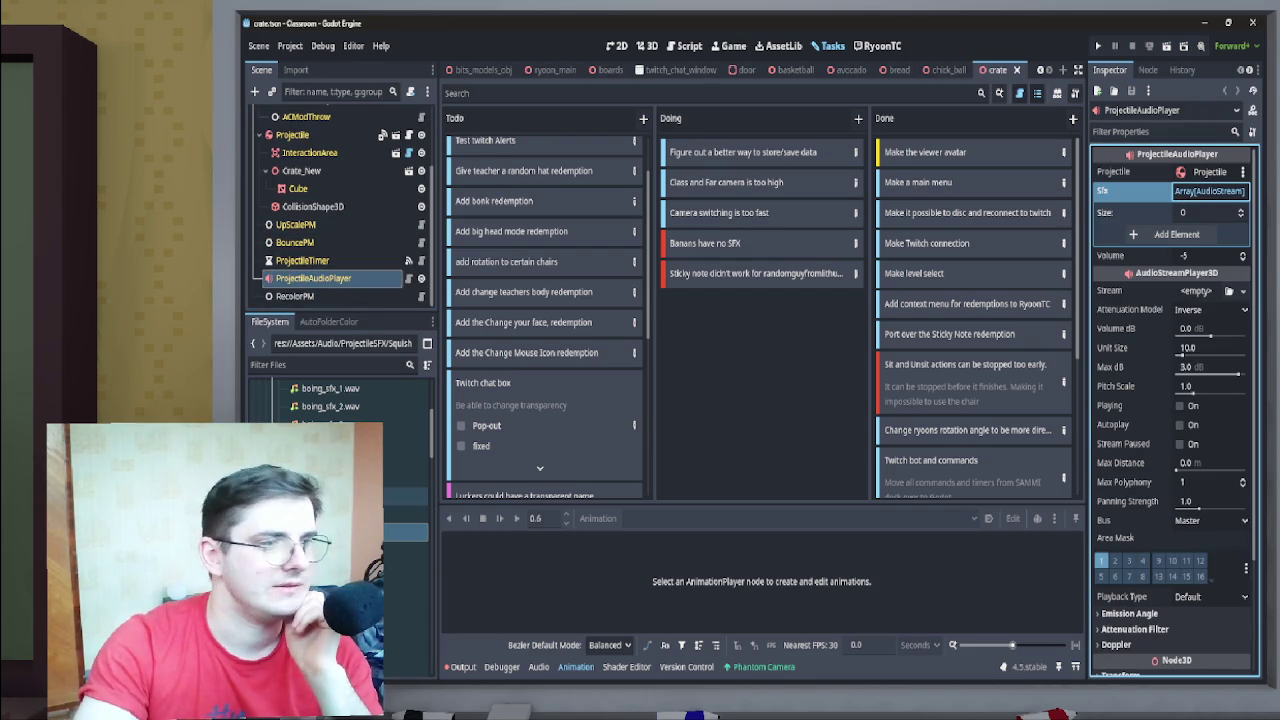
pyautogui.click(405, 496)
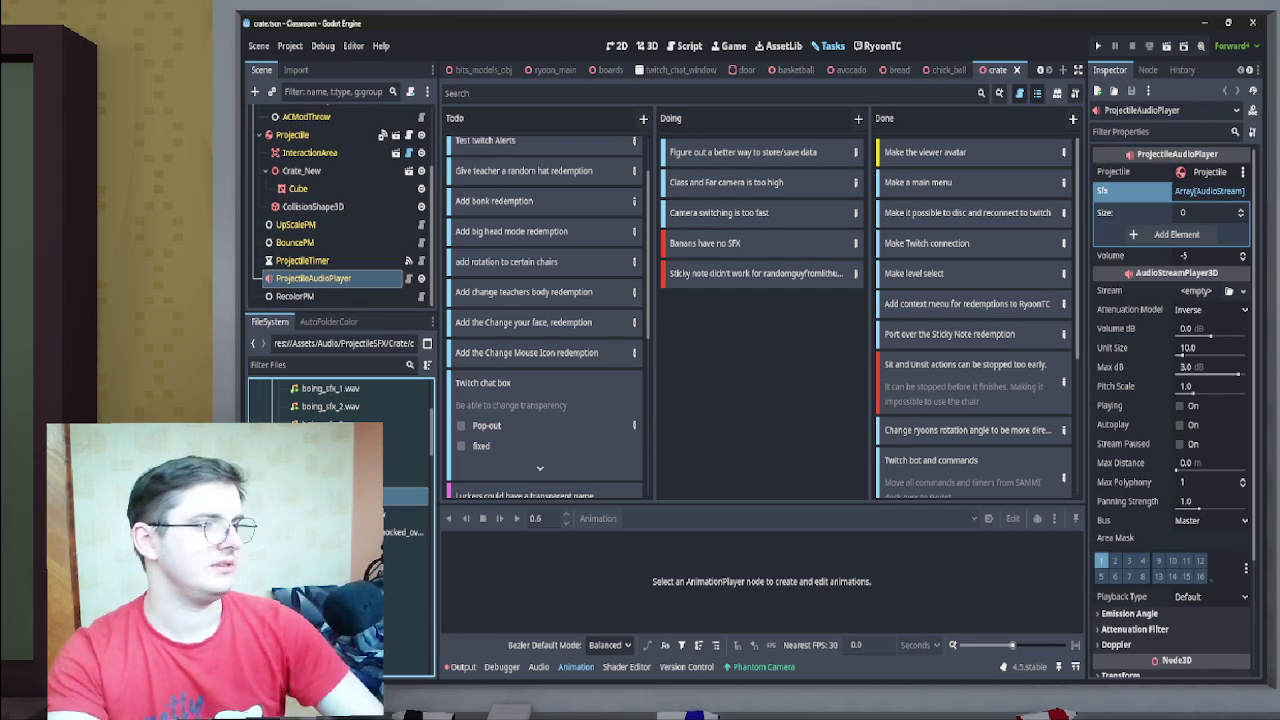
pyautogui.moveTo(405, 525)
pyautogui.mouseDown()
pyautogui.moveTo(440, 470)
pyautogui.moveTo(378, 532)
pyautogui.moveTo(382, 515)
pyautogui.mouseUp()
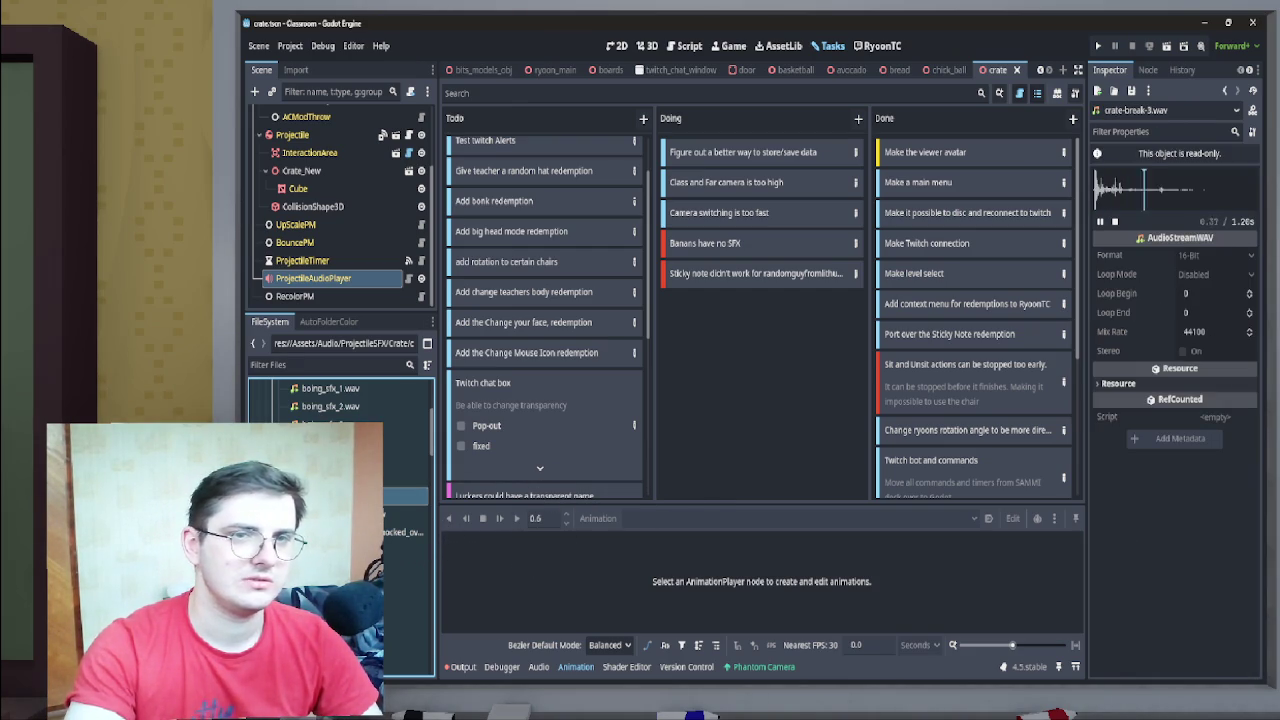
pyautogui.click(405, 514)
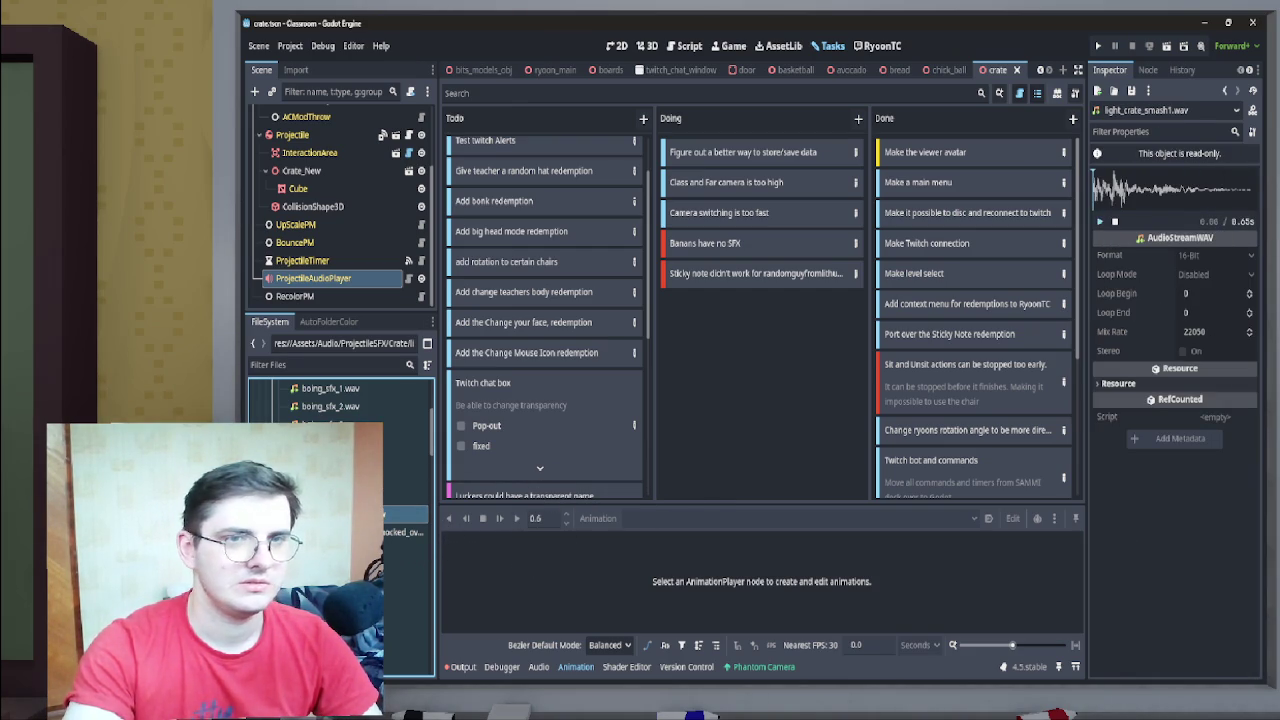